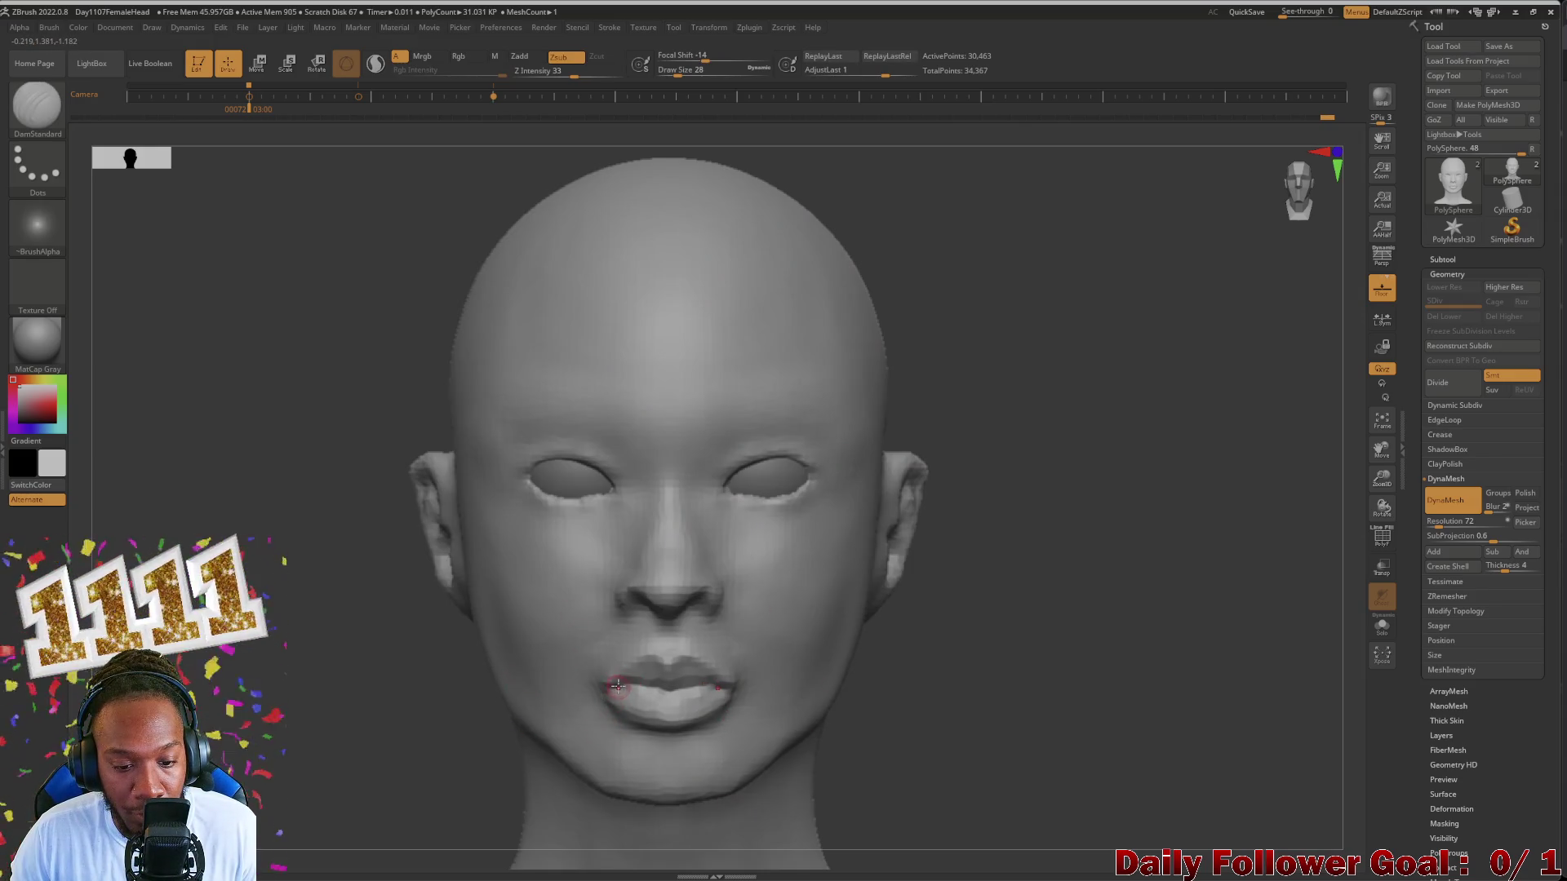
# Step: Inspect the head from front, profile and three-quarter views, then choose the Move Topological brush
pyautogui.moveTo(507, 736); pyautogui.dragTo(464, 747)
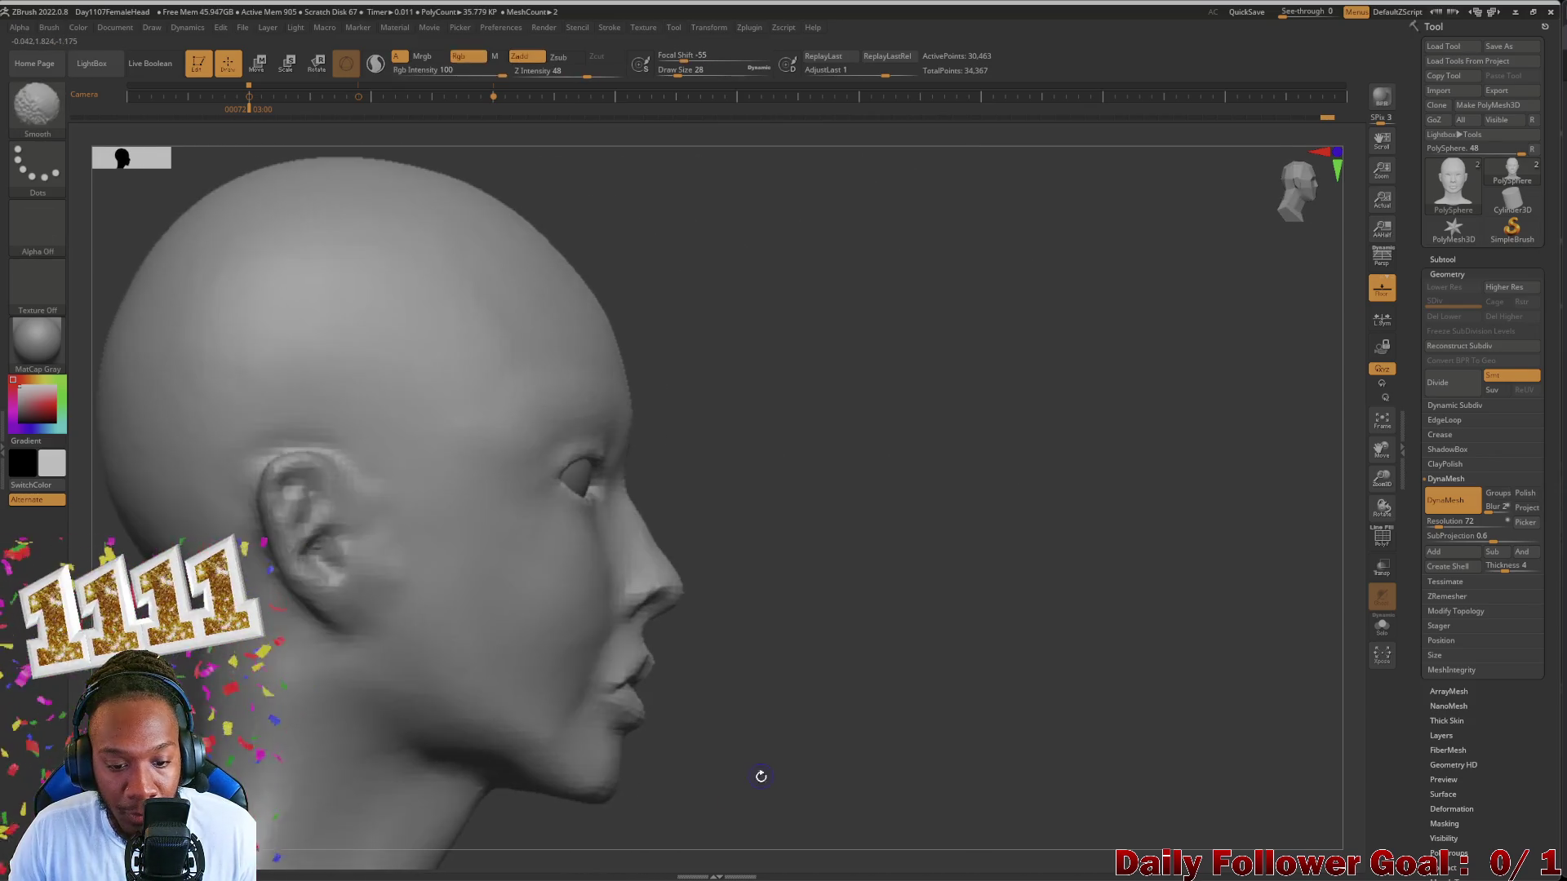
pyautogui.moveTo(465, 747)
pyautogui.keyDown('shift'); pyautogui.mouseDown()
pyautogui.moveTo(309, 723)
pyautogui.moveTo(347, 731)
pyautogui.mouseUp(); pyautogui.keyUp('shift')
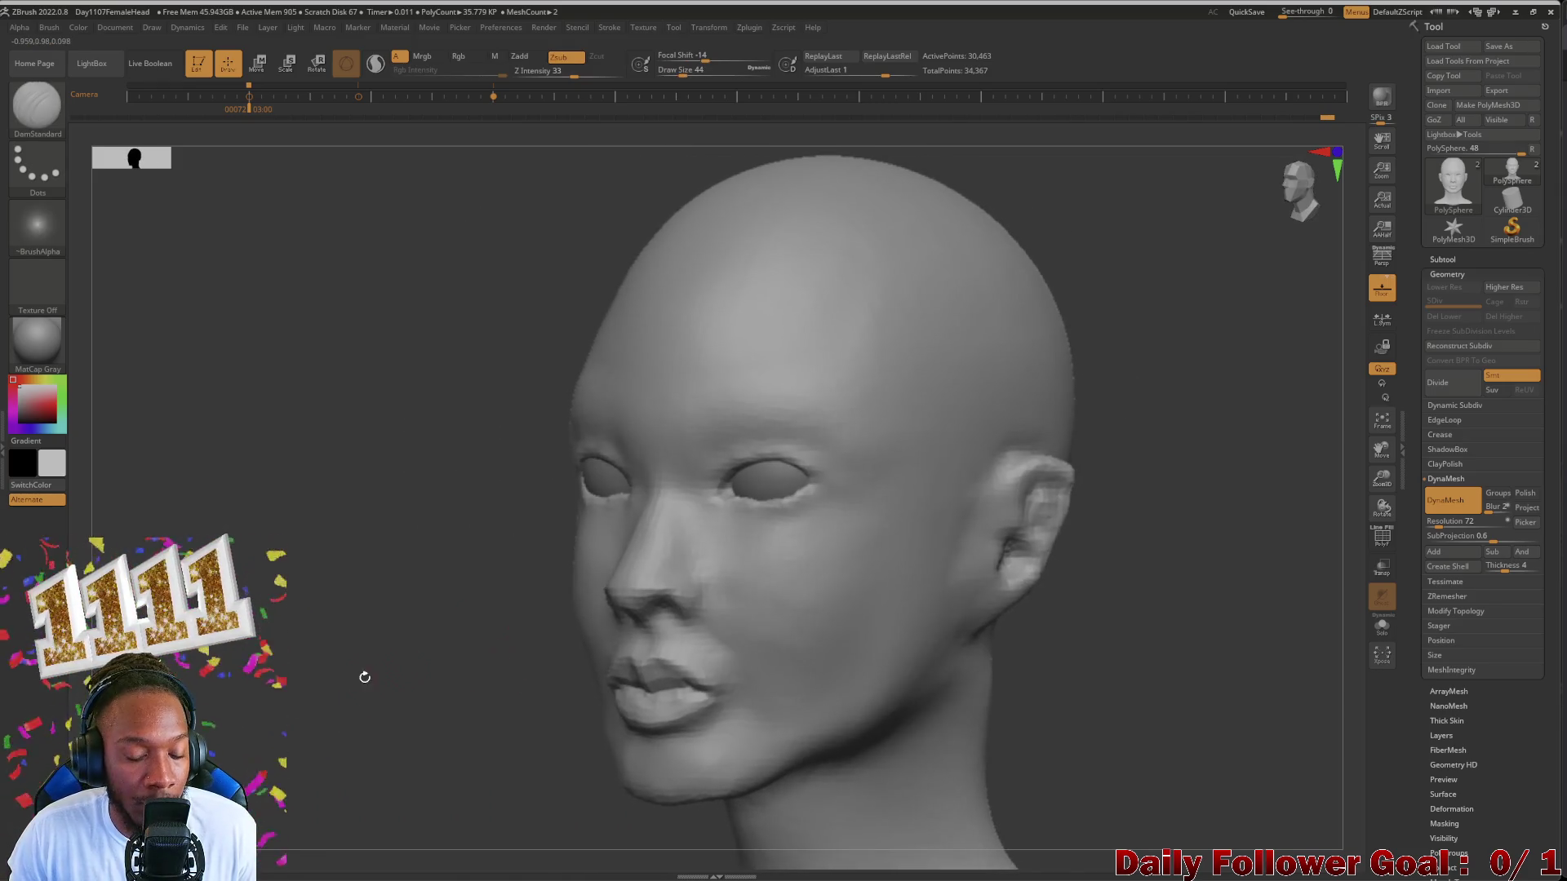
pyautogui.moveTo(364, 675); pyautogui.dragTo(762, 773)
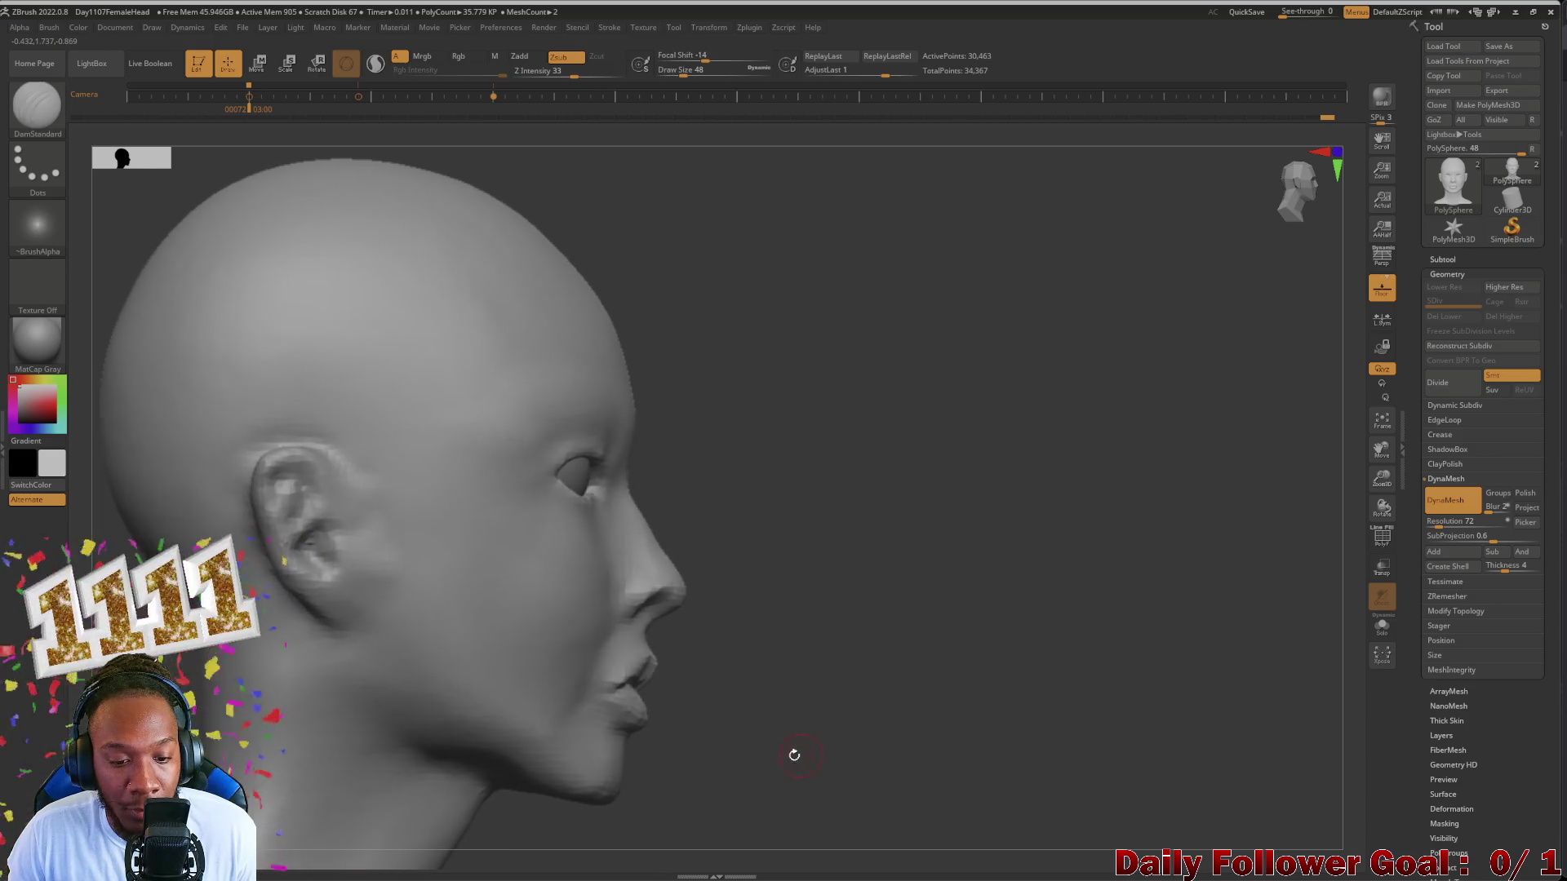
pyautogui.click(34, 118)
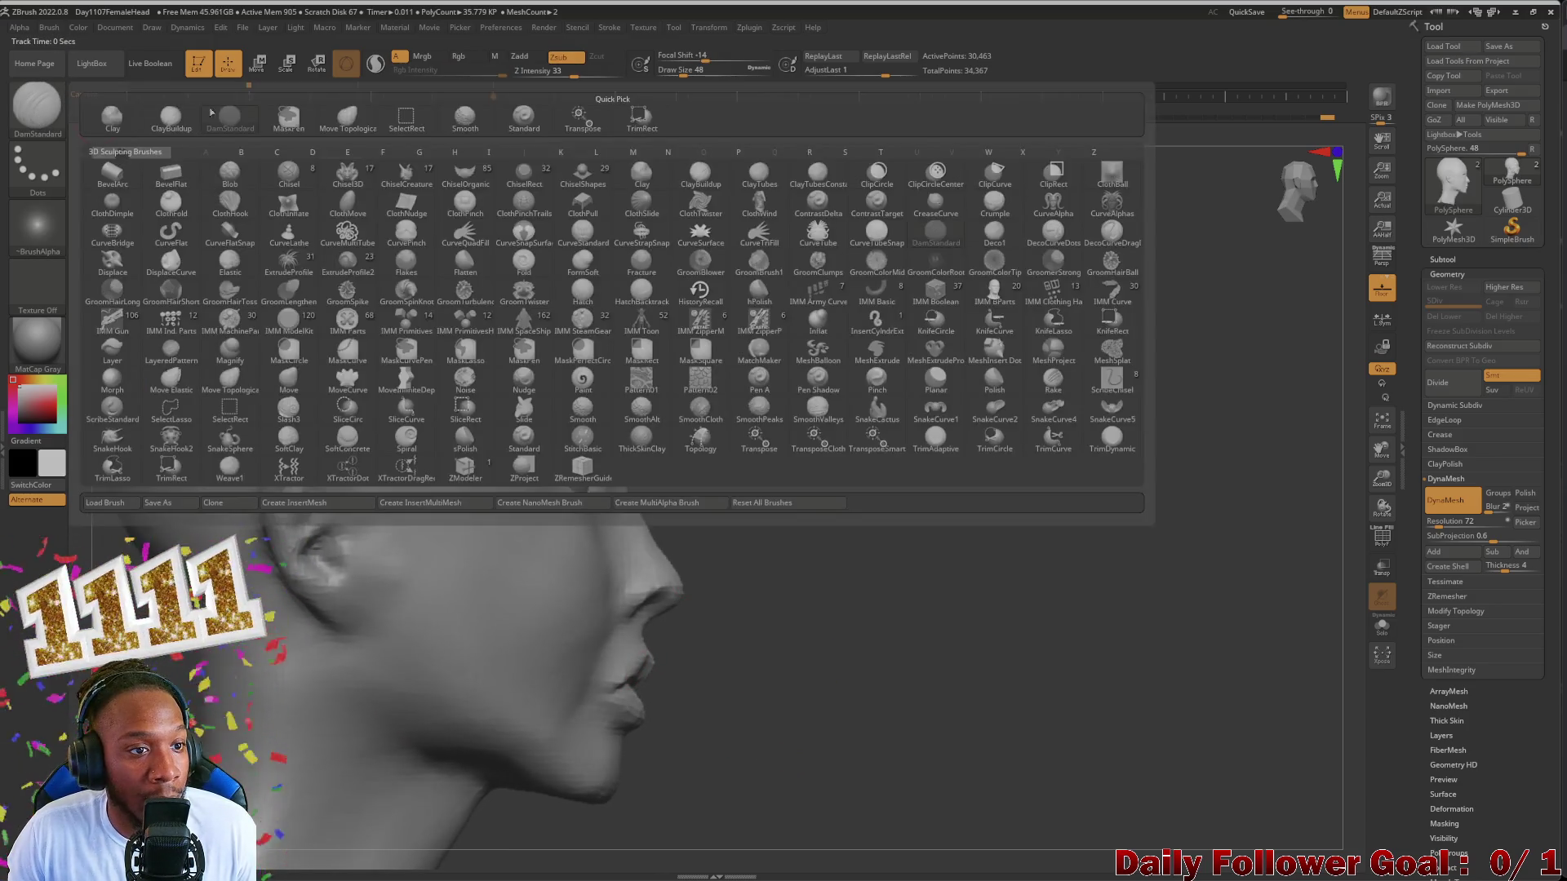
pyautogui.click(349, 122)
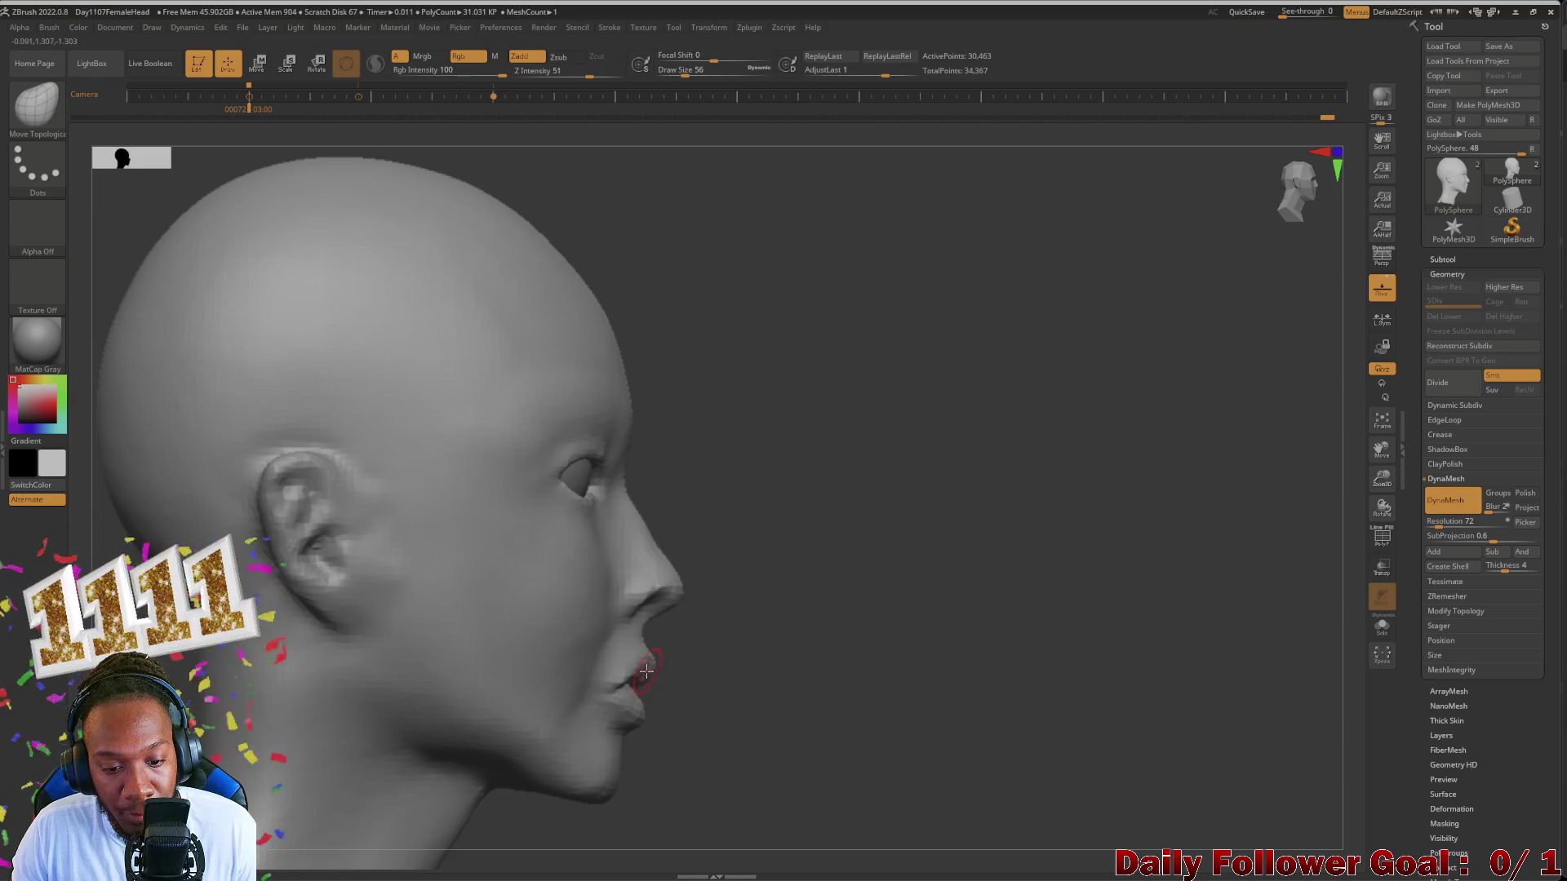
# Step: Push the lips into fuller, rounder forms with a slightly smaller Move Topological brush, checking front and profile
pyautogui.moveTo(649, 675); pyautogui.dragTo(644, 676, button='right')
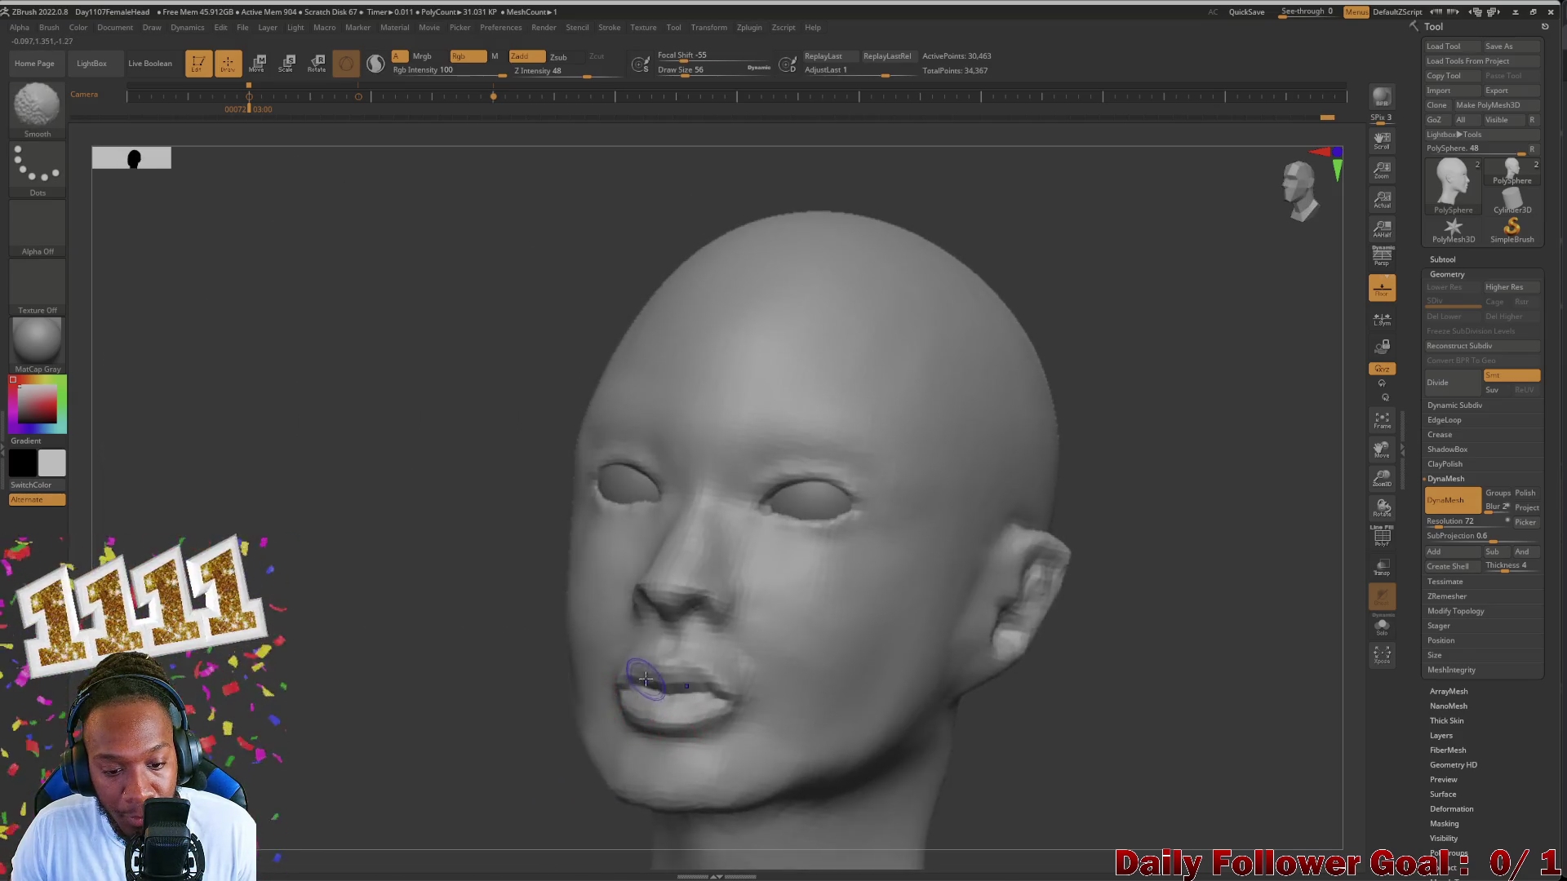
pyautogui.moveTo(452, 711)
pyautogui.mouseDown()
pyautogui.moveTo(894, 811)
pyautogui.moveTo(455, 735)
pyautogui.mouseUp()
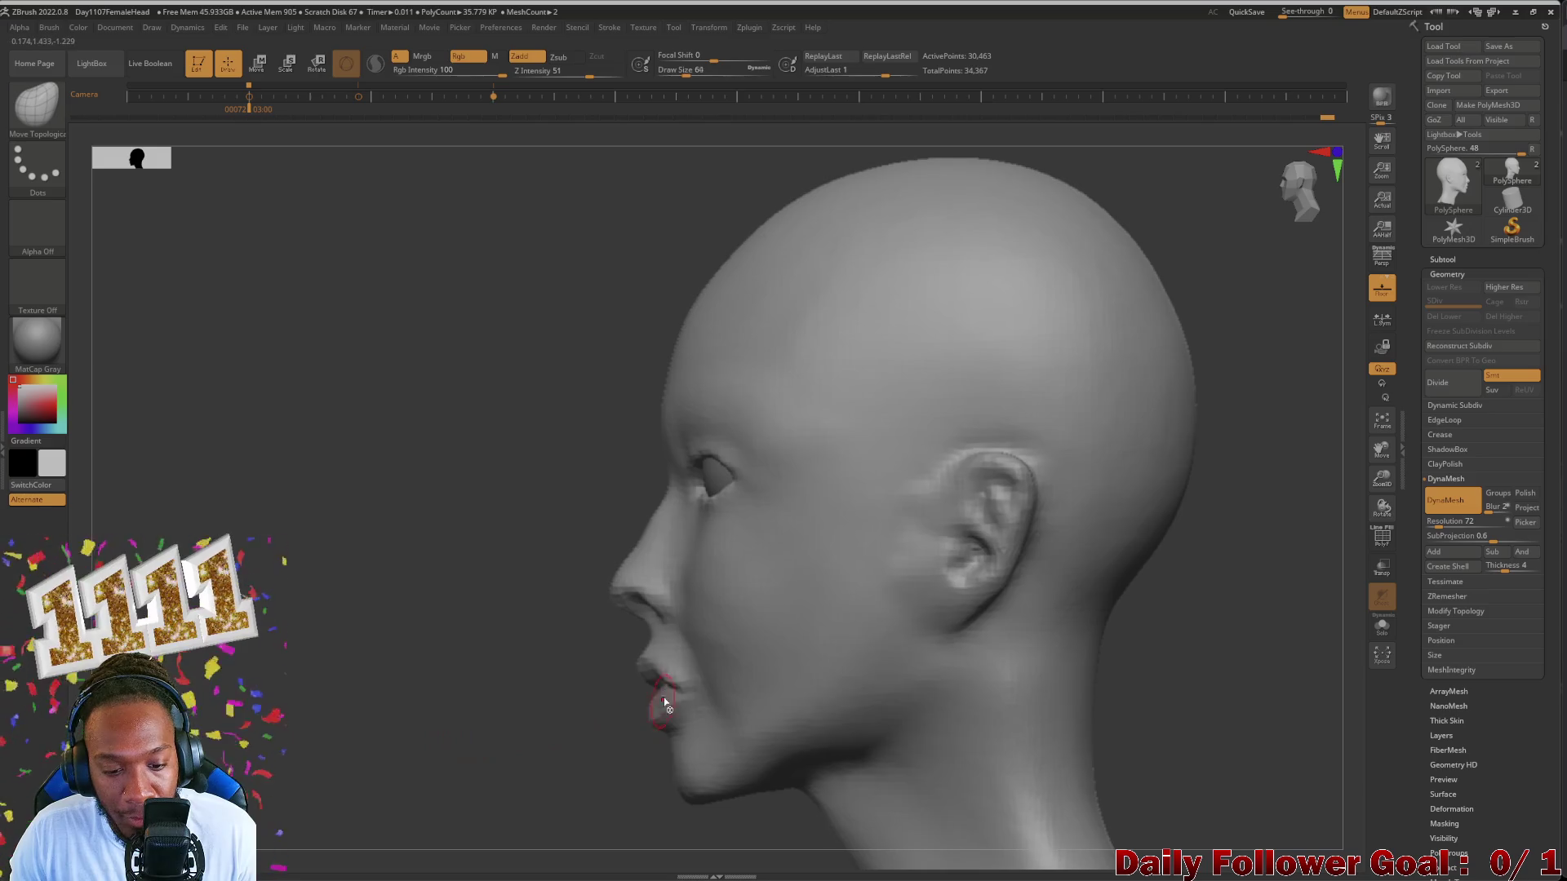
pyautogui.press('[')
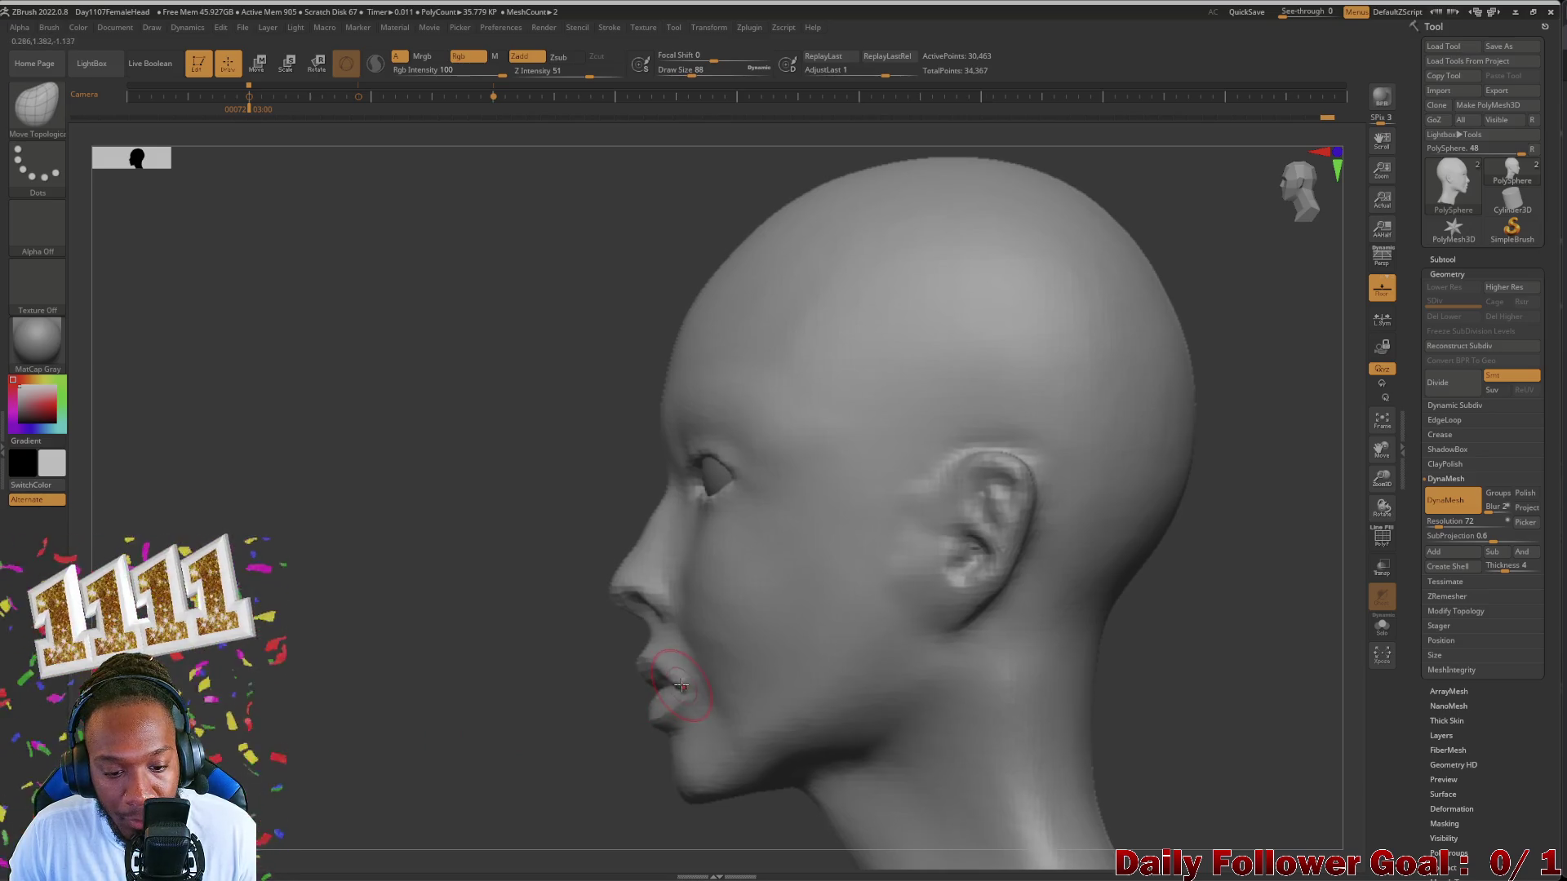
pyautogui.moveTo(475, 744); pyautogui.dragTo(835, 804)
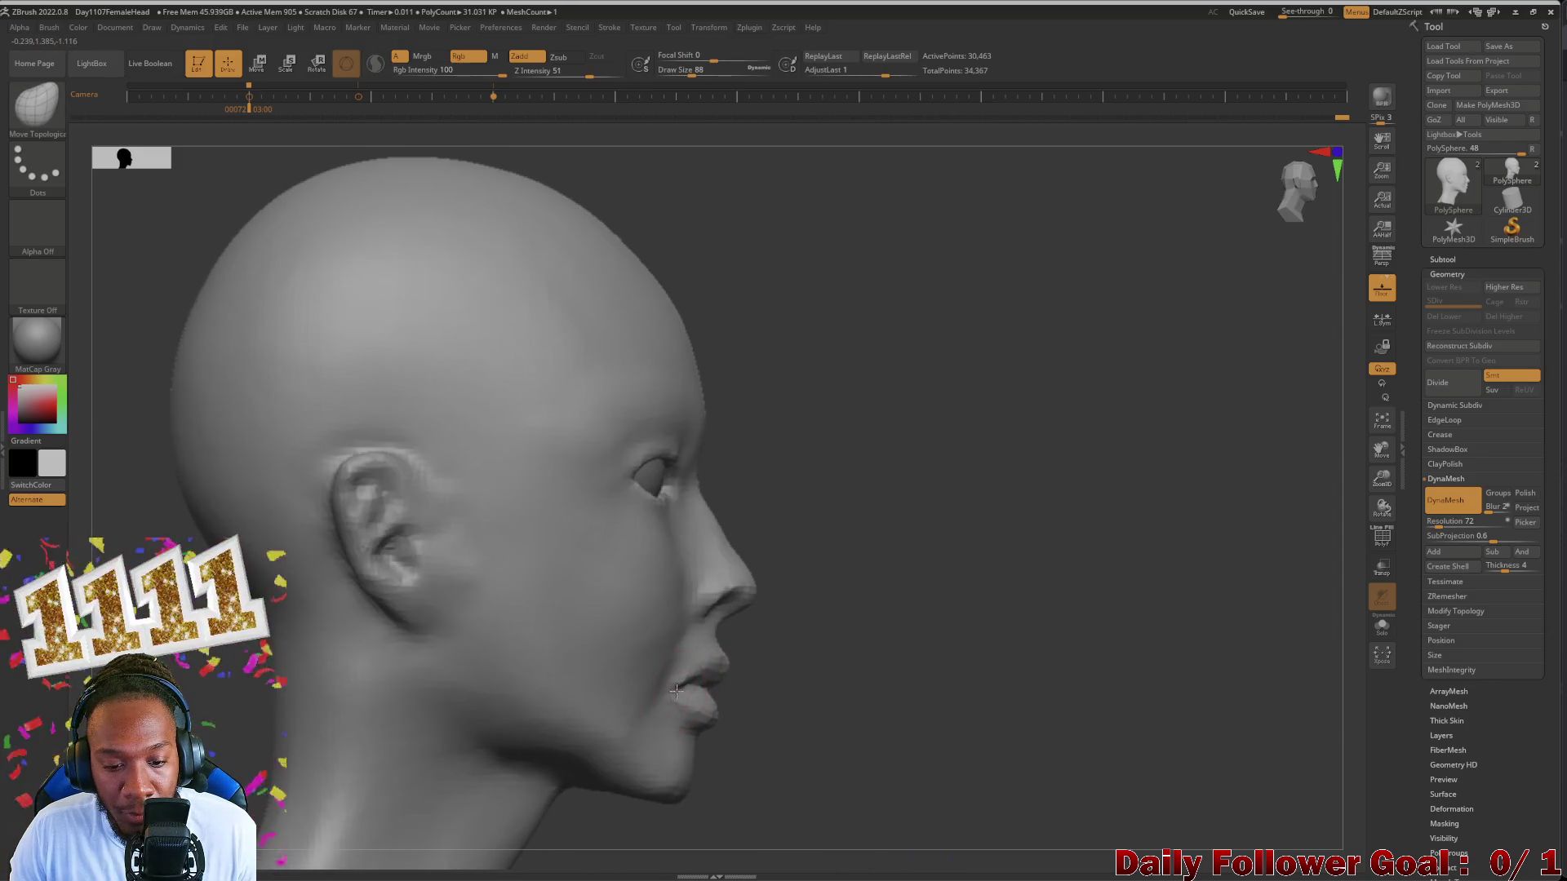
pyautogui.moveTo(839, 738)
pyautogui.mouseDown()
pyautogui.moveTo(482, 727)
pyautogui.moveTo(563, 720)
pyautogui.mouseUp()
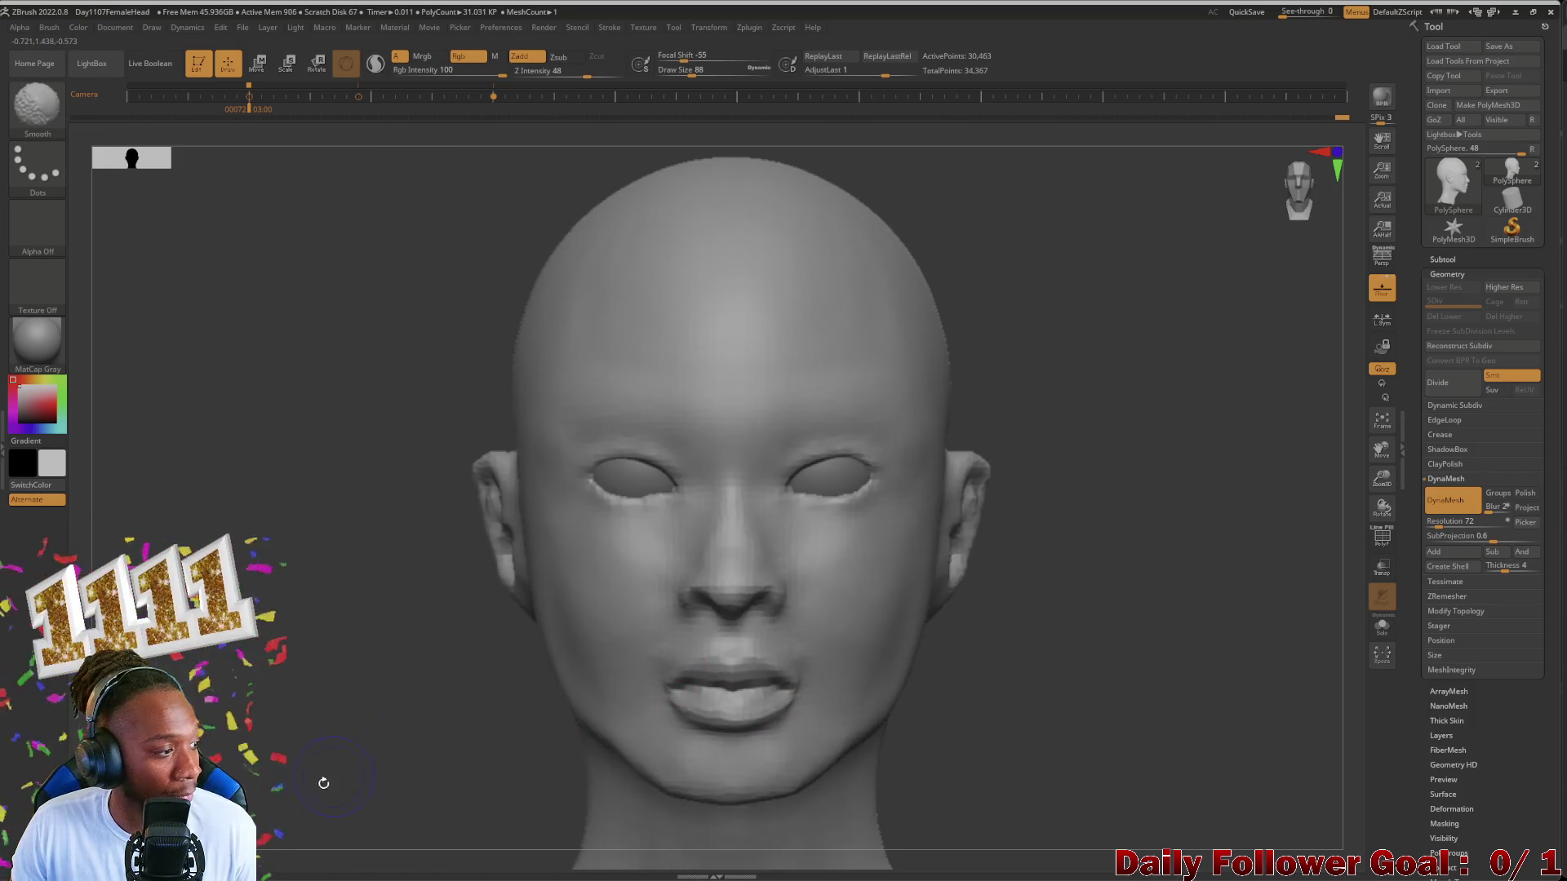
pyautogui.moveTo(395, 746)
pyautogui.mouseDown()
pyautogui.moveTo(798, 795)
pyautogui.moveTo(412, 724)
pyautogui.moveTo(268, 802)
pyautogui.moveTo(721, 687)
pyautogui.mouseUp()
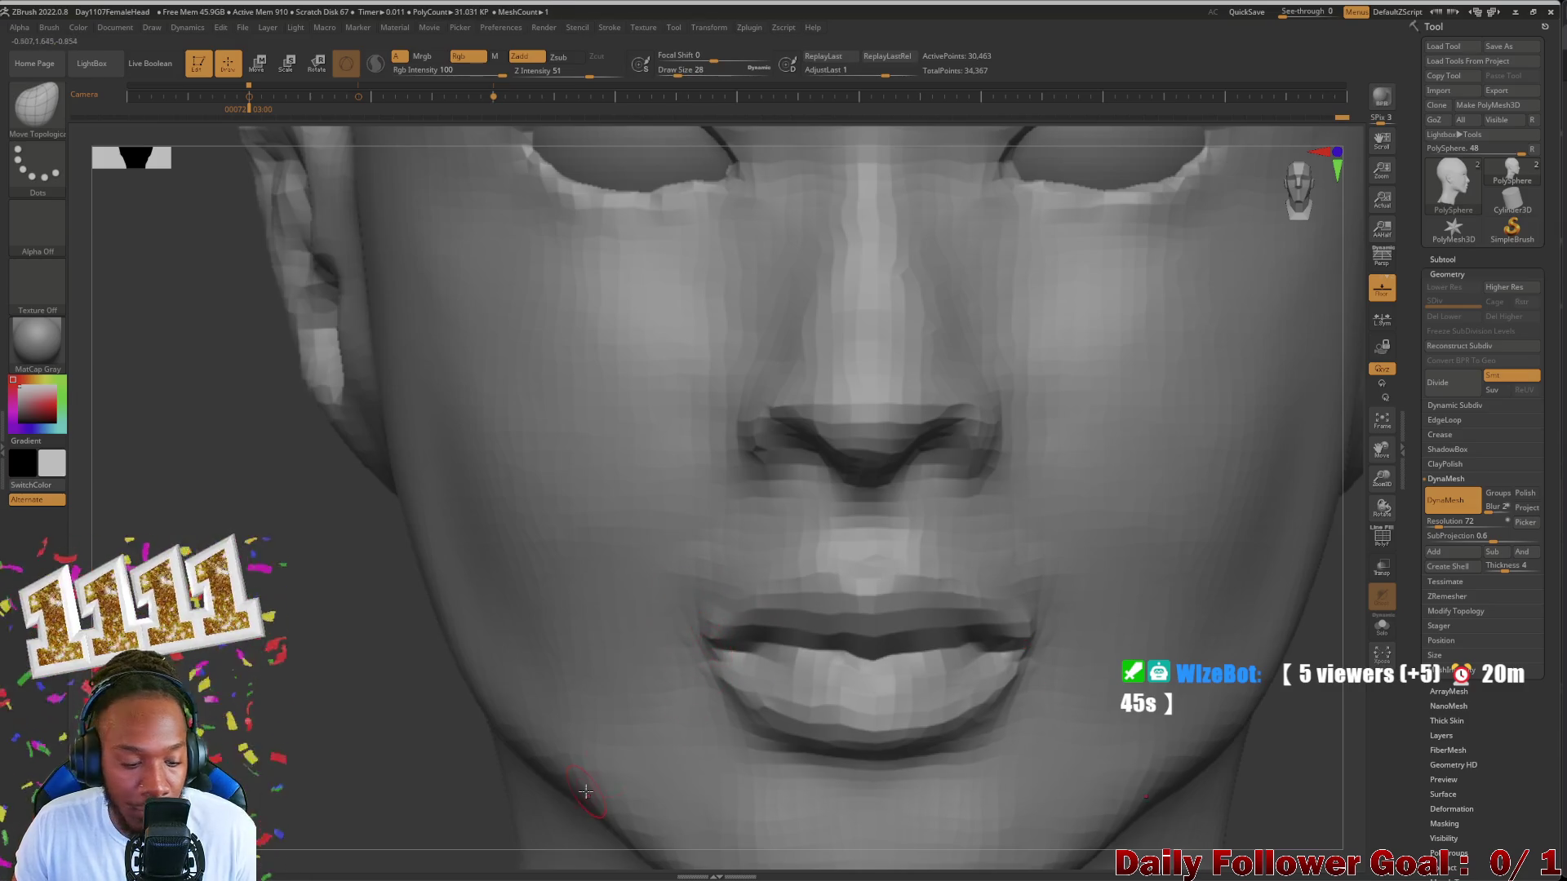
# Step: Reshape and smooth the philtrum above the upper lip with a larger brush, then switch to DamStandard
pyautogui.press(']')
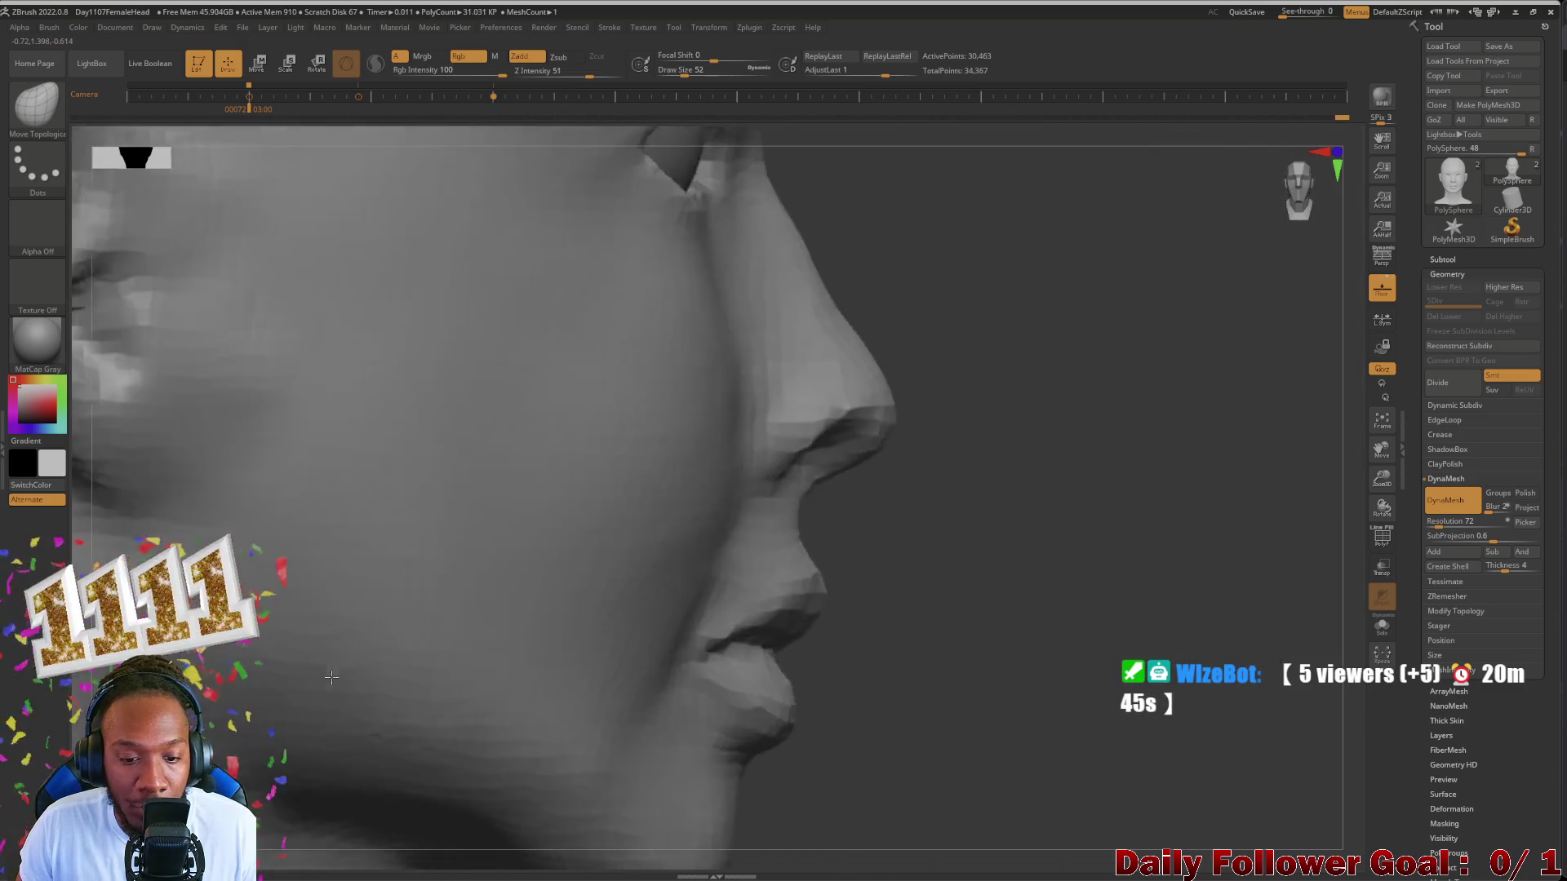
pyautogui.moveTo(632, 659)
pyautogui.mouseDown(button='right')
pyautogui.moveTo(854, 791)
pyautogui.moveTo(931, 746)
pyautogui.mouseUp(button='right')
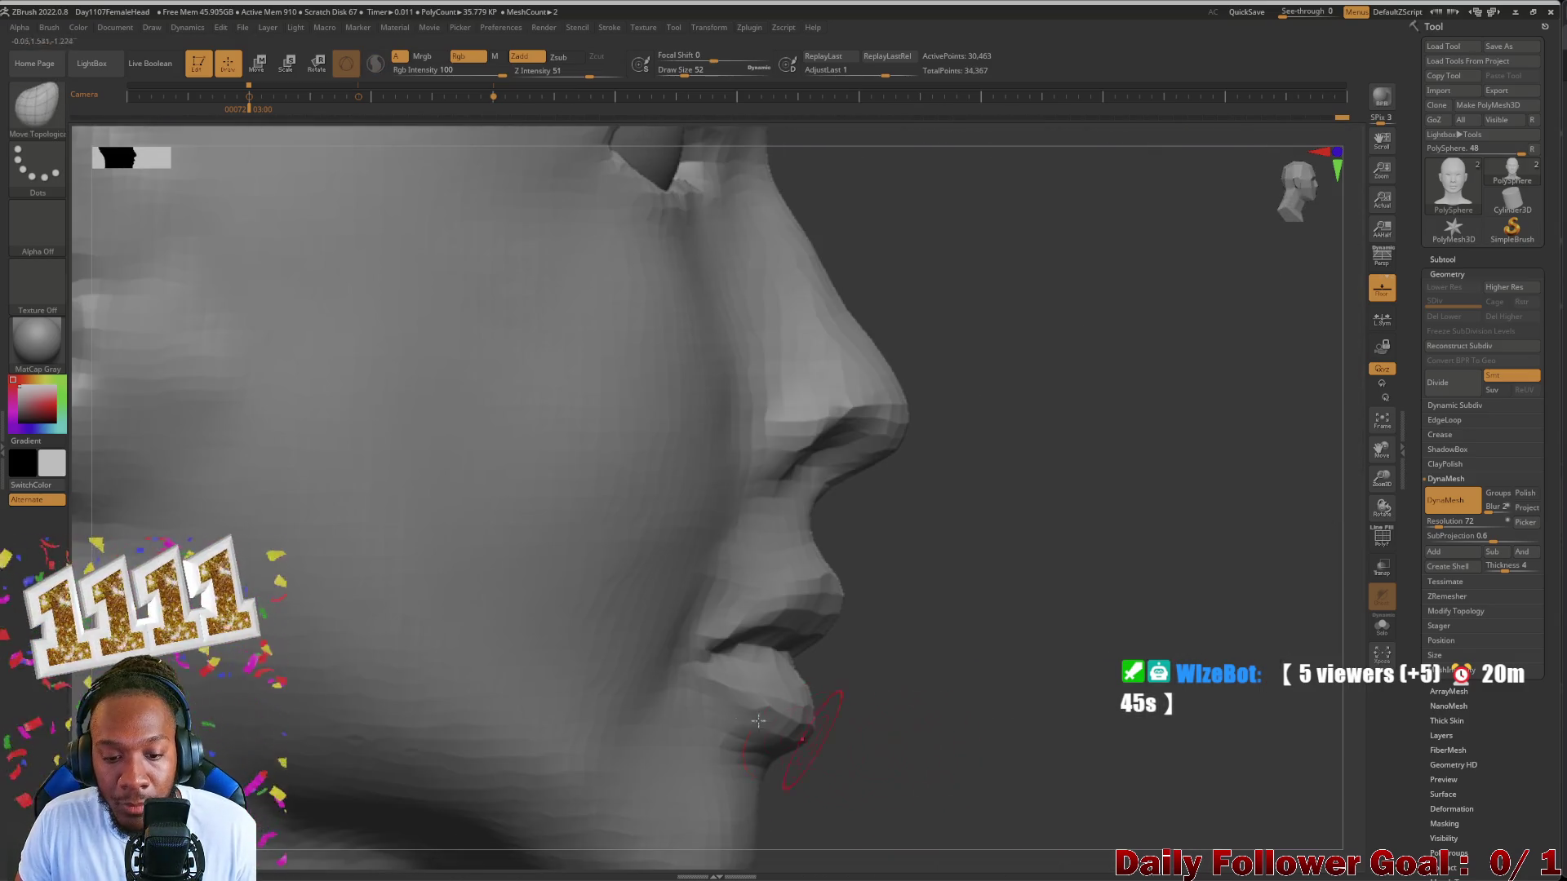
pyautogui.moveTo(696, 675); pyautogui.dragTo(416, 731, button='right')
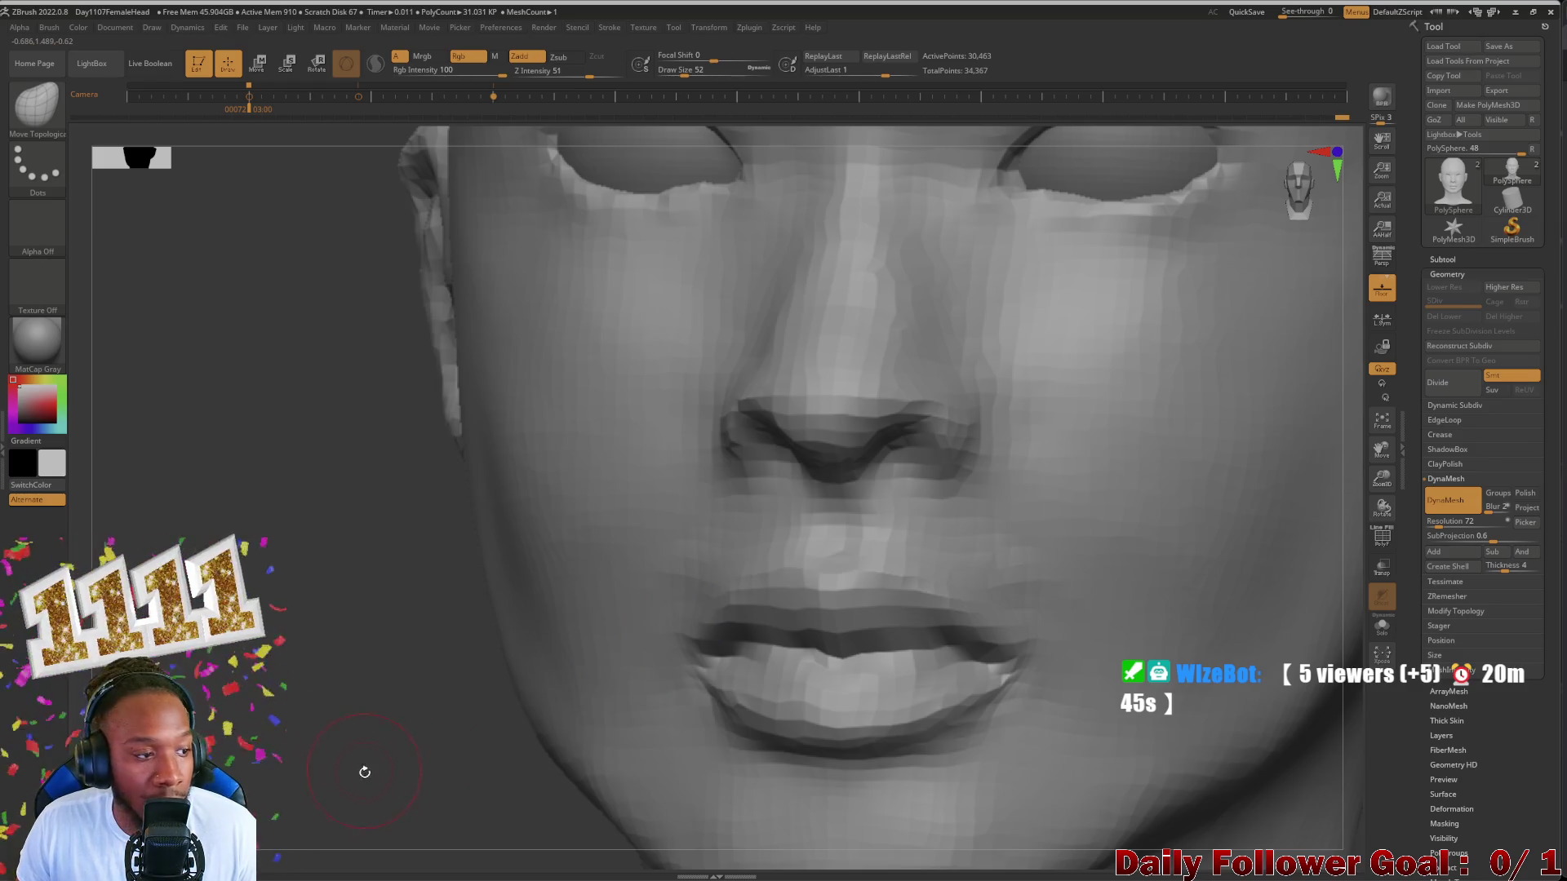
pyautogui.moveTo(364, 771)
pyautogui.mouseDown(button='right')
pyautogui.moveTo(272, 735)
pyautogui.moveTo(342, 698)
pyautogui.moveTo(361, 710)
pyautogui.moveTo(344, 706)
pyautogui.moveTo(321, 790)
pyautogui.moveTo(321, 575)
pyautogui.mouseUp(button='right')
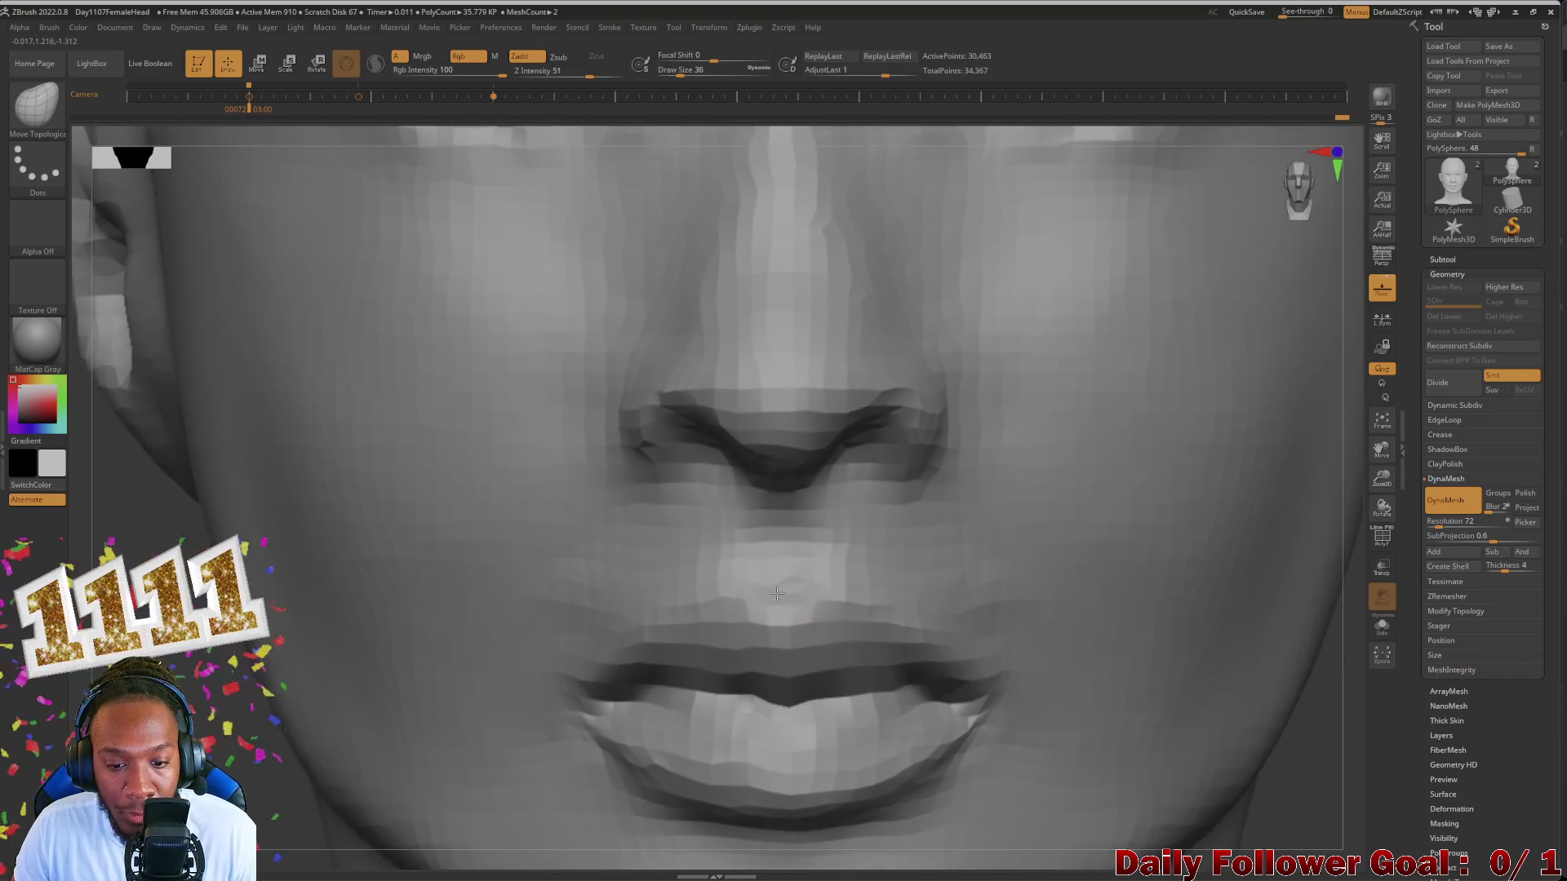
pyautogui.moveTo(779, 595)
pyautogui.mouseDown()
pyautogui.moveTo(778, 618)
pyautogui.moveTo(757, 619)
pyautogui.moveTo(783, 617)
pyautogui.mouseUp()
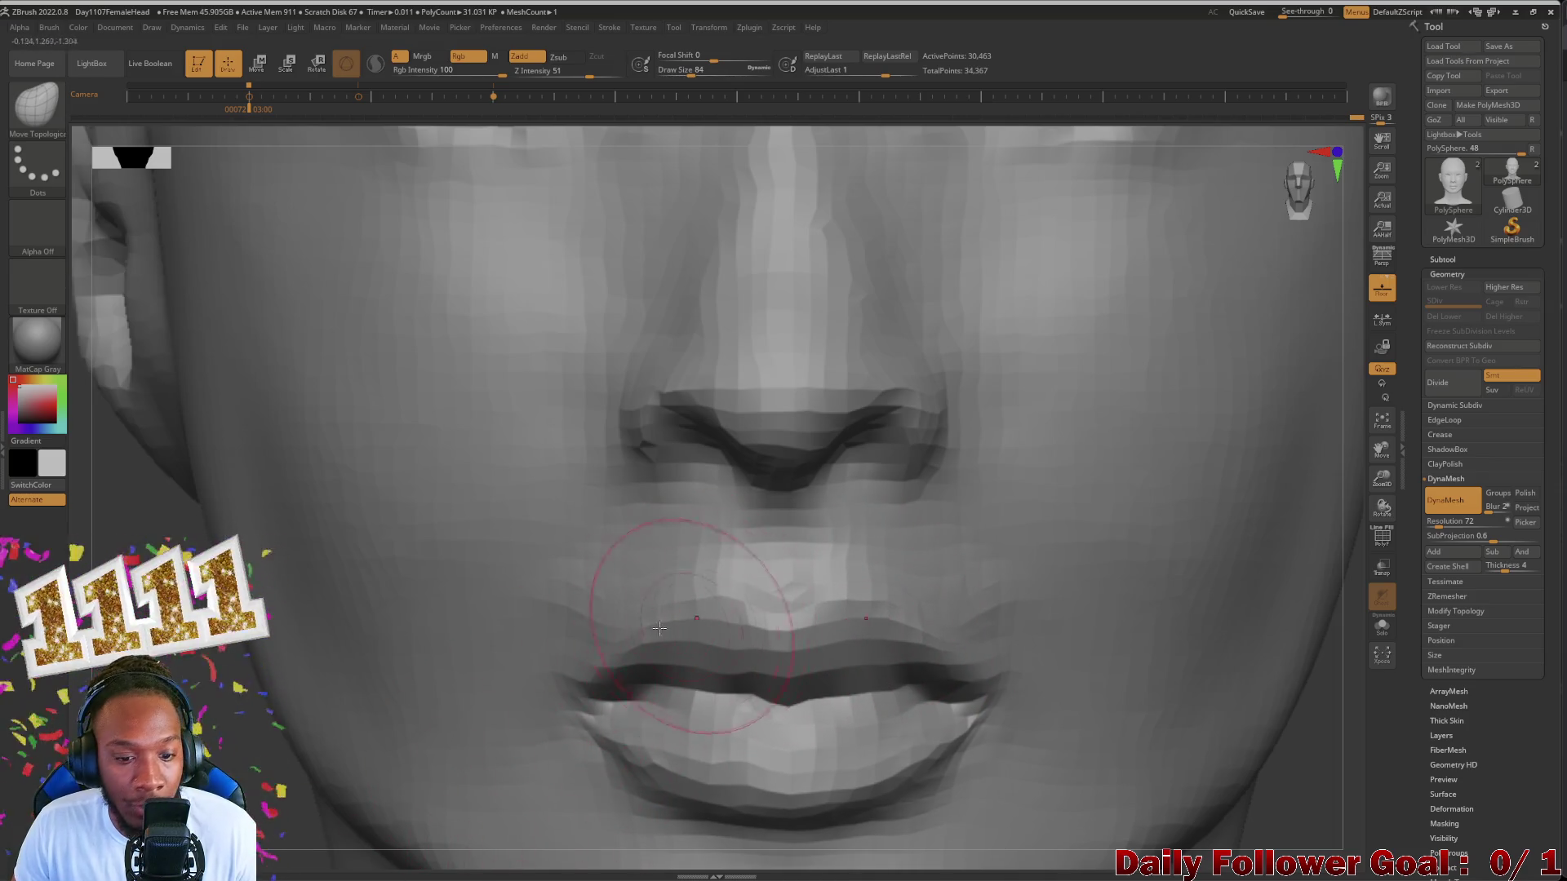
pyautogui.press('shift')
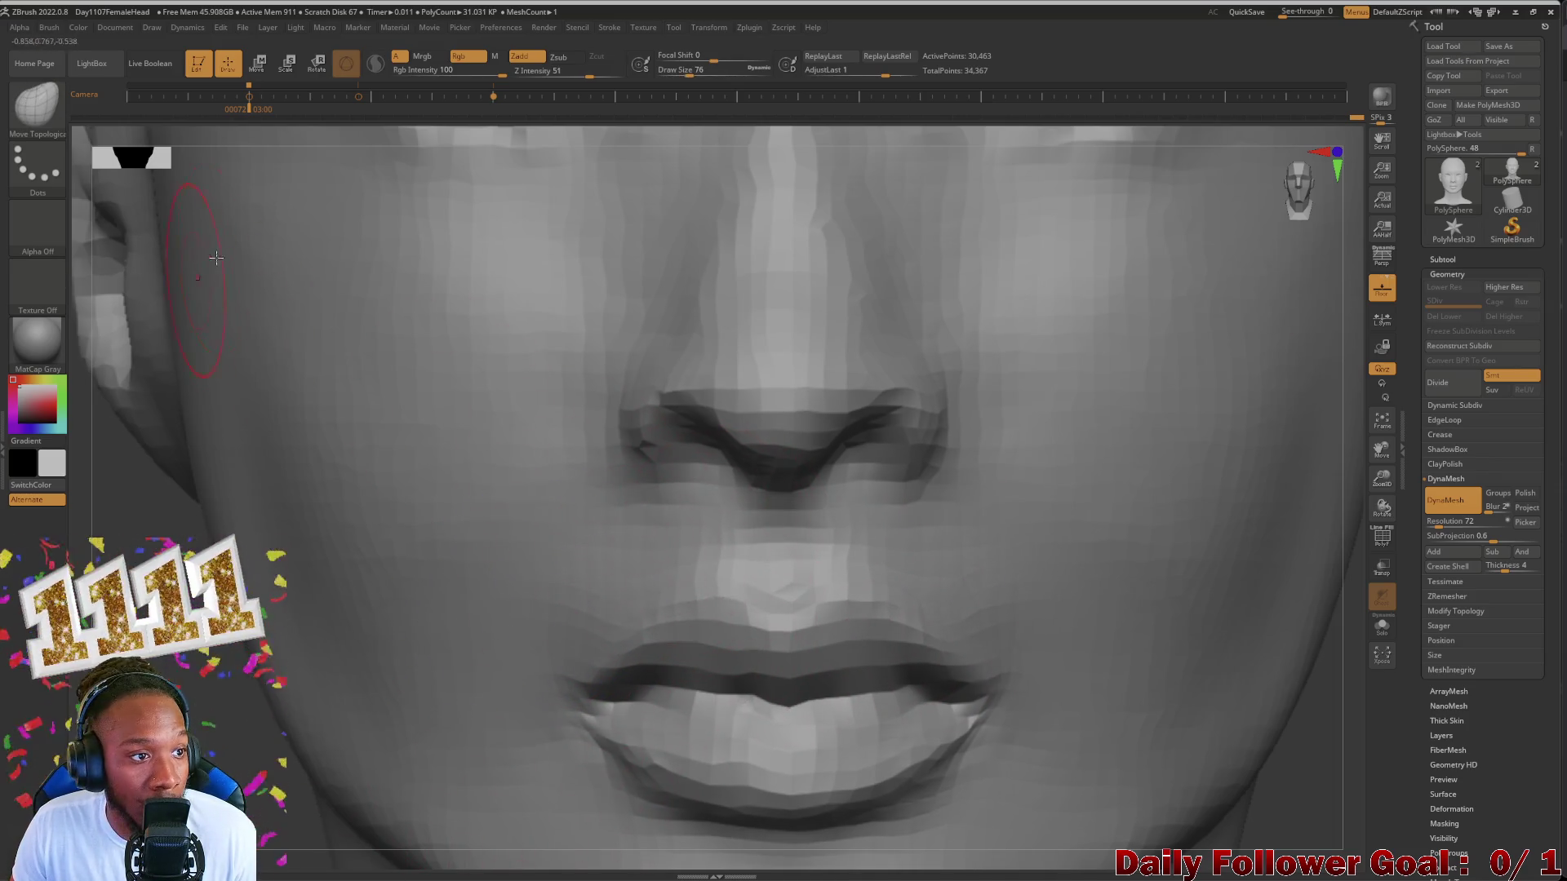
pyautogui.click(41, 119)
pyautogui.click(375, 137)
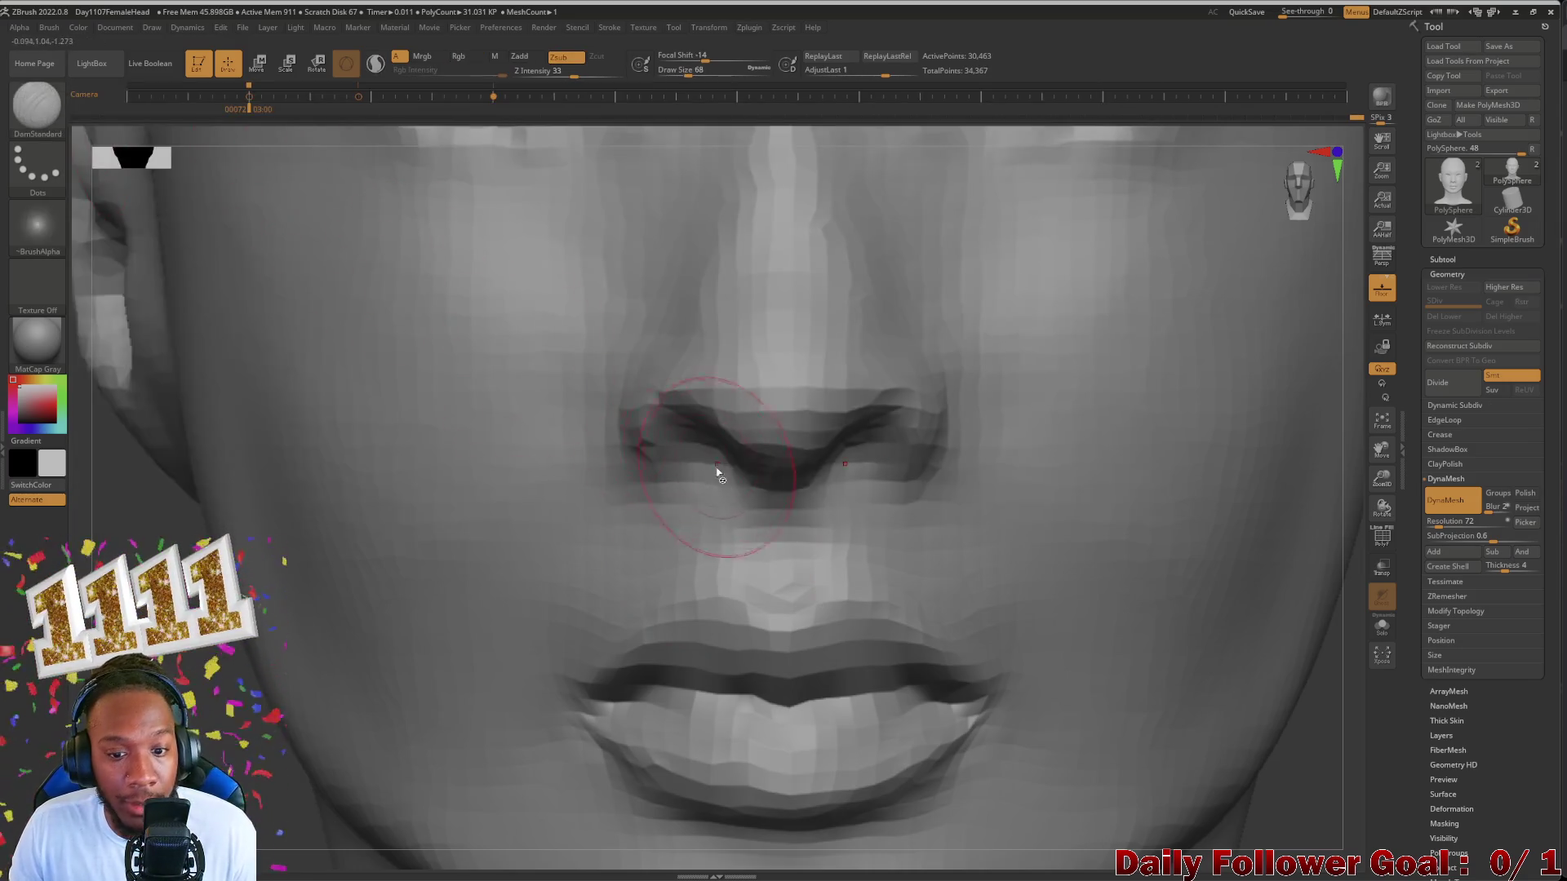
# Step: Carve the philtrum ridges under the nose with DamStandard, smooth the area, and frame the head
pyautogui.moveTo(779, 515)
pyautogui.mouseDown()
pyautogui.moveTo(787, 569)
pyautogui.moveTo(770, 549)
pyautogui.mouseUp()
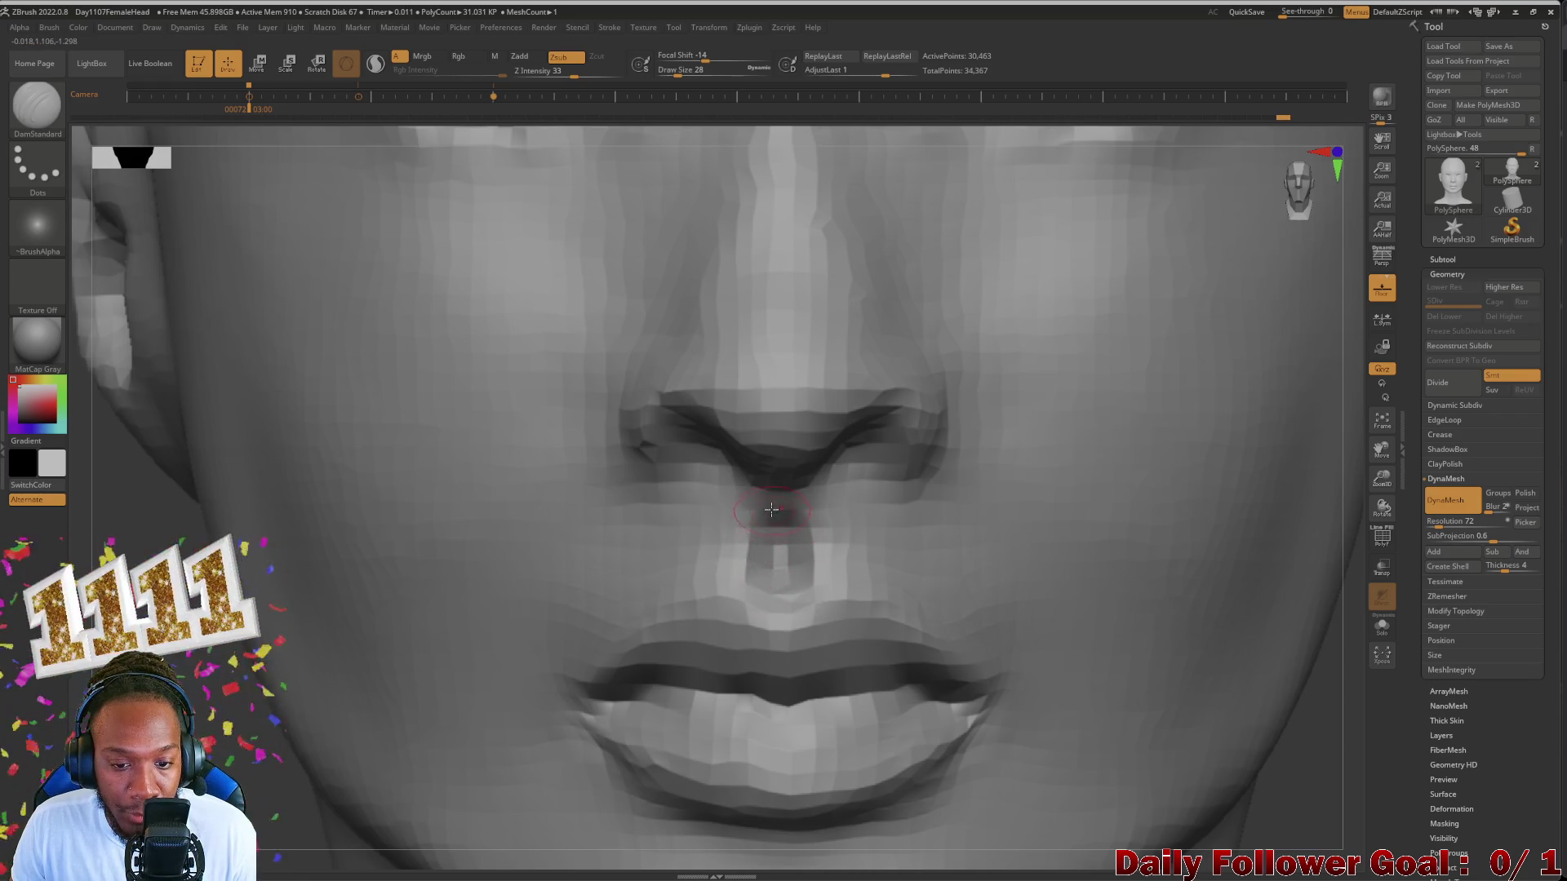
pyautogui.moveTo(727, 555); pyautogui.dragTo(716, 528)
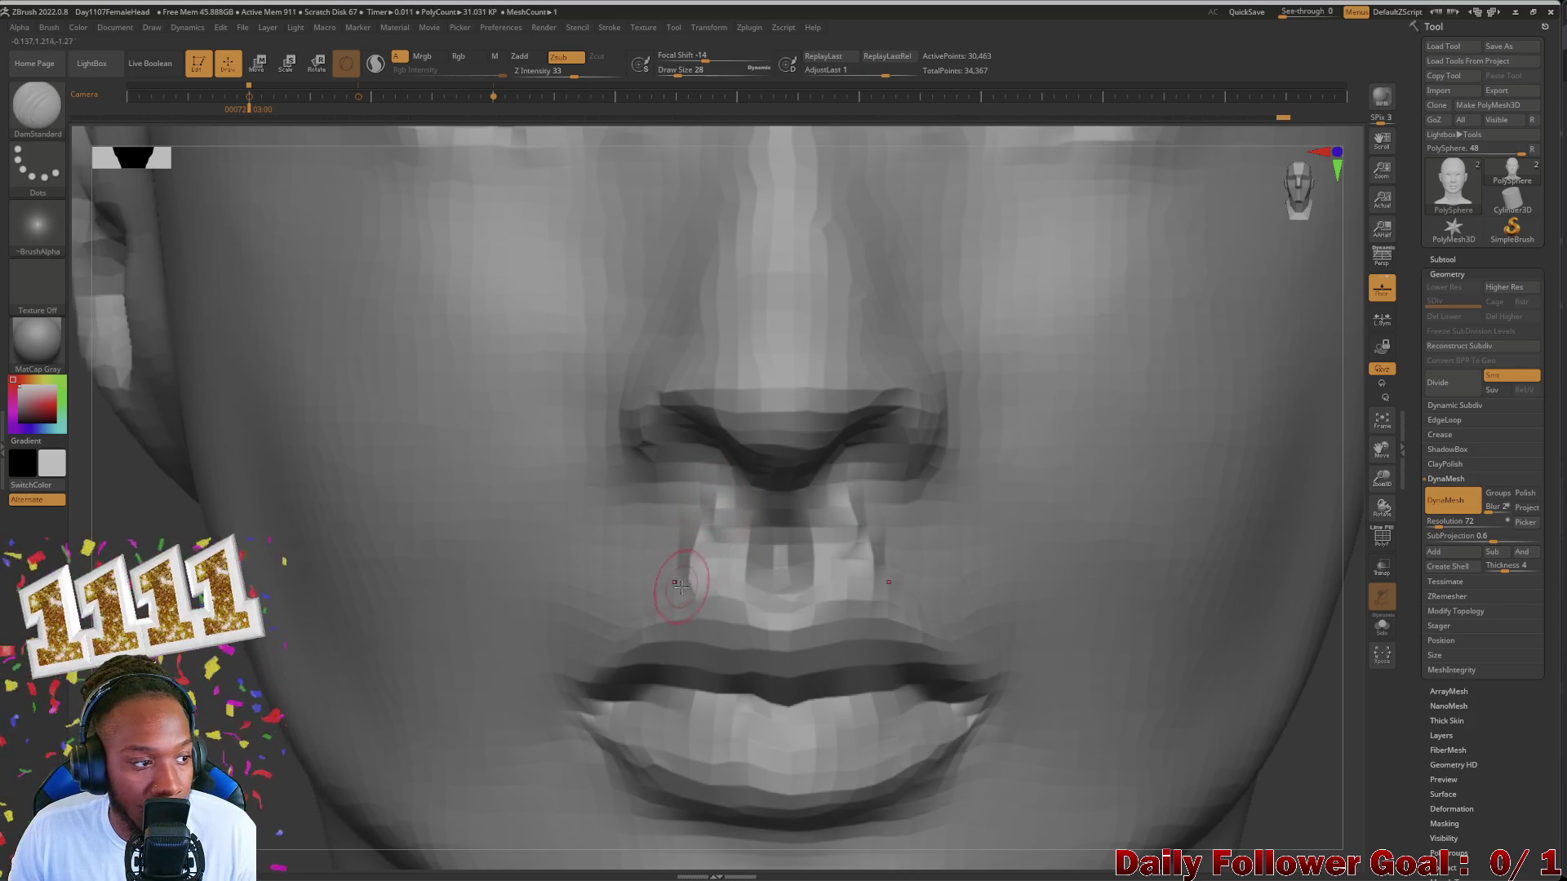
pyautogui.press('shift')
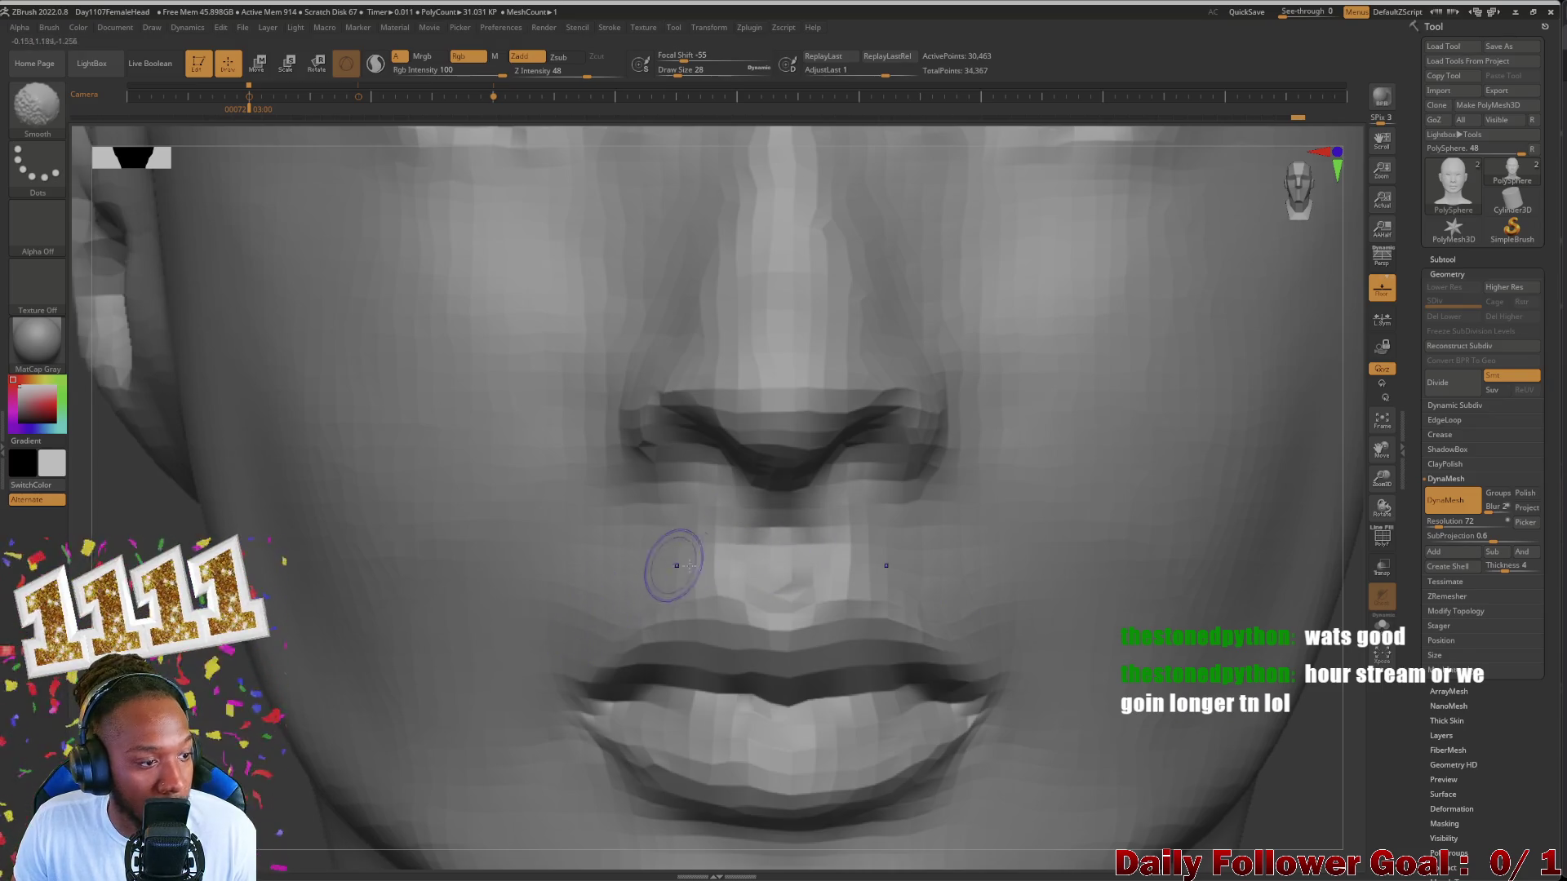
pyautogui.moveTo(802, 582); pyautogui.dragTo(788, 577)
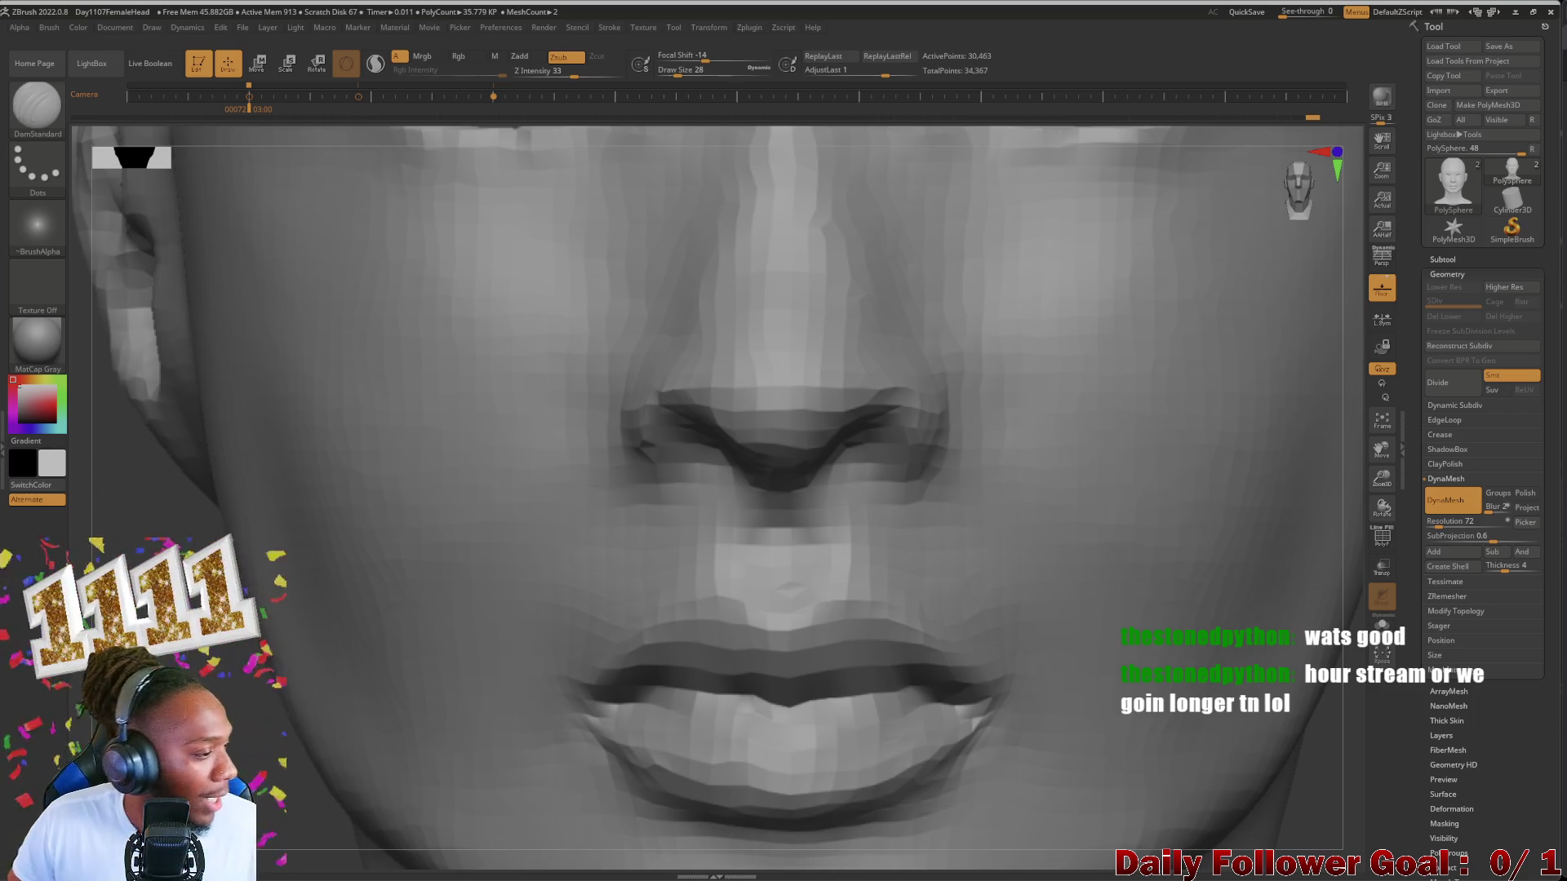
pyautogui.press('f')
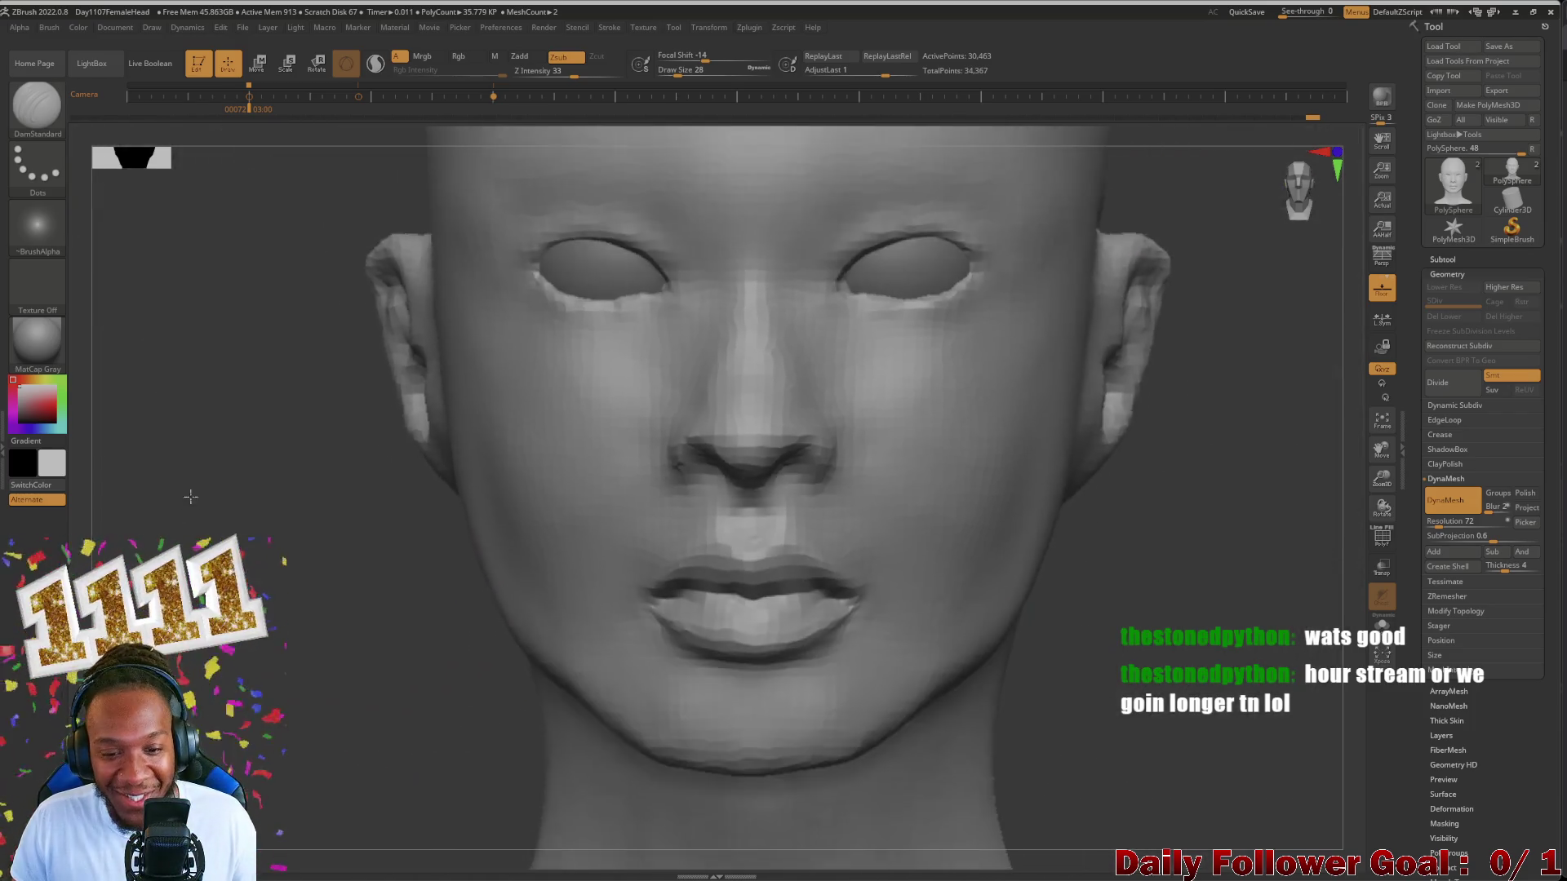
# Step: Check the head in profile and front, centre it, and show the front and side reference photos
pyautogui.moveTo(367, 368)
pyautogui.mouseDown()
pyautogui.moveTo(245, 367)
pyautogui.moveTo(367, 367)
pyautogui.mouseUp()
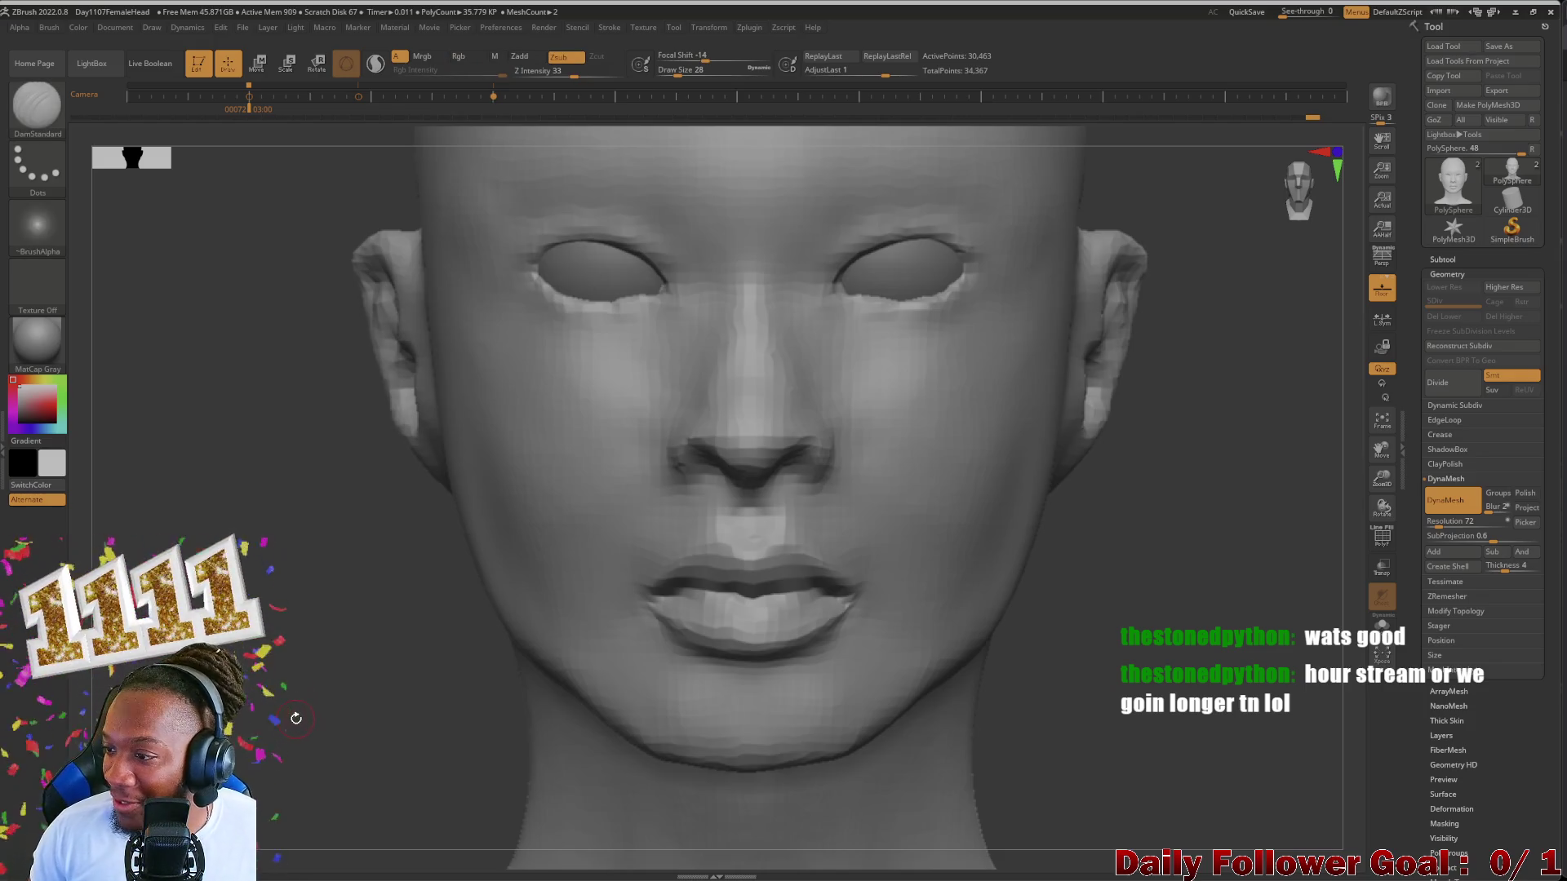
pyautogui.moveTo(294, 722)
pyautogui.mouseDown()
pyautogui.moveTo(548, 662)
pyautogui.moveTo(367, 667)
pyautogui.mouseUp()
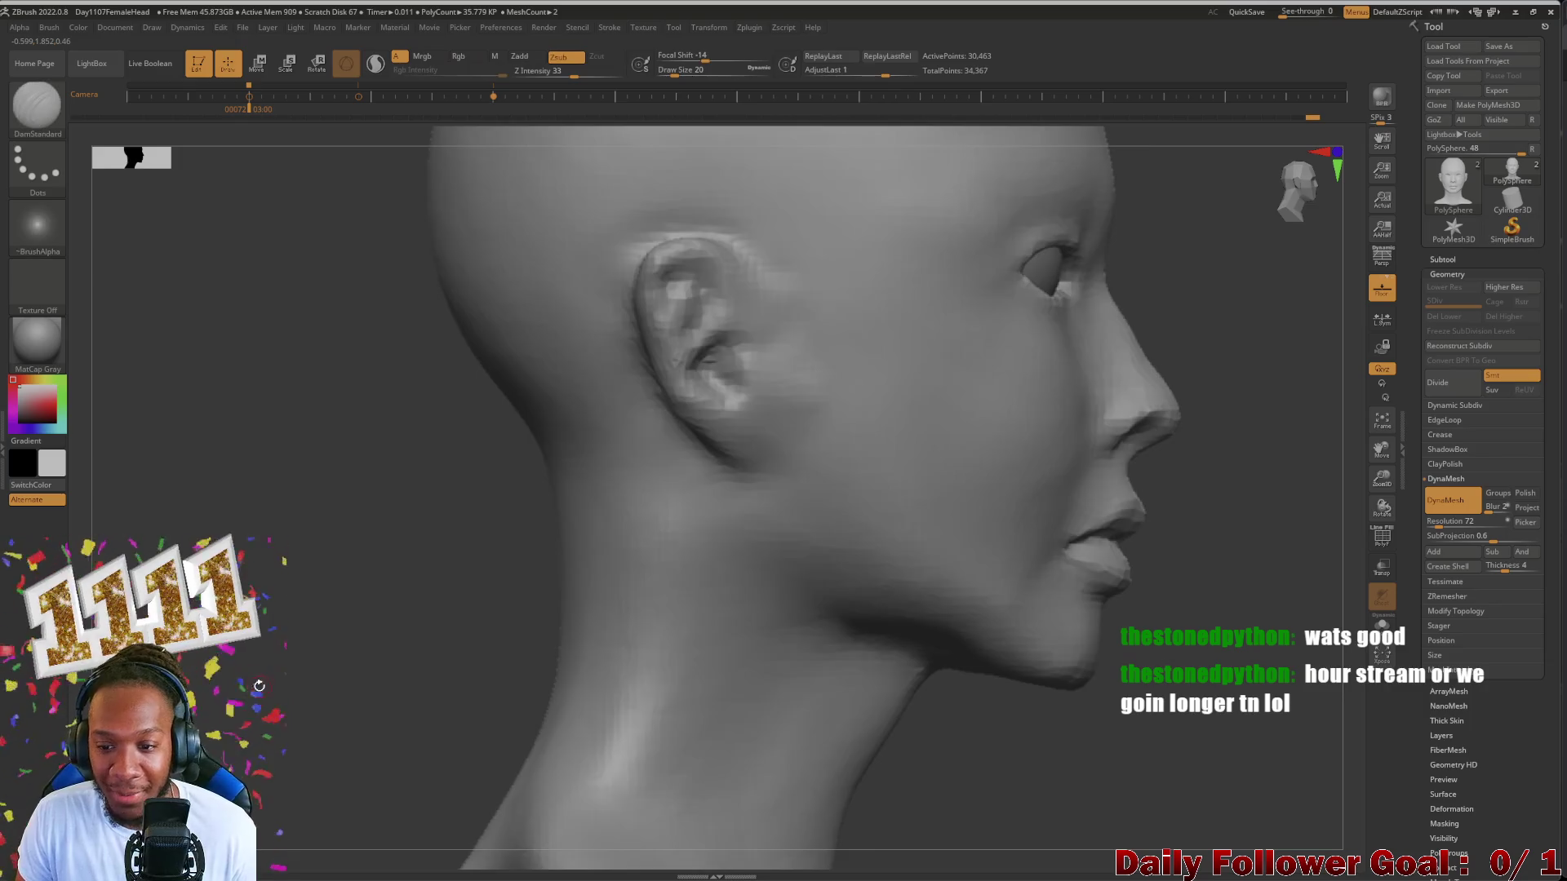
pyautogui.moveTo(367, 667)
pyautogui.mouseDown()
pyautogui.moveTo(211, 696)
pyautogui.moveTo(282, 685)
pyautogui.moveTo(218, 749)
pyautogui.moveTo(234, 727)
pyautogui.moveTo(211, 732)
pyautogui.moveTo(379, 722)
pyautogui.mouseUp()
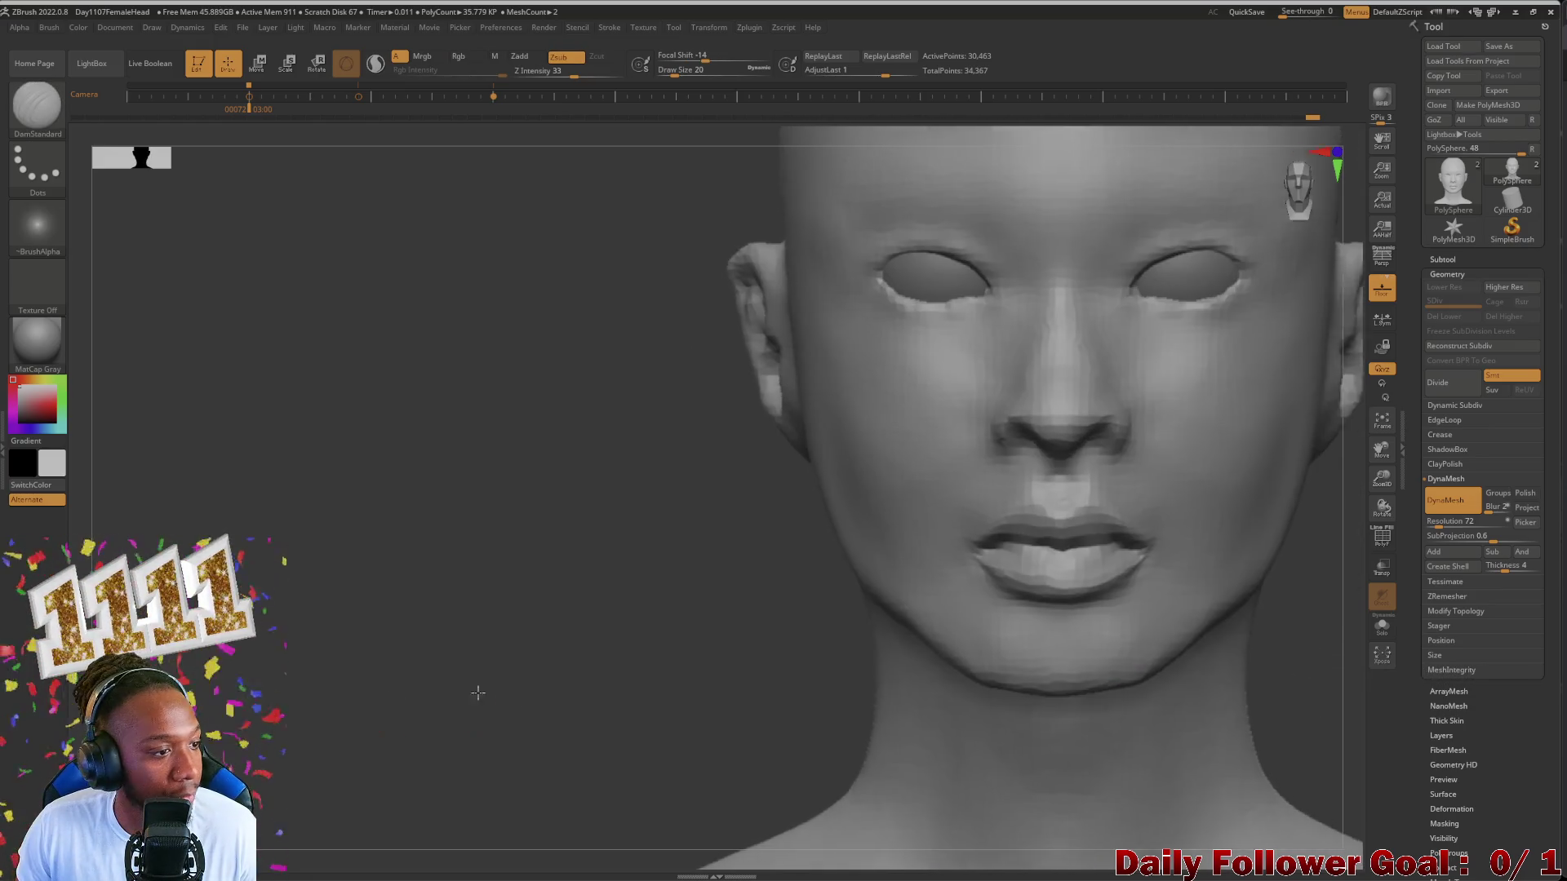
pyautogui.moveTo(478, 717)
pyautogui.keyDown('alt'); pyautogui.mouseDown()
pyautogui.moveTo(248, 734)
pyautogui.moveTo(321, 648)
pyautogui.moveTo(262, 637)
pyautogui.moveTo(294, 735)
pyautogui.moveTo(282, 661)
pyautogui.moveTo(184, 656)
pyautogui.moveTo(221, 656)
pyautogui.moveTo(221, 601)
pyautogui.moveTo(246, 661)
pyautogui.moveTo(207, 713)
pyautogui.moveTo(316, 668)
pyautogui.mouseUp(); pyautogui.keyUp('alt')
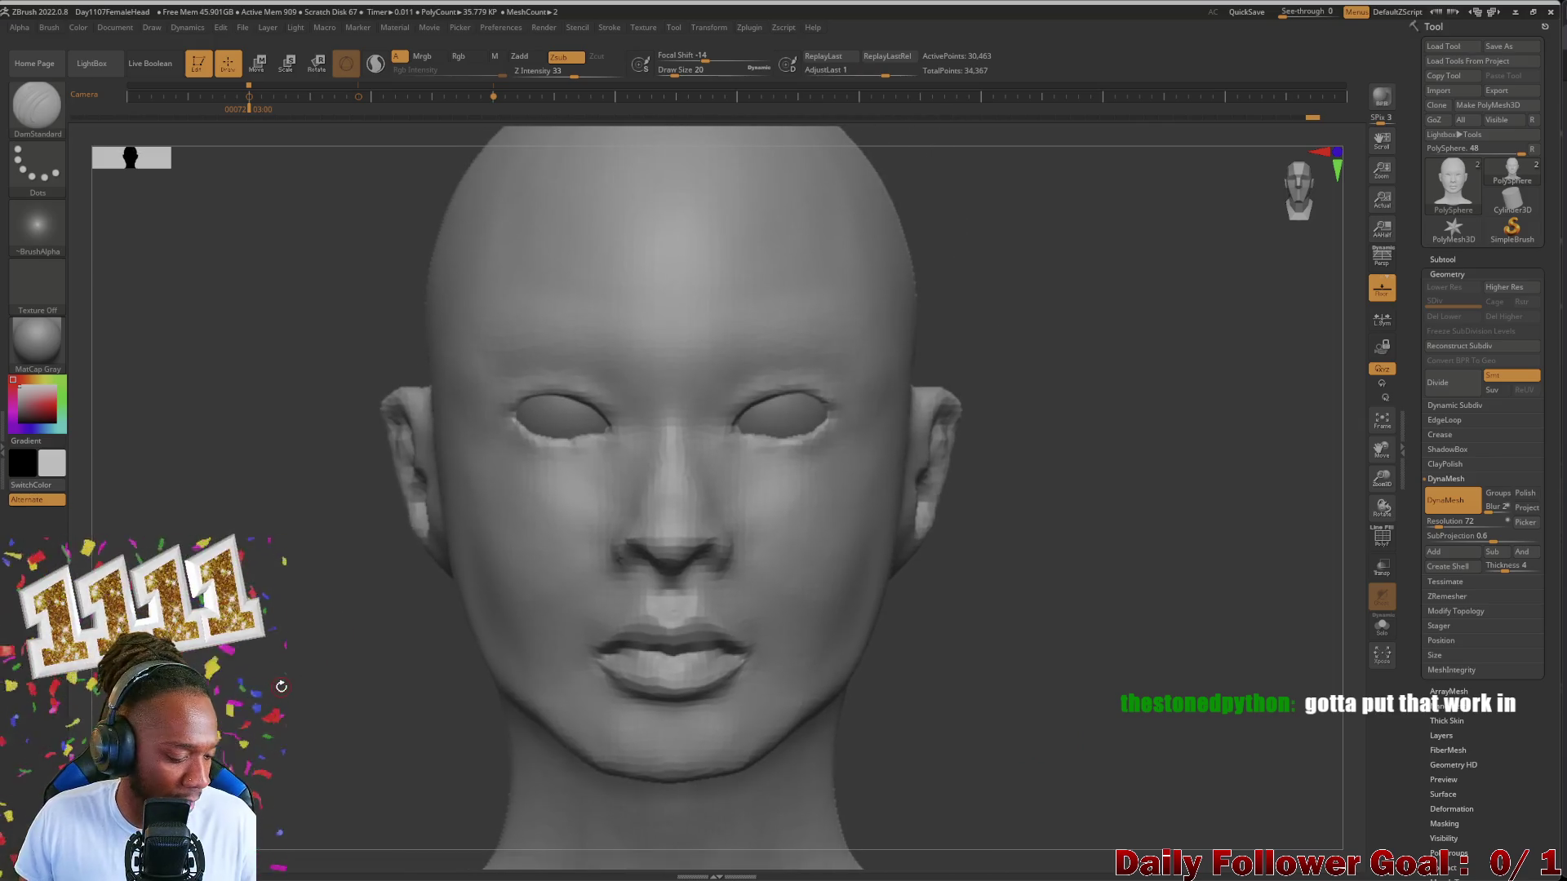
pyautogui.hotkey('shift', 'z')
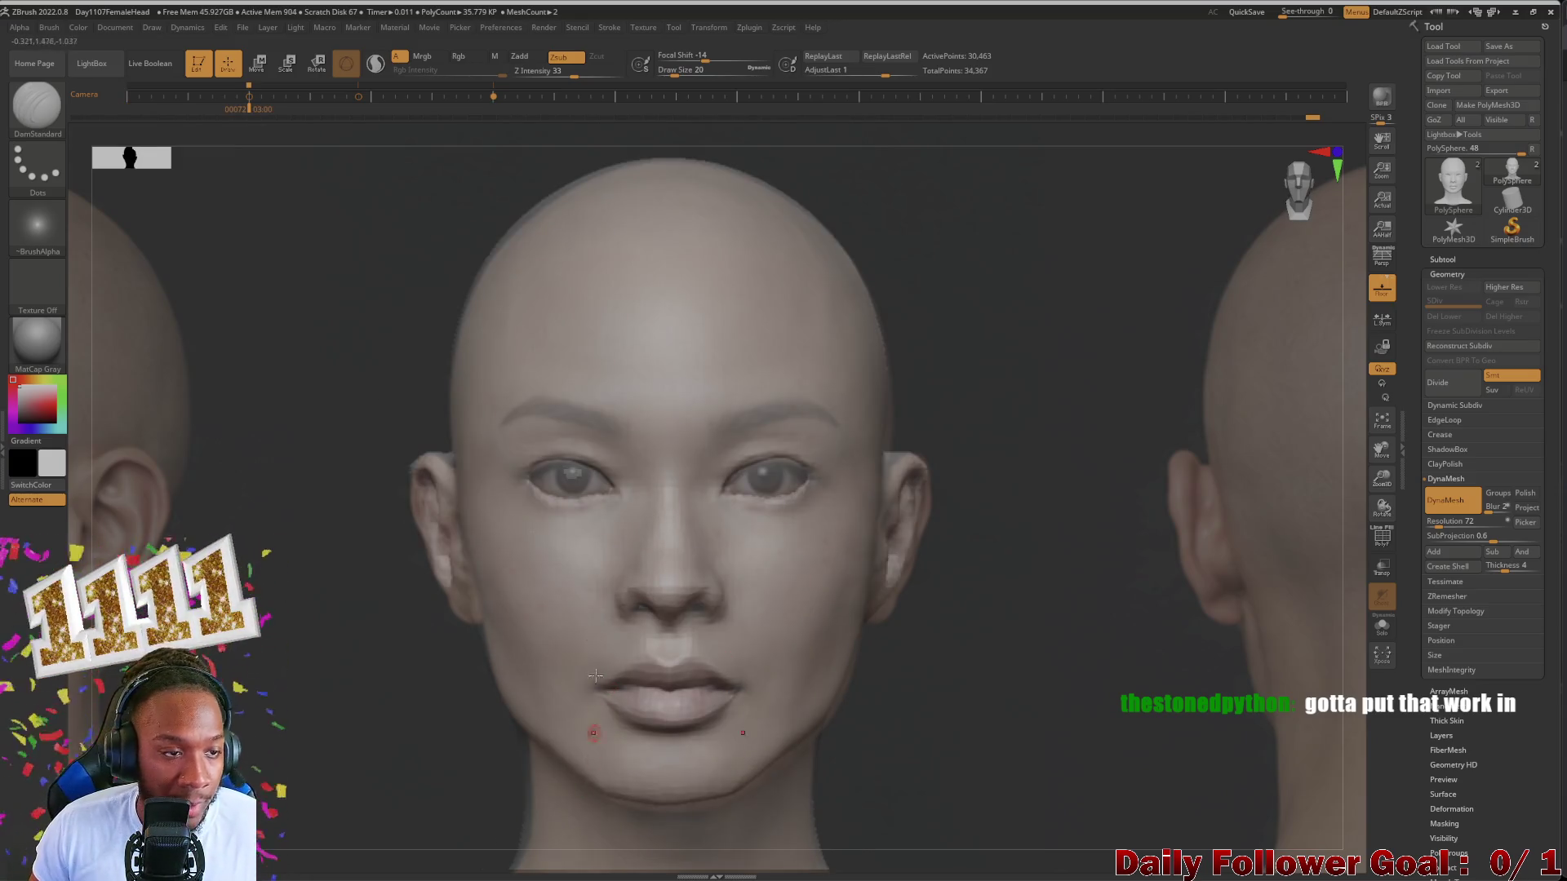
# Step: Pull the right jawline and chin edge with Move Topological to match the front reference
pyautogui.click(37, 108)
pyautogui.click(350, 121)
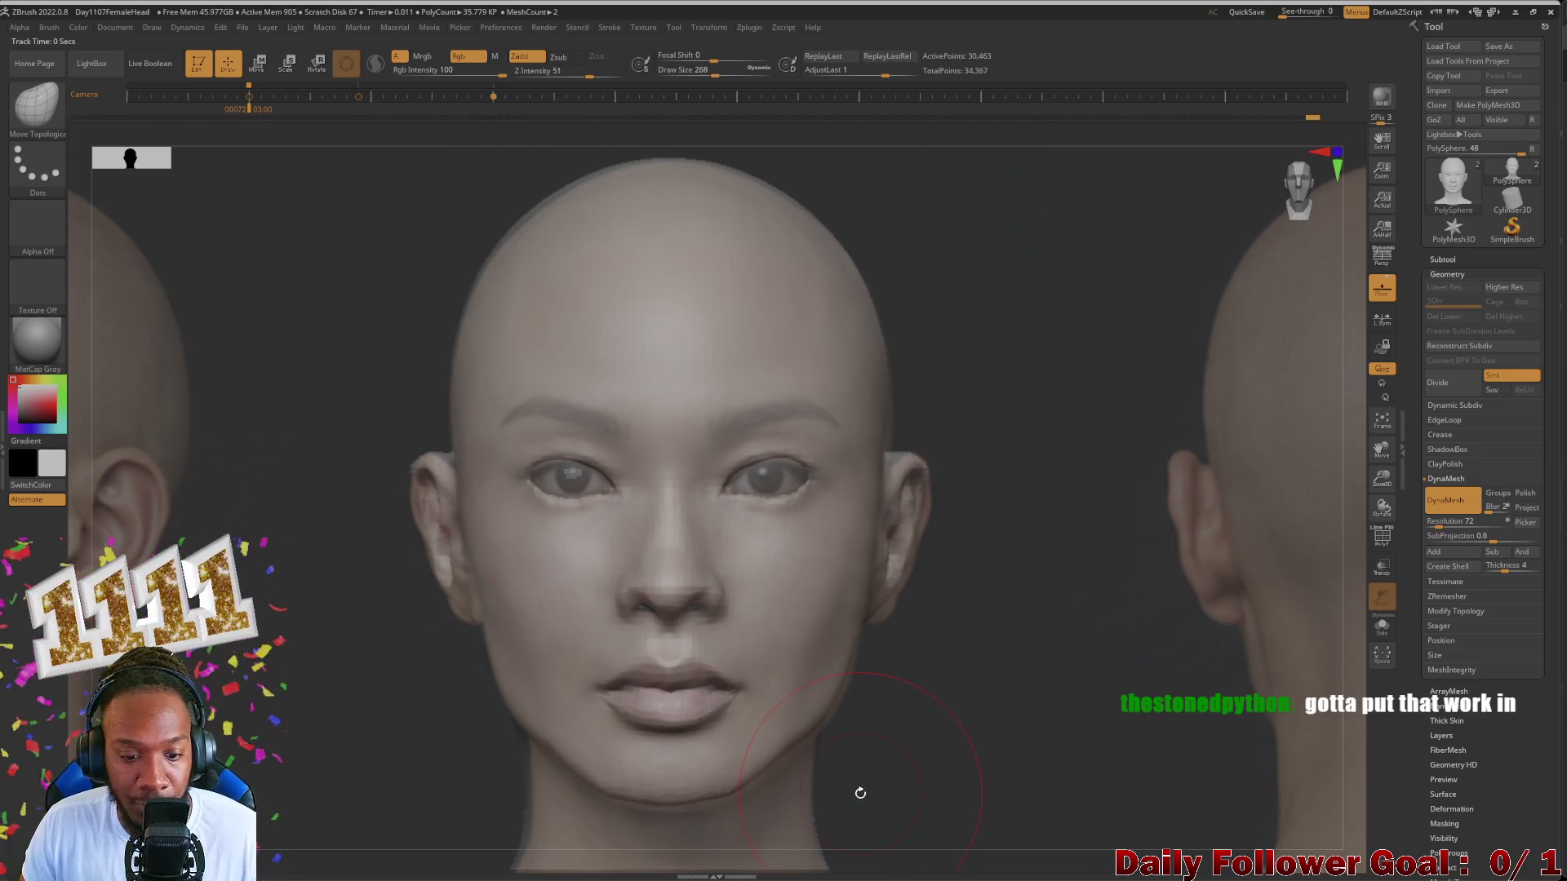
pyautogui.moveTo(859, 793); pyautogui.dragTo(837, 699)
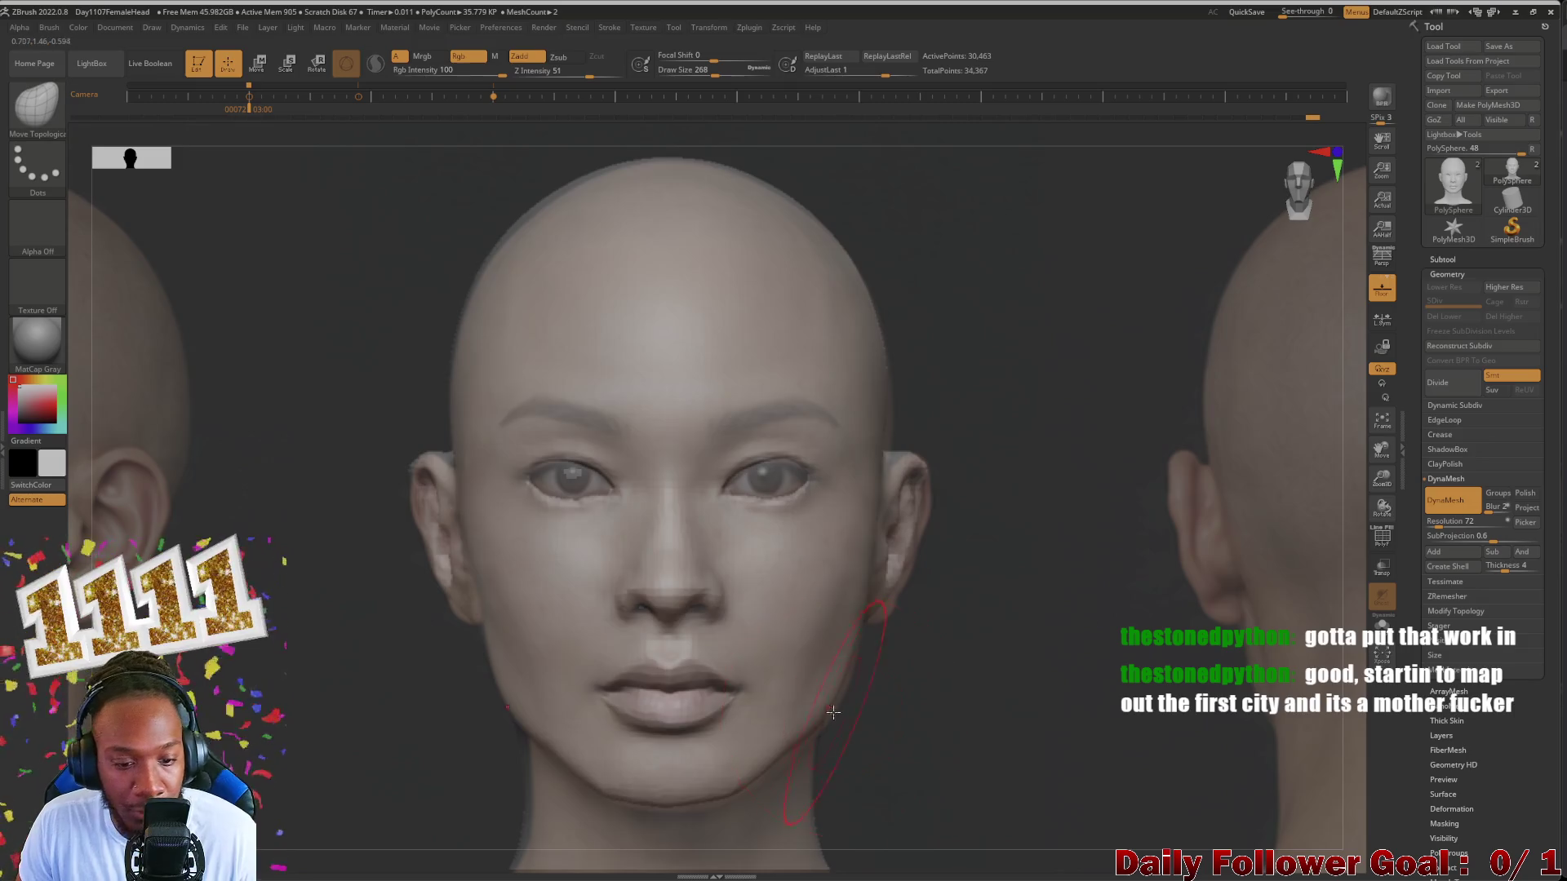
pyautogui.moveTo(858, 784)
pyautogui.mouseDown()
pyautogui.moveTo(930, 613)
pyautogui.moveTo(818, 742)
pyautogui.mouseUp()
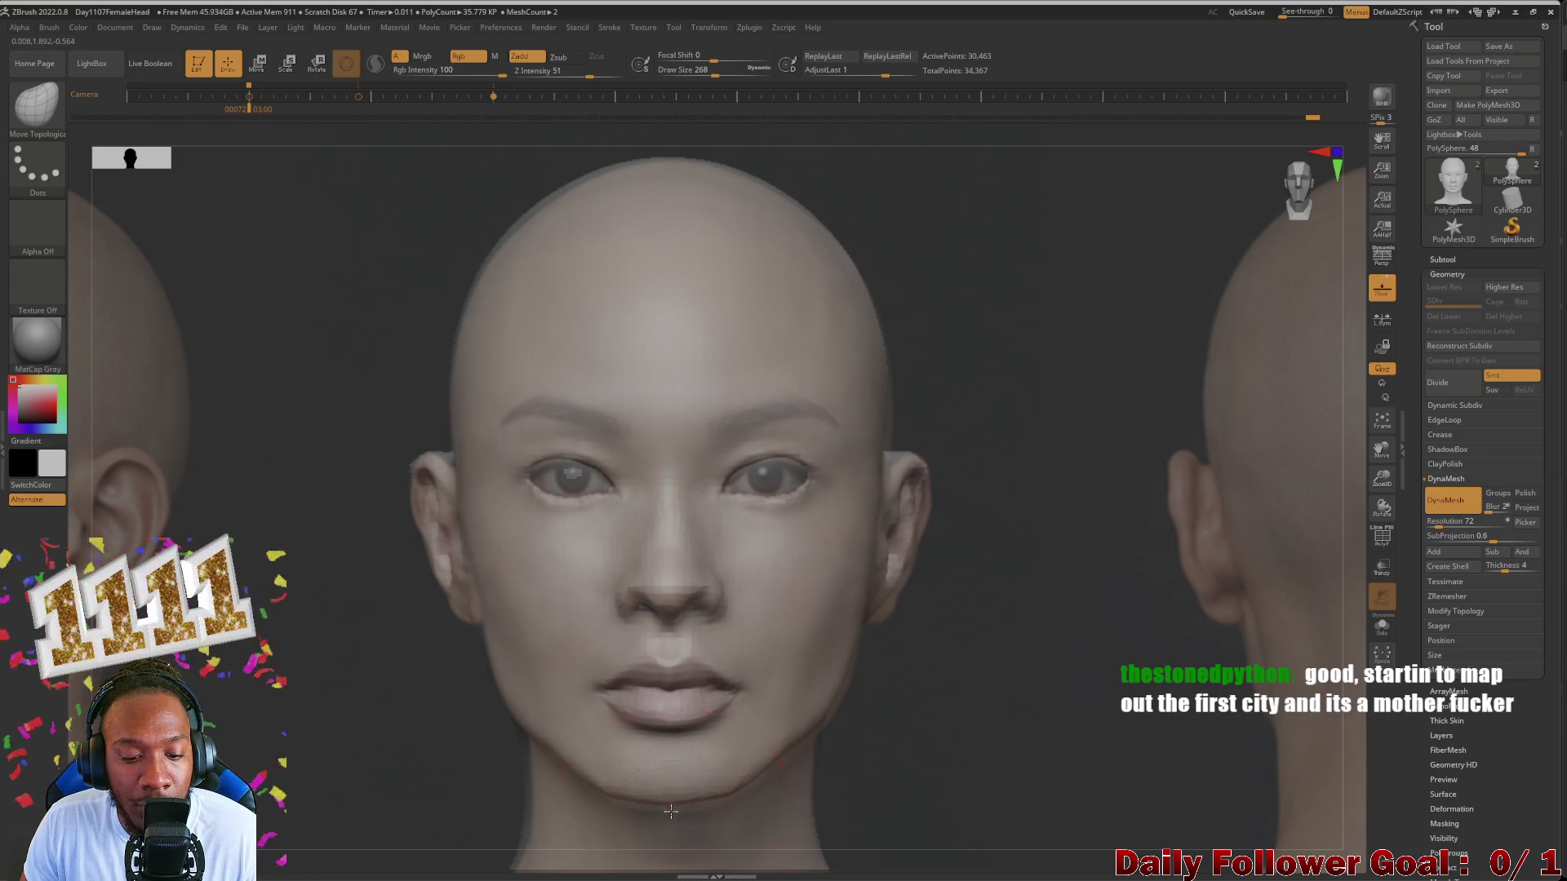
pyautogui.moveTo(671, 811); pyautogui.dragTo(650, 818)
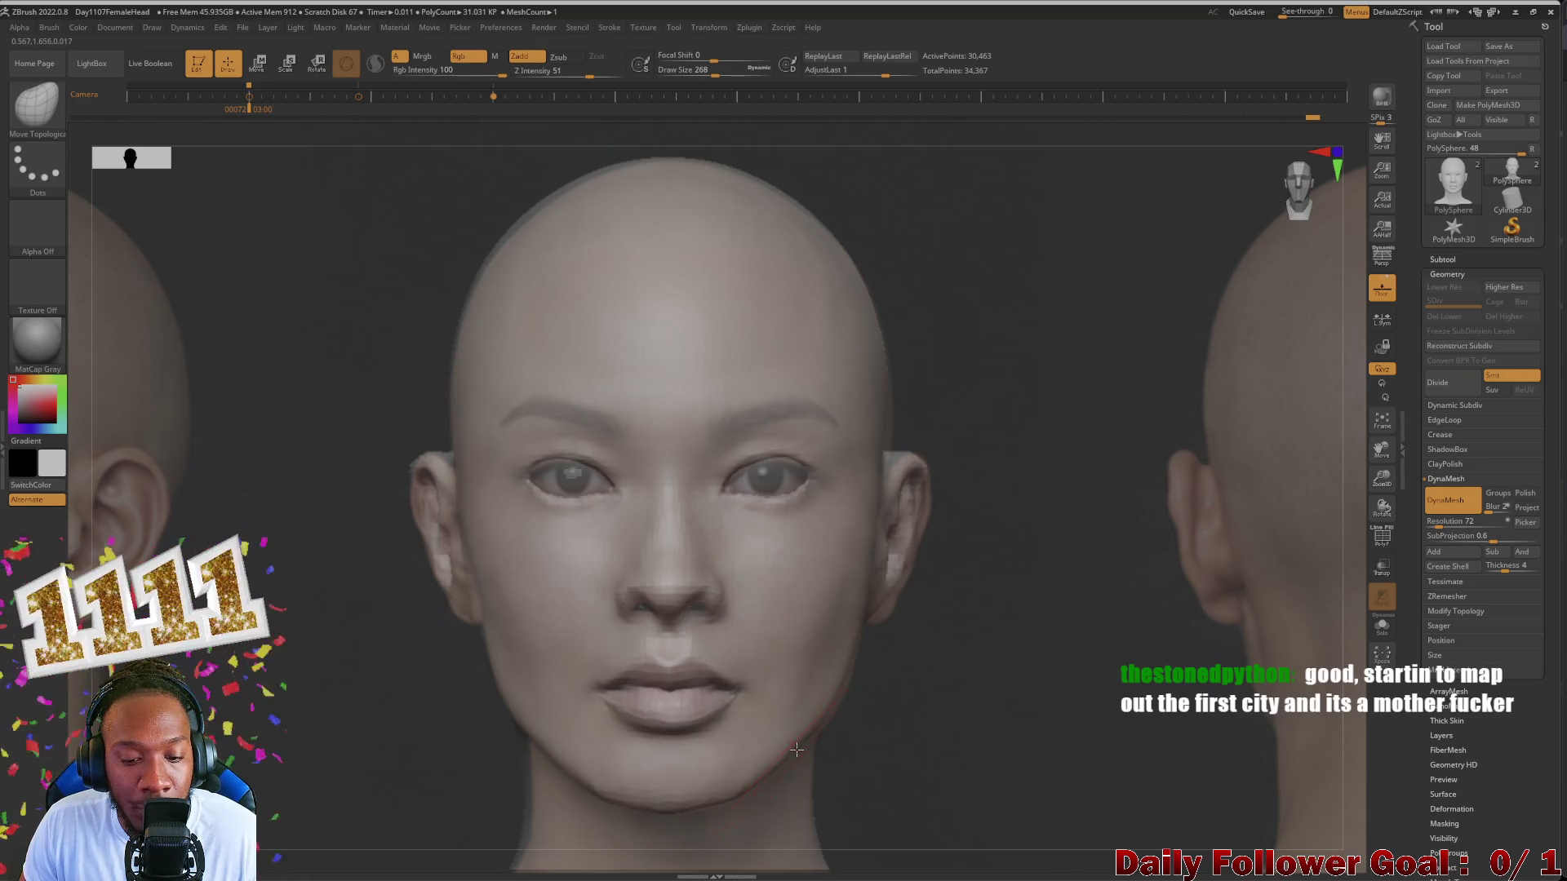
pyautogui.moveTo(809, 736); pyautogui.dragTo(810, 736)
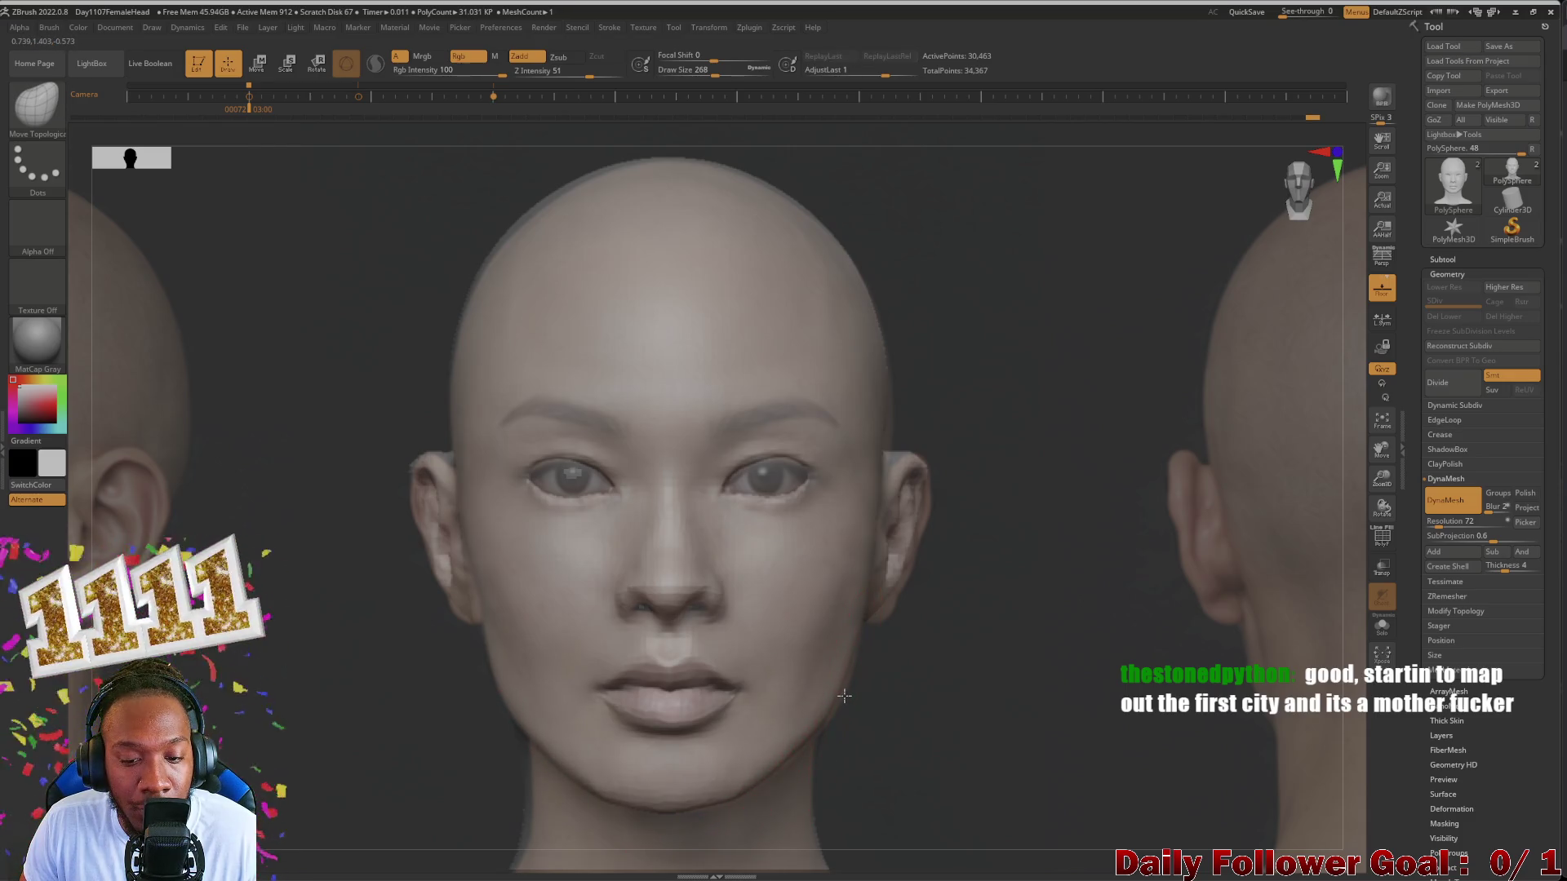
# Step: Smooth the right jawline toward the chin, then hide the reference to view the bare grey sculpt
pyautogui.press('shift')
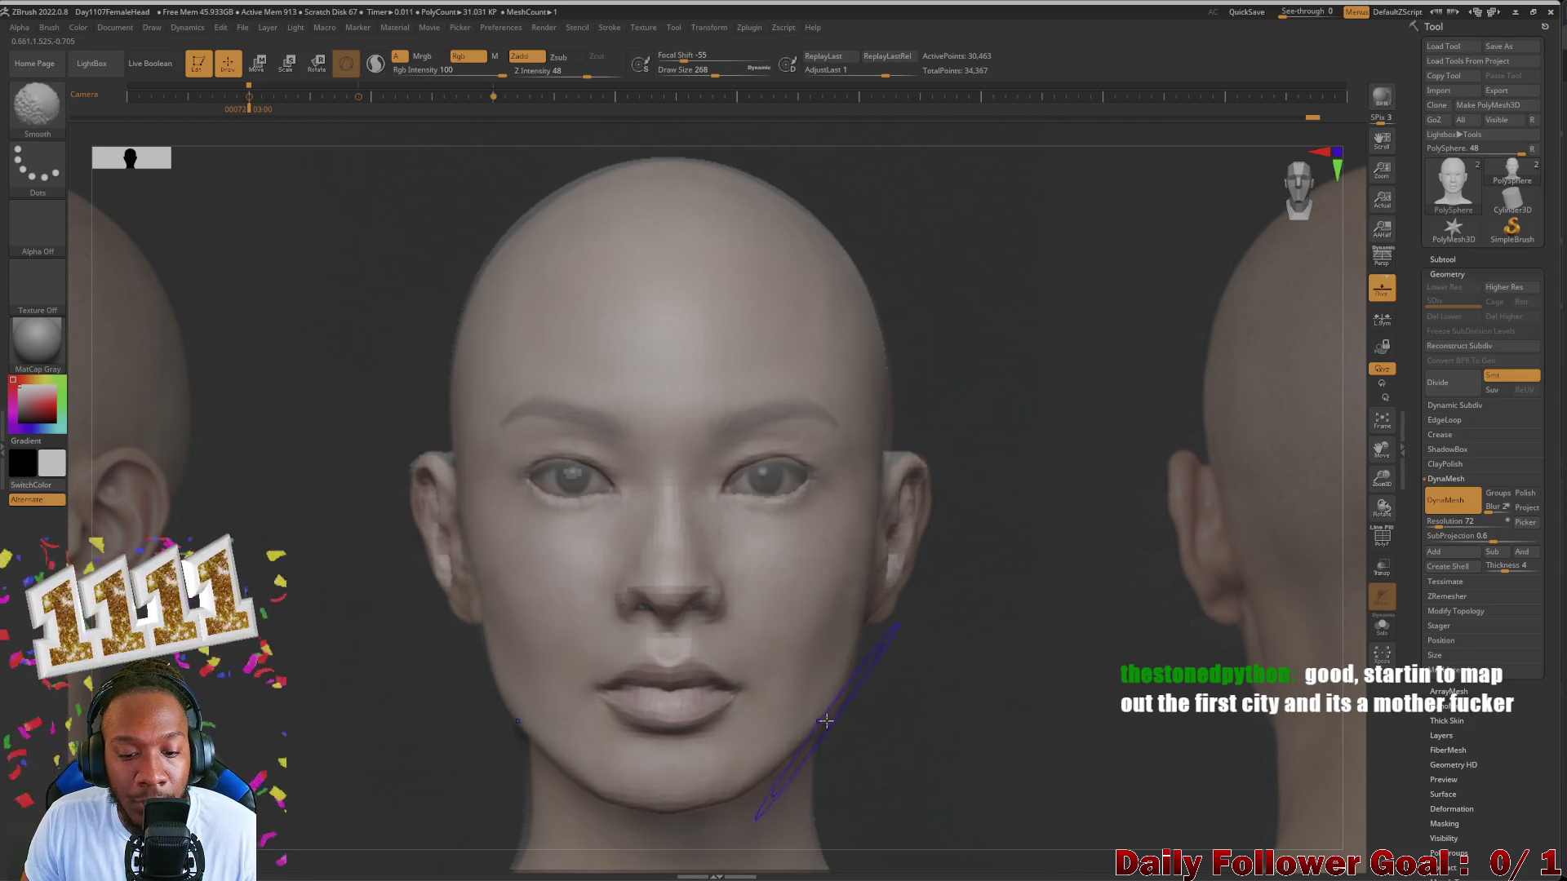
pyautogui.moveTo(826, 723)
pyautogui.keyDown('shift'); pyautogui.mouseDown()
pyautogui.moveTo(677, 817)
pyautogui.moveTo(514, 738)
pyautogui.mouseUp(); pyautogui.keyUp('shift')
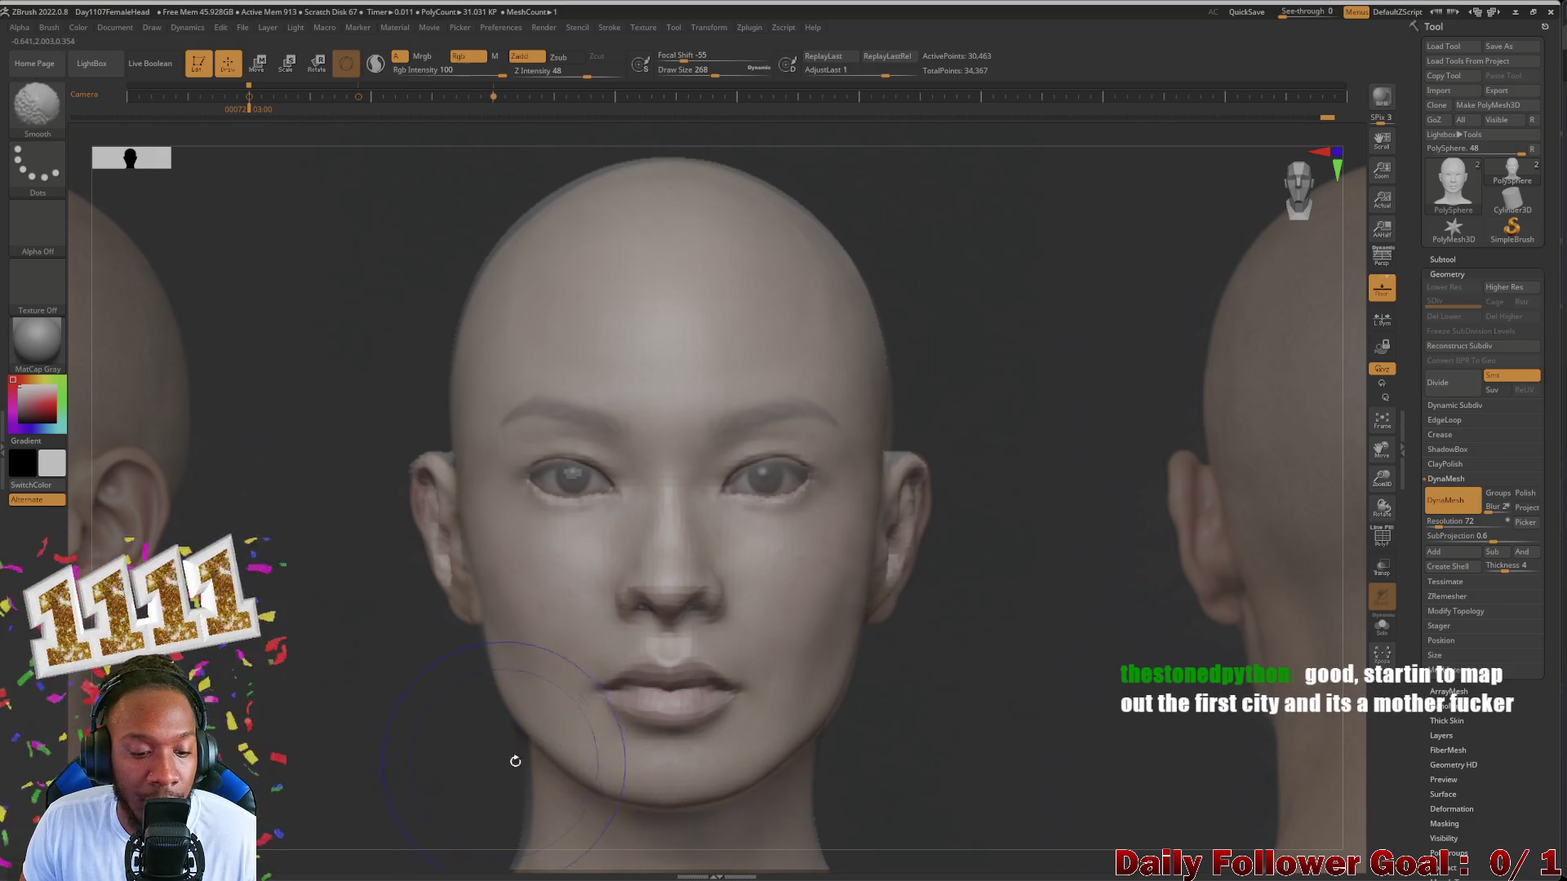
pyautogui.keyDown('shift'); pyautogui.moveTo(411, 742); pyautogui.dragTo(373, 760); pyautogui.keyUp('shift')
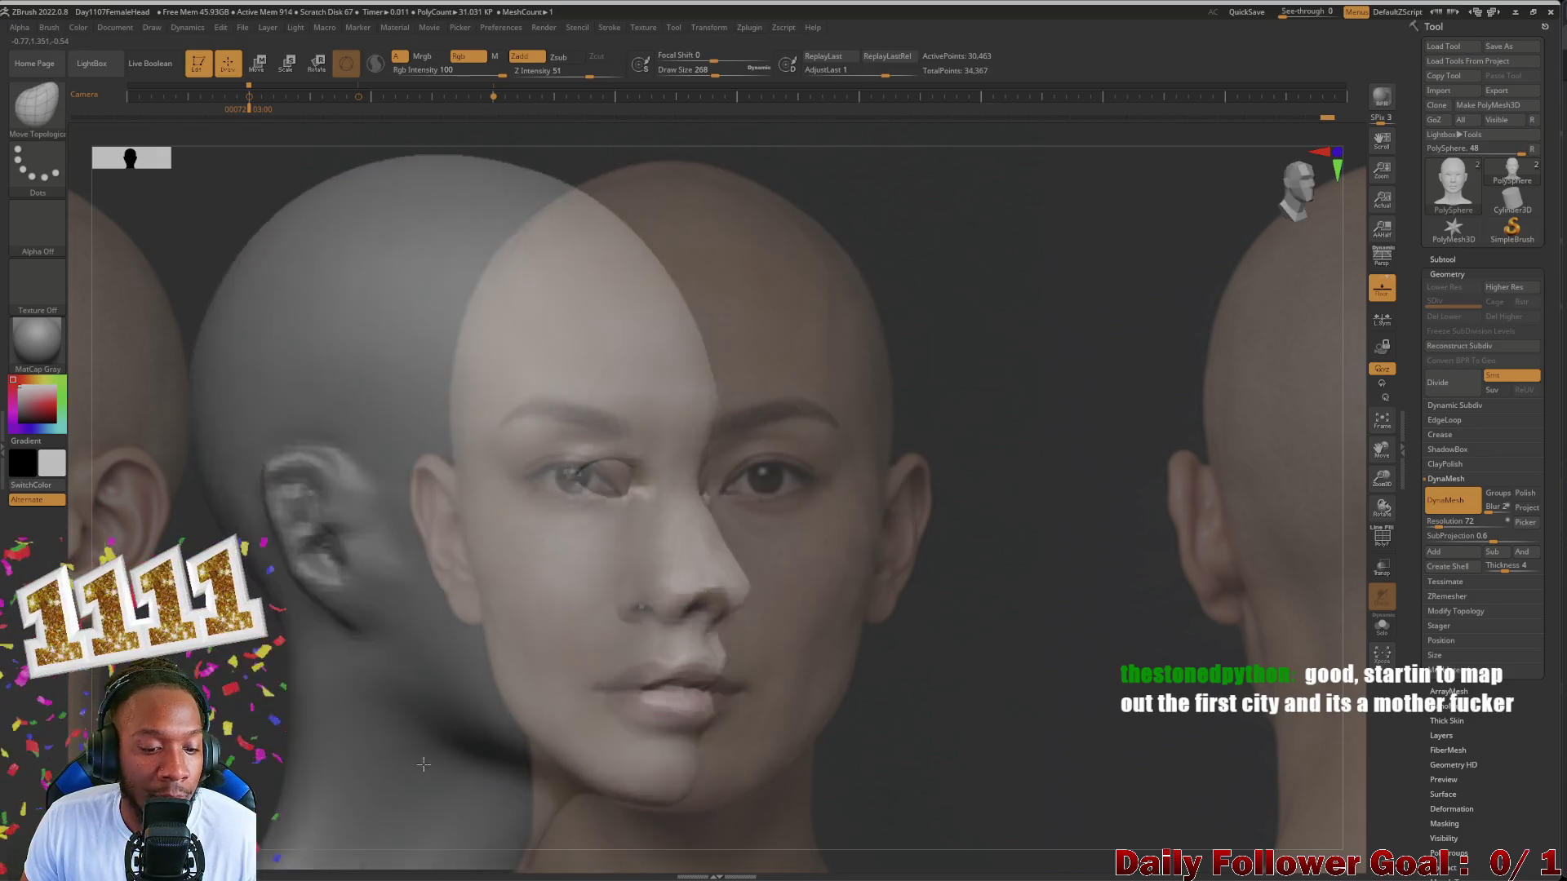
pyautogui.press('b')
pyautogui.press('m')
pyautogui.press('t')
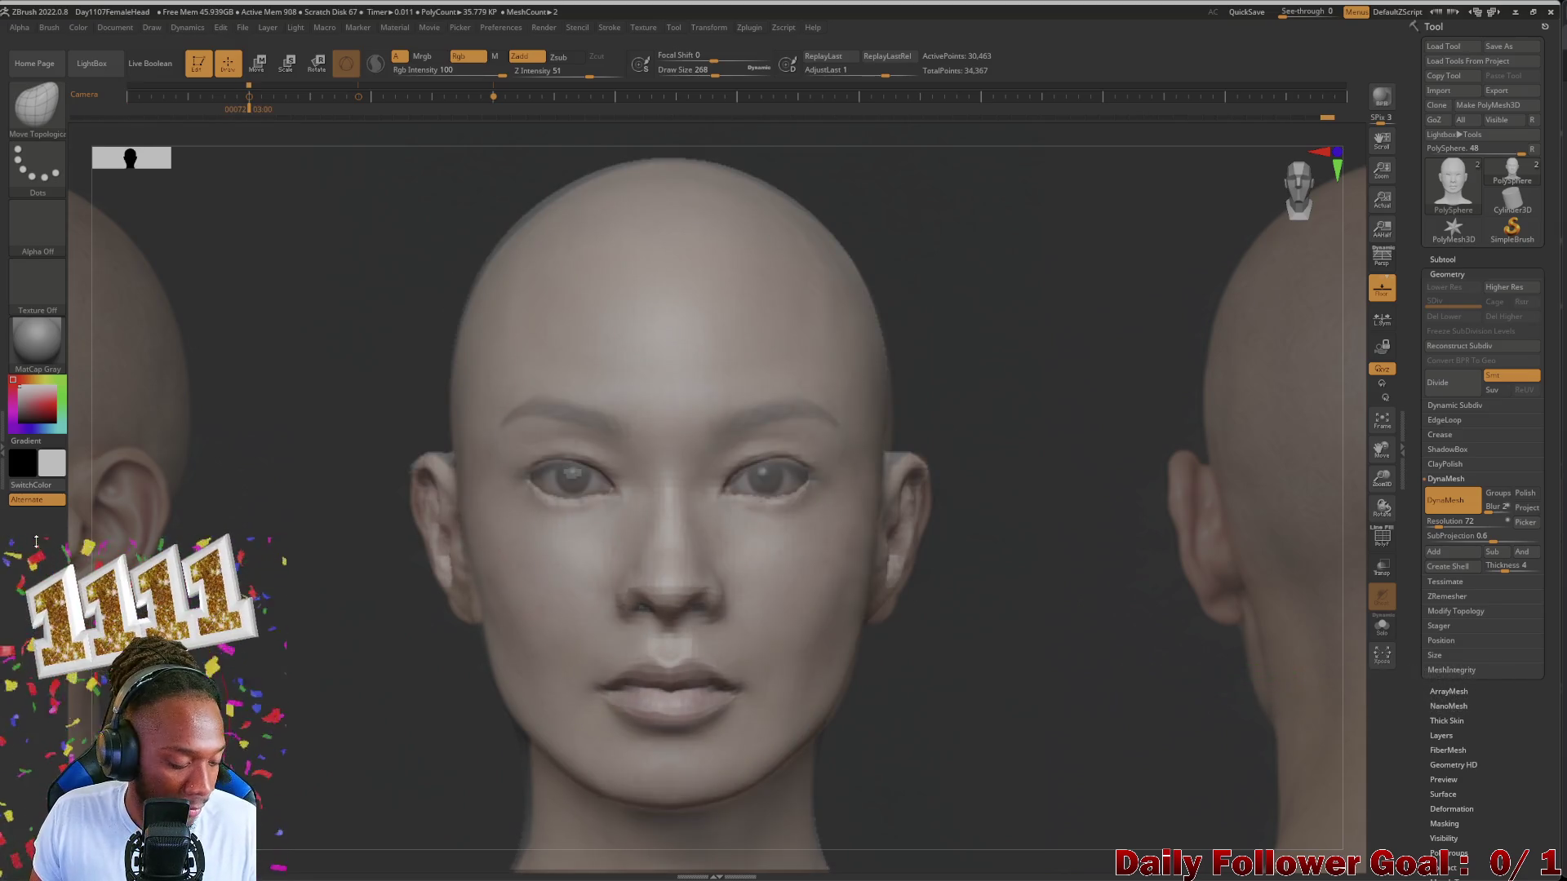
pyautogui.press('w')
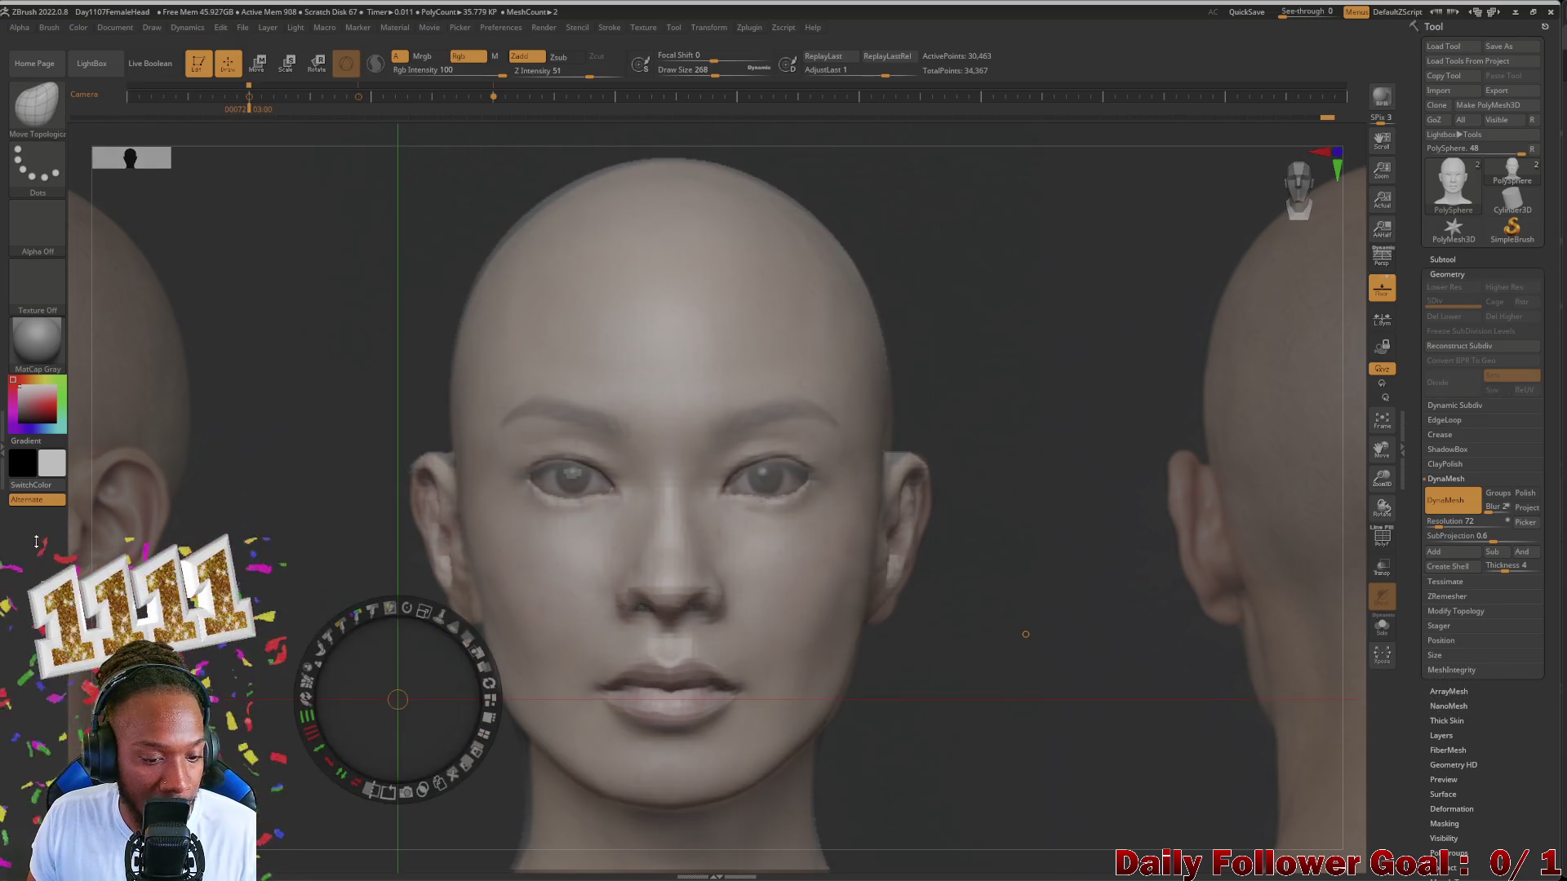
pyautogui.press('q')
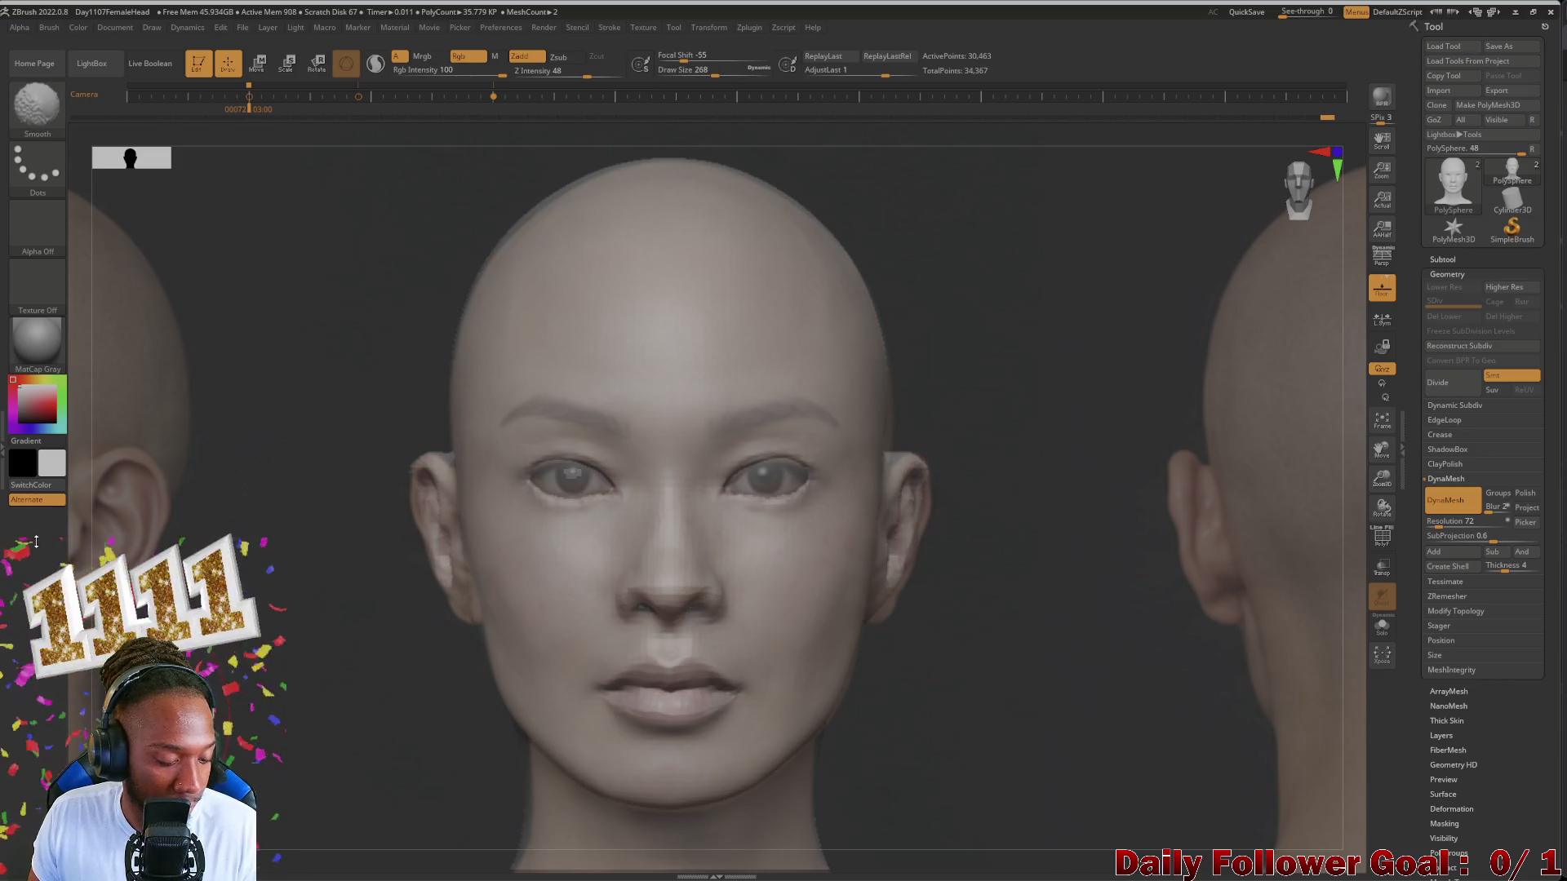
pyautogui.hotkey('shift', 'd')
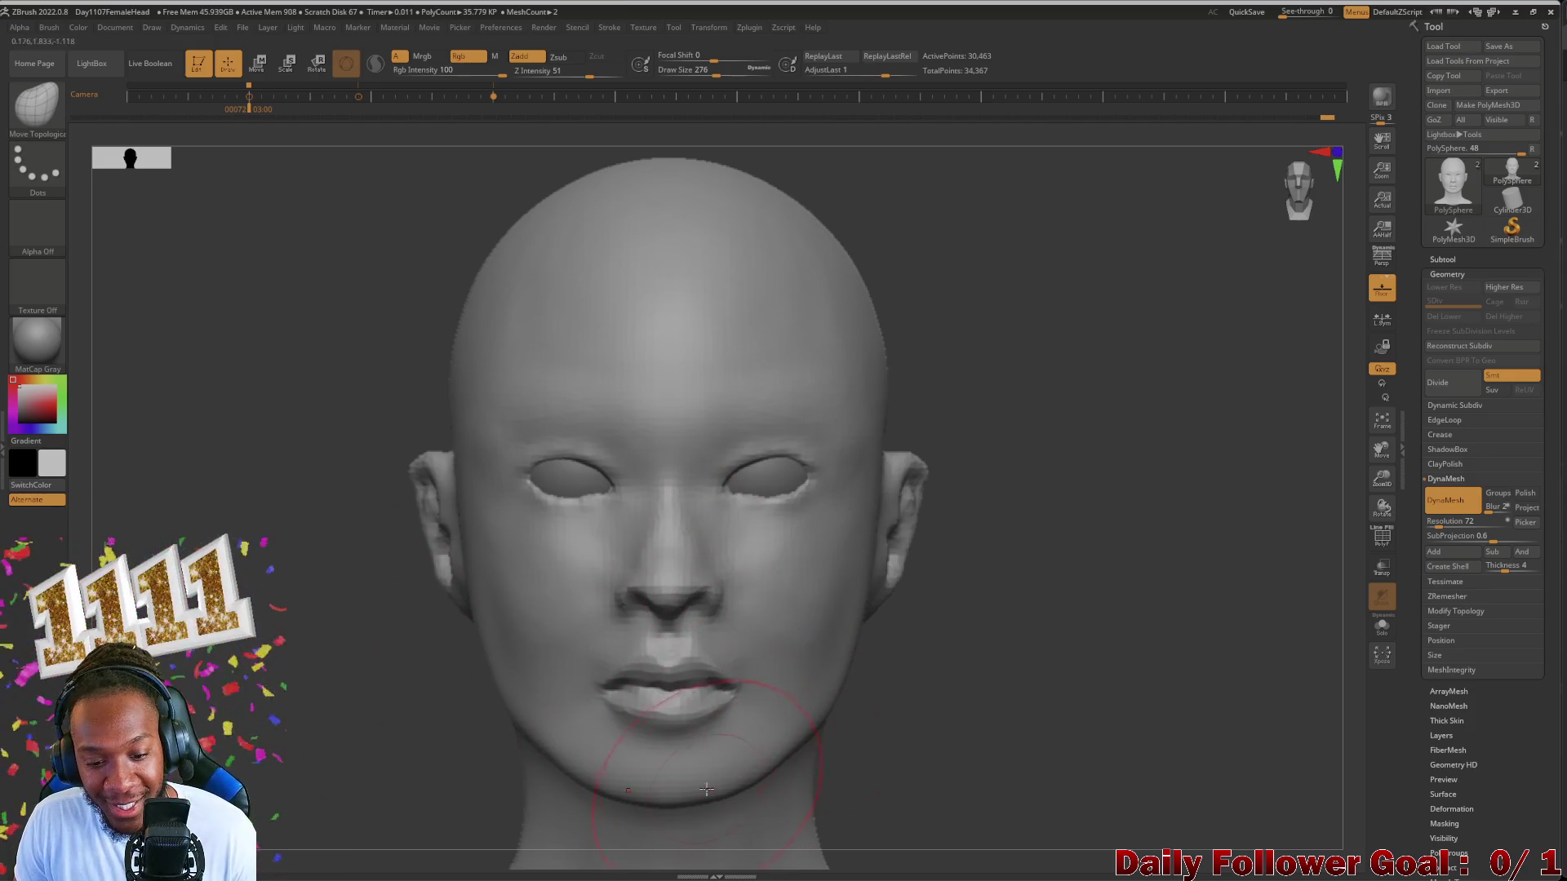
# Step: Mirror And Weld the head through Geometry > Modify Topology so both halves match, leaving the Subtool list open
pyautogui.keyDown('shift'); pyautogui.moveTo(752, 784); pyautogui.dragTo(778, 772); pyautogui.keyUp('shift')
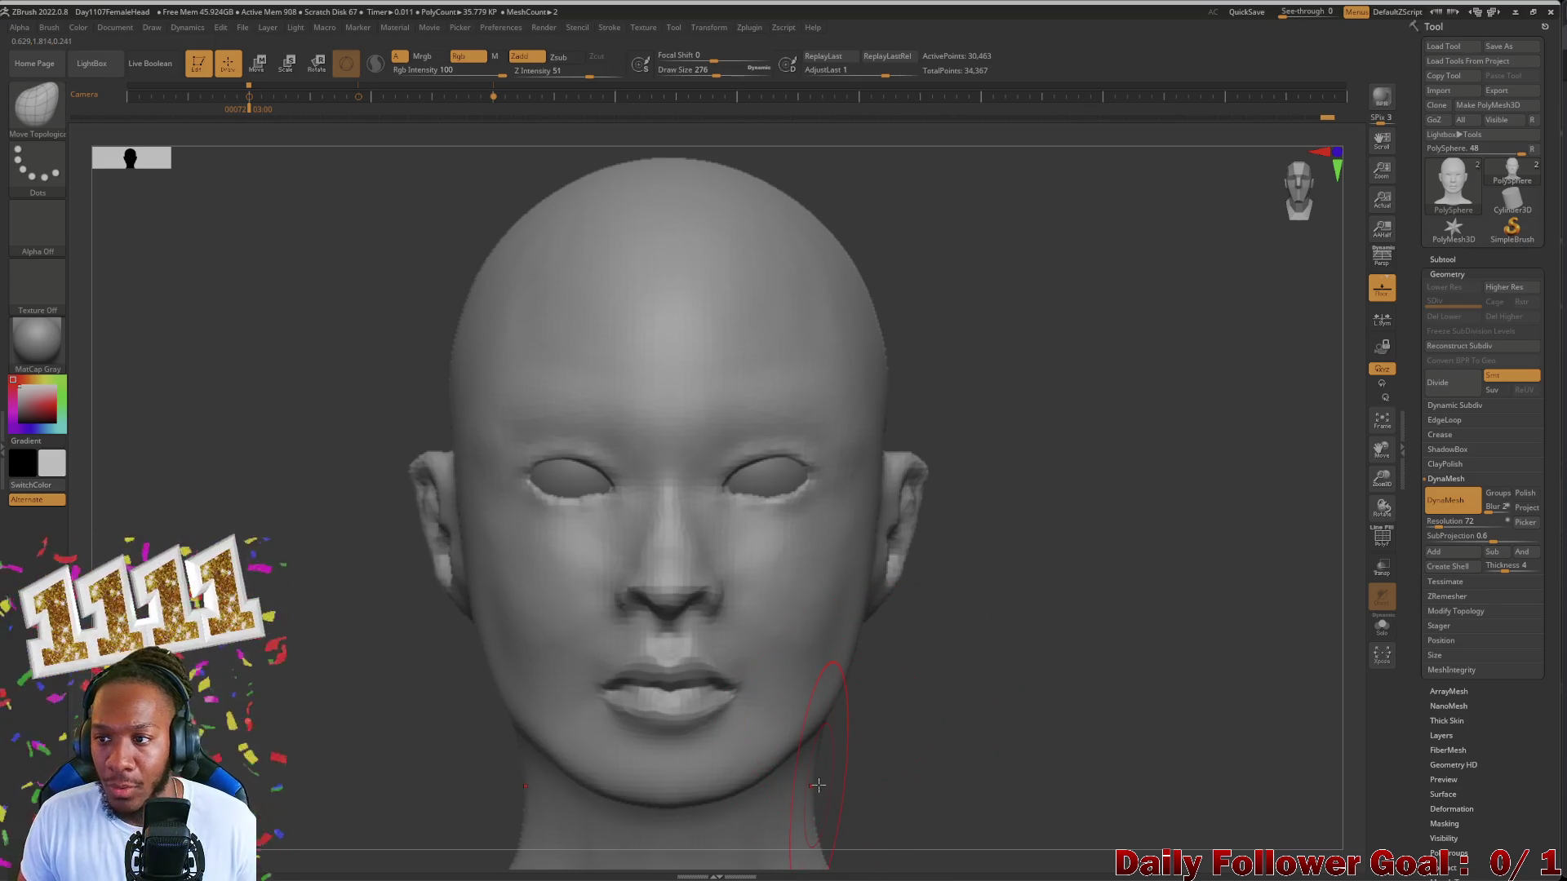
pyautogui.click(1453, 181)
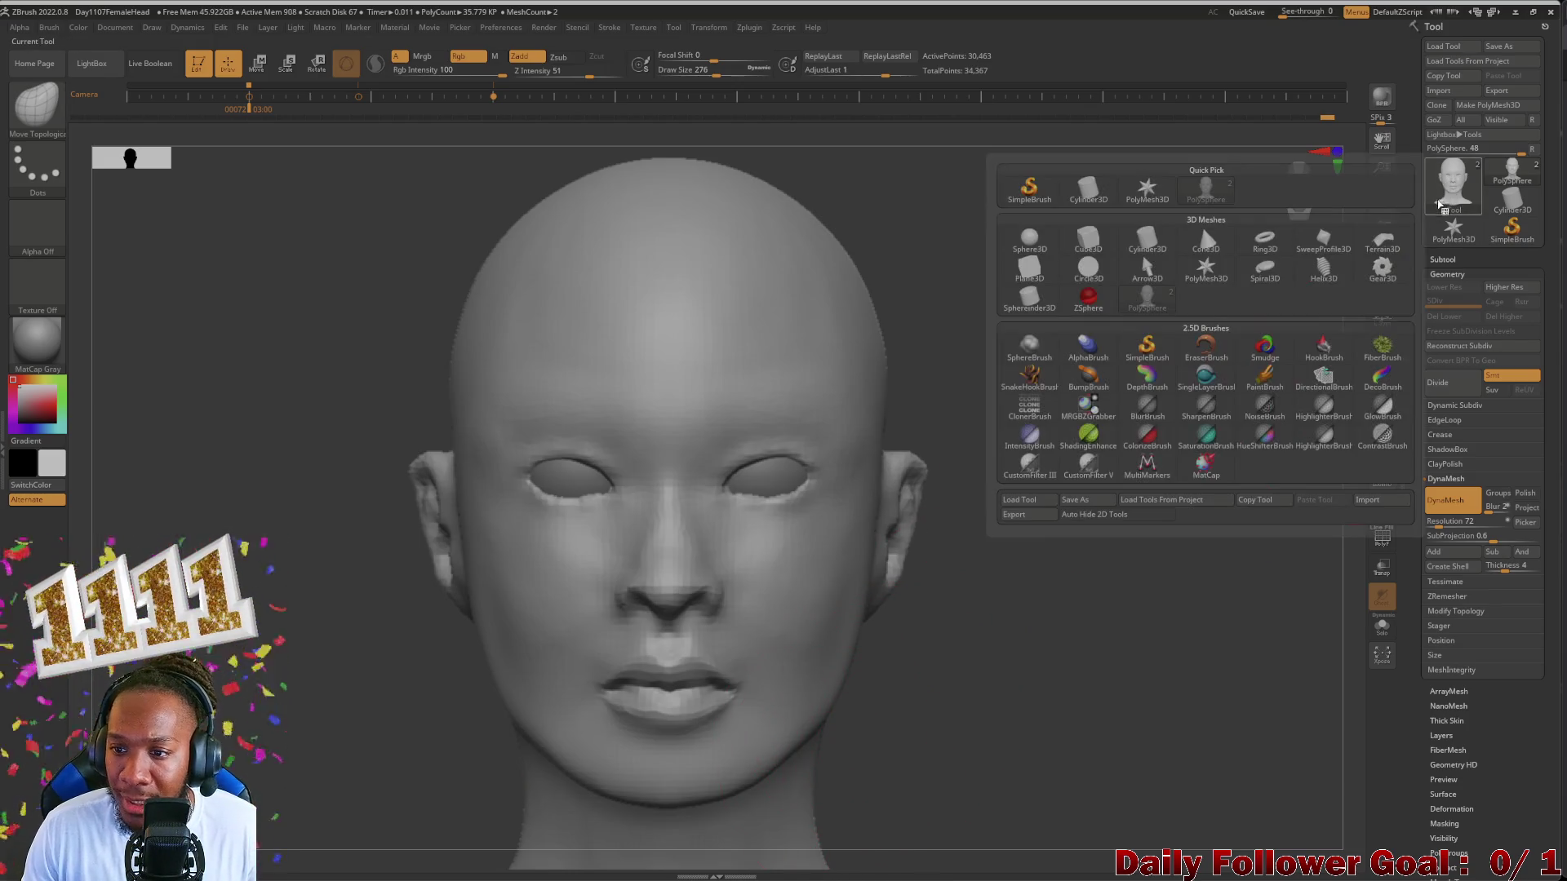
pyautogui.click(1449, 690)
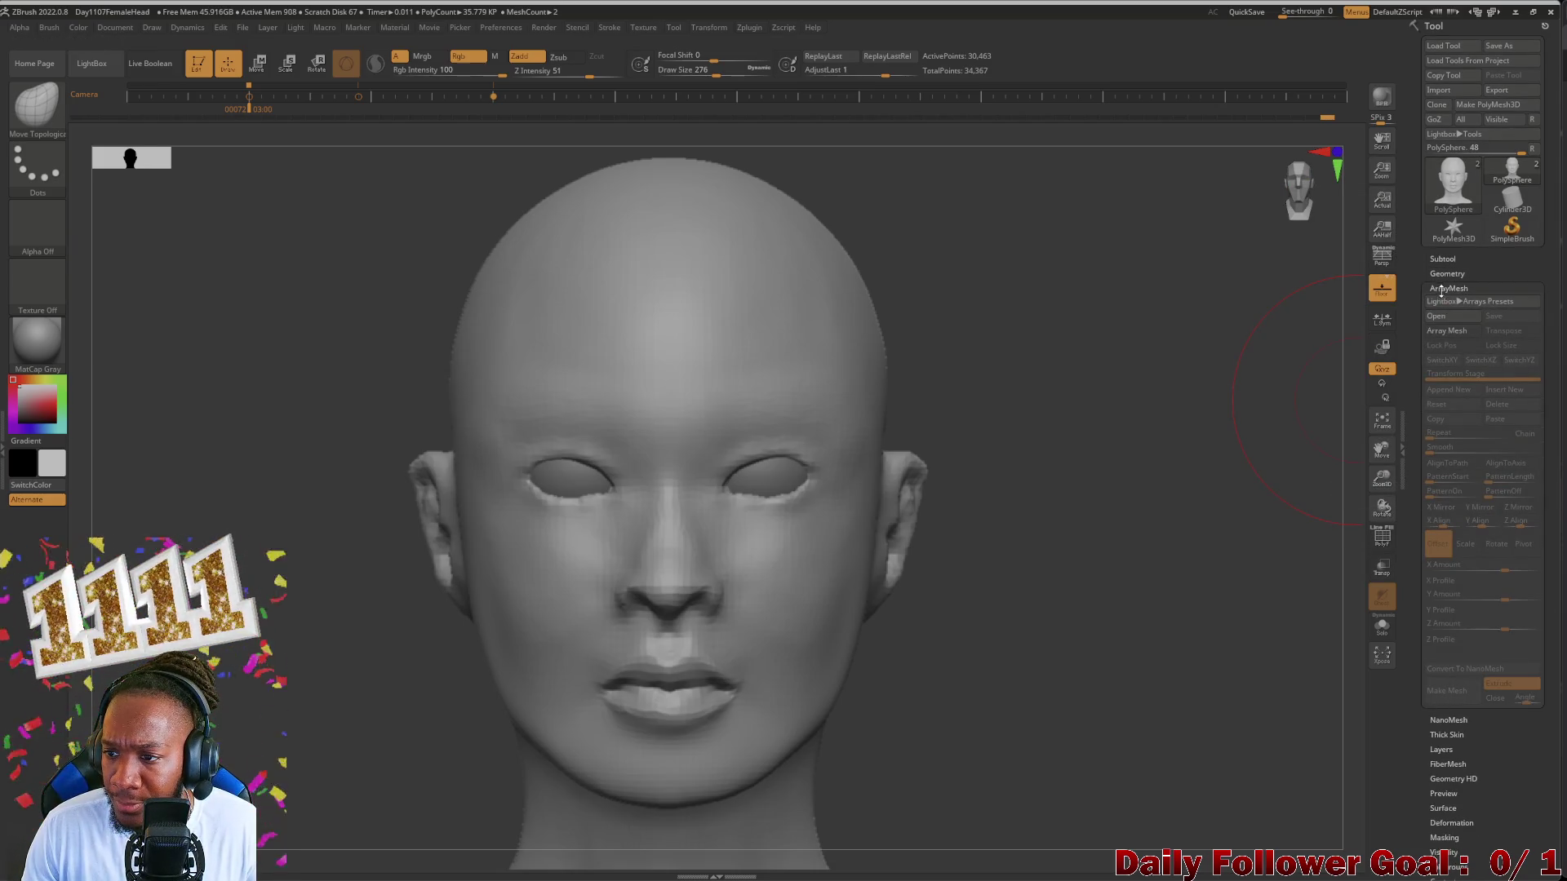
pyautogui.click(1445, 289)
pyautogui.click(1447, 274)
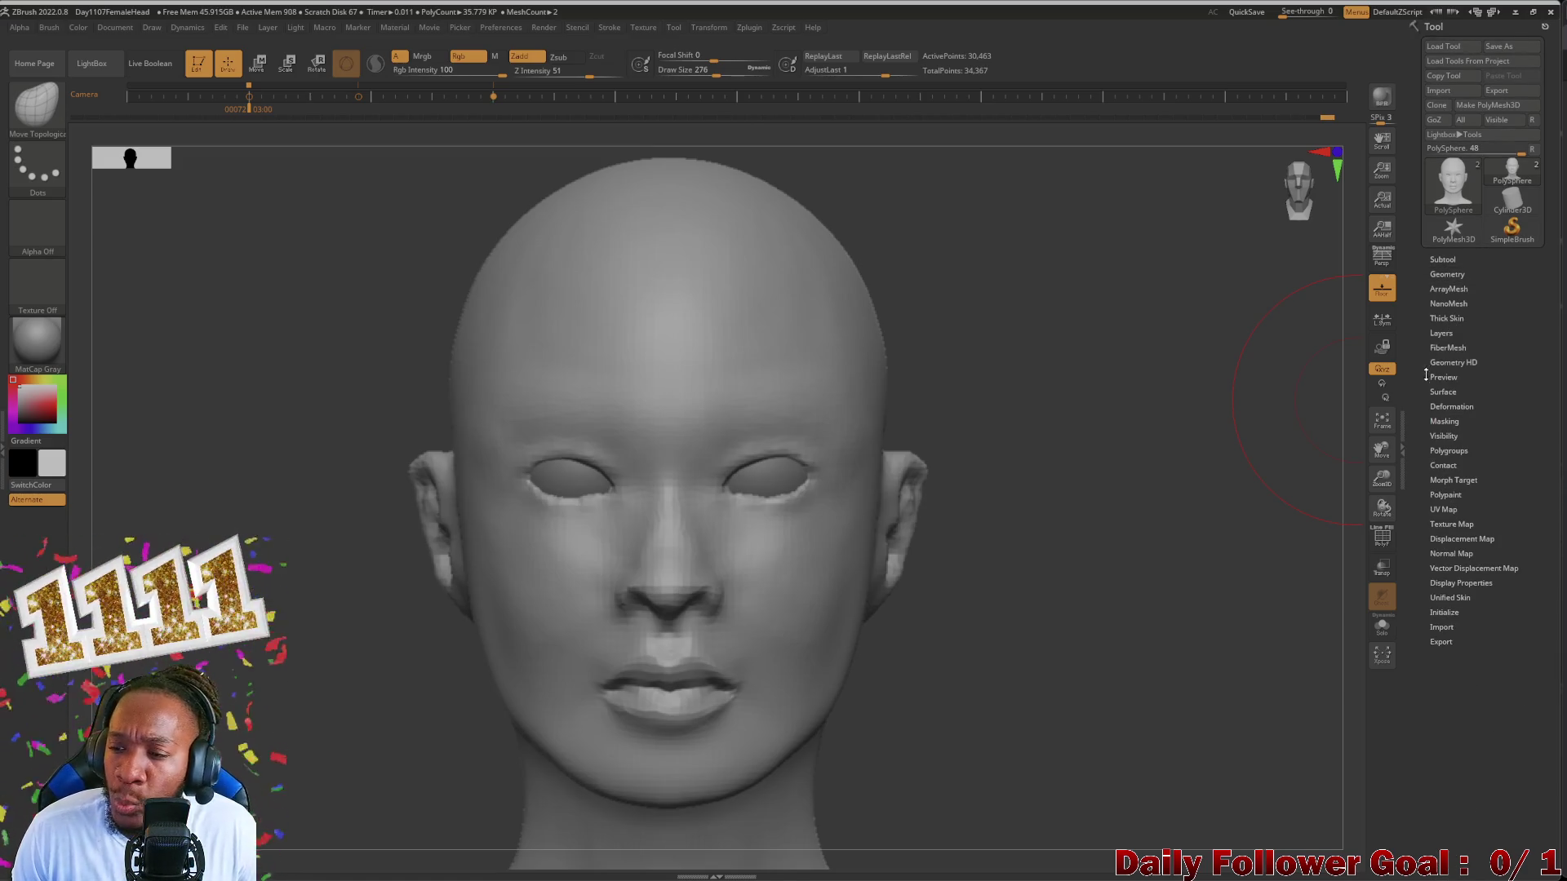
pyautogui.click(1447, 273)
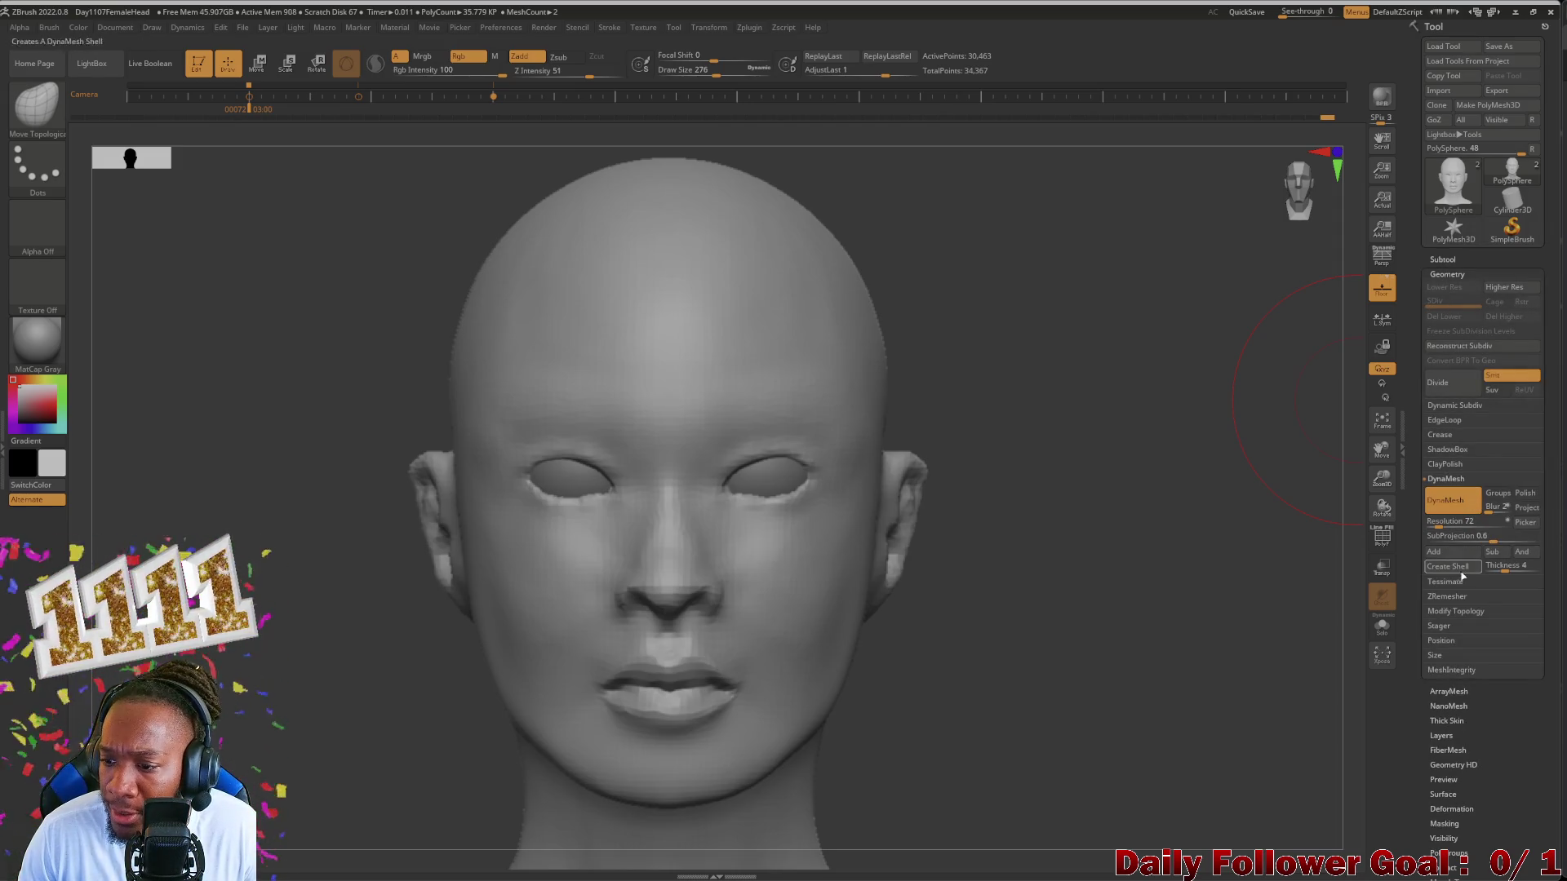
pyautogui.click(1443, 612)
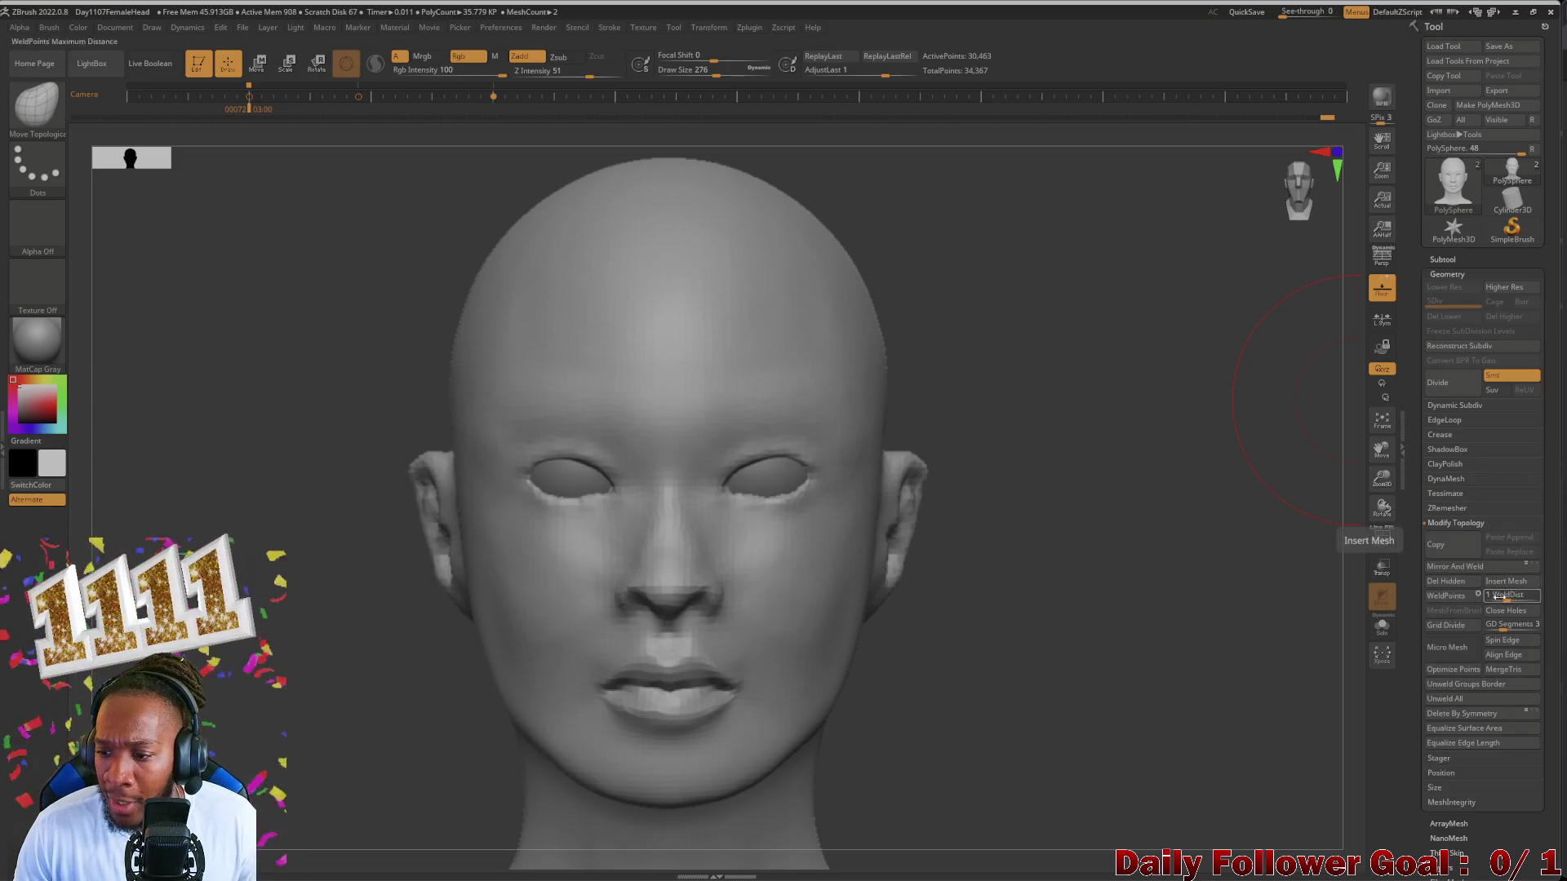
pyautogui.click(1468, 569)
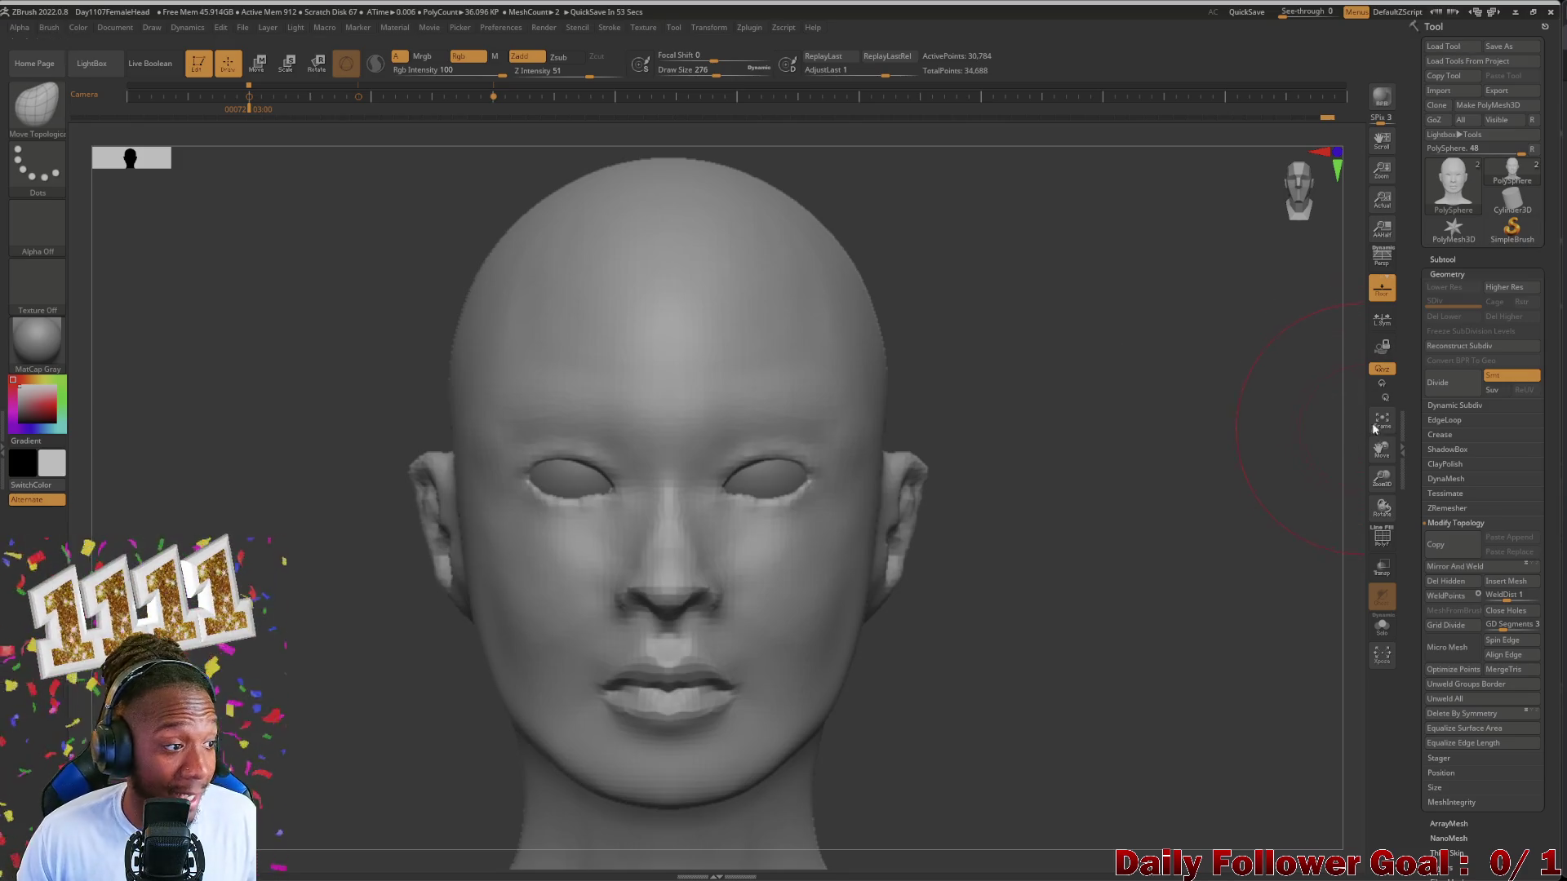
pyautogui.click(1447, 276)
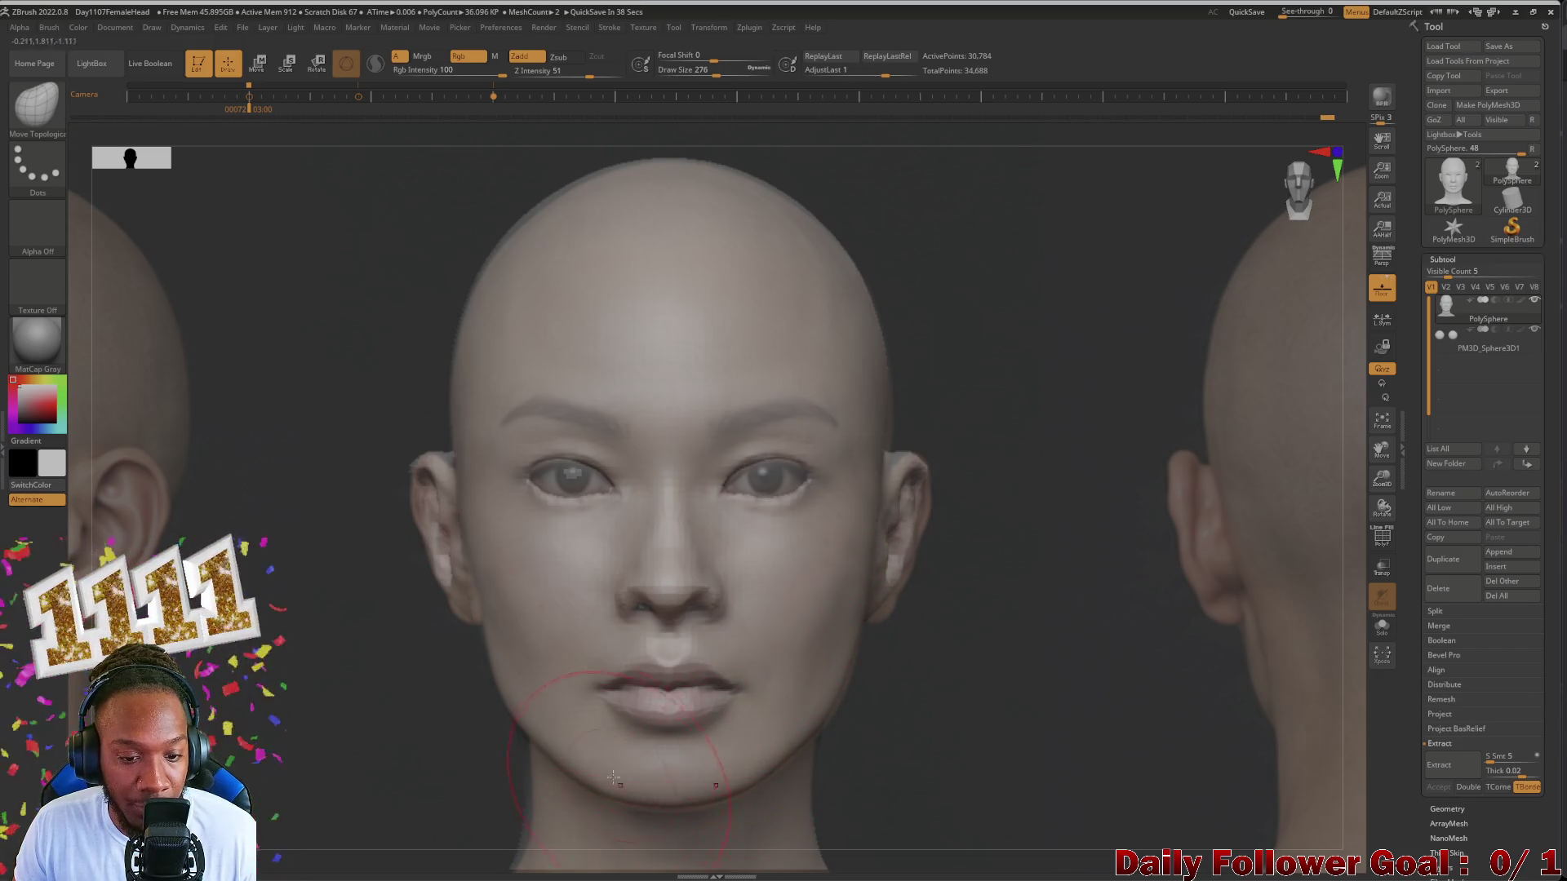
# Step: Shrink the brush for the area between the eyes and fade the reference photo's transparency
pyautogui.press('[')
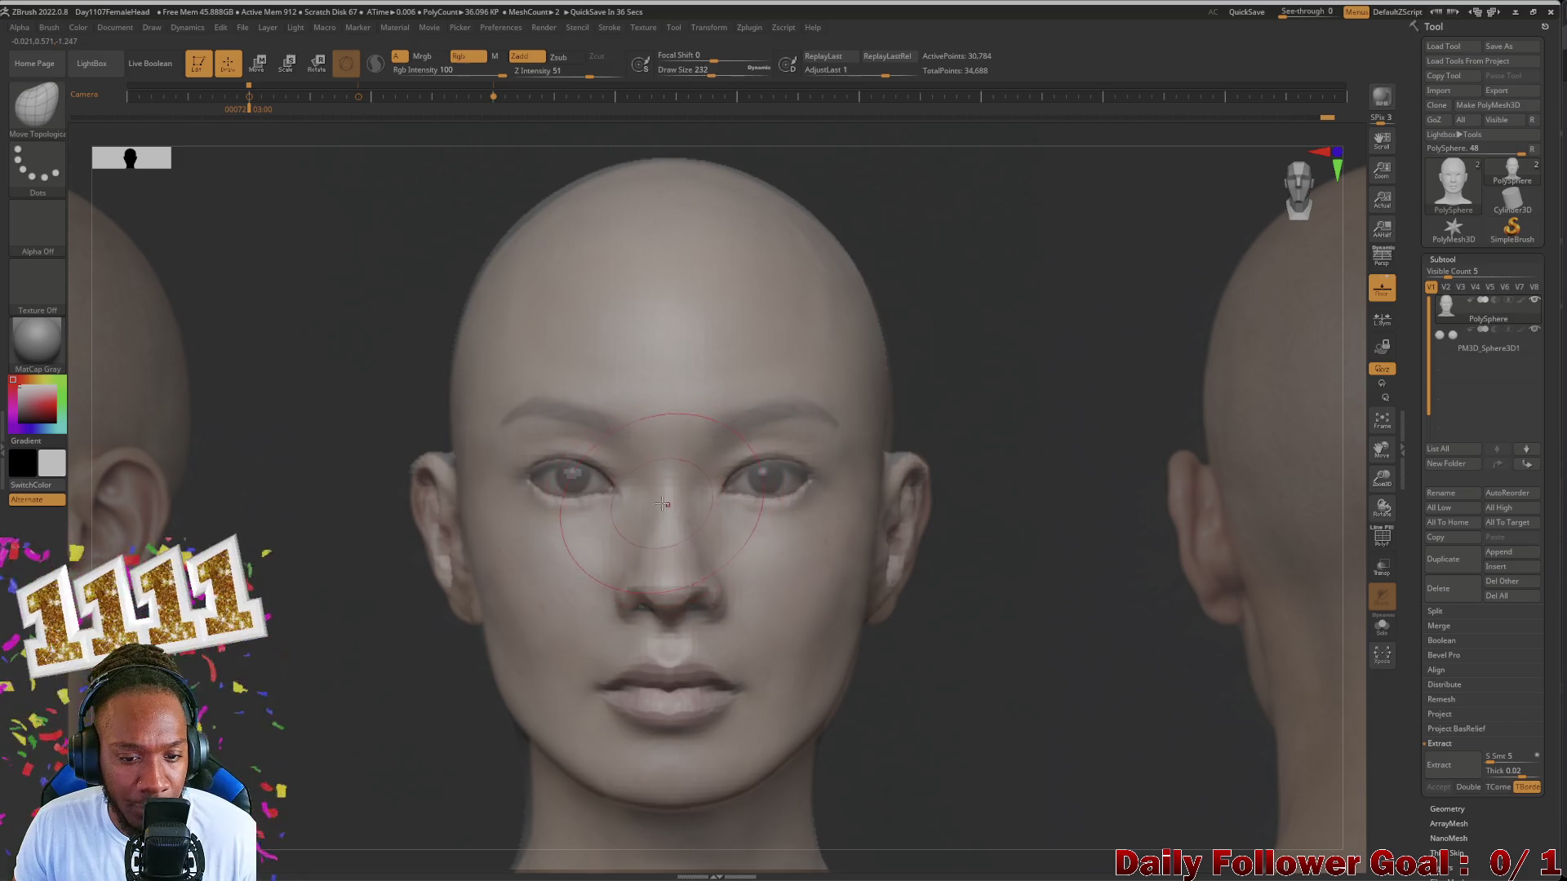
pyautogui.press('[')
pyautogui.press('[')
pyautogui.press('[')
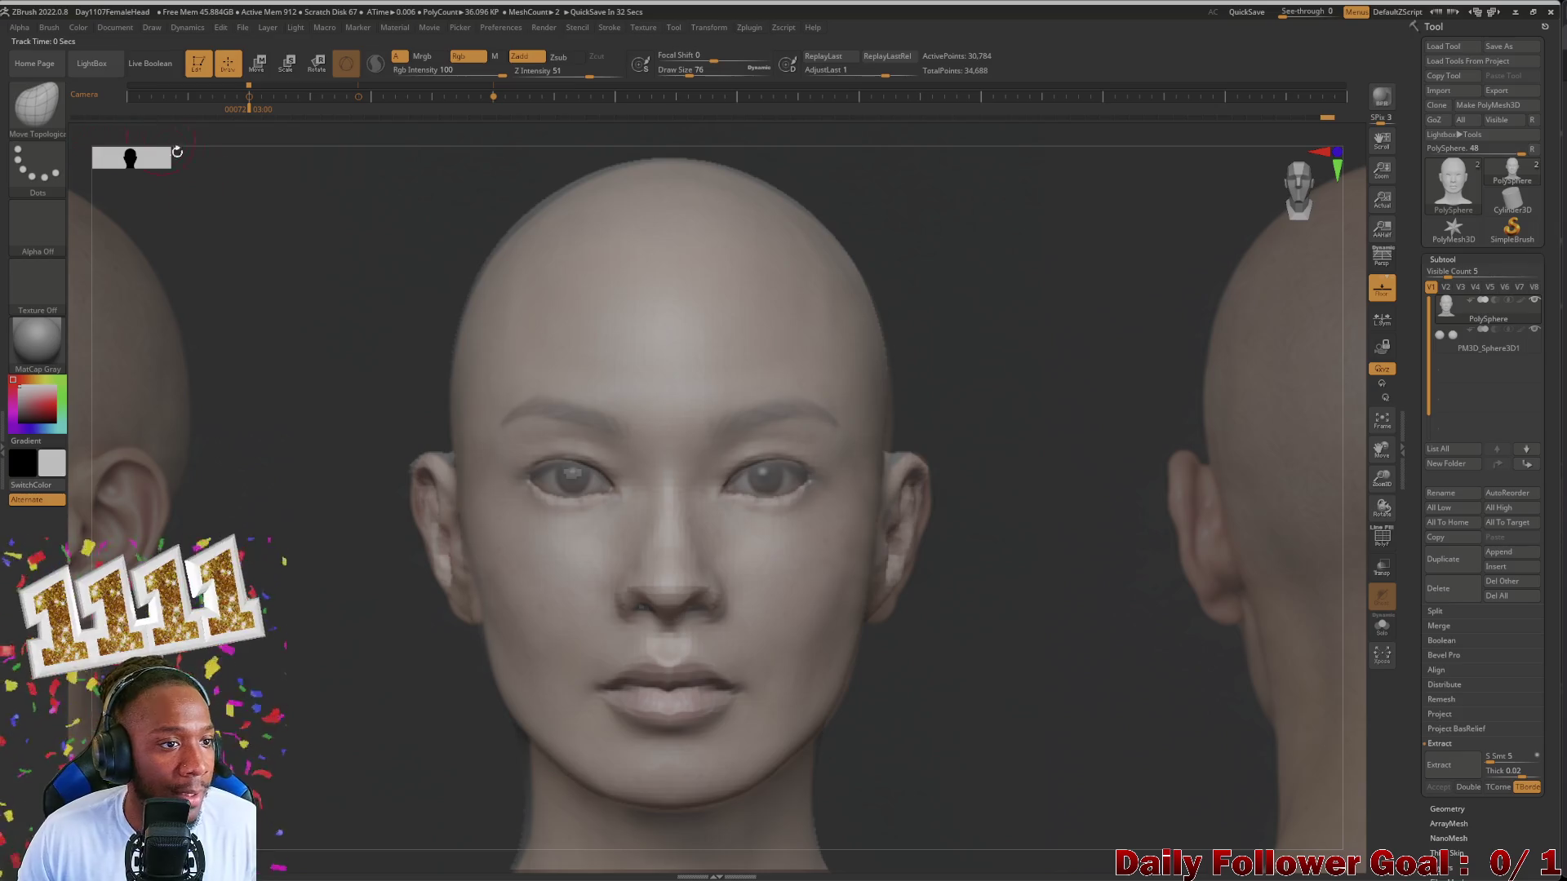
pyautogui.hotkey('shift', 'z')
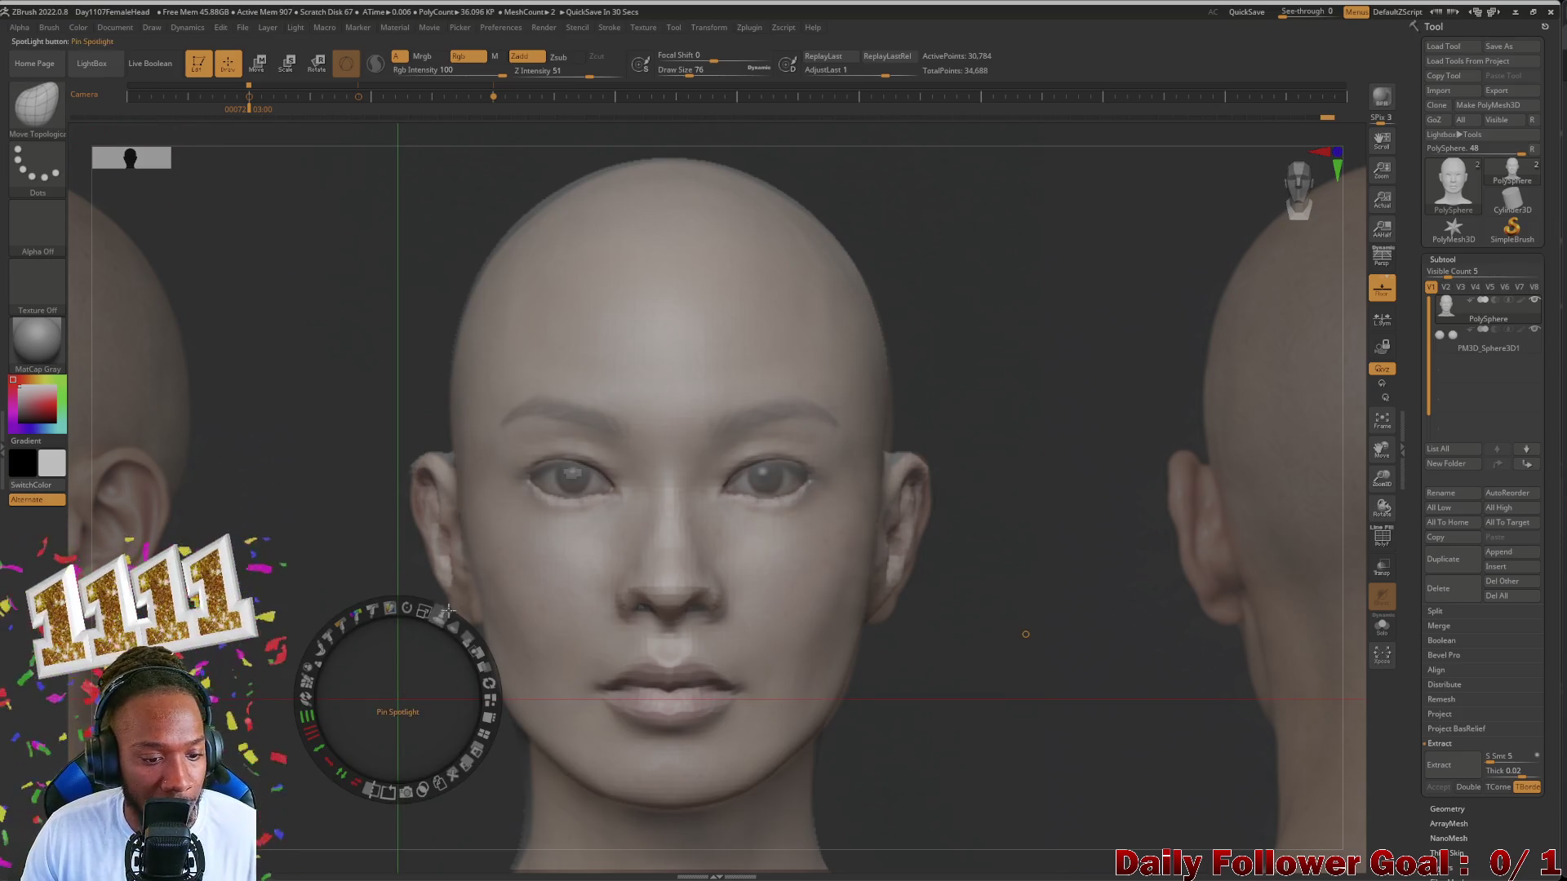
pyautogui.moveTo(450, 610)
pyautogui.mouseDown()
pyautogui.moveTo(480, 659)
pyautogui.moveTo(438, 669)
pyautogui.mouseUp()
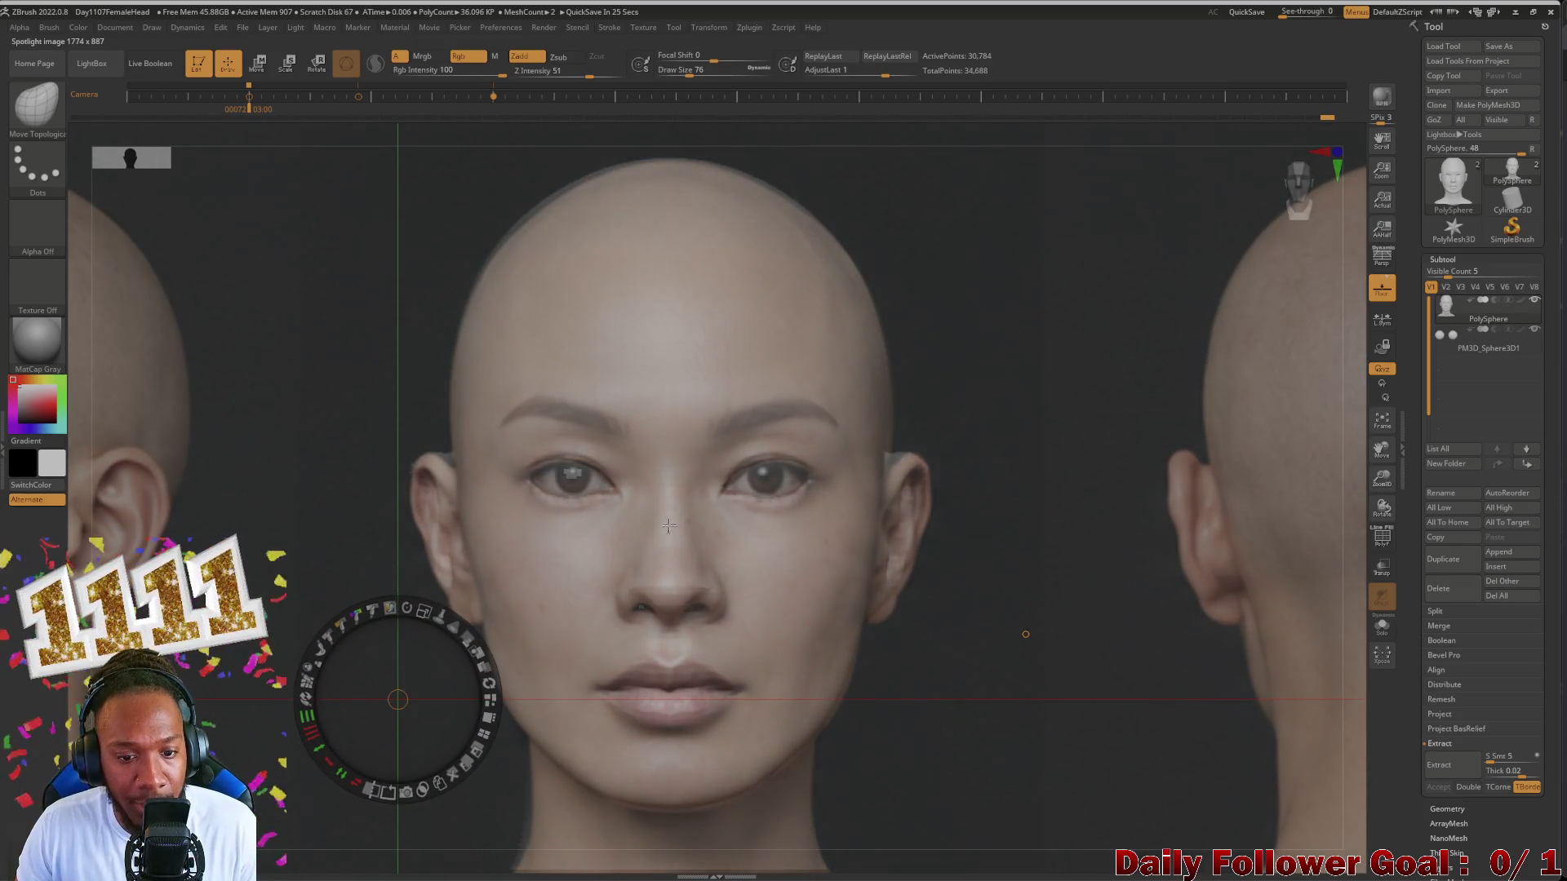
pyautogui.press('z')
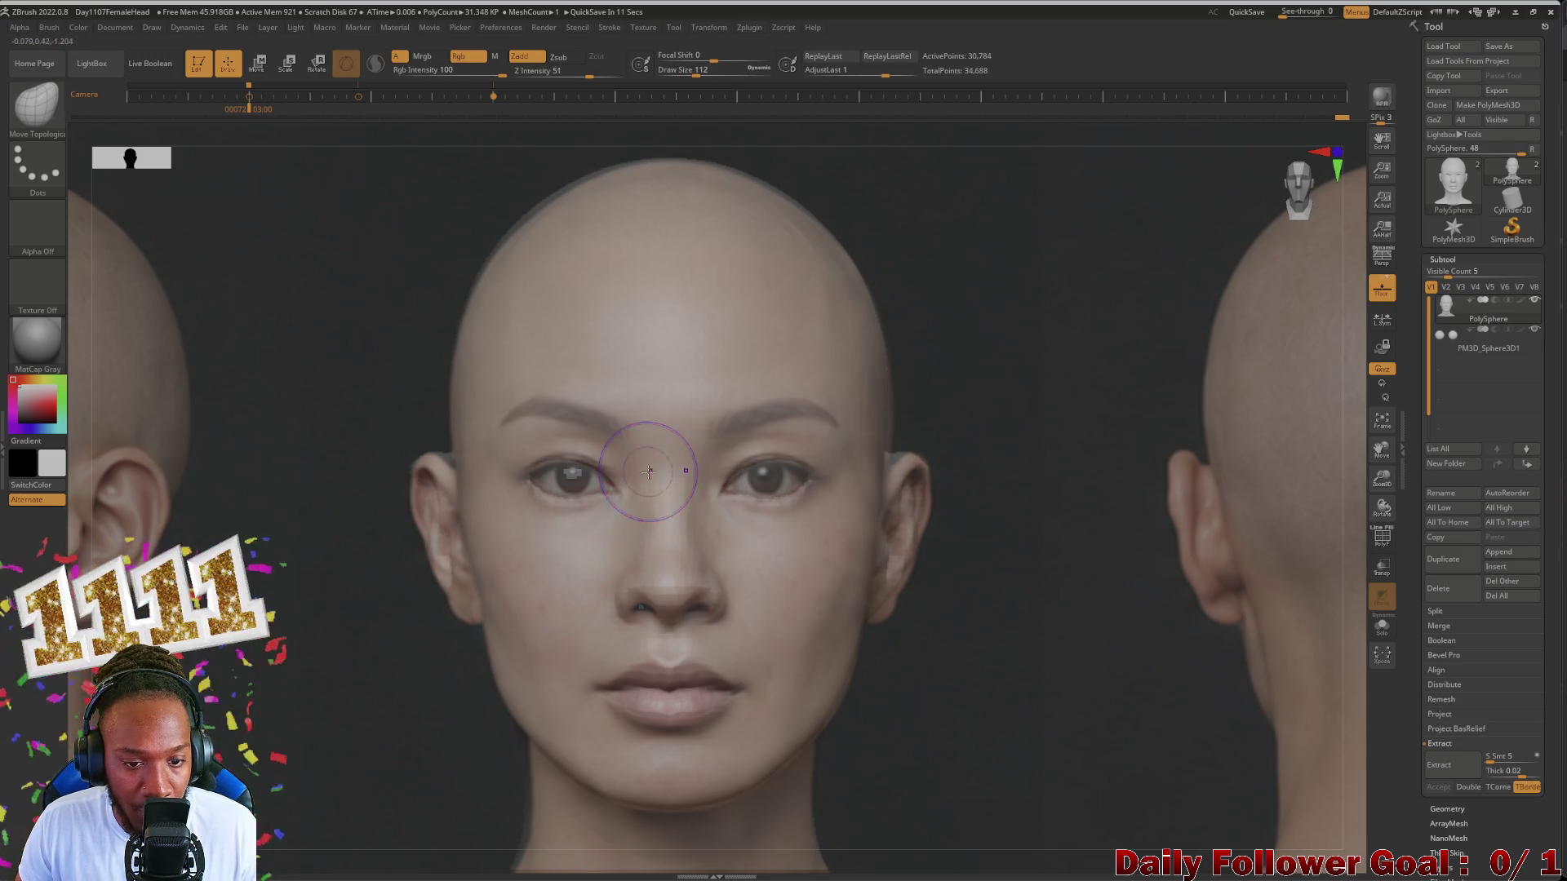
# Step: Smooth between the eyes against the faded reference, then hide the reference to inspect the sculpt
pyautogui.press('shift')
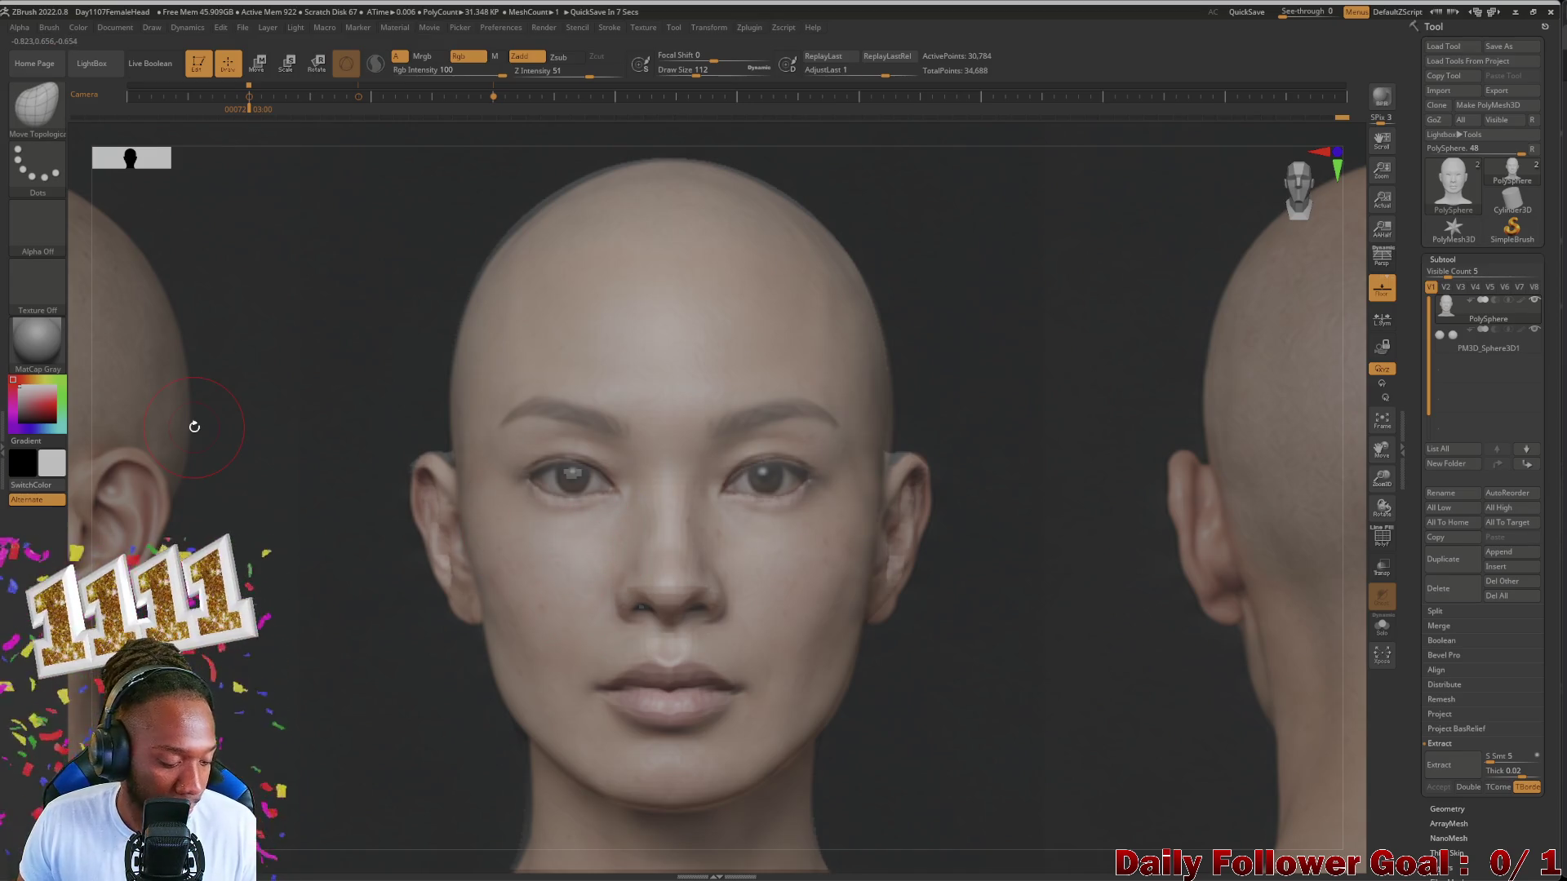
pyautogui.press('w')
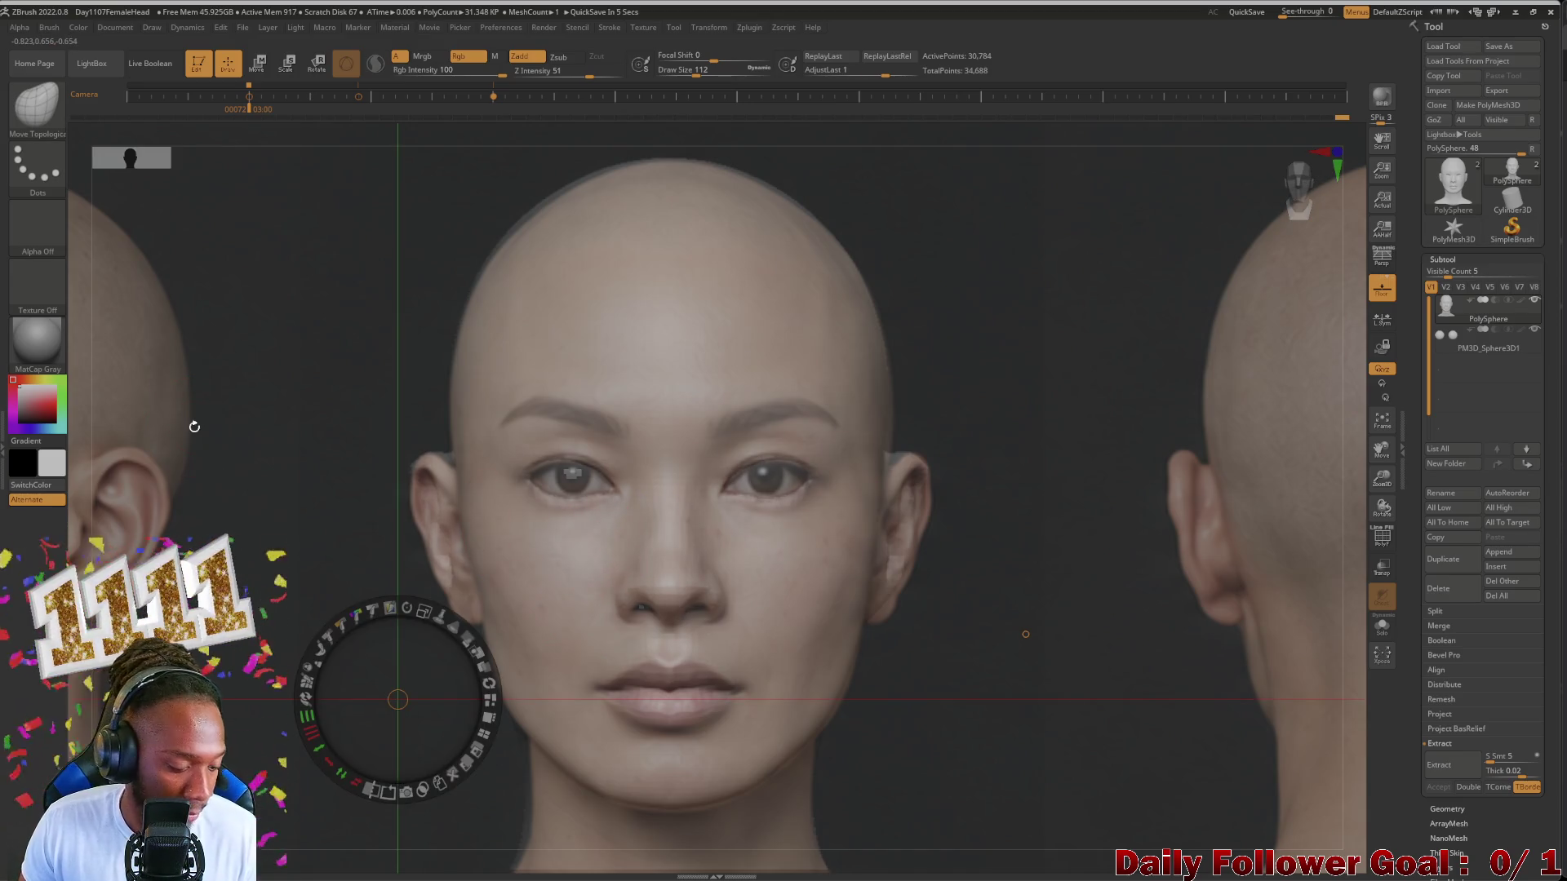
pyautogui.press('q')
pyautogui.press('shift')
pyautogui.hotkey('shift', 'z')
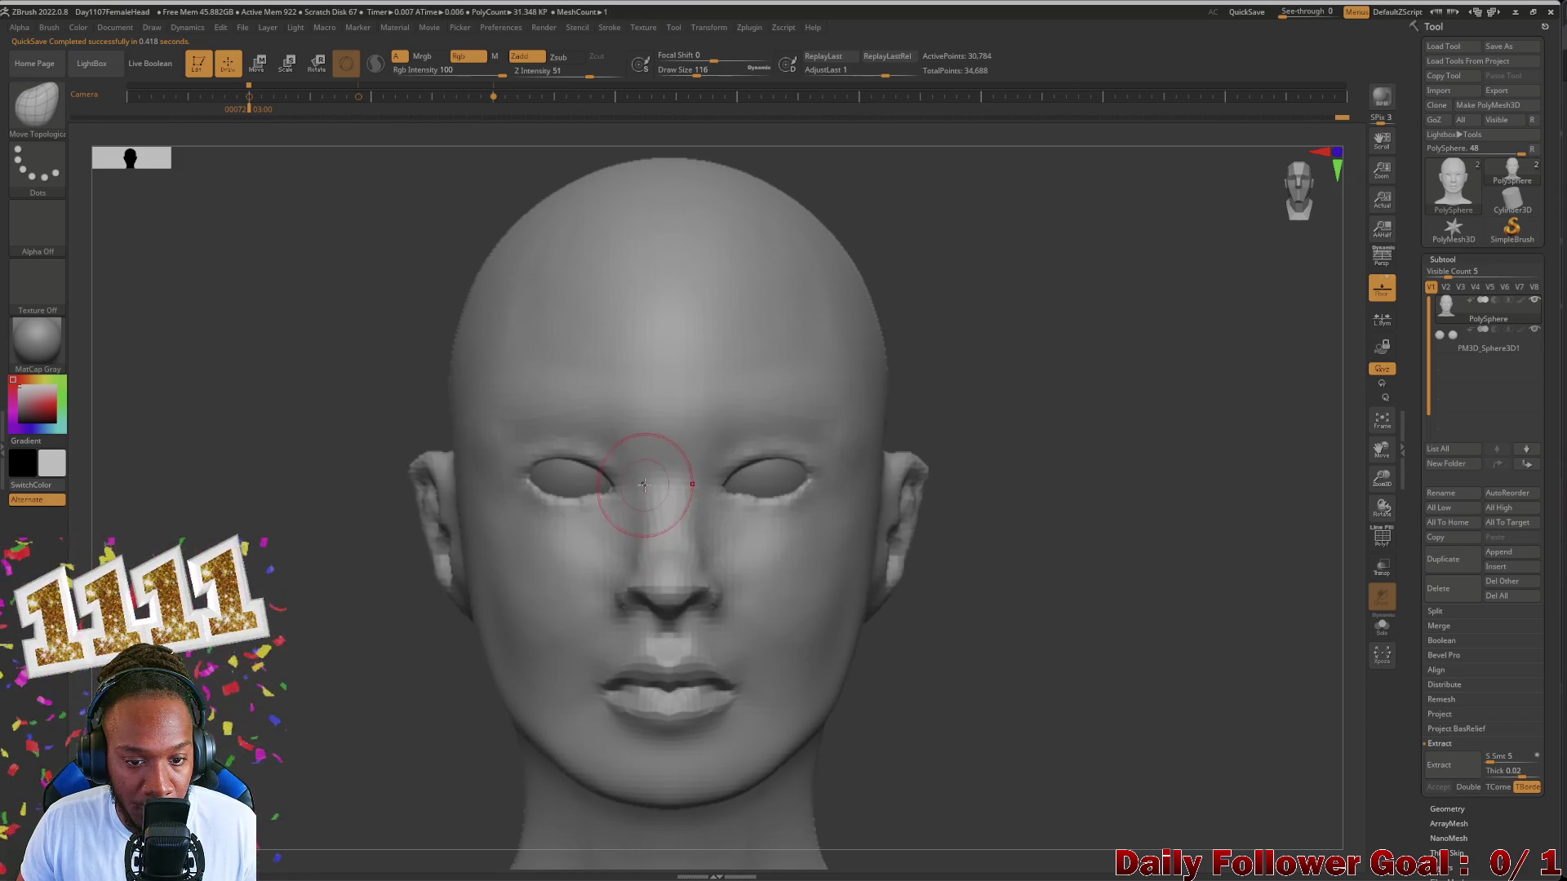
# Step: Smooth the nose bridge, check it in left profile, return to front and show the reference photos
pyautogui.keyDown('shift'); pyautogui.moveTo(646, 471); pyautogui.dragTo(637, 527); pyautogui.keyUp('shift')
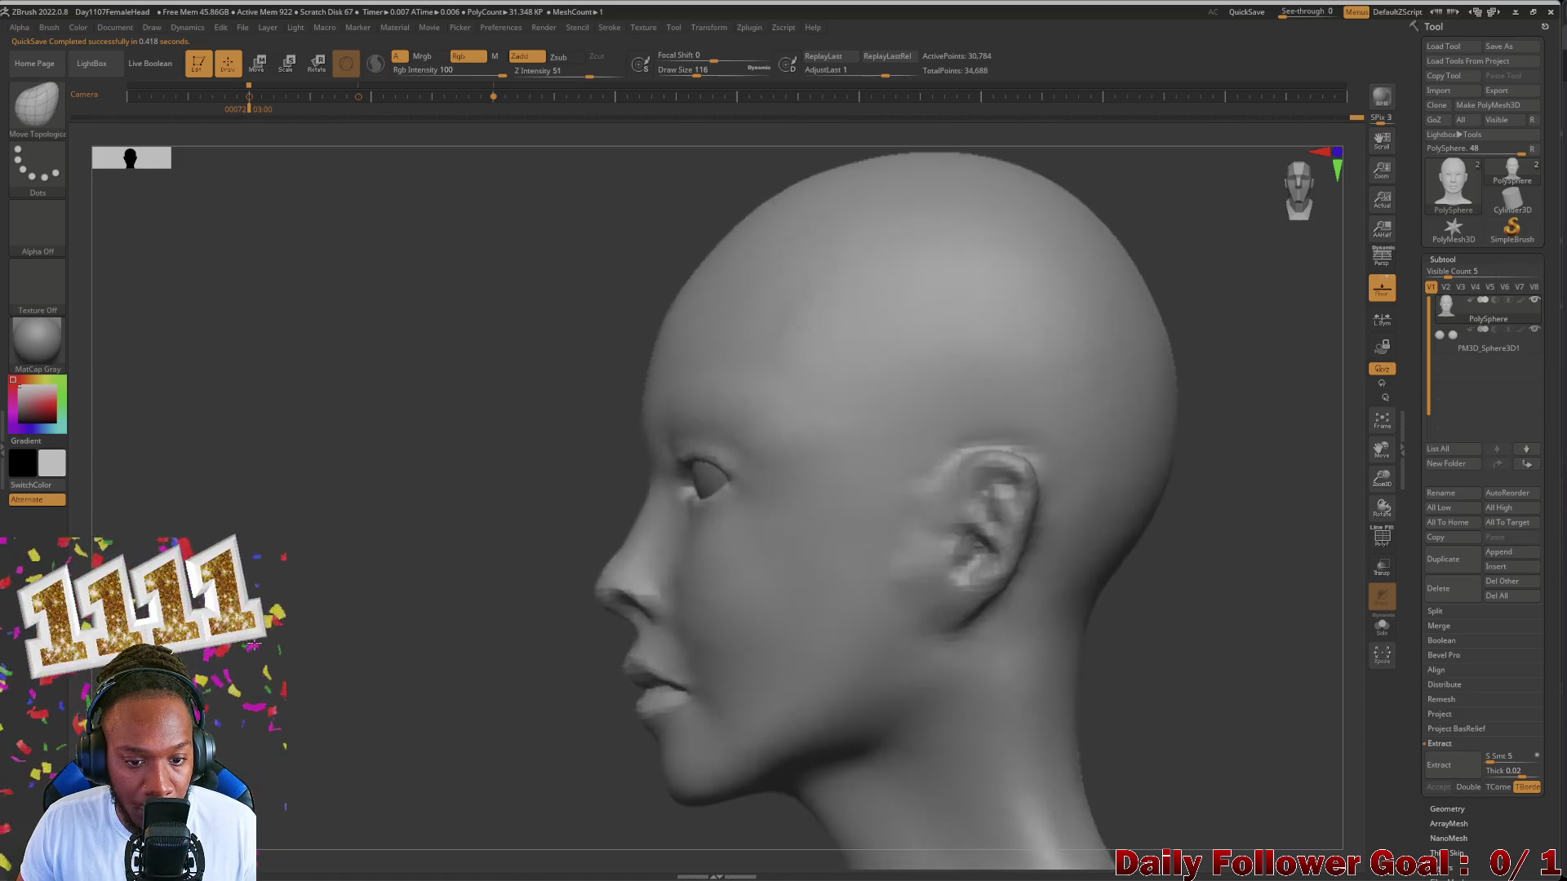
pyautogui.moveTo(638, 526)
pyautogui.mouseDown(button='right')
pyautogui.moveTo(281, 641)
pyautogui.moveTo(287, 670)
pyautogui.moveTo(368, 711)
pyautogui.mouseUp(button='right')
pyautogui.press('b')
pyautogui.press('m')
pyautogui.press('t')
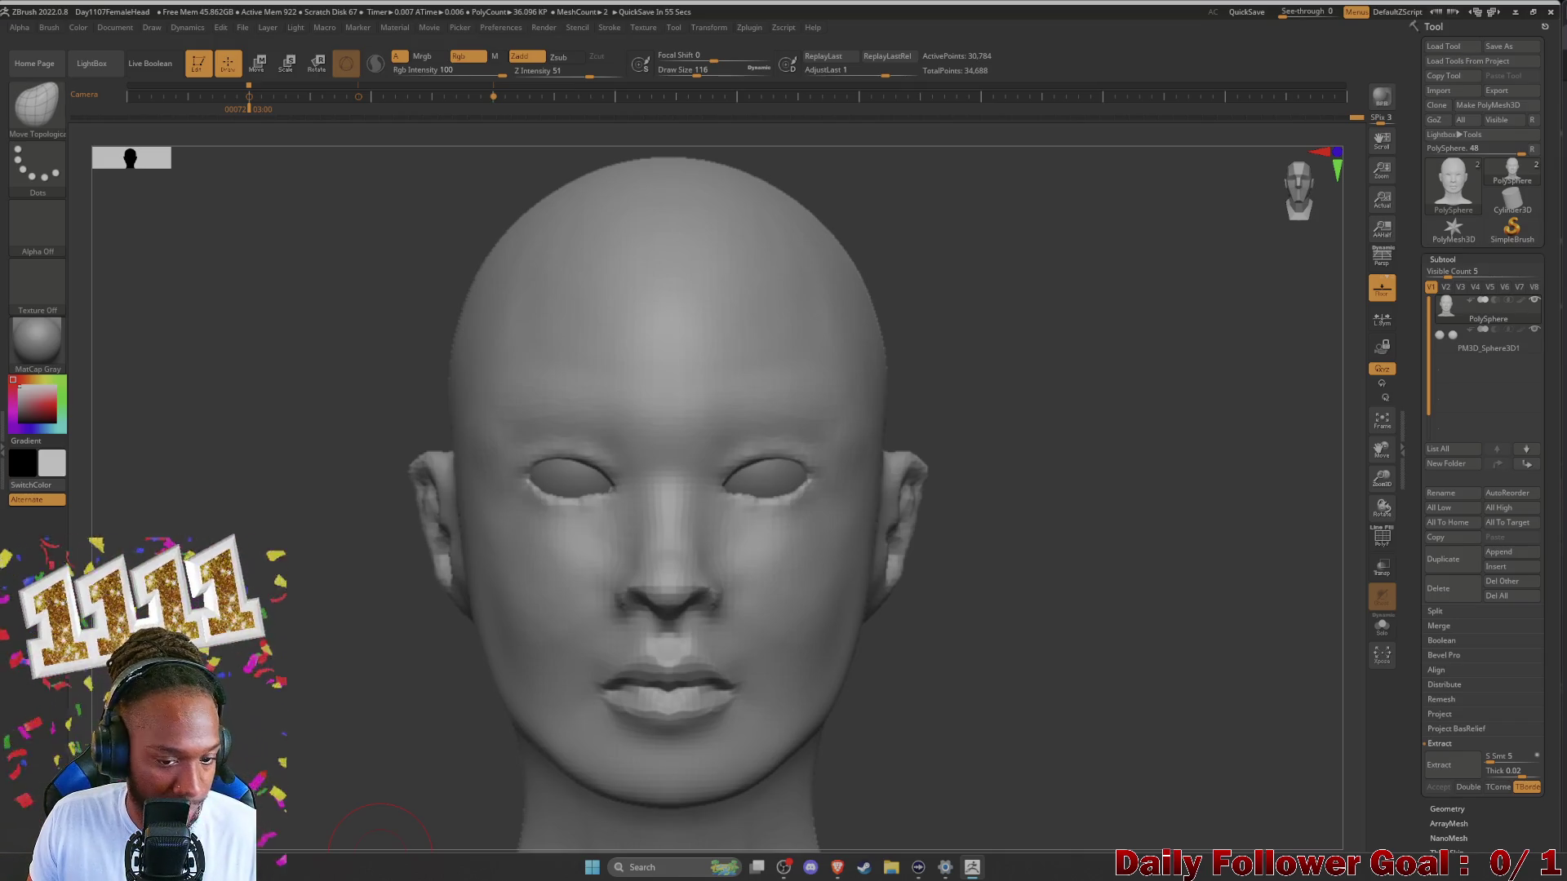
pyautogui.hotkey('shift', 'z')
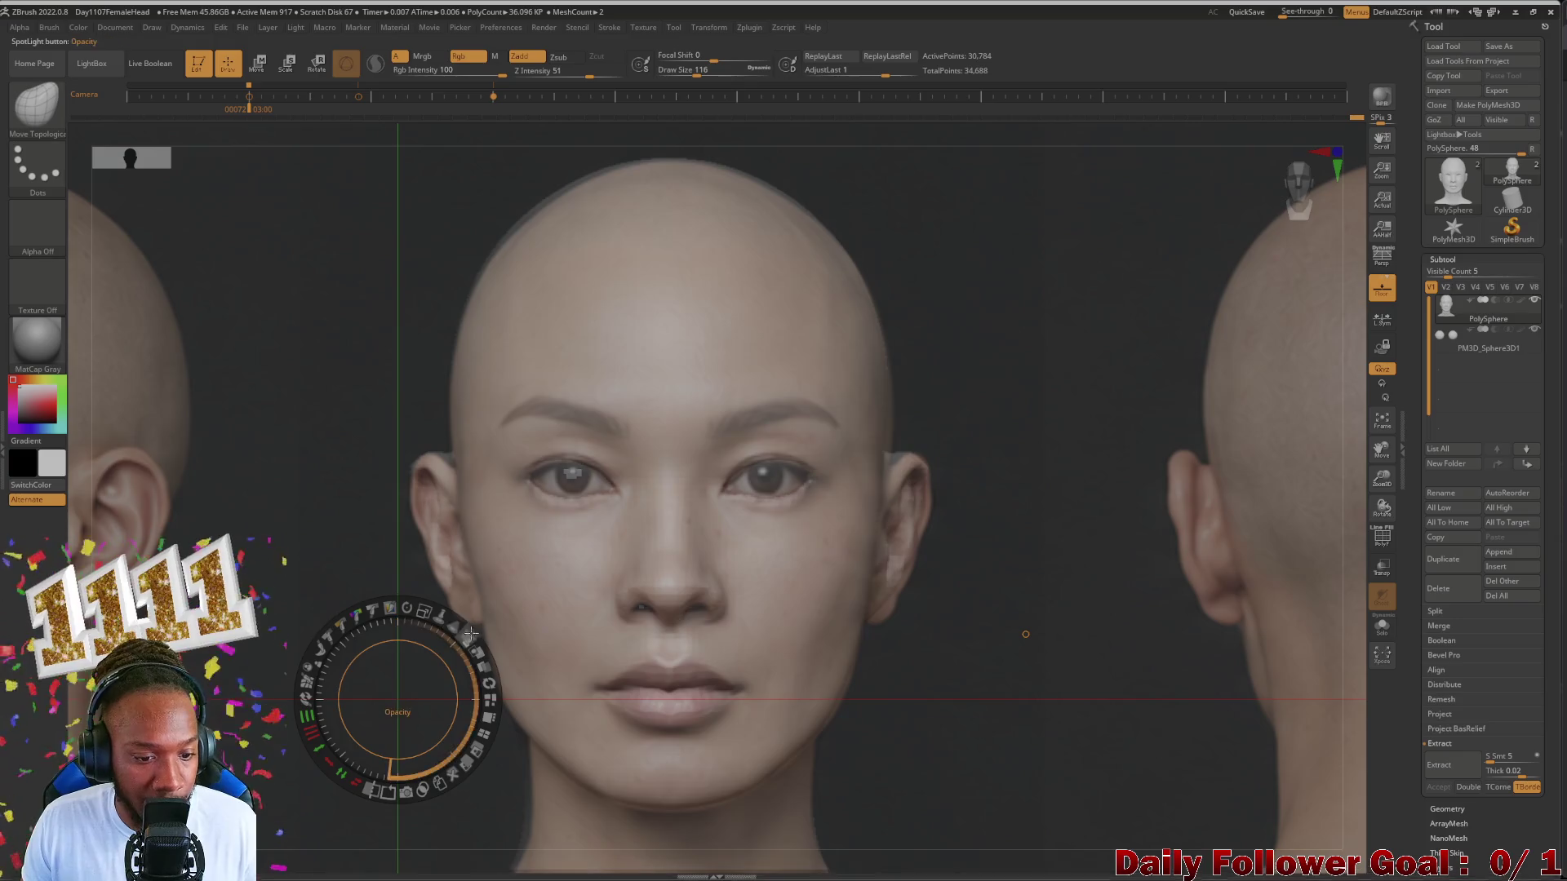
# Step: Set the reference overlay to partial transparency and switch to the DamStandard crease brush
pyautogui.moveTo(458, 704); pyautogui.dragTo(454, 691)
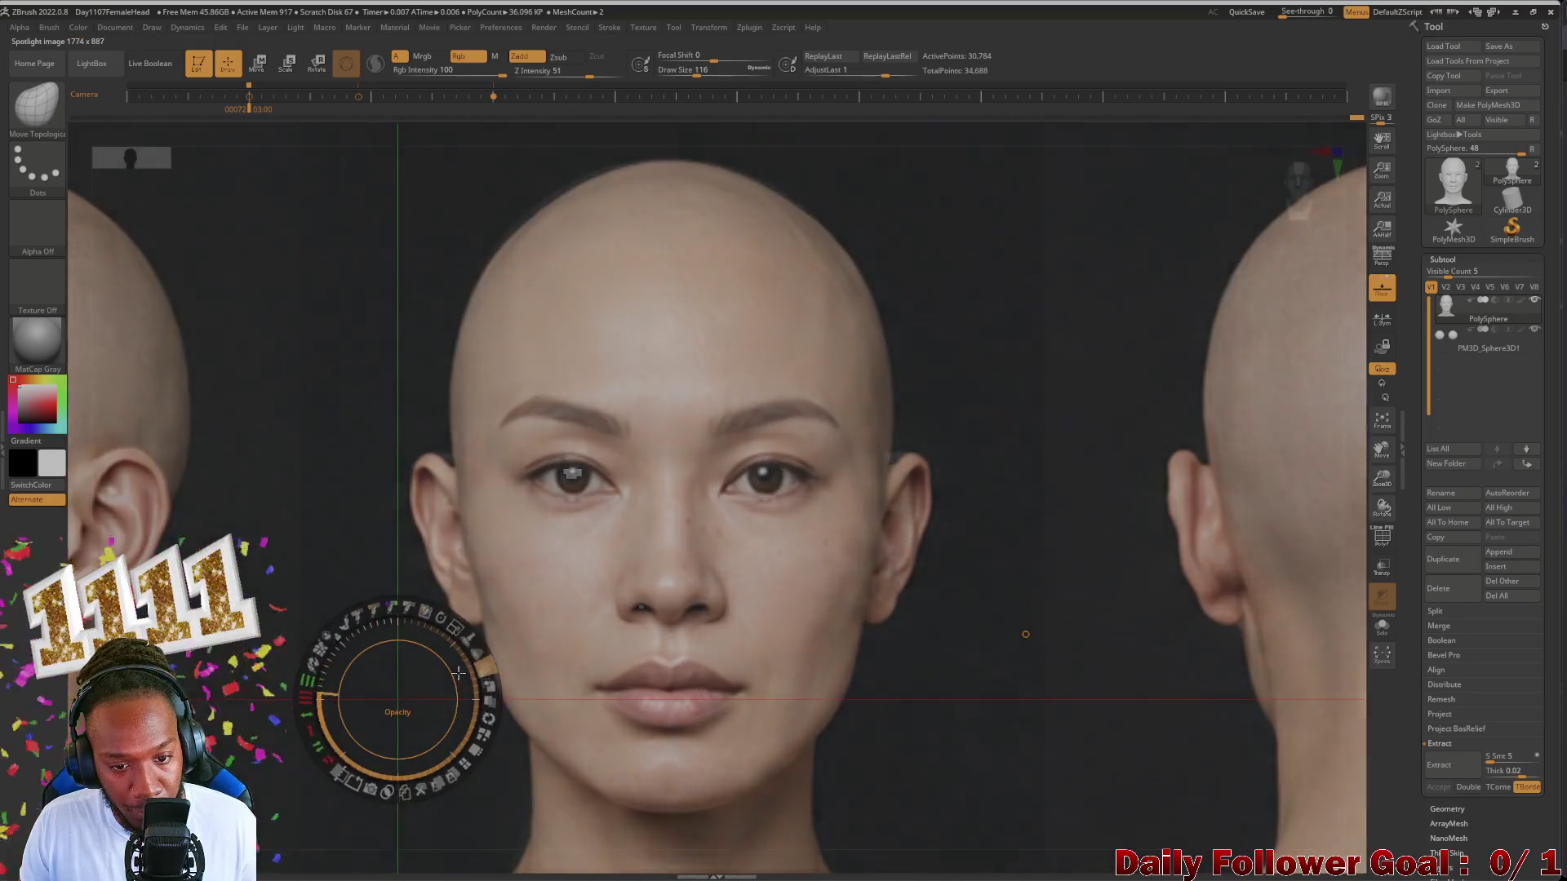
pyautogui.moveTo(455, 691)
pyautogui.mouseDown()
pyautogui.moveTo(392, 625)
pyautogui.moveTo(400, 671)
pyautogui.moveTo(439, 658)
pyautogui.mouseUp()
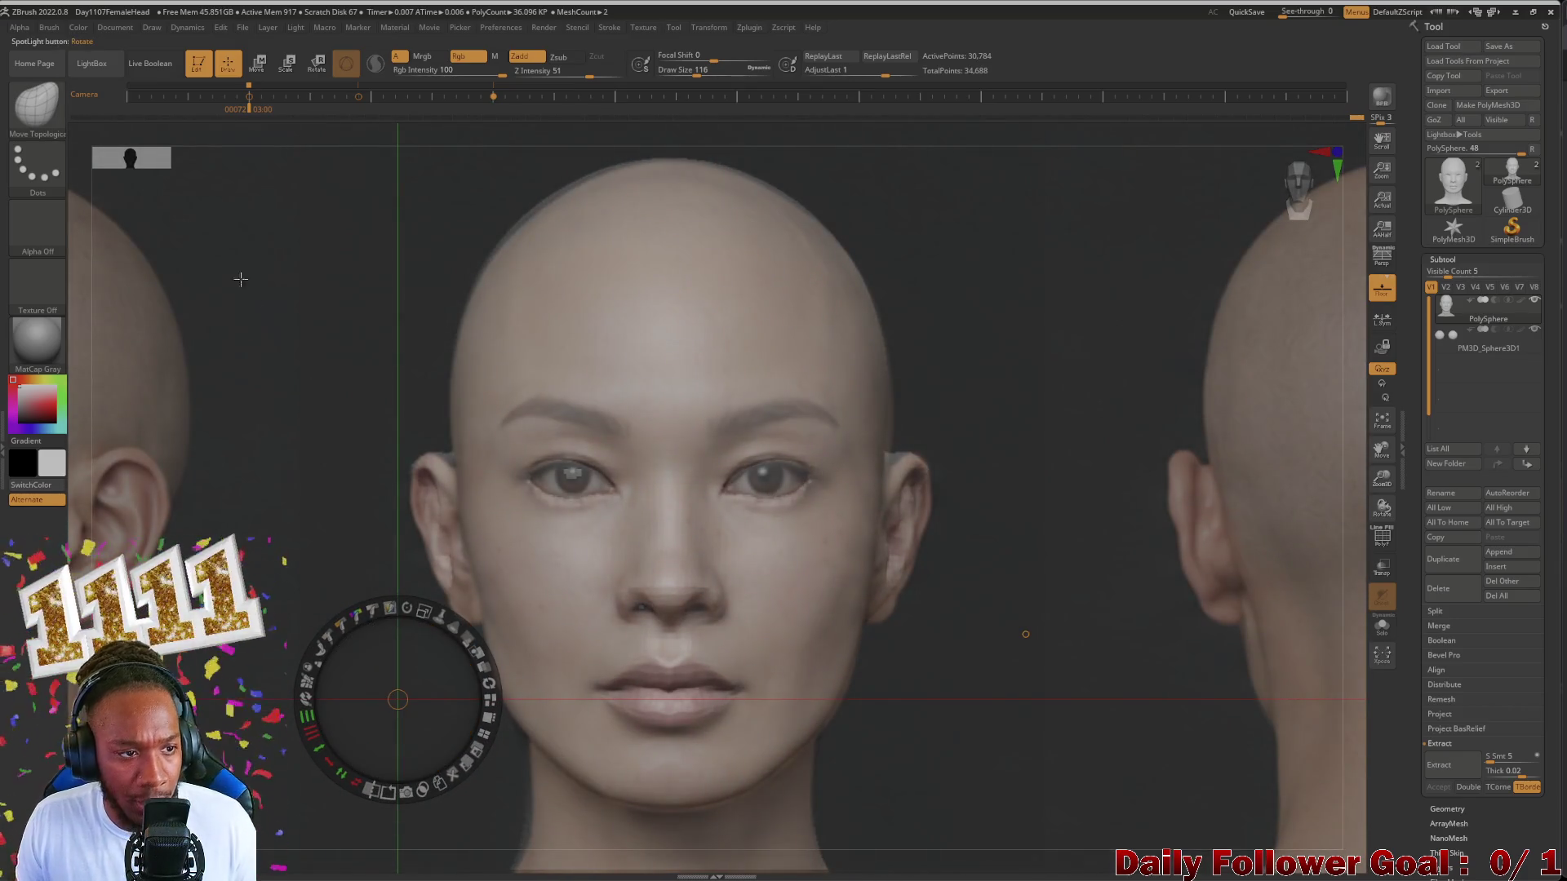
pyautogui.click(62, 121)
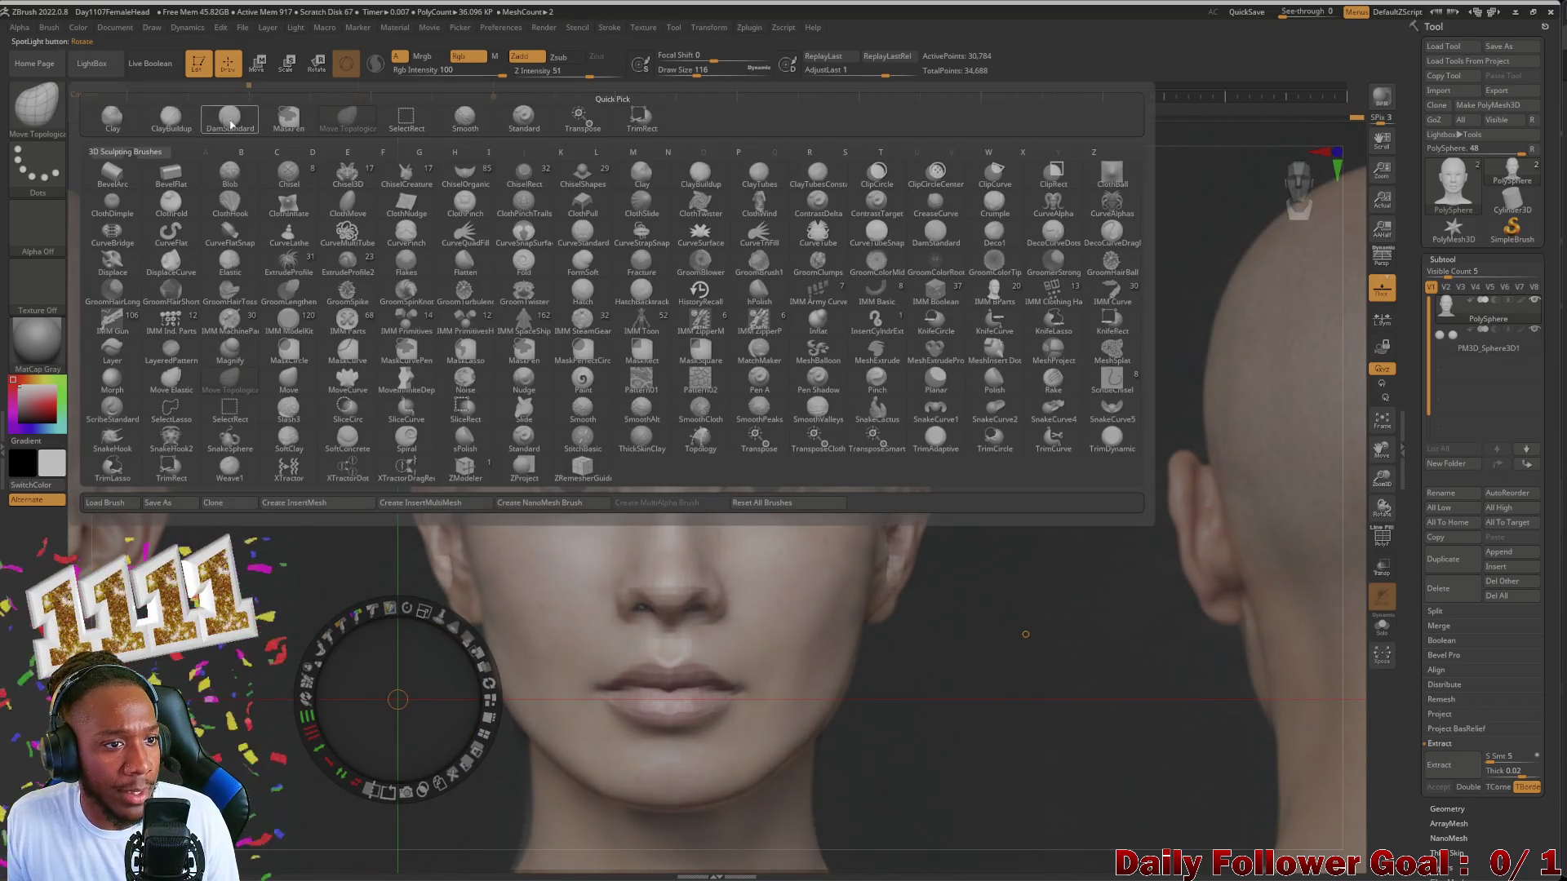
pyautogui.click(229, 116)
pyautogui.press('z')
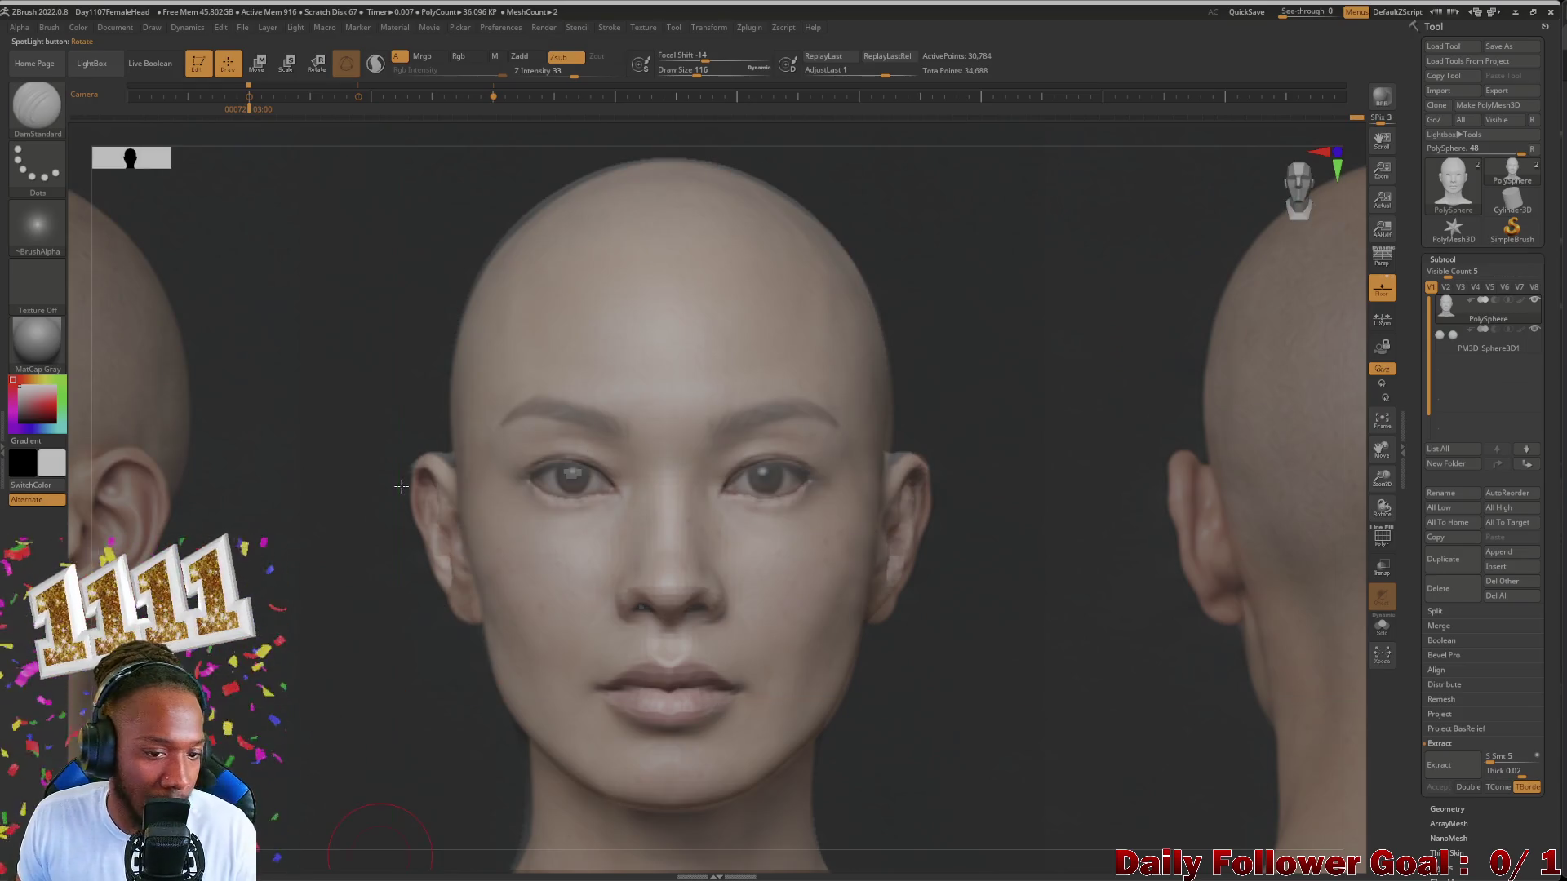
# Step: Sculpt the eyebrow and eye area toward the see-through front reference, checking from the front
pyautogui.press('[')
pyautogui.press('[')
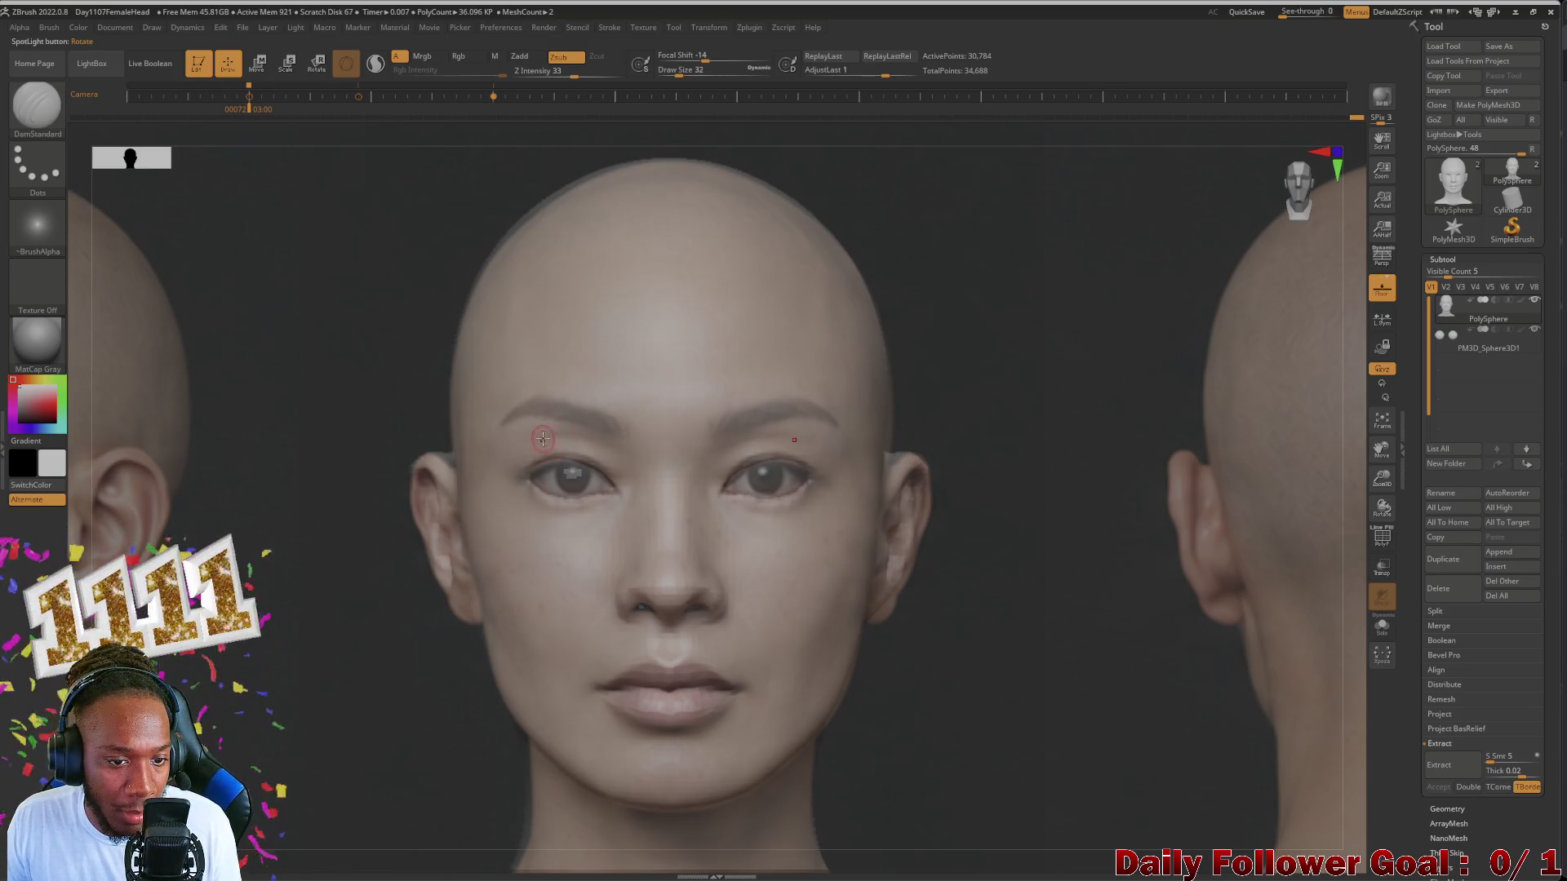
pyautogui.press(']')
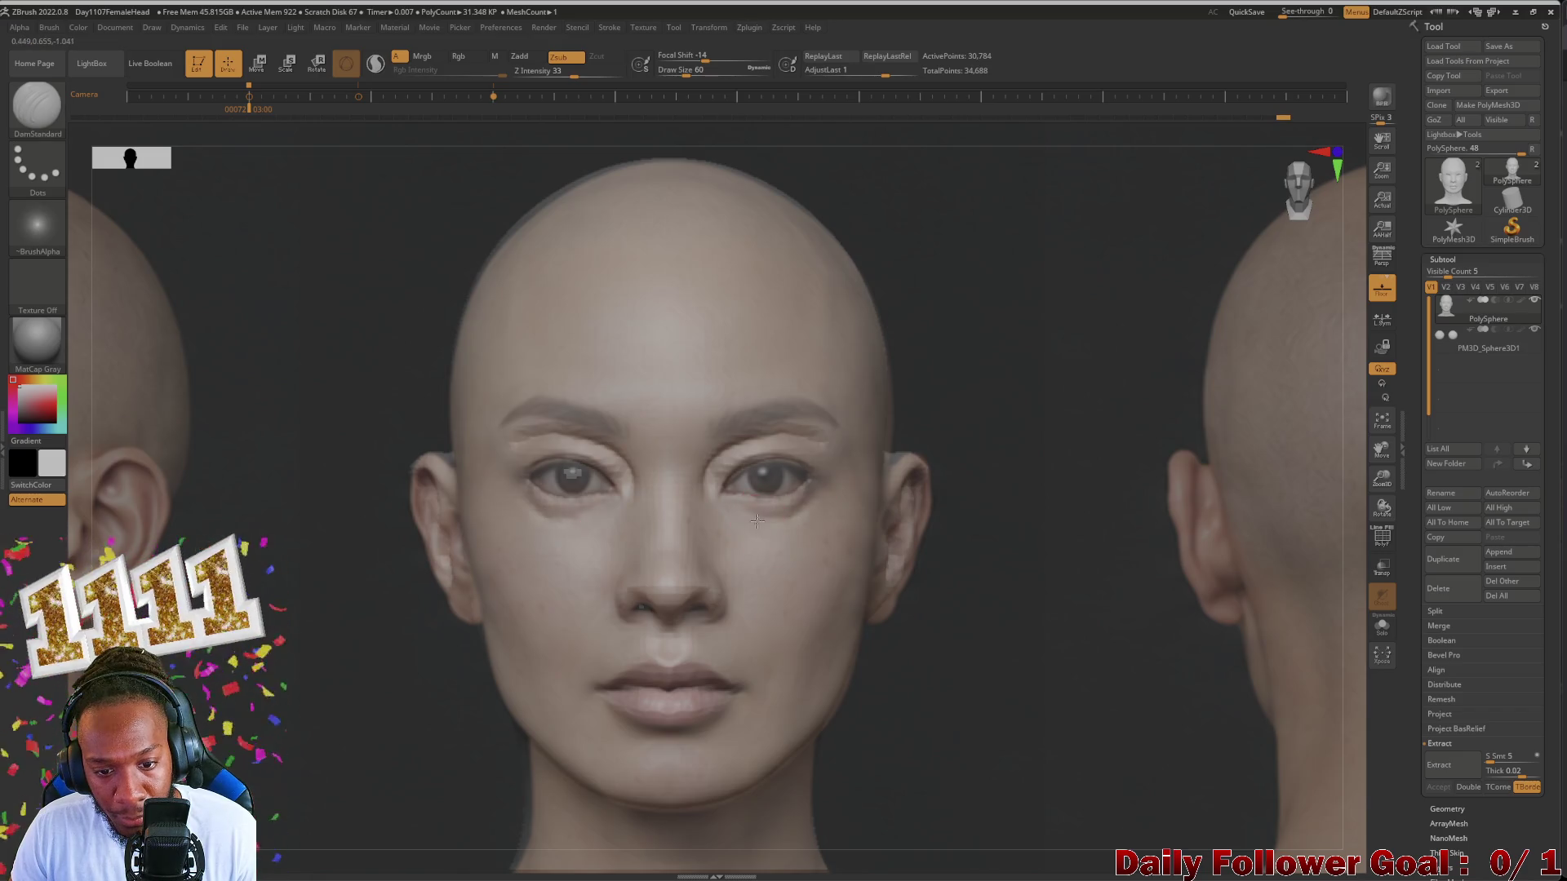
pyautogui.moveTo(725, 514); pyautogui.dragTo(743, 520)
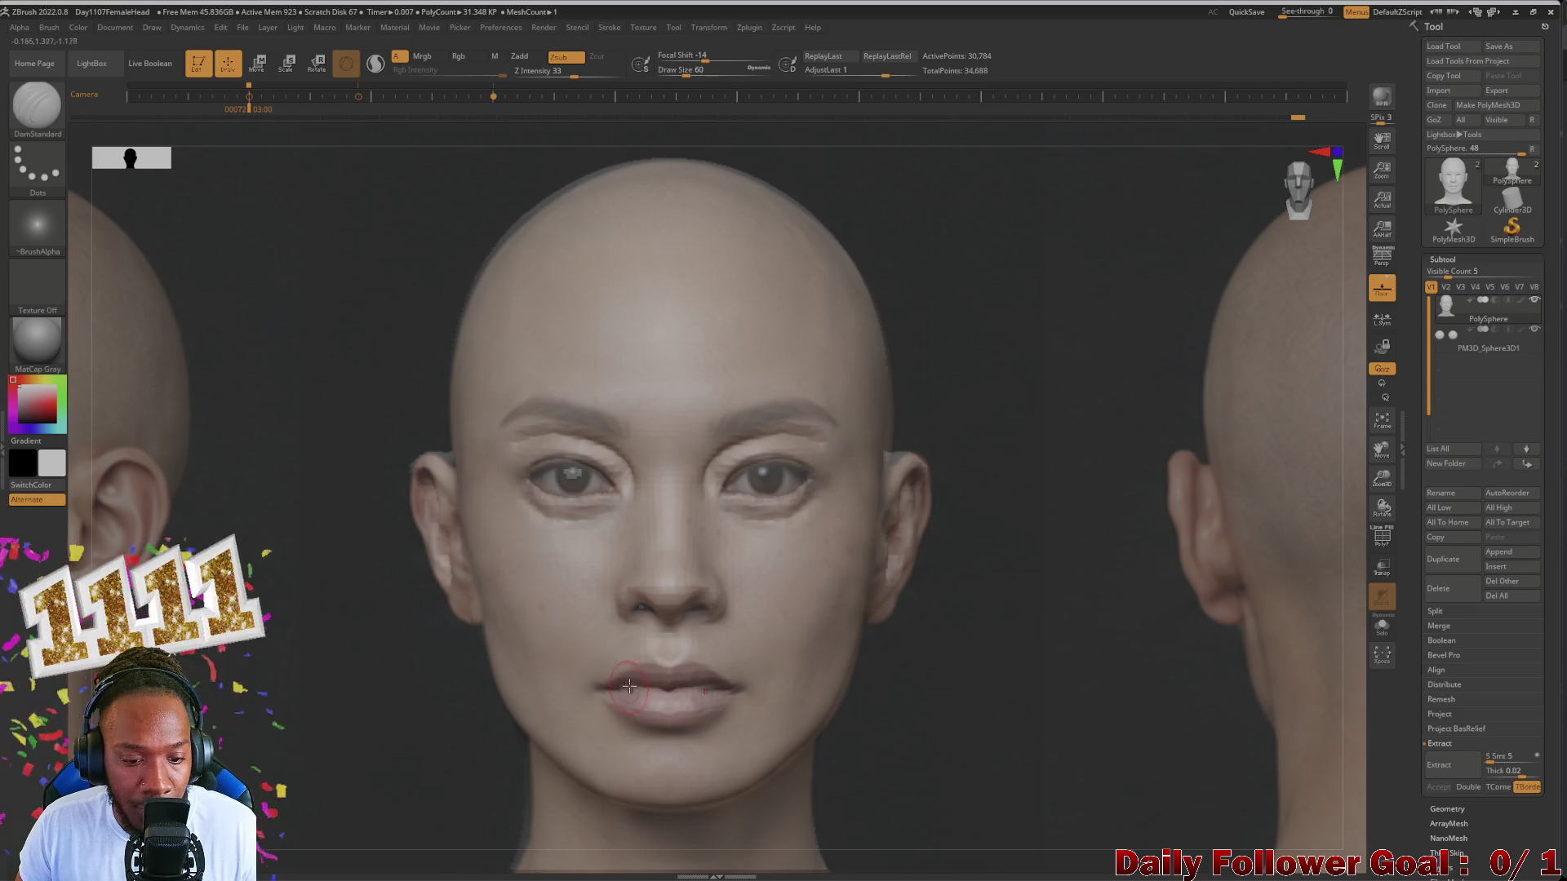
pyautogui.moveTo(643, 686); pyautogui.dragTo(622, 689, button='right')
pyautogui.keyDown('shift'); pyautogui.moveTo(495, 693); pyautogui.dragTo(429, 691, button='right'); pyautogui.keyUp('shift')
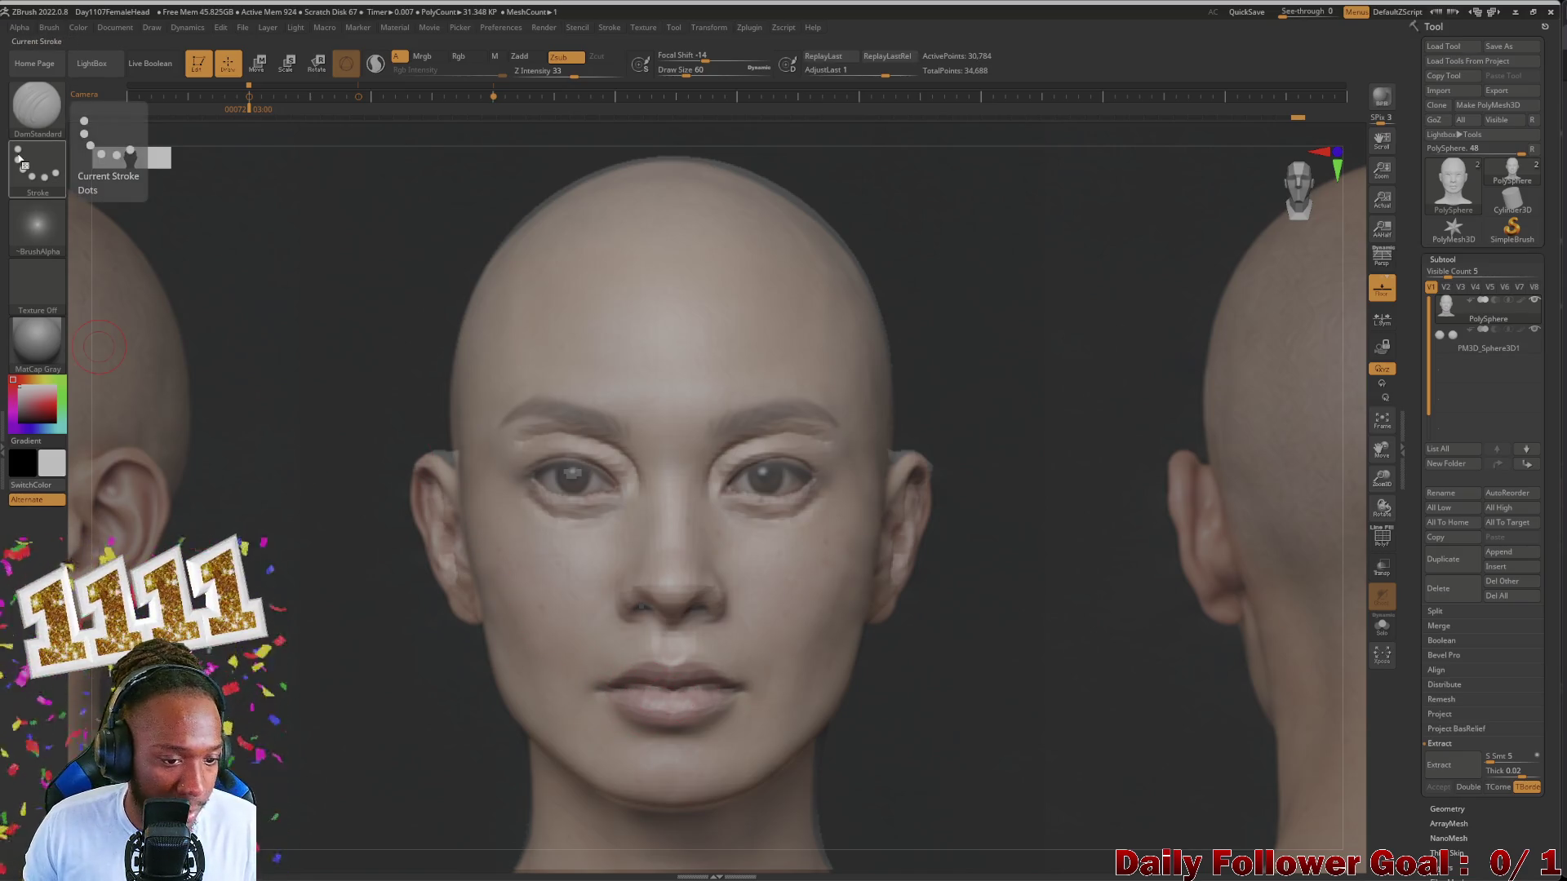
# Step: Switch to the Move Topologic brush and hide the reference photos to show the grey sculpt
pyautogui.click(41, 131)
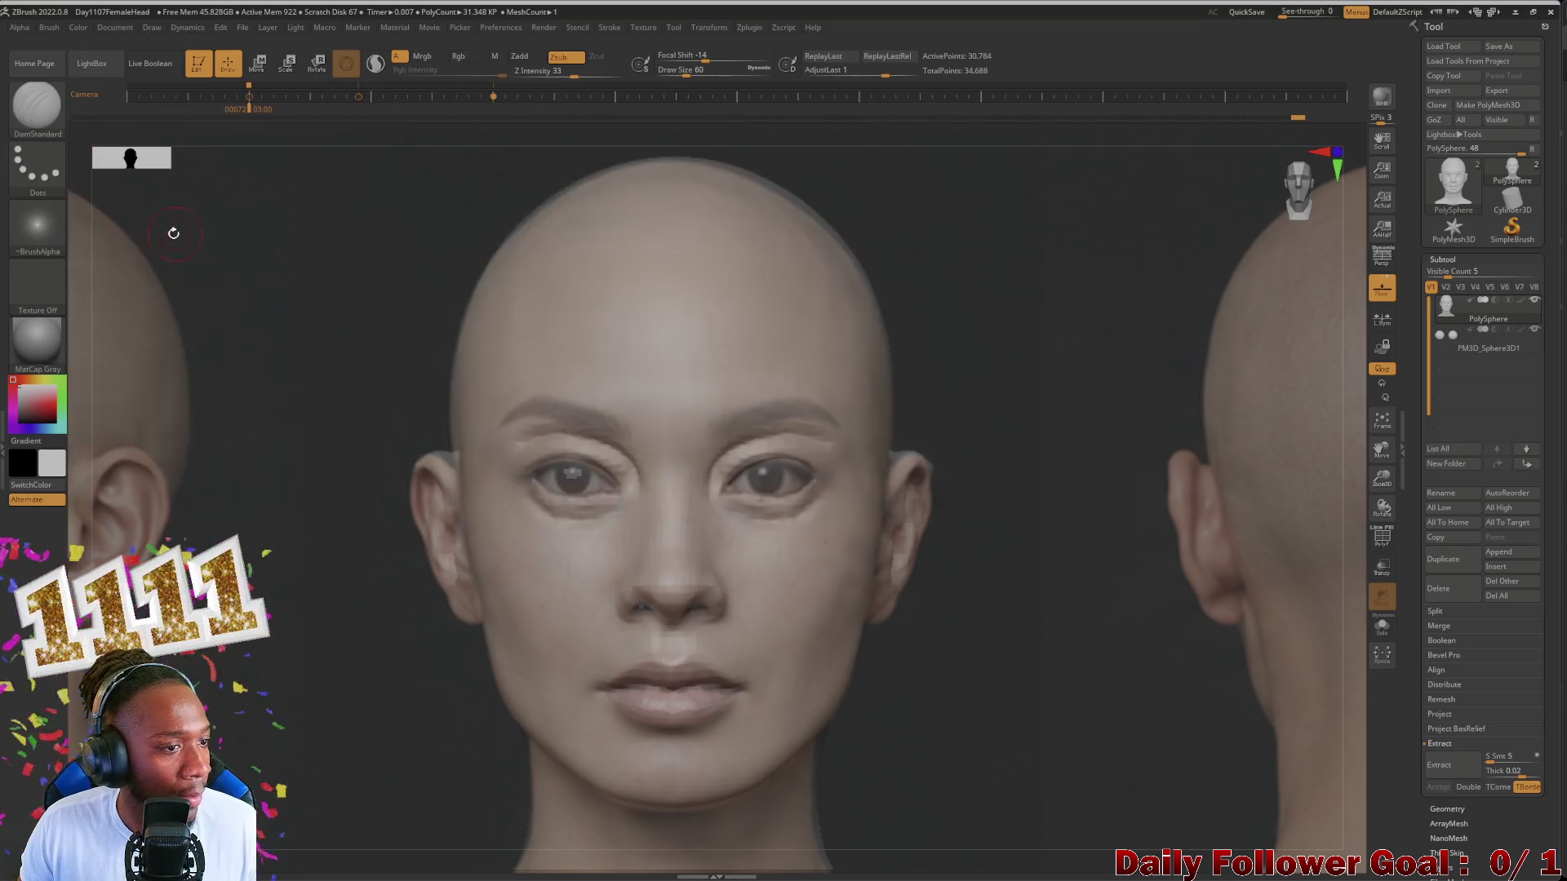
pyautogui.click(36, 118)
pyautogui.click(348, 117)
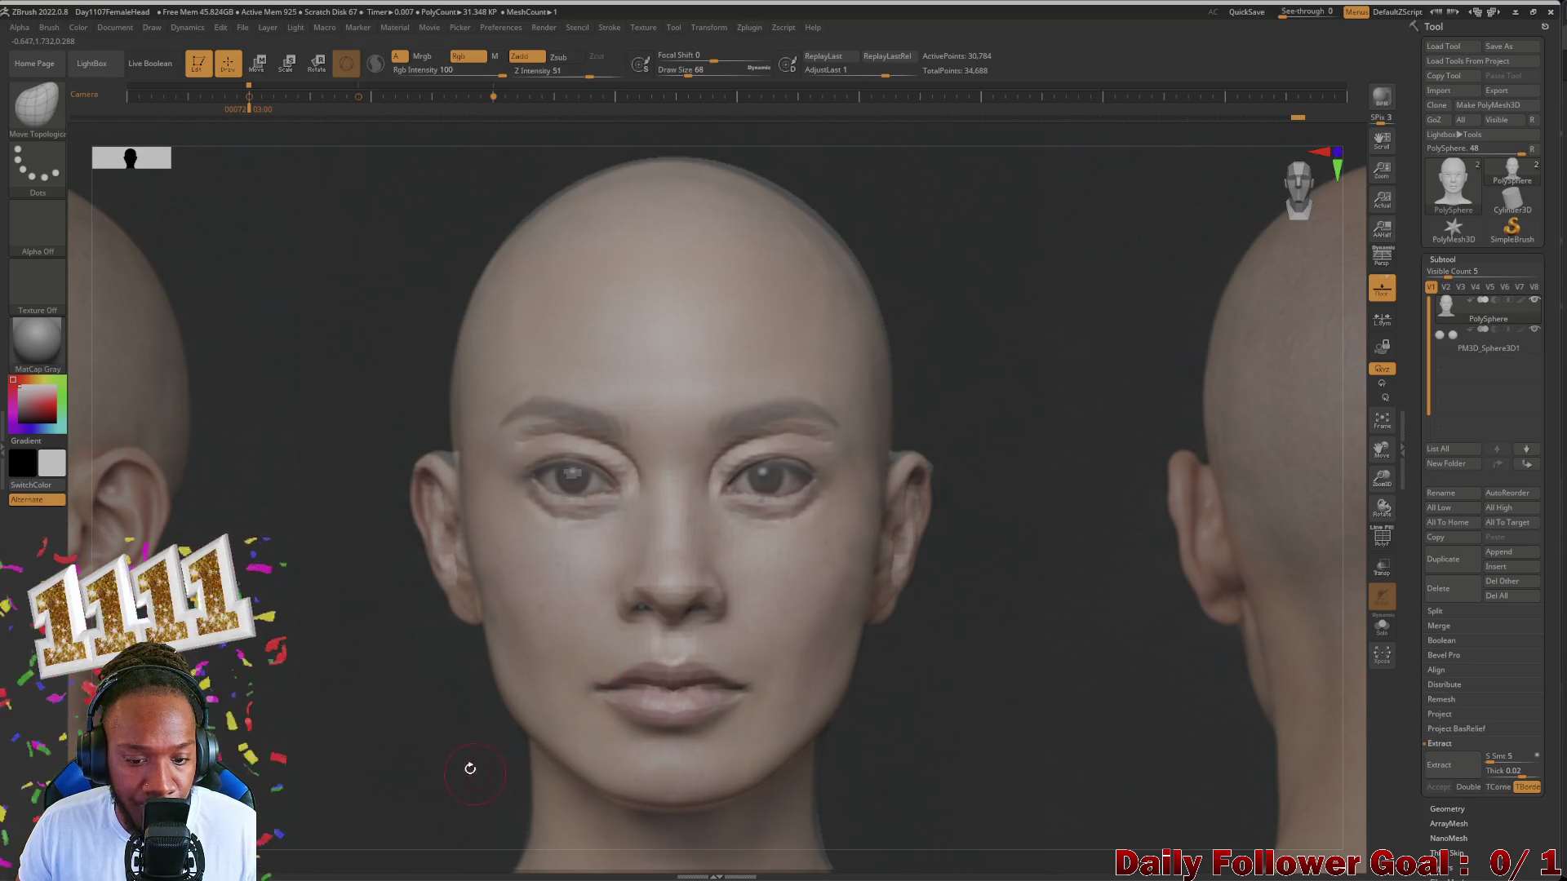
pyautogui.moveTo(417, 737)
pyautogui.mouseDown()
pyautogui.moveTo(435, 725)
pyautogui.moveTo(372, 763)
pyautogui.mouseUp()
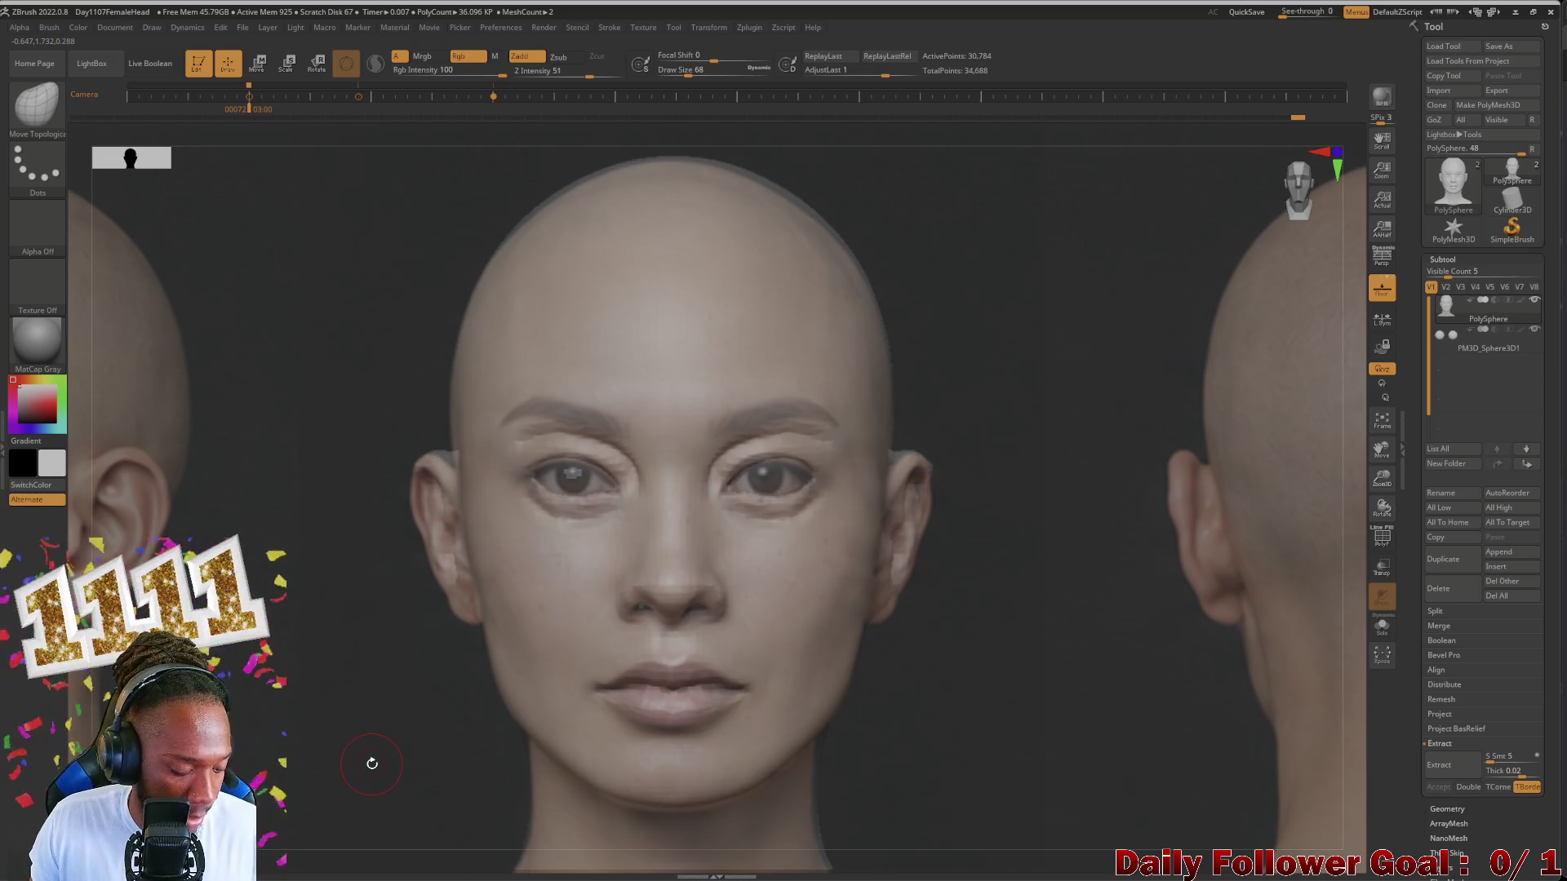
pyautogui.hotkey('shift', 'z')
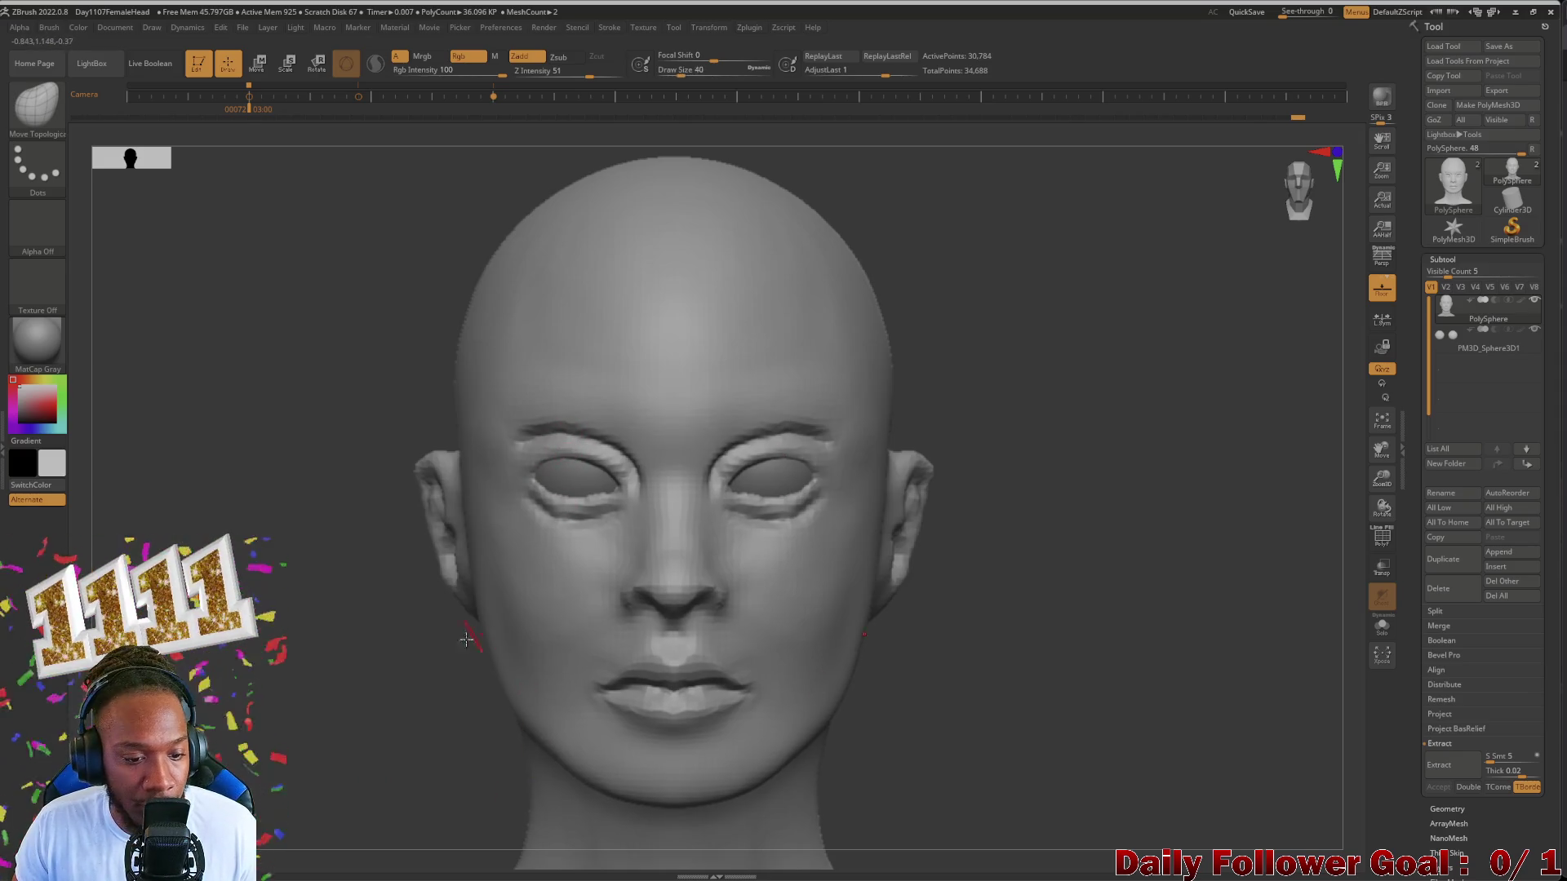
# Step: Undo a stray lip stroke and reshape the mouth corners, then view the left profile
pyautogui.press(']')
pyautogui.hotkey('ctrl', 'z')
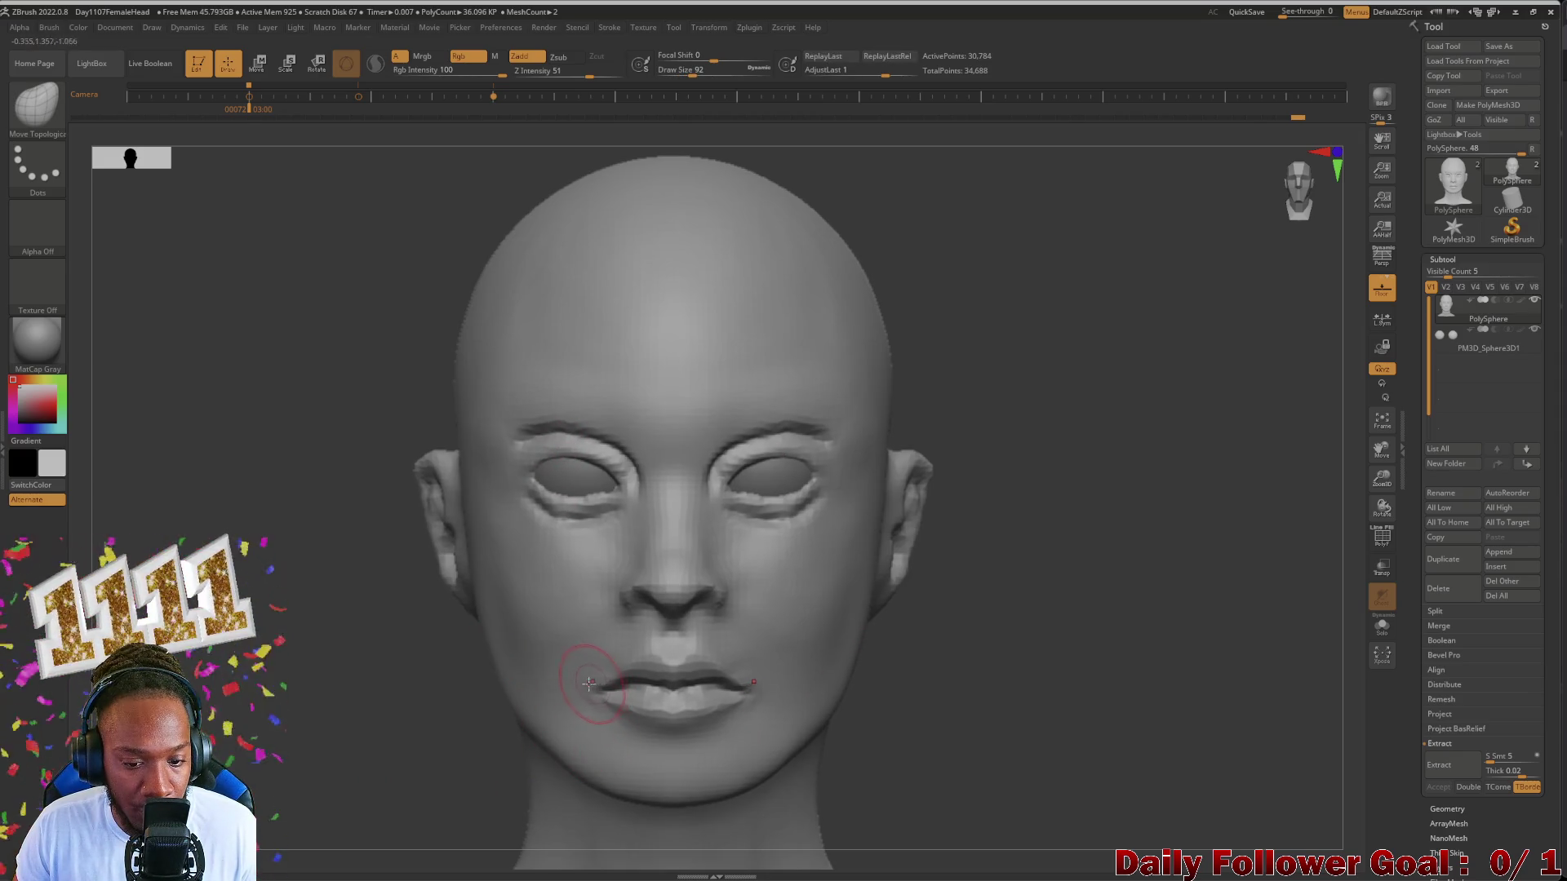
pyautogui.press('[')
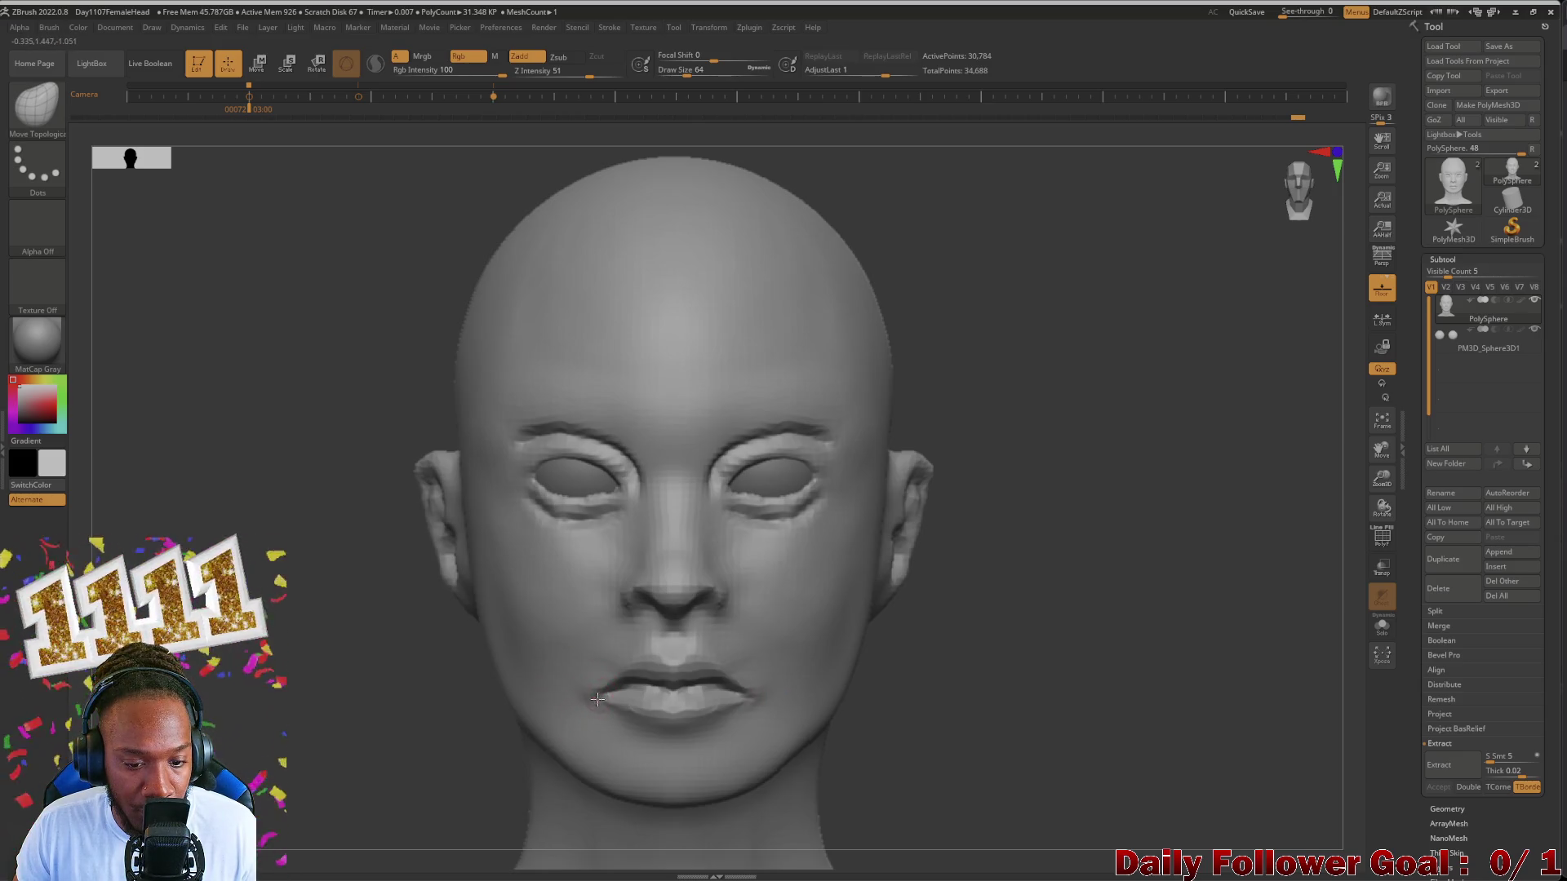
pyautogui.moveTo(577, 696)
pyautogui.mouseDown()
pyautogui.moveTo(596, 693)
pyautogui.moveTo(592, 677)
pyautogui.mouseUp()
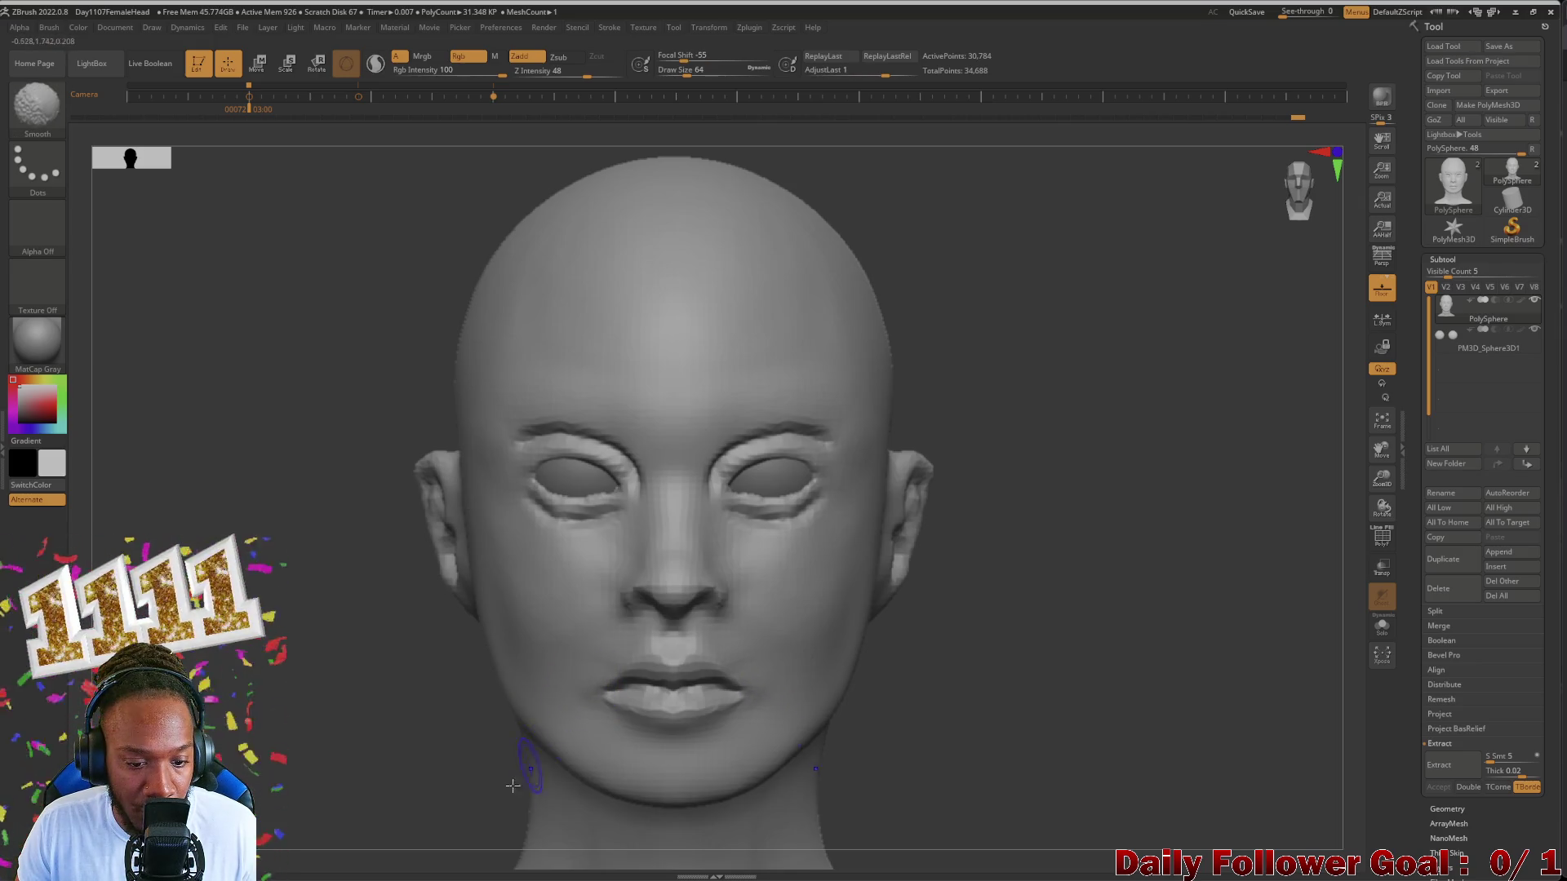
pyautogui.moveTo(417, 796); pyautogui.dragTo(378, 753)
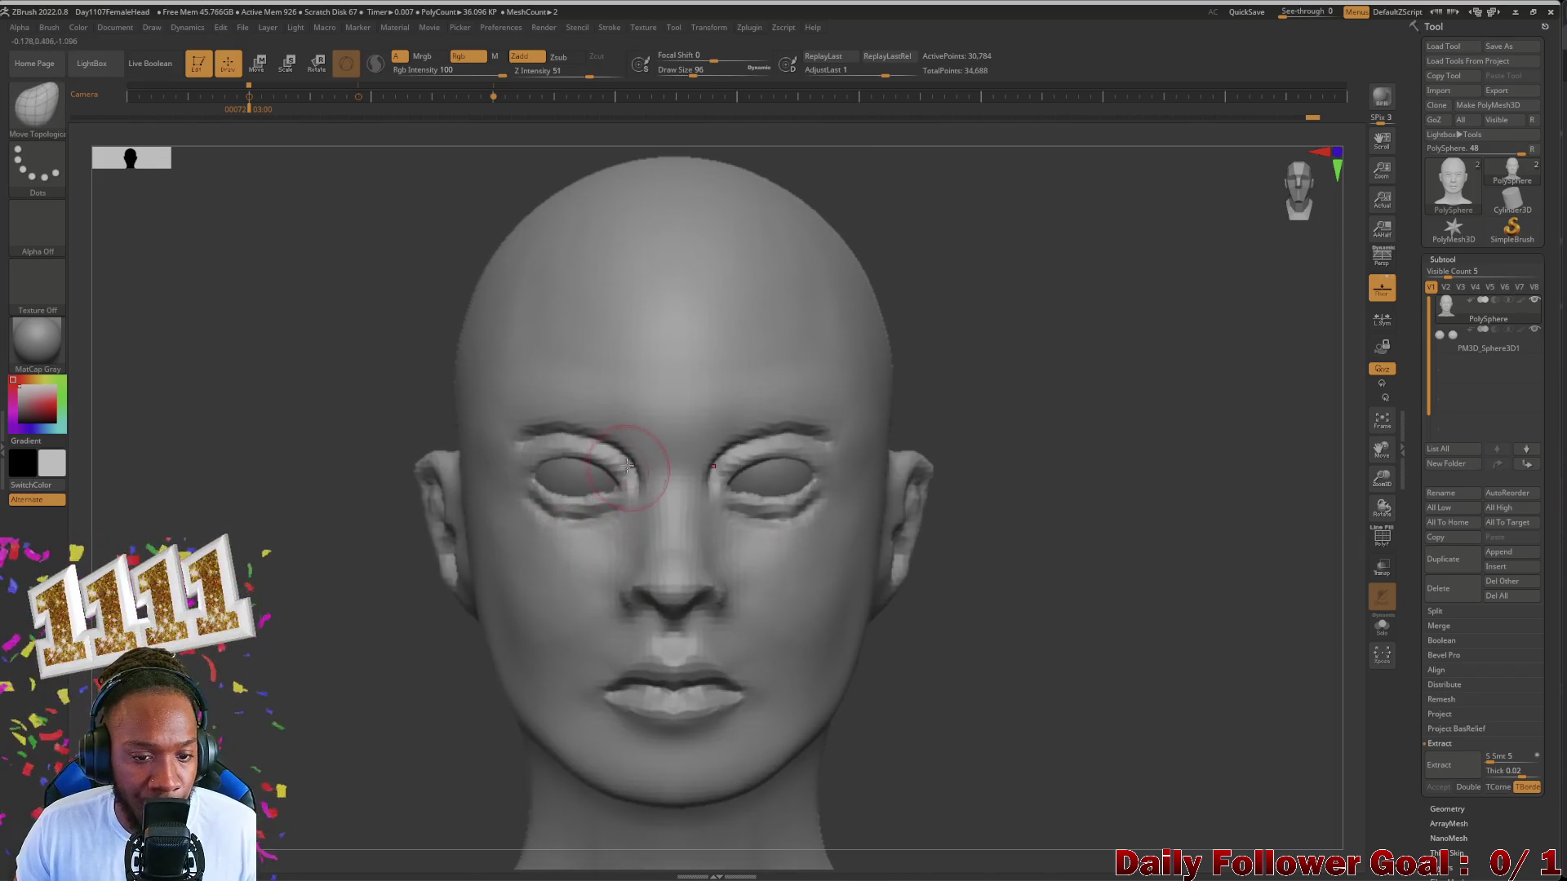
# Step: Smooth the inner corner and lower lid of the left eye, alternating with Move Topologic
pyautogui.press(']')
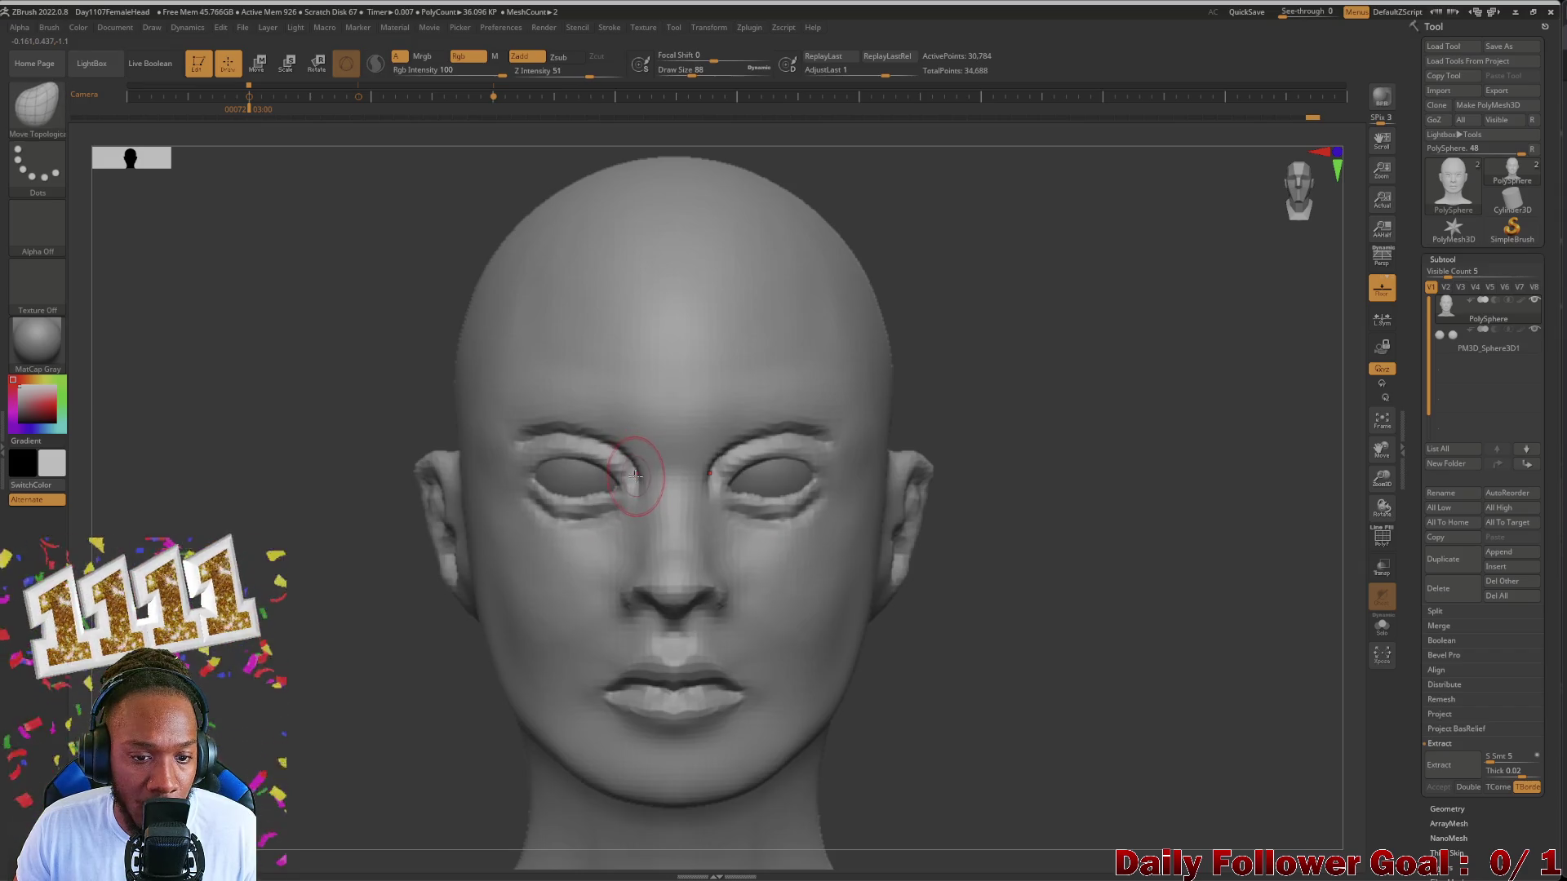
pyautogui.moveTo(635, 470)
pyautogui.keyDown('shift'); pyautogui.mouseDown()
pyautogui.moveTo(615, 448)
pyautogui.moveTo(501, 441)
pyautogui.moveTo(536, 438)
pyautogui.mouseUp(); pyautogui.keyUp('shift')
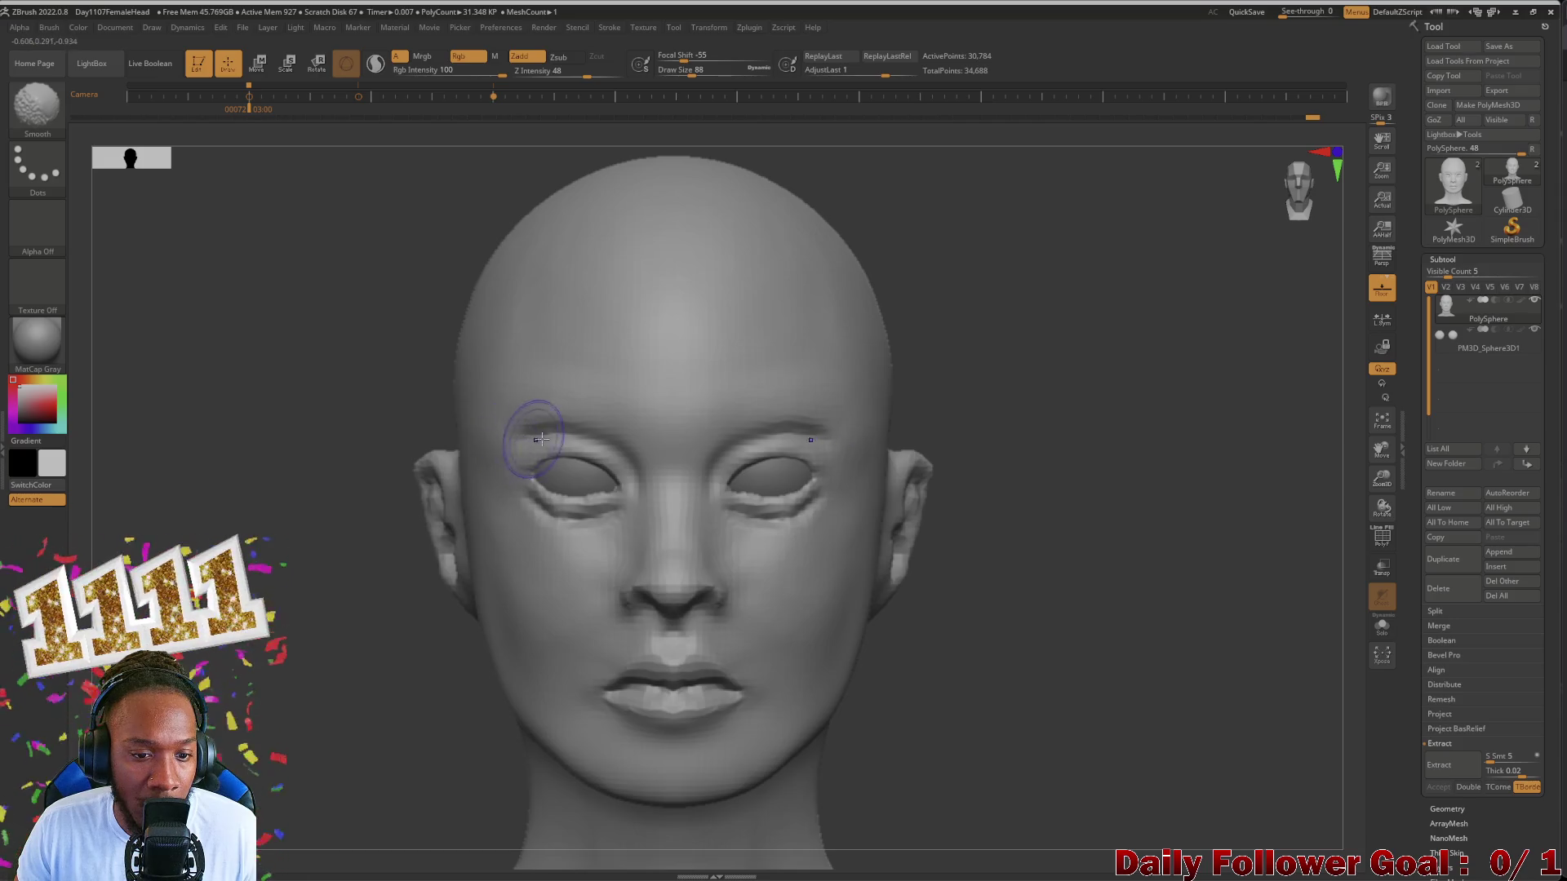
pyautogui.moveTo(629, 462)
pyautogui.keyDown('shift'); pyautogui.mouseDown()
pyautogui.moveTo(560, 449)
pyautogui.moveTo(542, 426)
pyautogui.moveTo(516, 442)
pyautogui.mouseUp(); pyautogui.keyUp('shift')
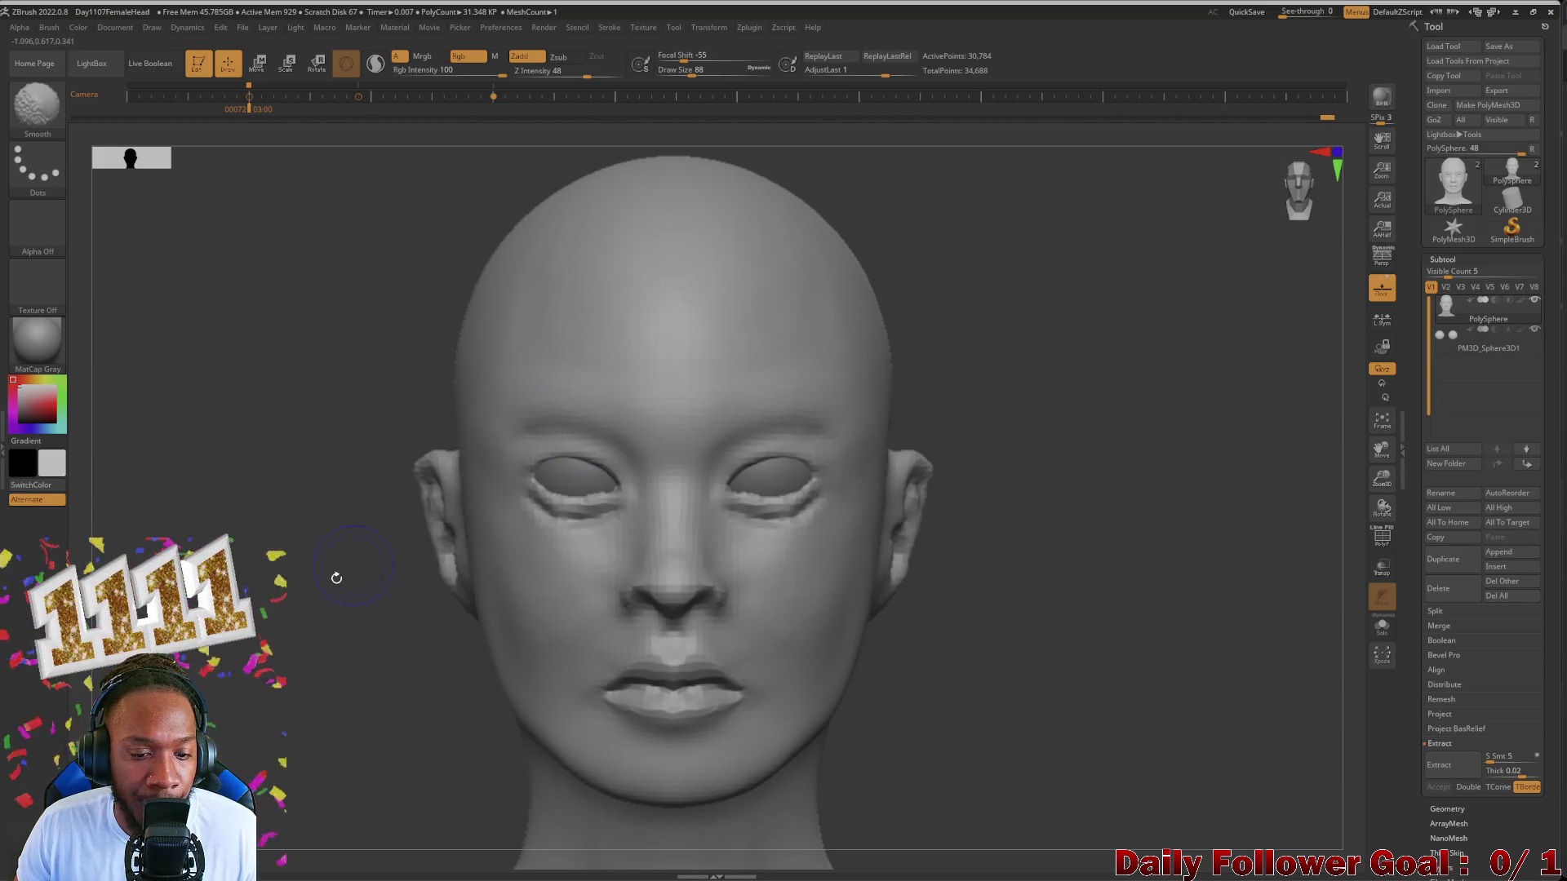
pyautogui.press('b')
pyautogui.press('m')
pyautogui.press('t')
pyautogui.moveTo(576, 495)
pyautogui.keyDown('shift'); pyautogui.mouseDown()
pyautogui.moveTo(577, 517)
pyautogui.moveTo(601, 527)
pyautogui.moveTo(596, 507)
pyautogui.moveTo(577, 527)
pyautogui.mouseUp(); pyautogui.keyUp('shift')
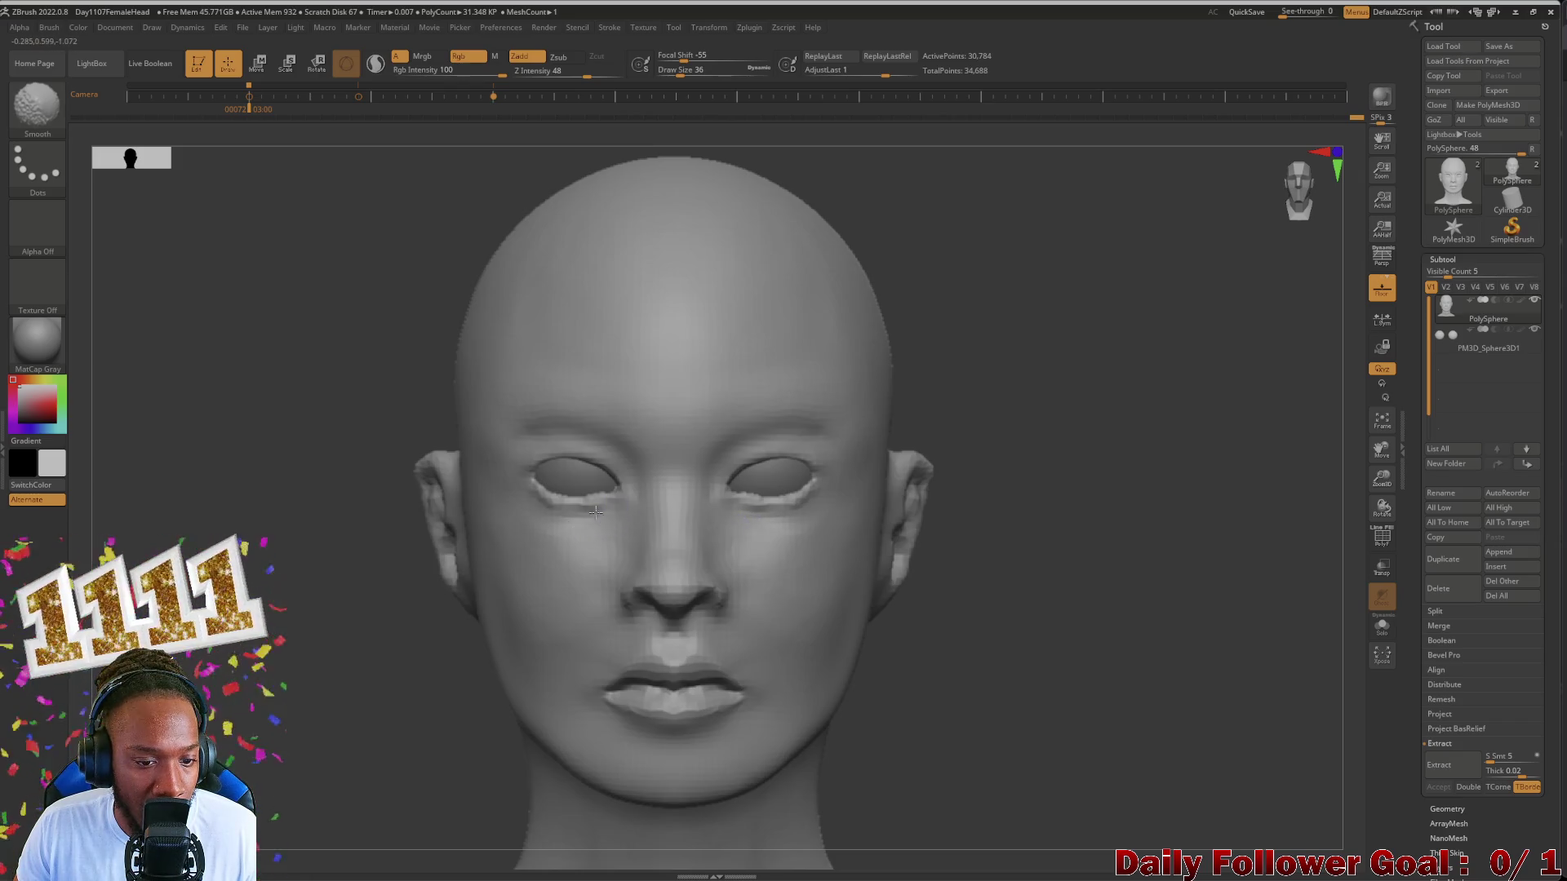
pyautogui.press('shift')
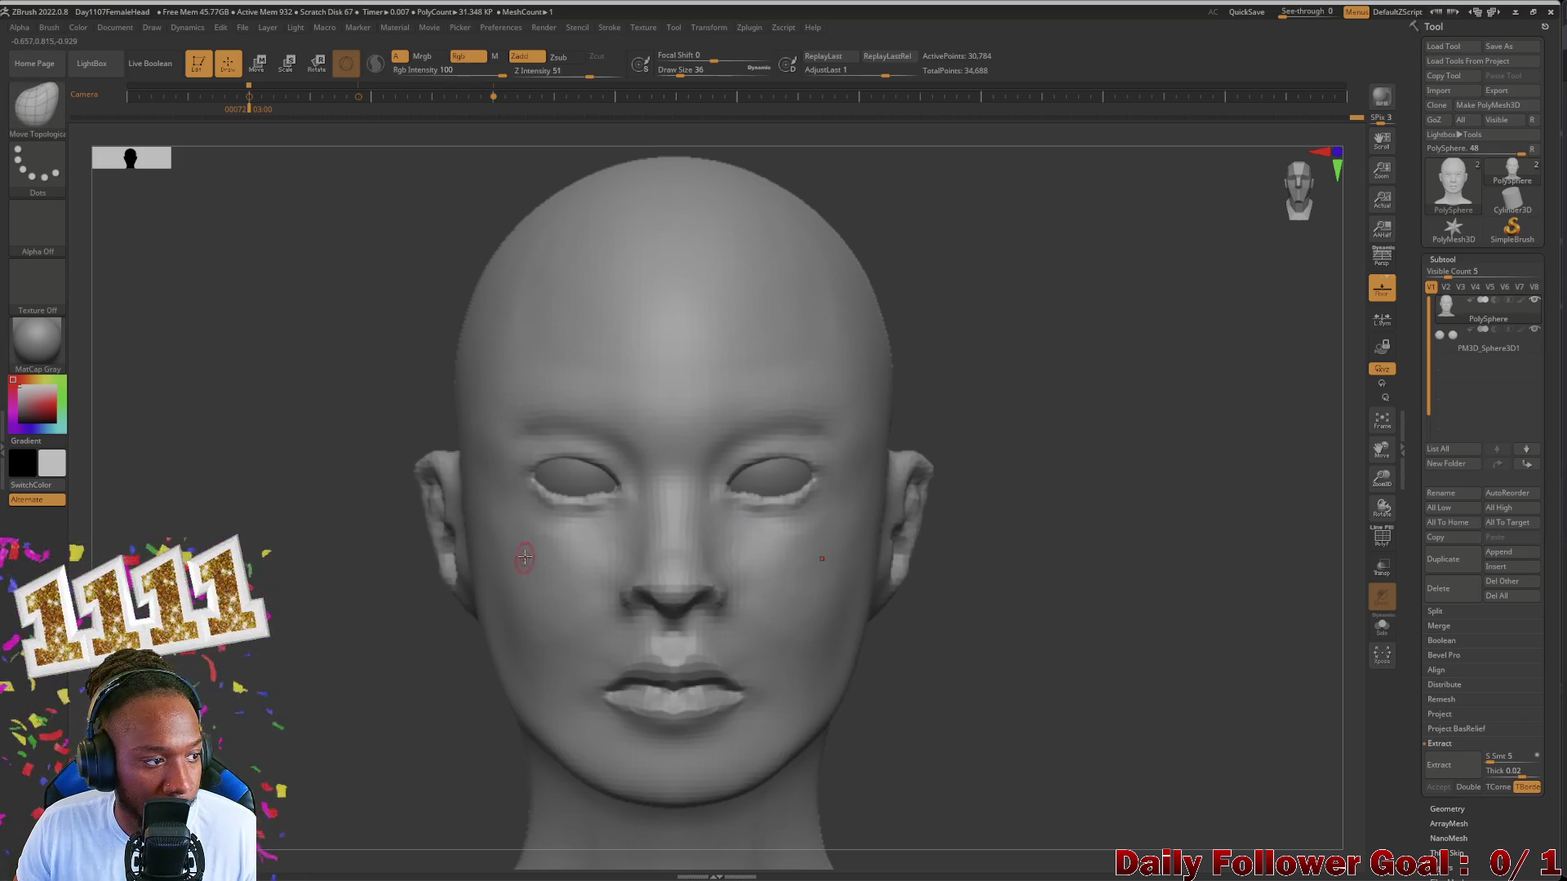
pyautogui.press('shift')
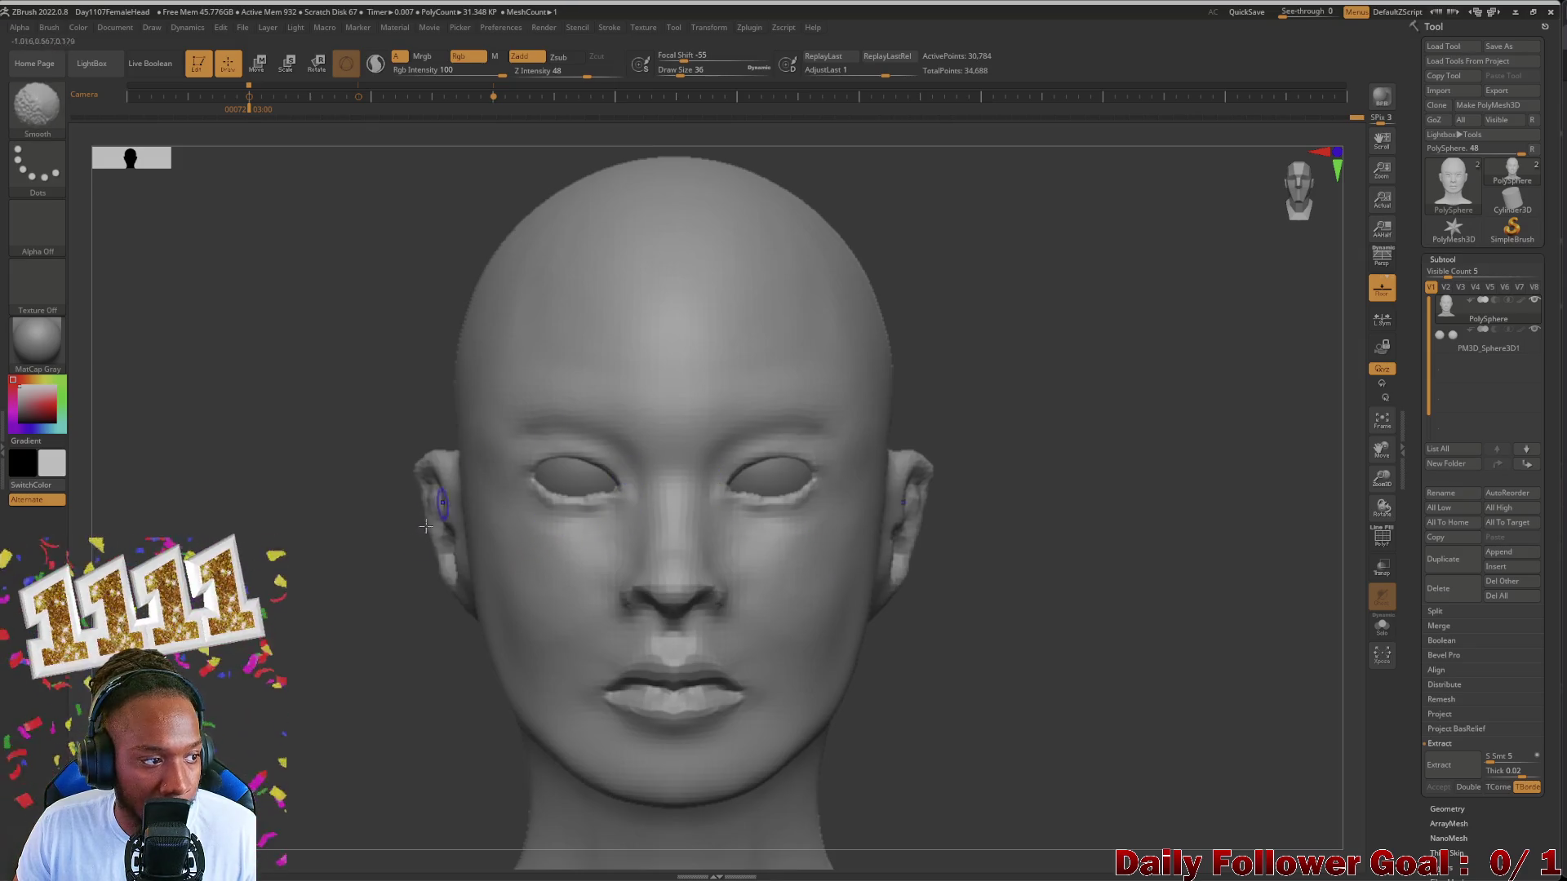
# Step: Review the head from left profile, front view and right profile
pyautogui.moveTo(360, 785)
pyautogui.mouseDown()
pyautogui.moveTo(227, 680)
pyautogui.moveTo(613, 513)
pyautogui.mouseUp()
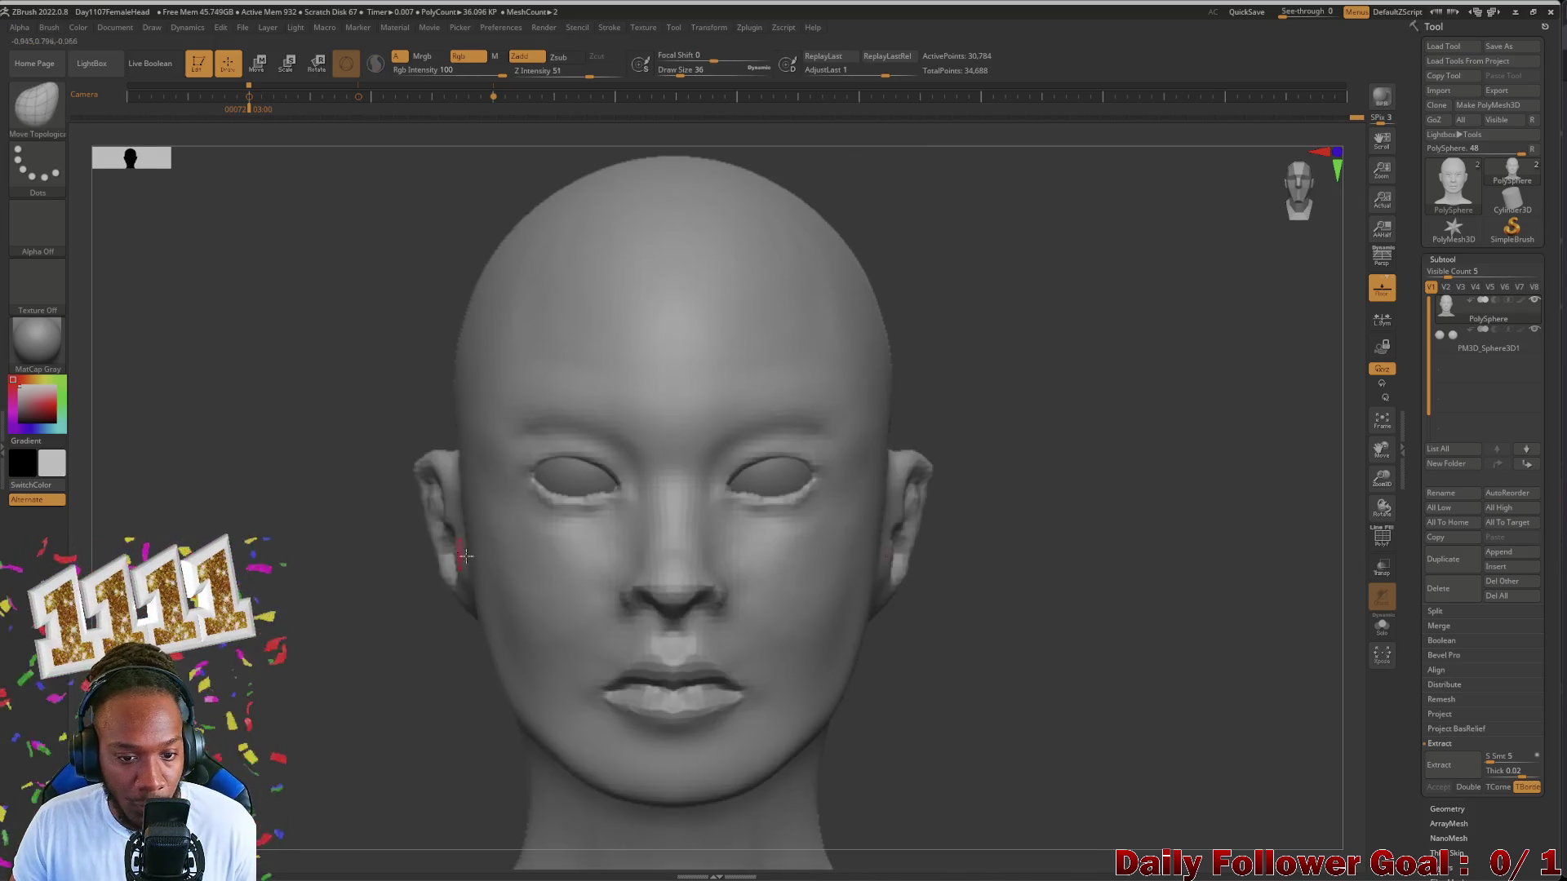
pyautogui.keyDown('shift'); pyautogui.moveTo(352, 651); pyautogui.dragTo(276, 865); pyautogui.keyUp('shift')
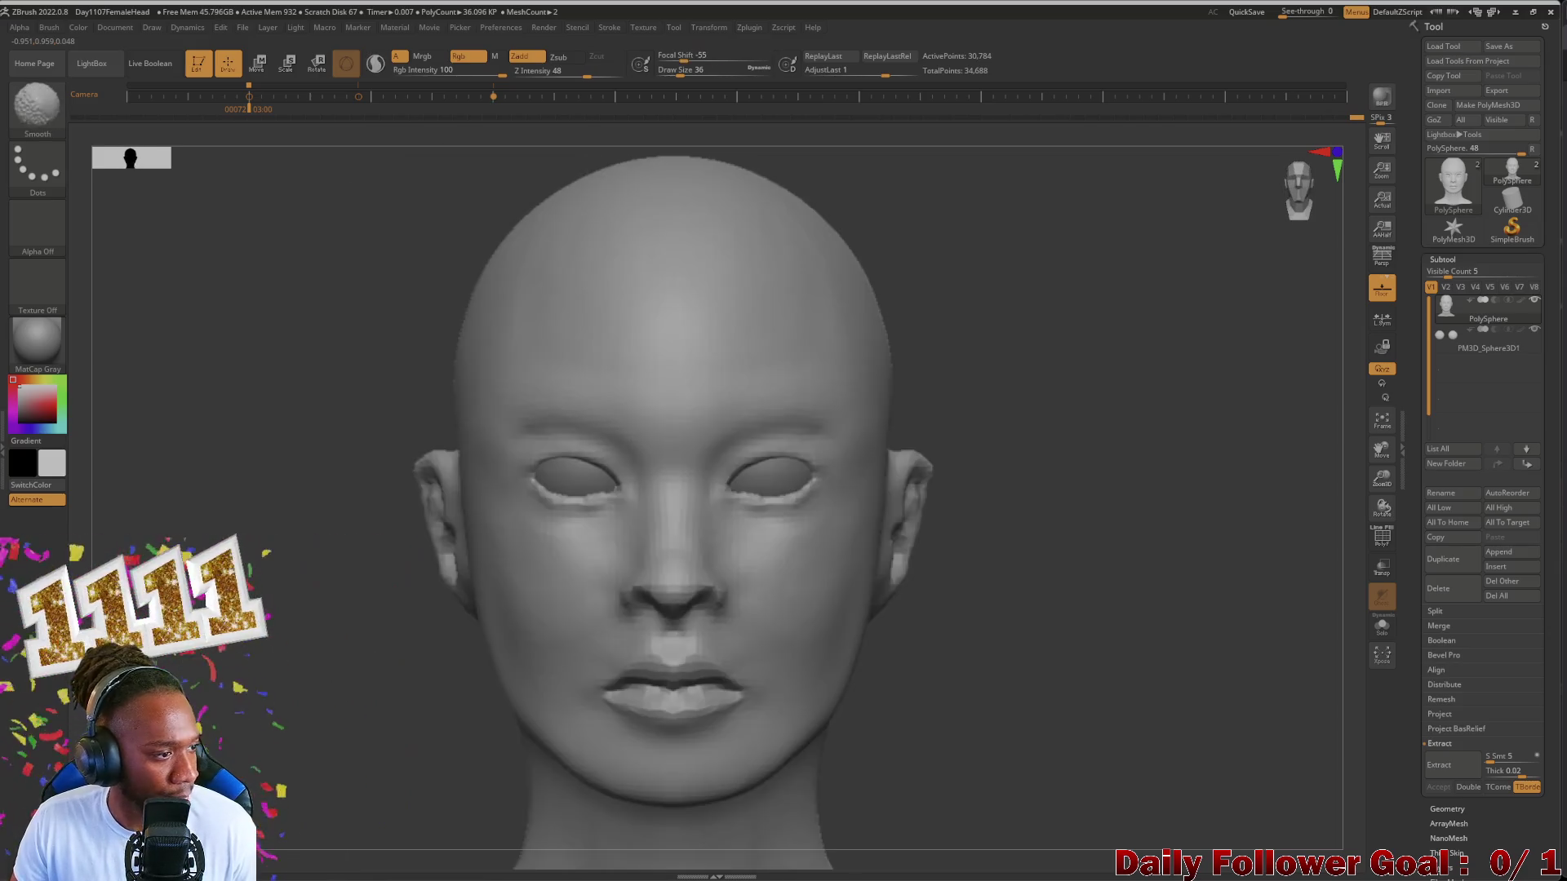
pyautogui.moveTo(295, 704)
pyautogui.keyDown('shift'); pyautogui.mouseDown()
pyautogui.moveTo(761, 739)
pyautogui.moveTo(825, 642)
pyautogui.moveTo(1114, 683)
pyautogui.mouseUp(); pyautogui.keyUp('shift')
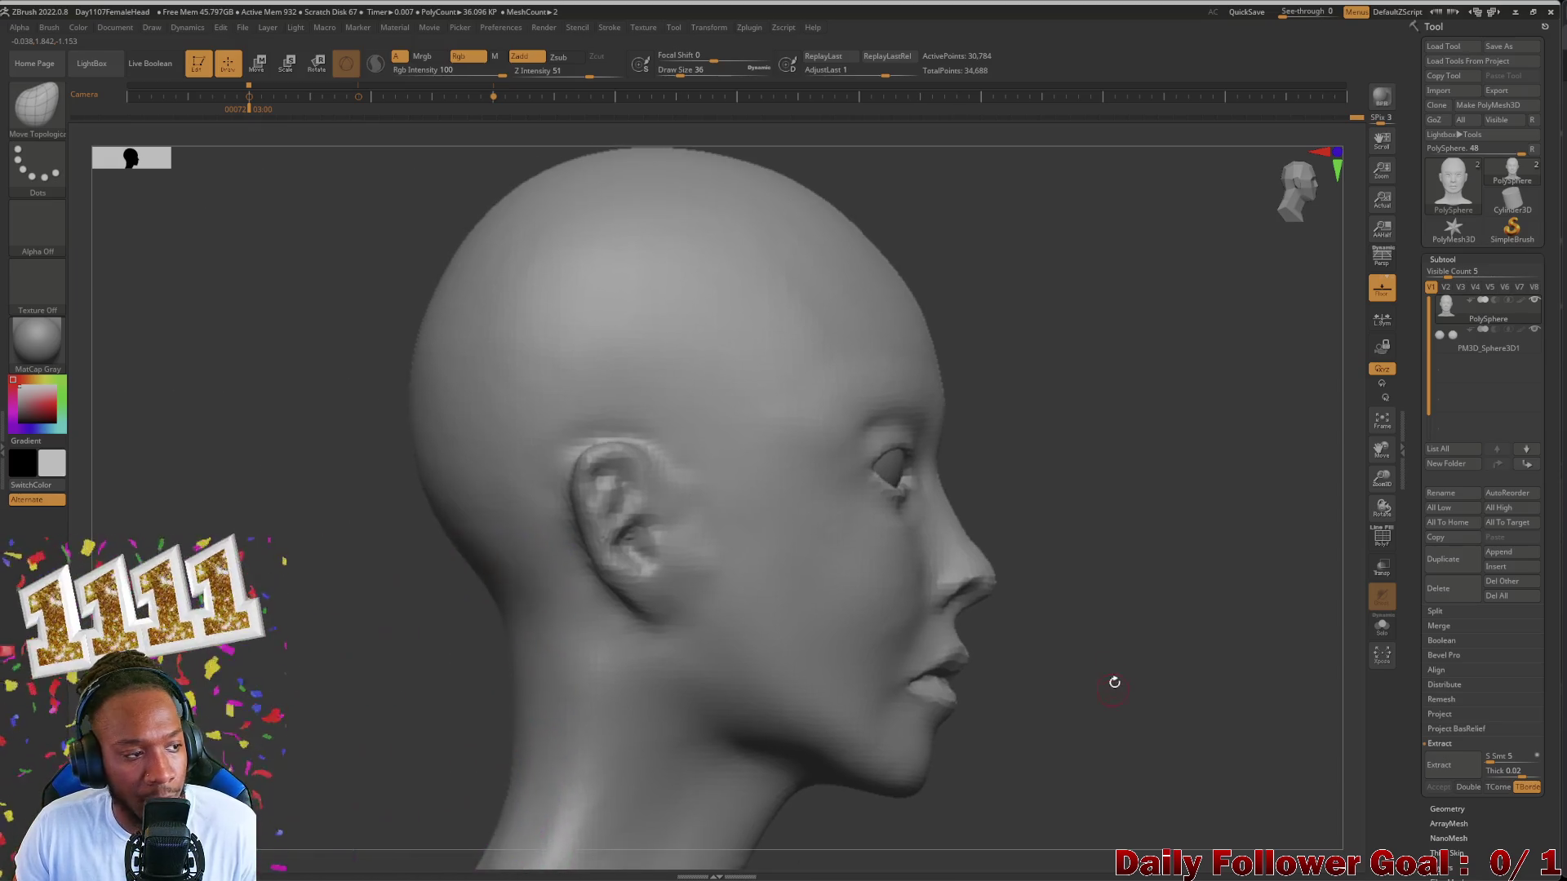
pyautogui.moveTo(278, 704); pyautogui.dragTo(286, 668)
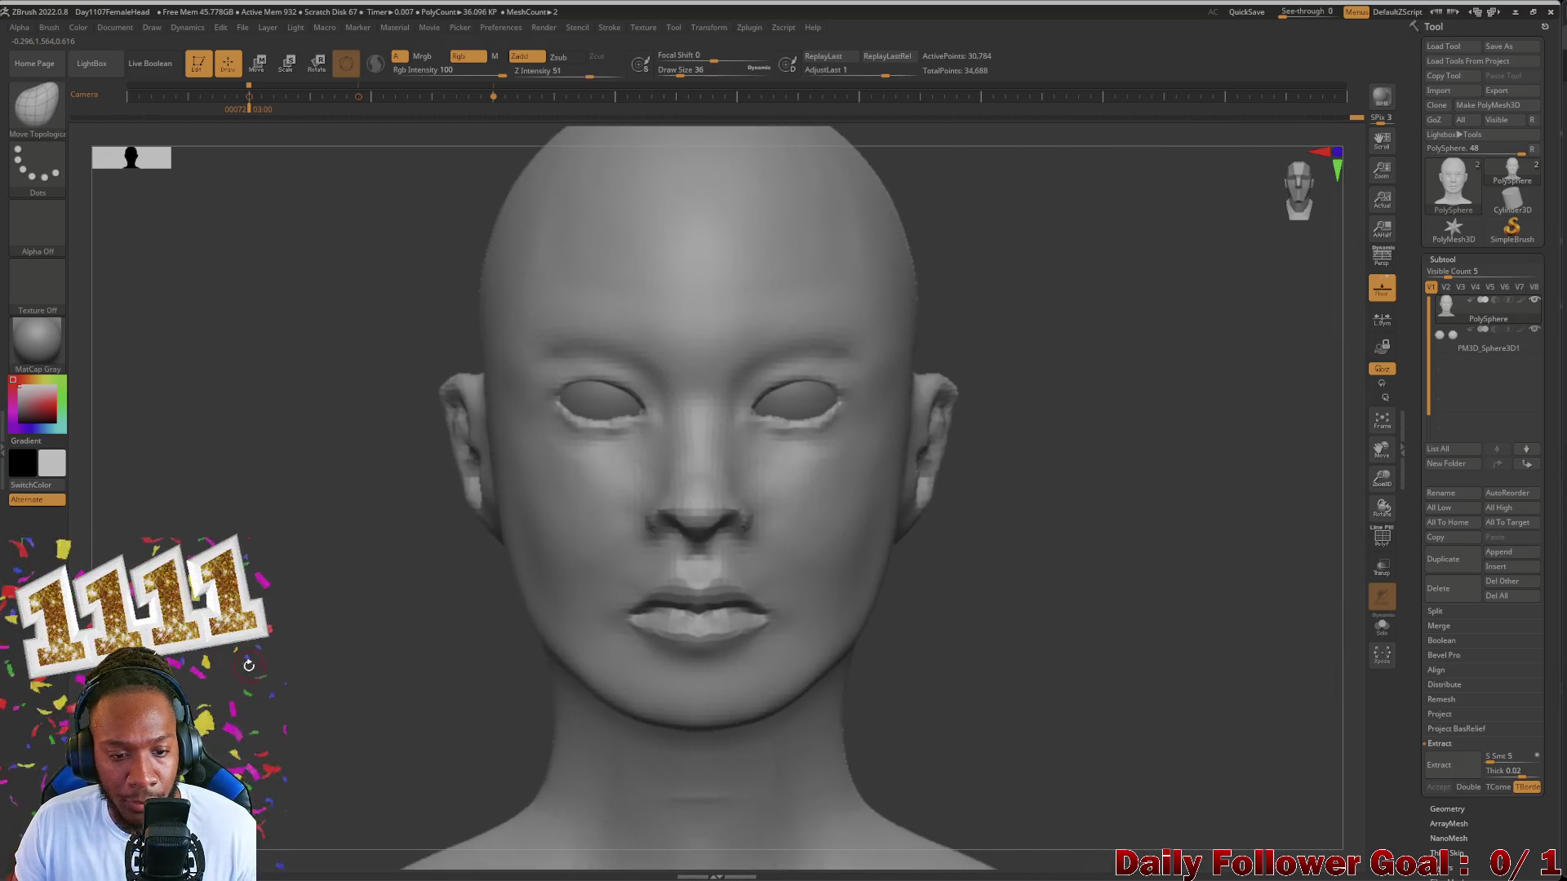
pyautogui.moveTo(442, 666)
pyautogui.keyDown('alt'); pyautogui.mouseDown()
pyautogui.moveTo(306, 589)
pyautogui.moveTo(290, 627)
pyautogui.moveTo(372, 658)
pyautogui.moveTo(315, 640)
pyautogui.mouseUp(); pyautogui.keyUp('alt')
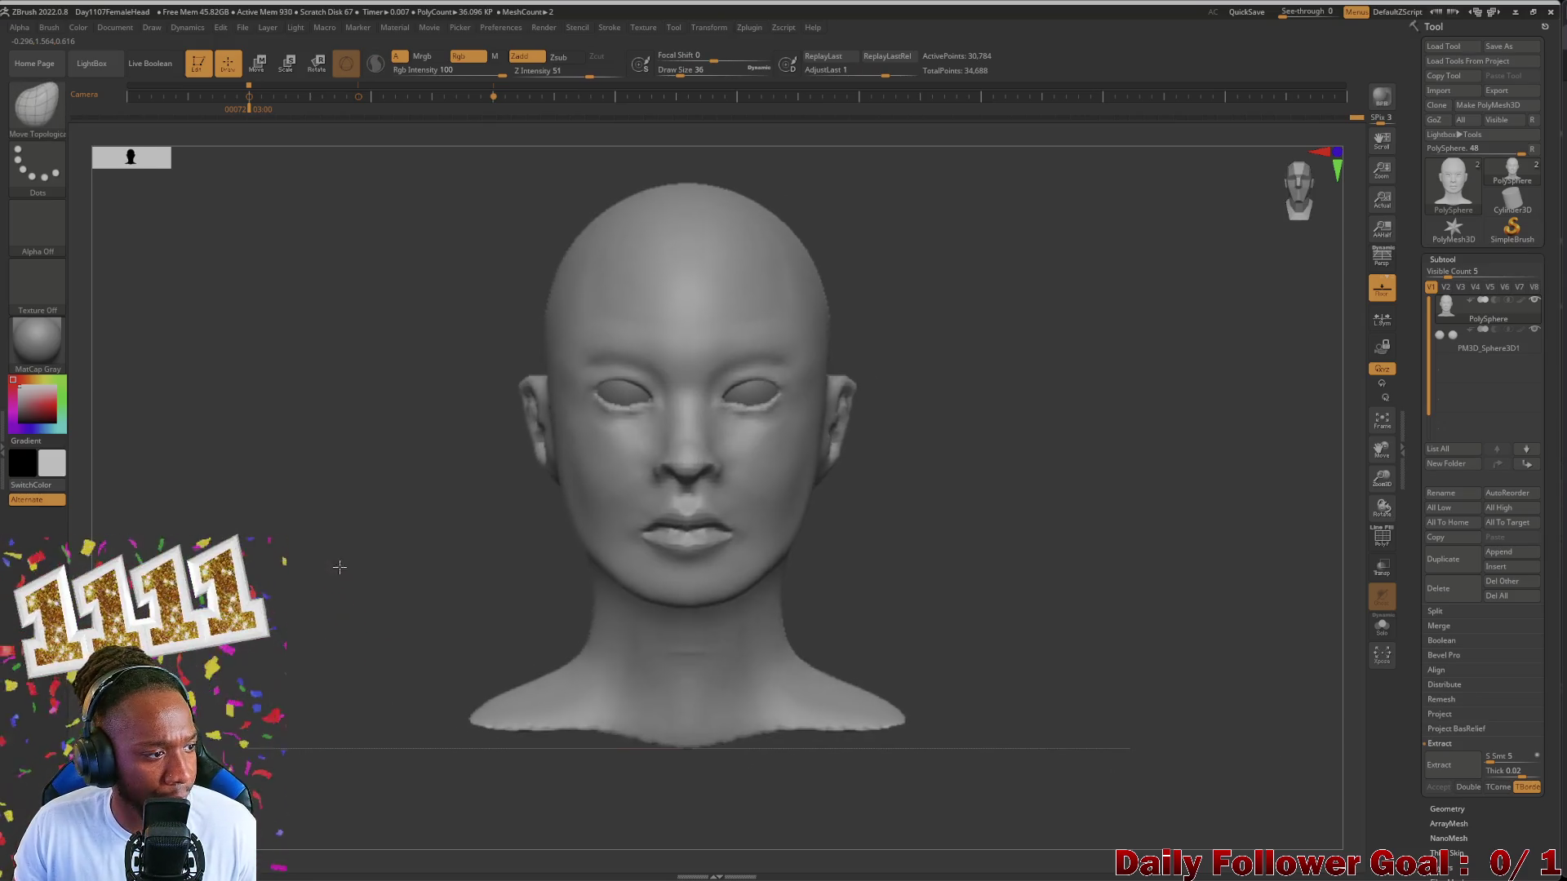
pyautogui.keyDown('alt'); pyautogui.moveTo(339, 566); pyautogui.dragTo(344, 649); pyautogui.keyUp('alt')
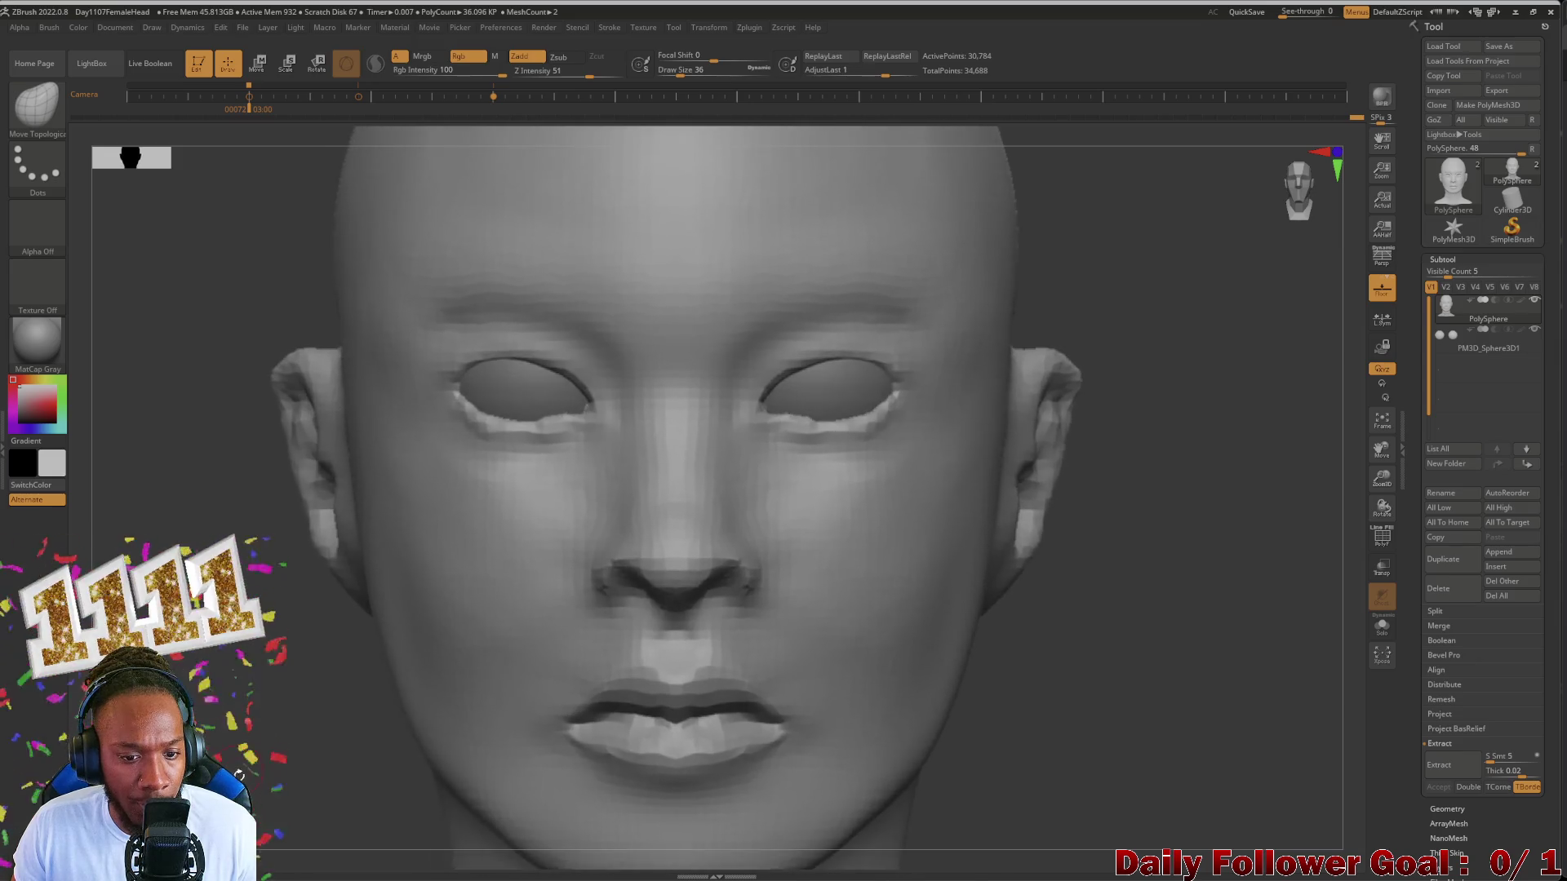
pyautogui.keyDown('alt'); pyautogui.moveTo(686, 514); pyautogui.dragTo(619, 443); pyautogui.keyUp('alt')
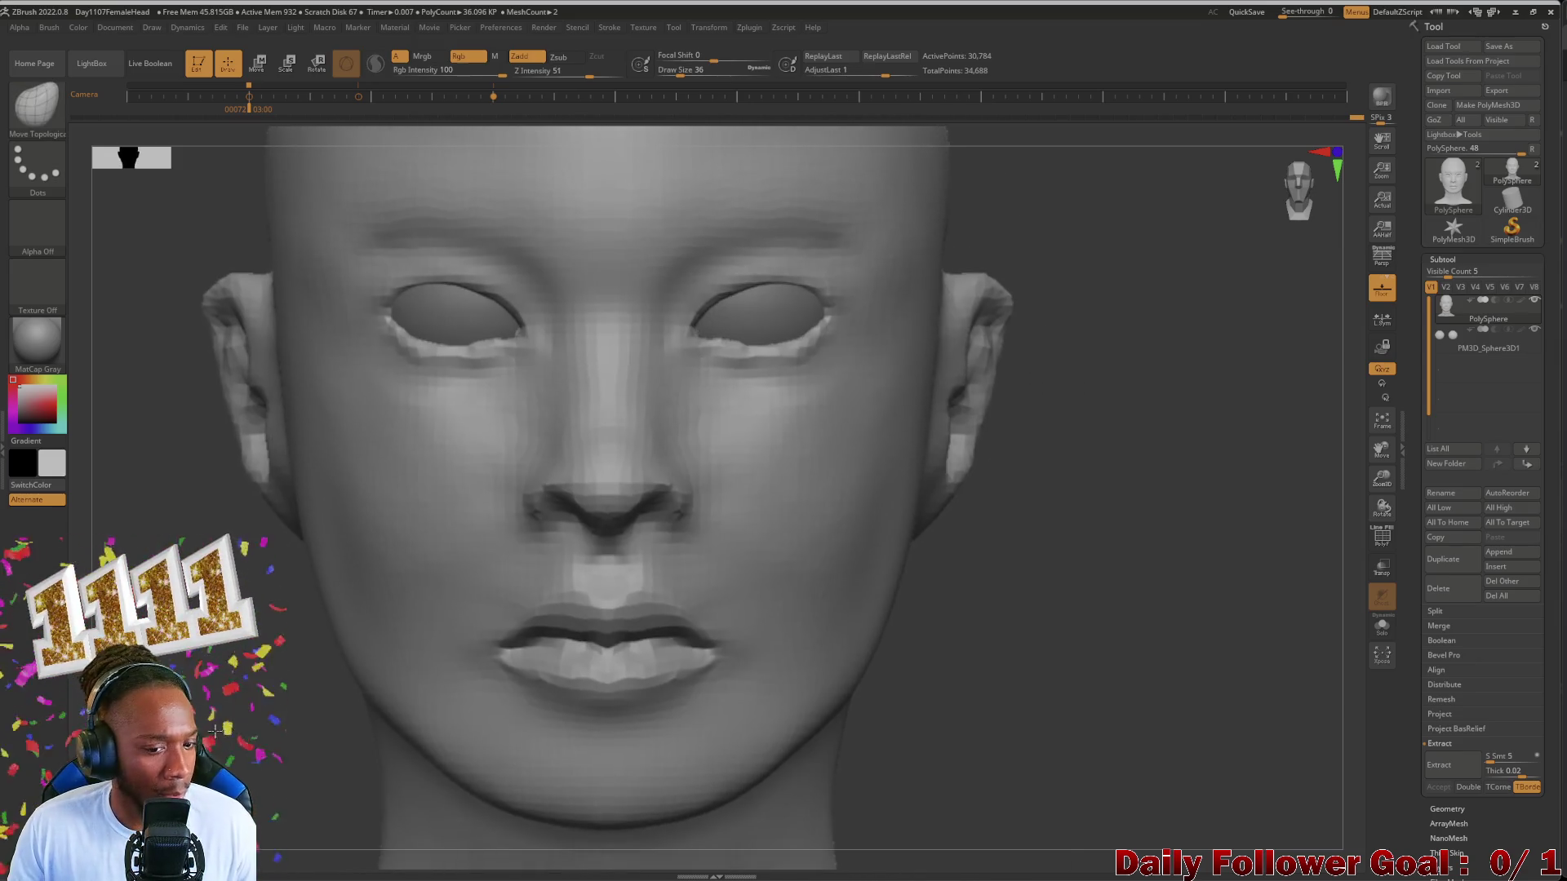
pyautogui.keyDown('alt'); pyautogui.moveTo(321, 649); pyautogui.dragTo(310, 714); pyautogui.keyUp('alt')
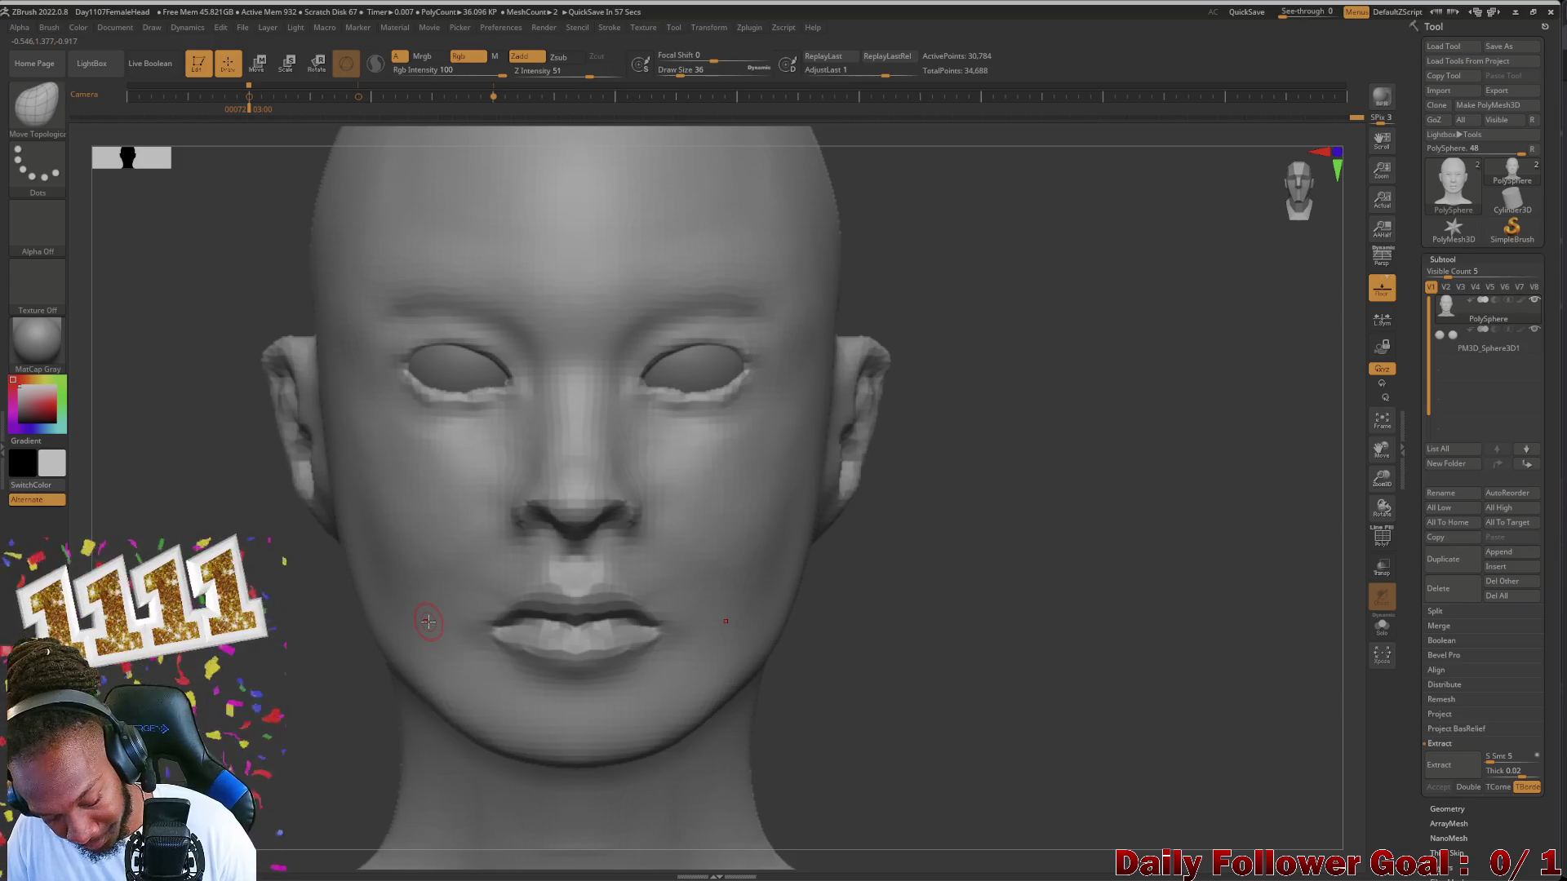
# Step: Show the front reference photo over the model and lower its opacity in the Spotlight dial
pyautogui.press('shift')
pyautogui.hotkey('shift', 'z')
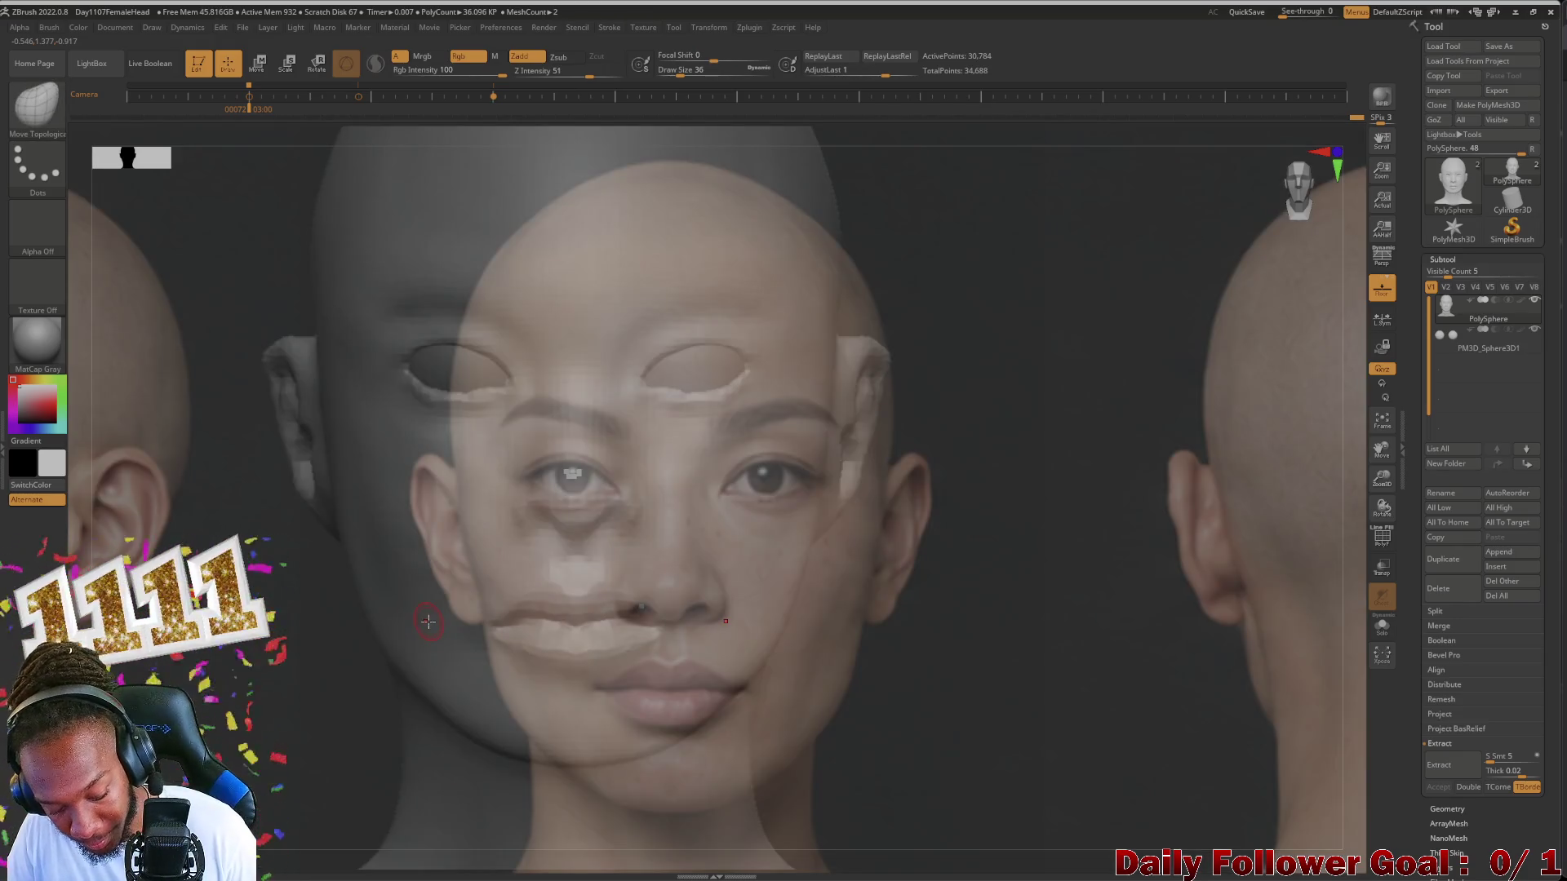
pyautogui.press('Right')
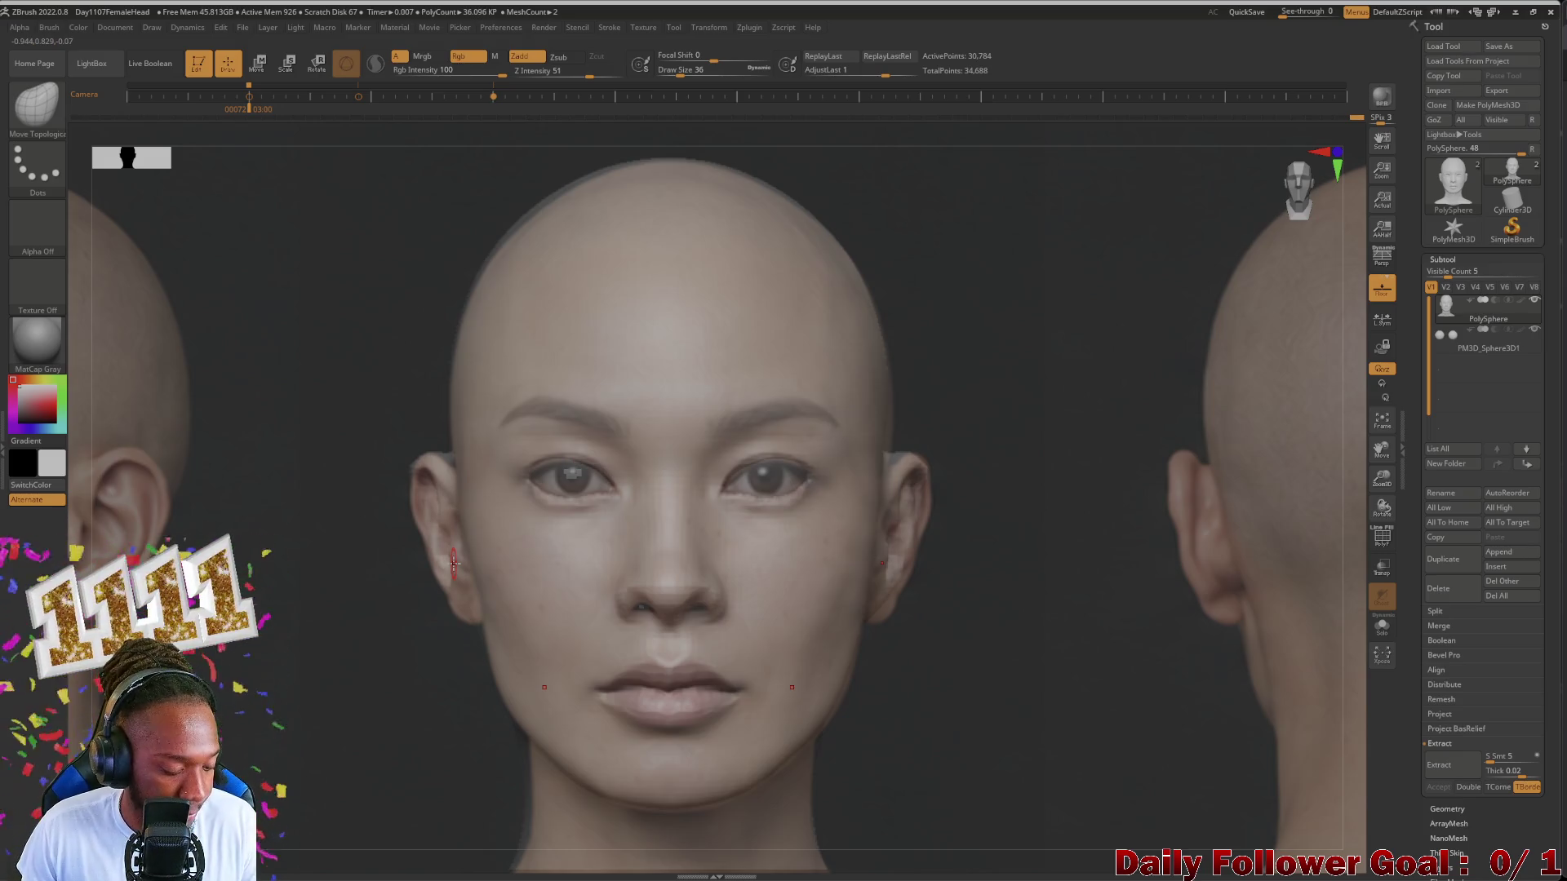
pyautogui.press('z')
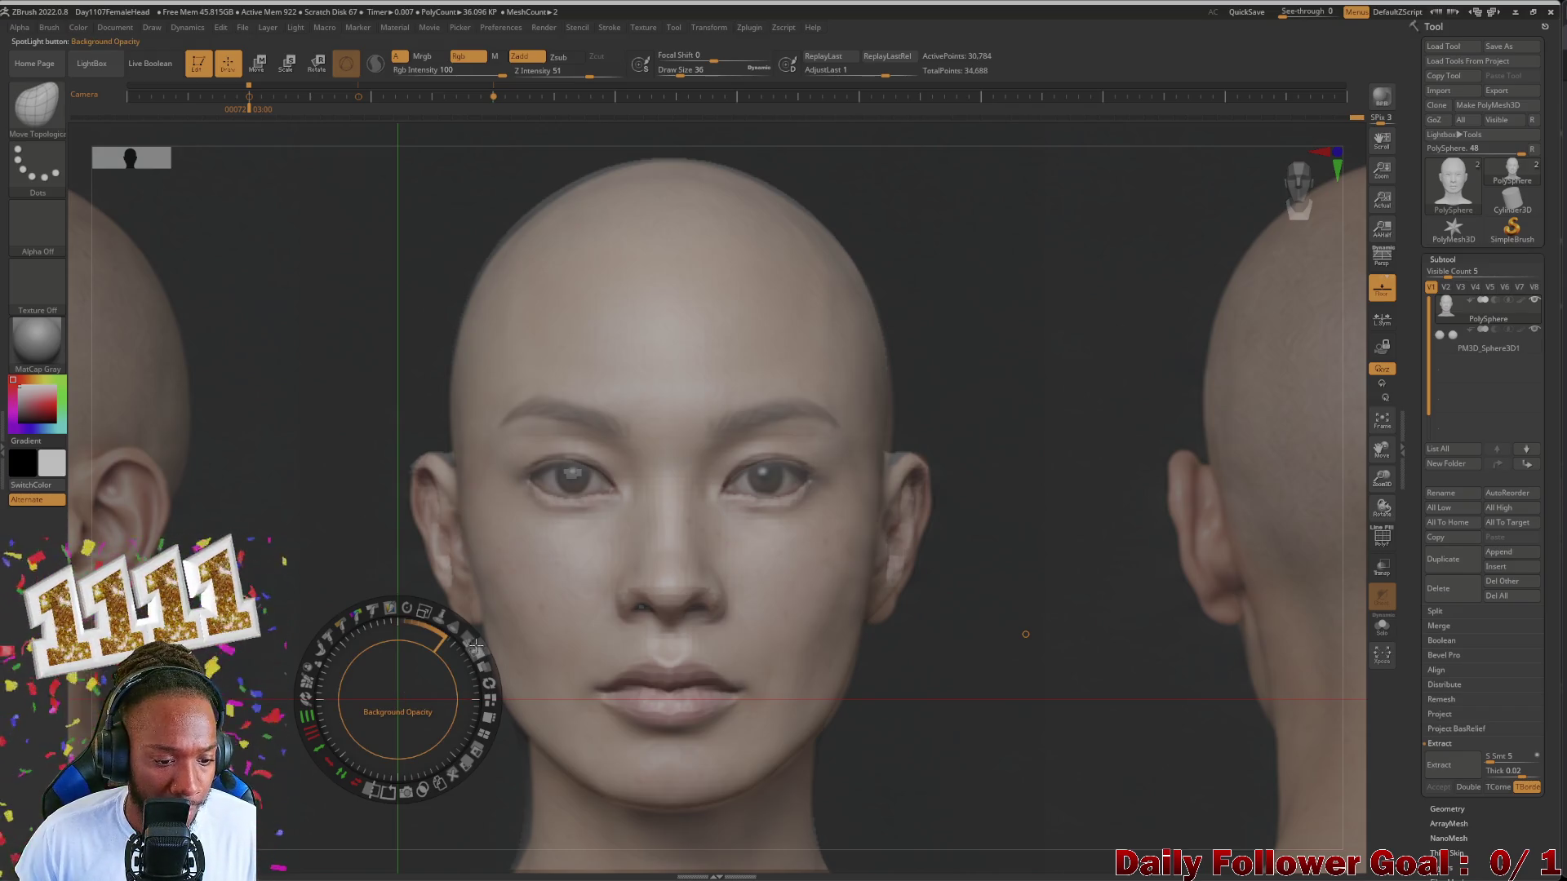
pyautogui.moveTo(475, 644)
pyautogui.mouseDown()
pyautogui.moveTo(399, 595)
pyautogui.moveTo(450, 640)
pyautogui.mouseUp()
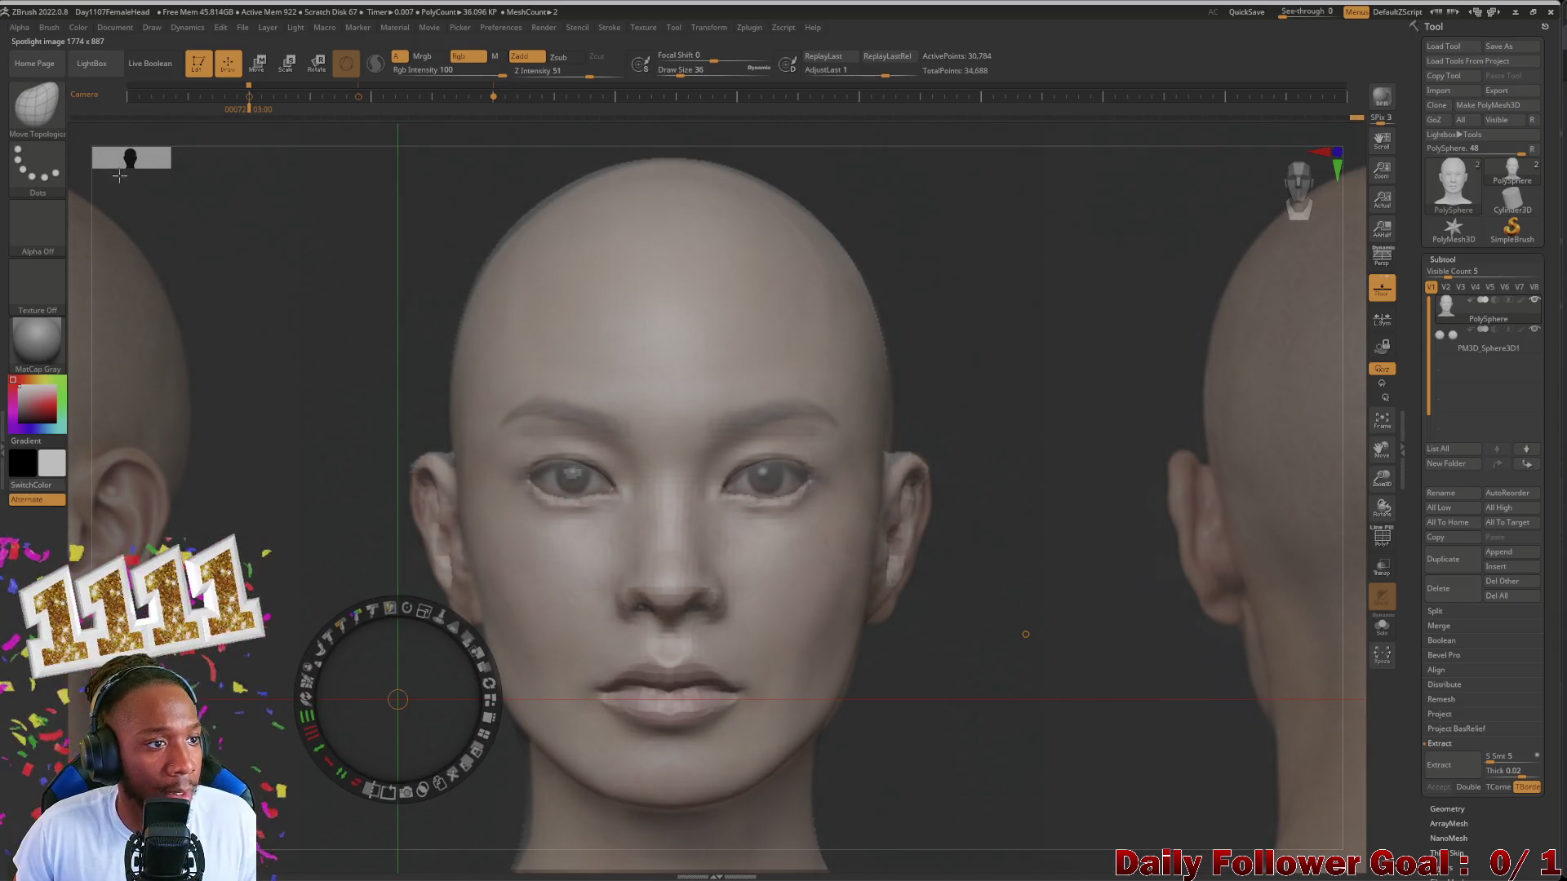
pyautogui.press('z')
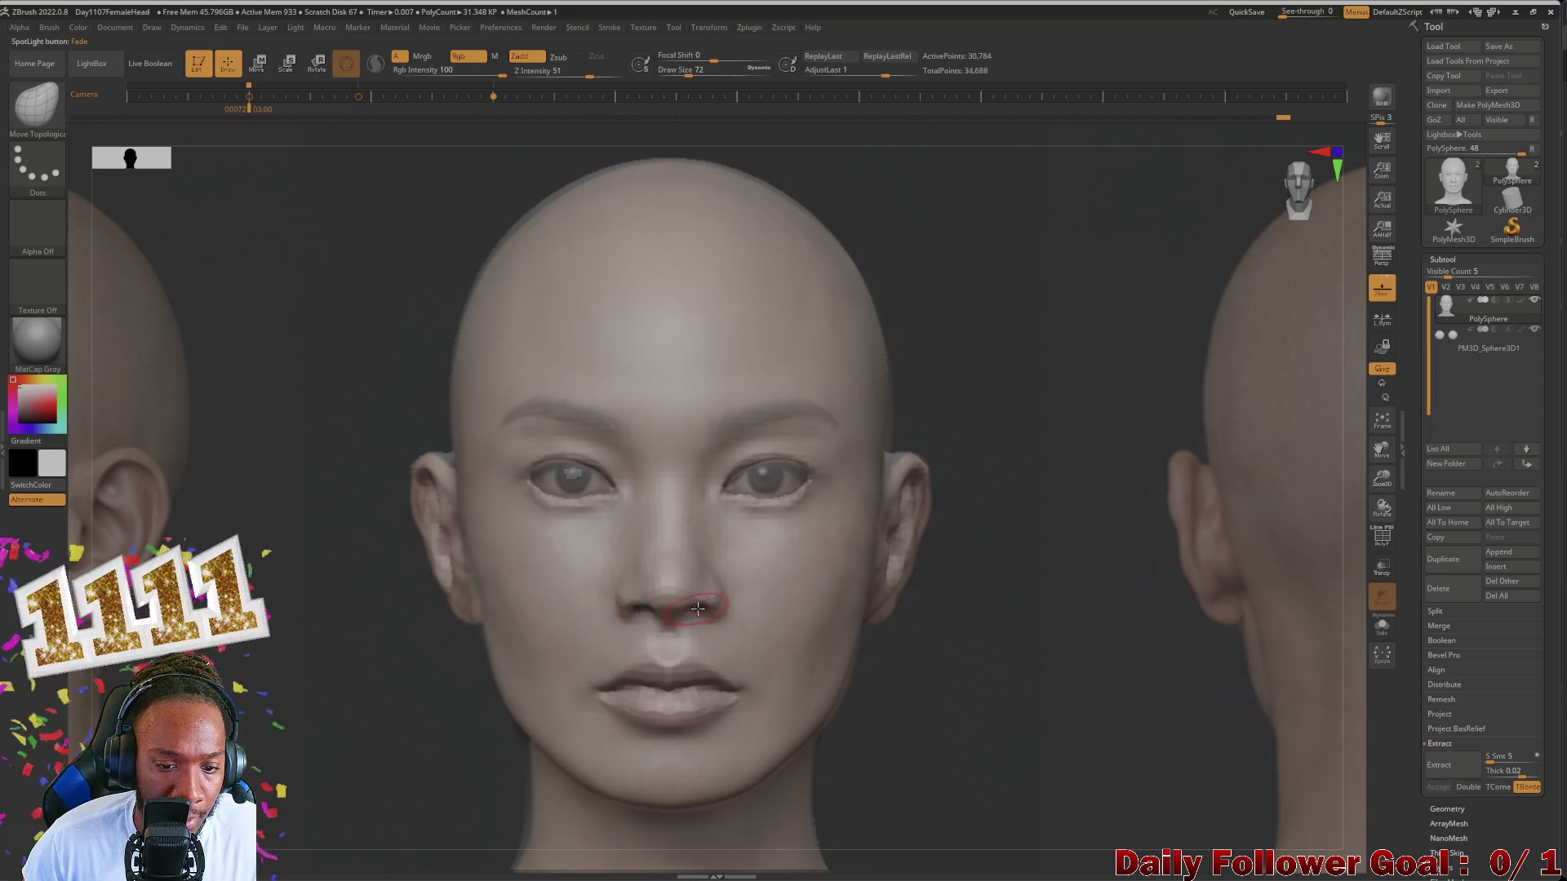
# Step: Flick the reference overlay off and on to compare, leave it shown, and choose Move Topological
pyautogui.press(']')
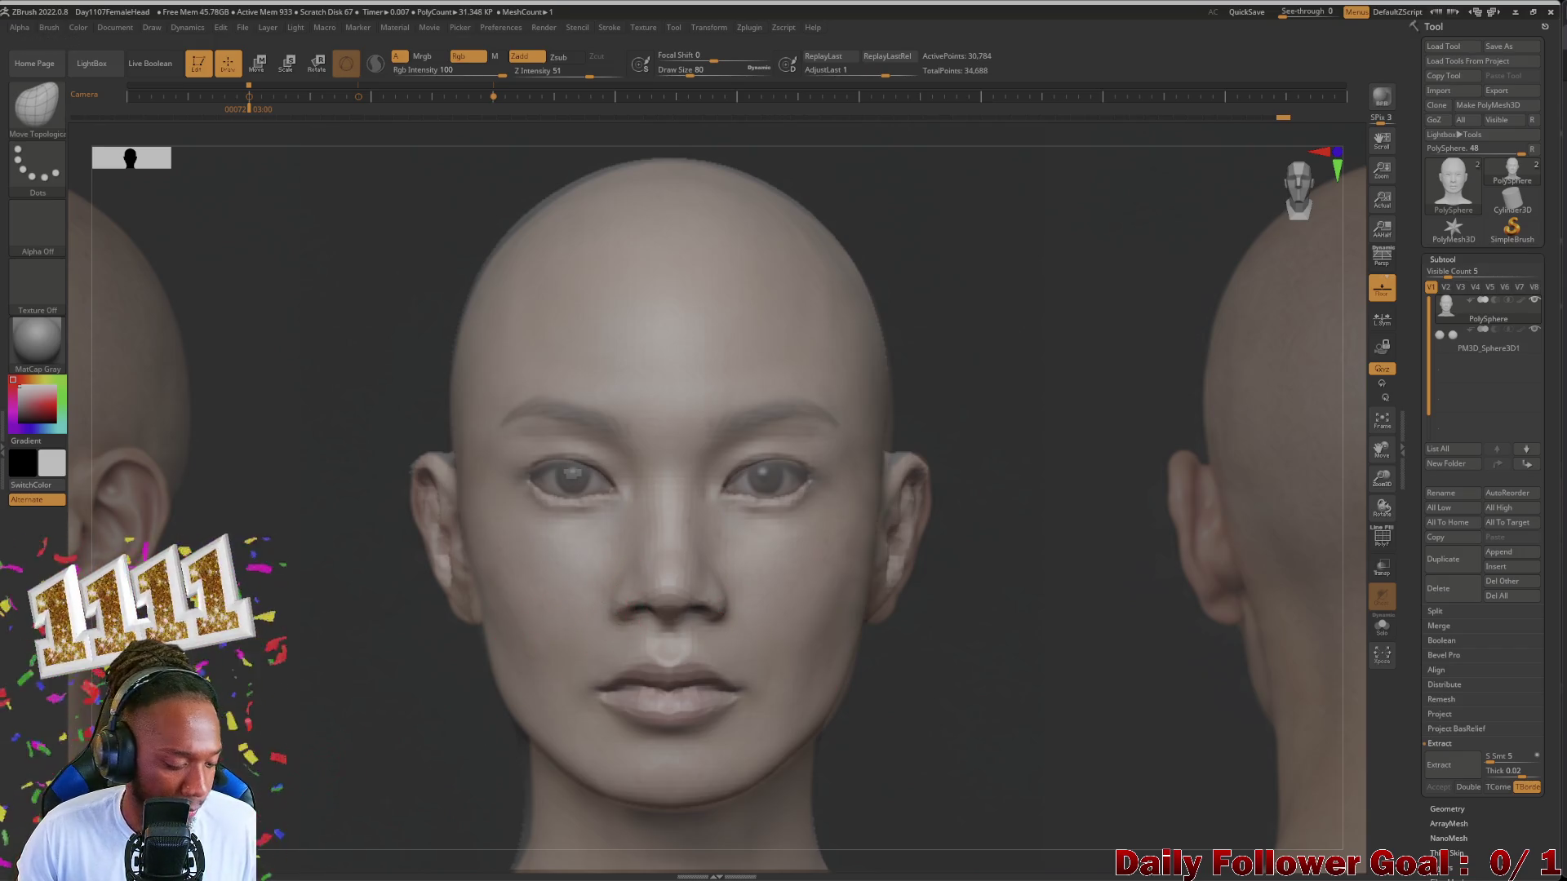
pyautogui.press('shift')
pyautogui.hotkey('shift', 'z')
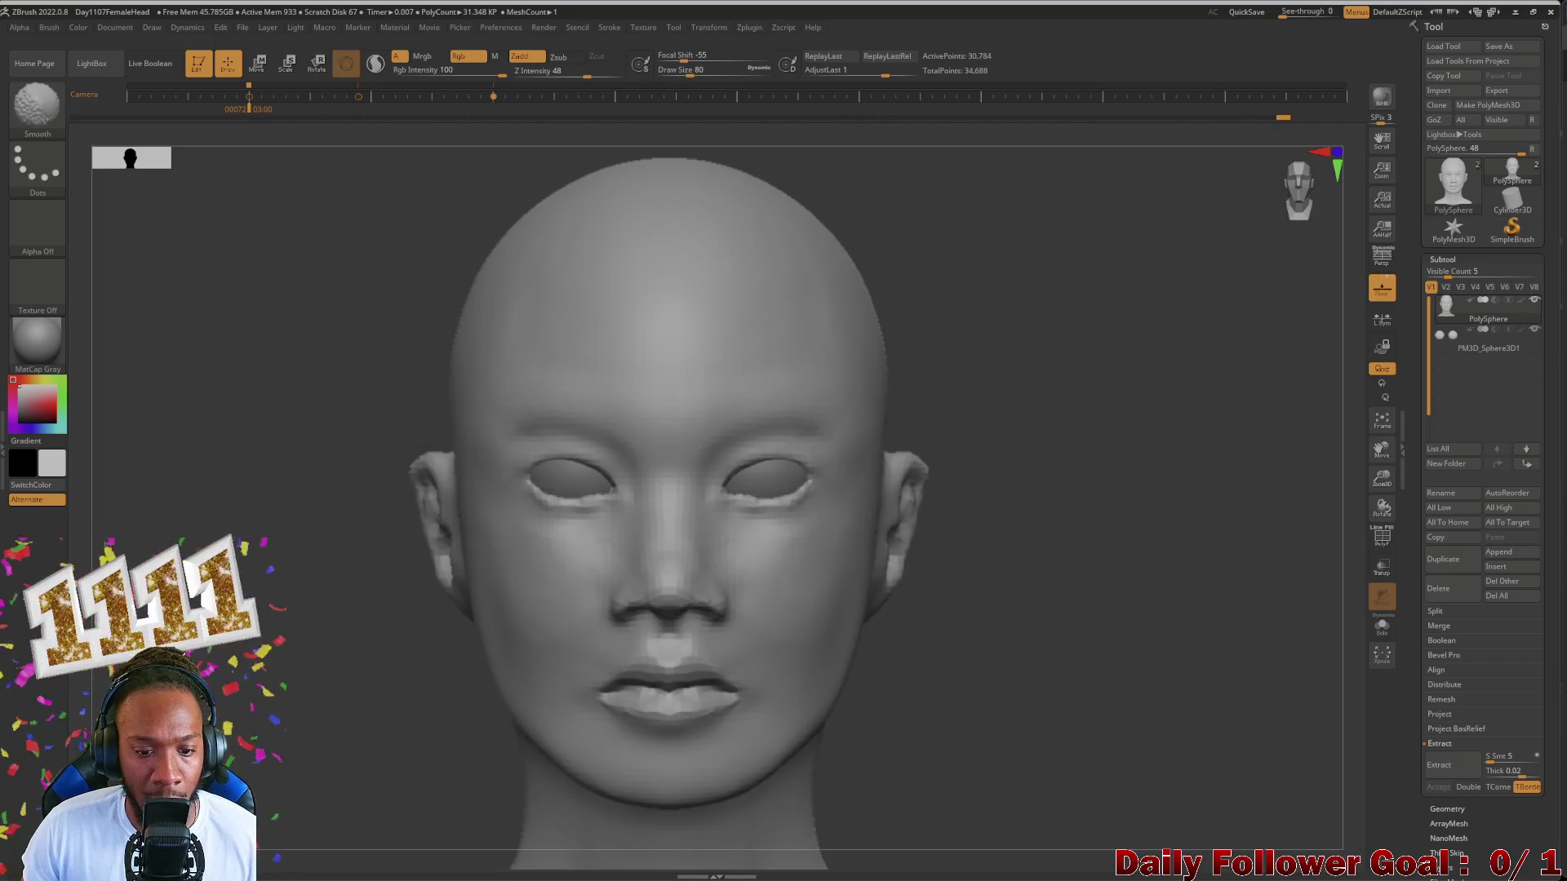
pyautogui.hotkey('shift', 'z')
pyautogui.hotkey('shift', 'z')
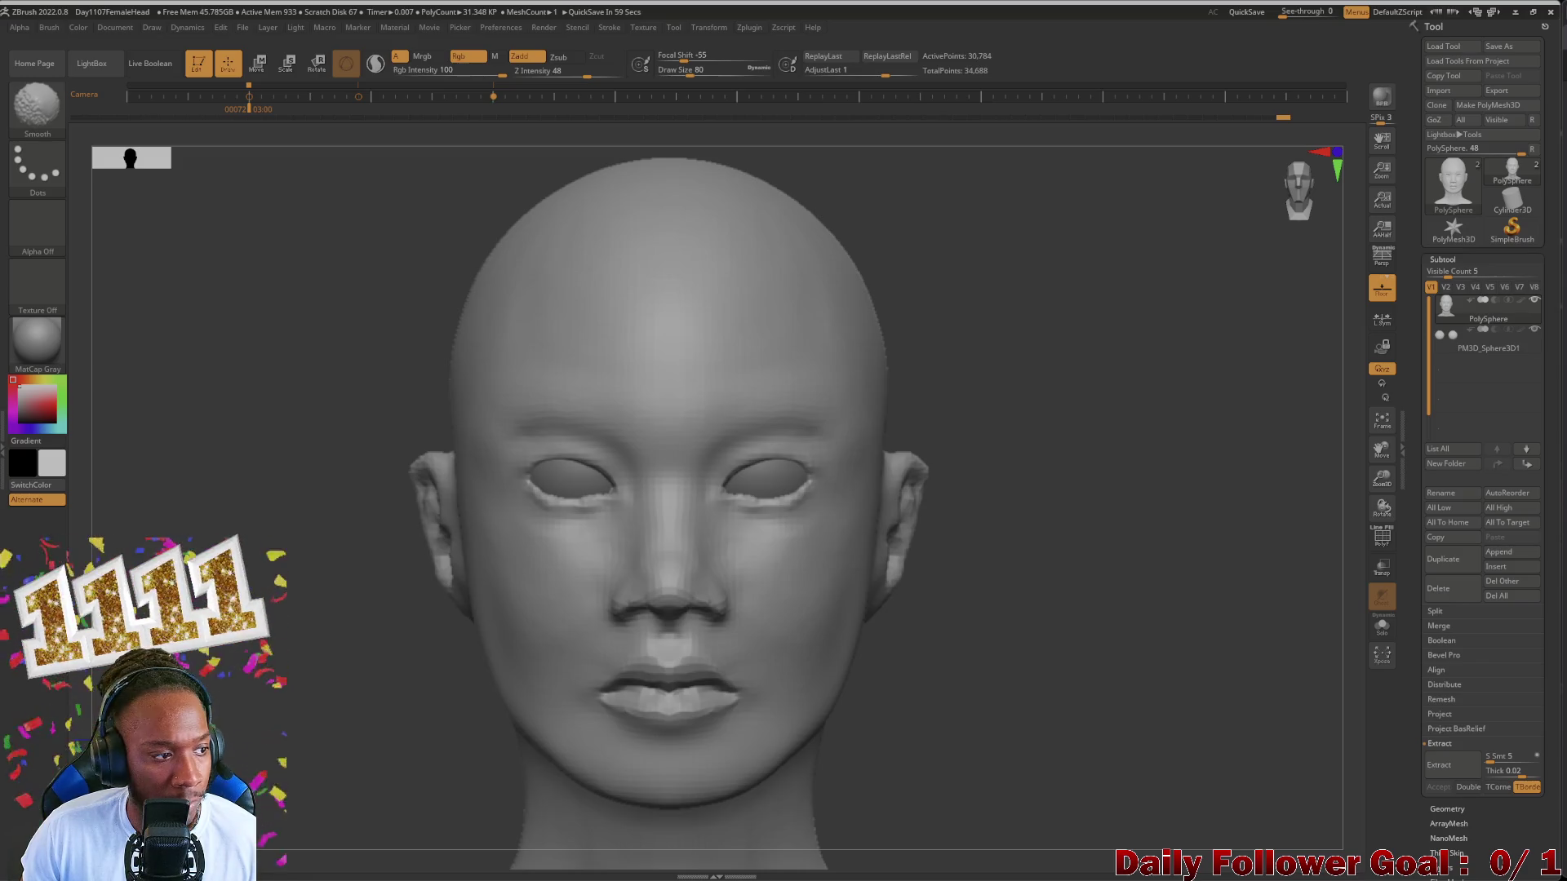
pyautogui.hotkey('shift', 'z')
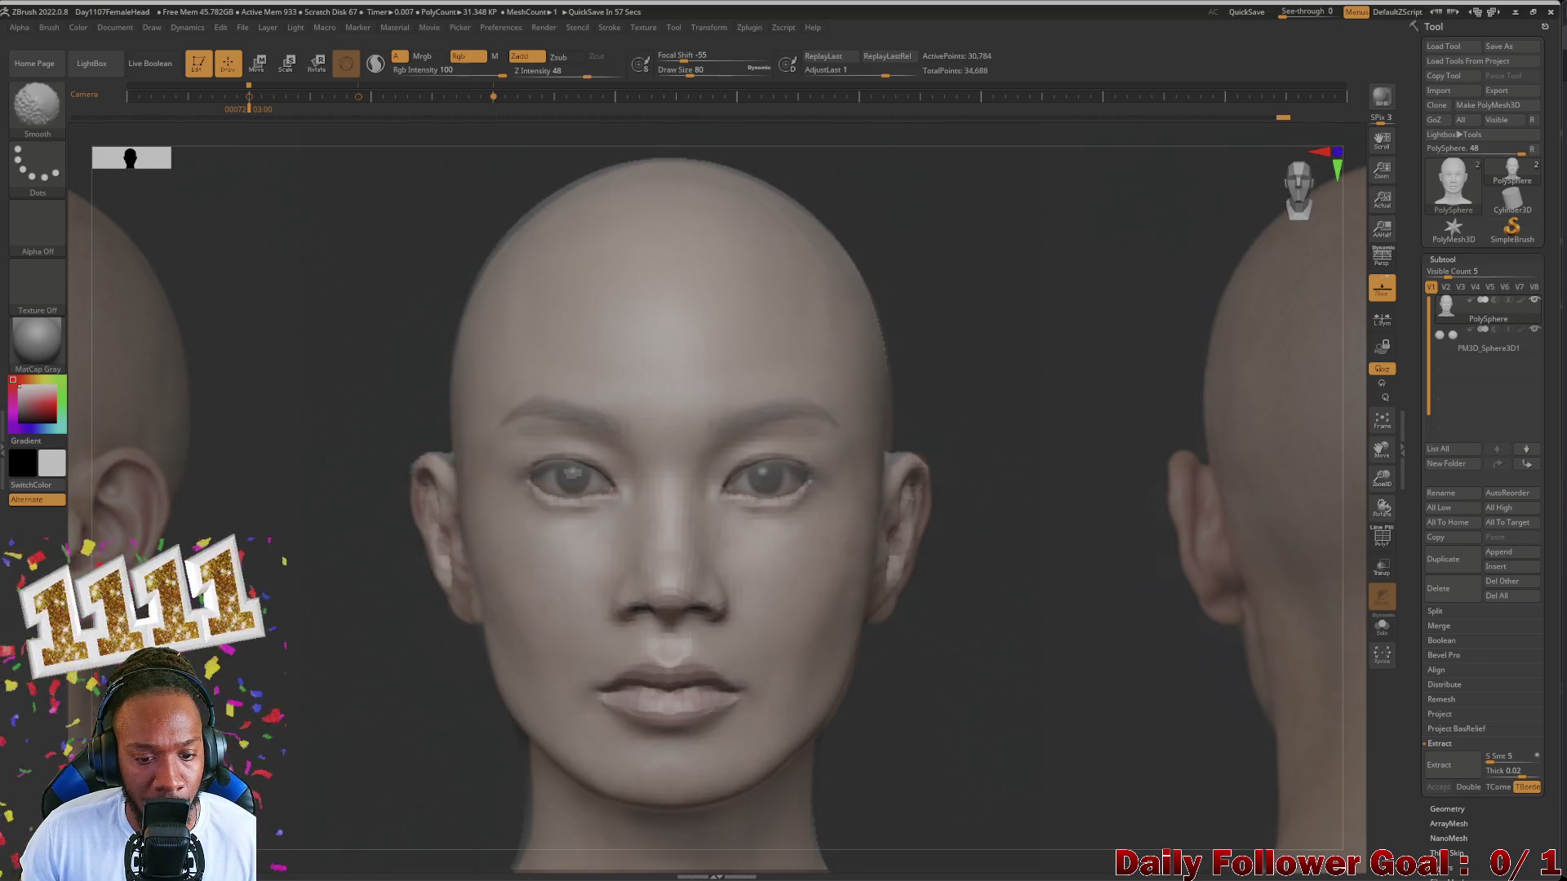
pyautogui.hotkey('shift', 'z')
pyautogui.hotkey('shift', 'z')
pyautogui.hotkey('shift', 'z')
pyautogui.hotkey('shift', 'z')
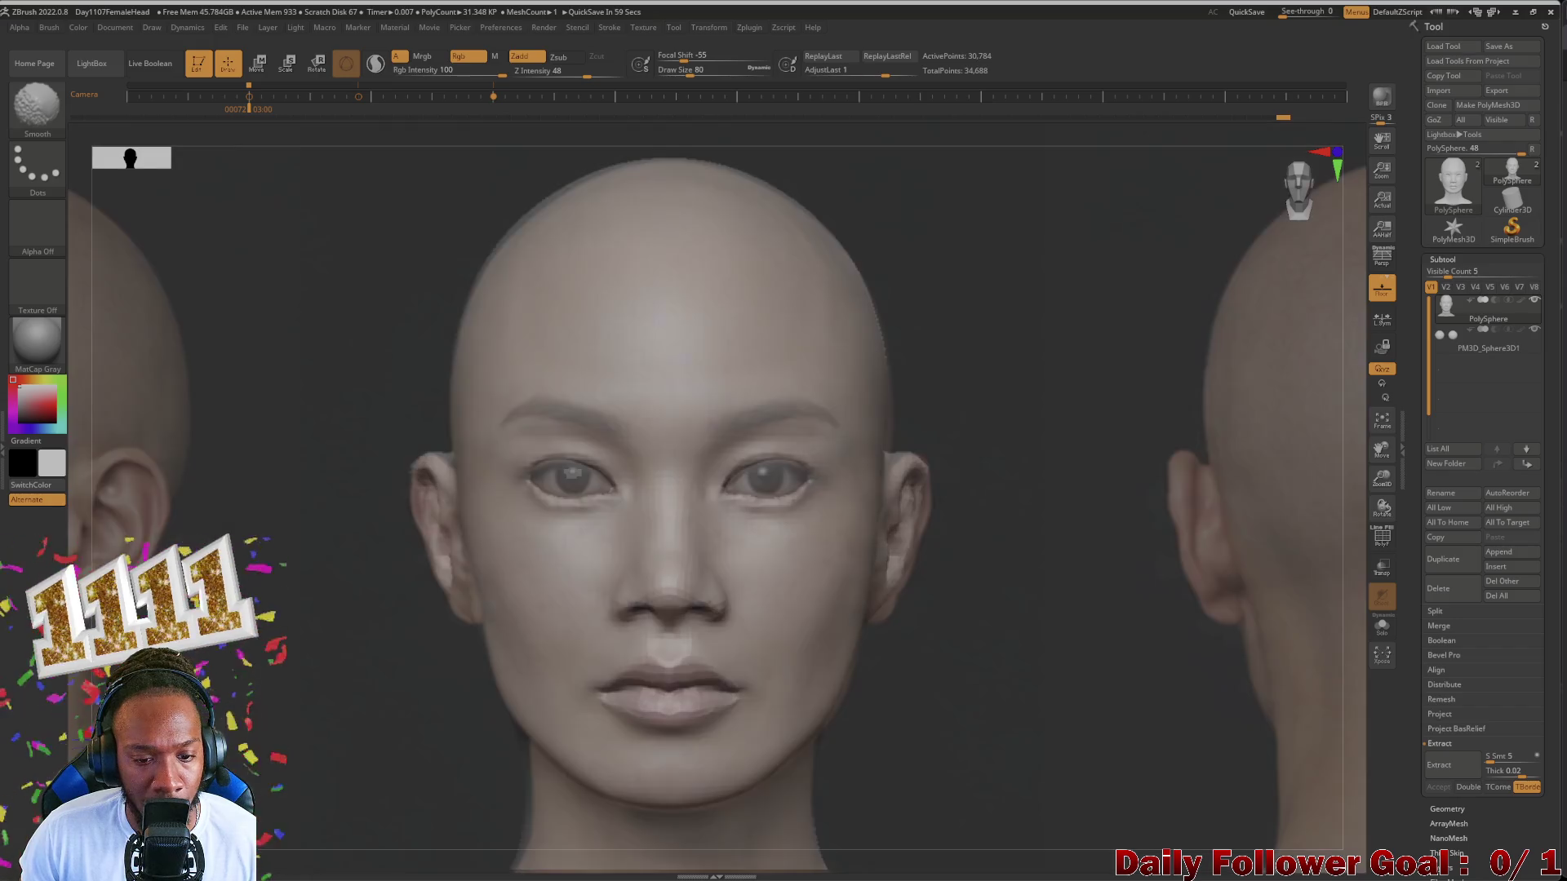
pyautogui.hotkey('shift', 'z')
pyautogui.hotkey('shift', 'z')
pyautogui.hotkey('shift', 'z')
pyautogui.hotkey('shift', 'z')
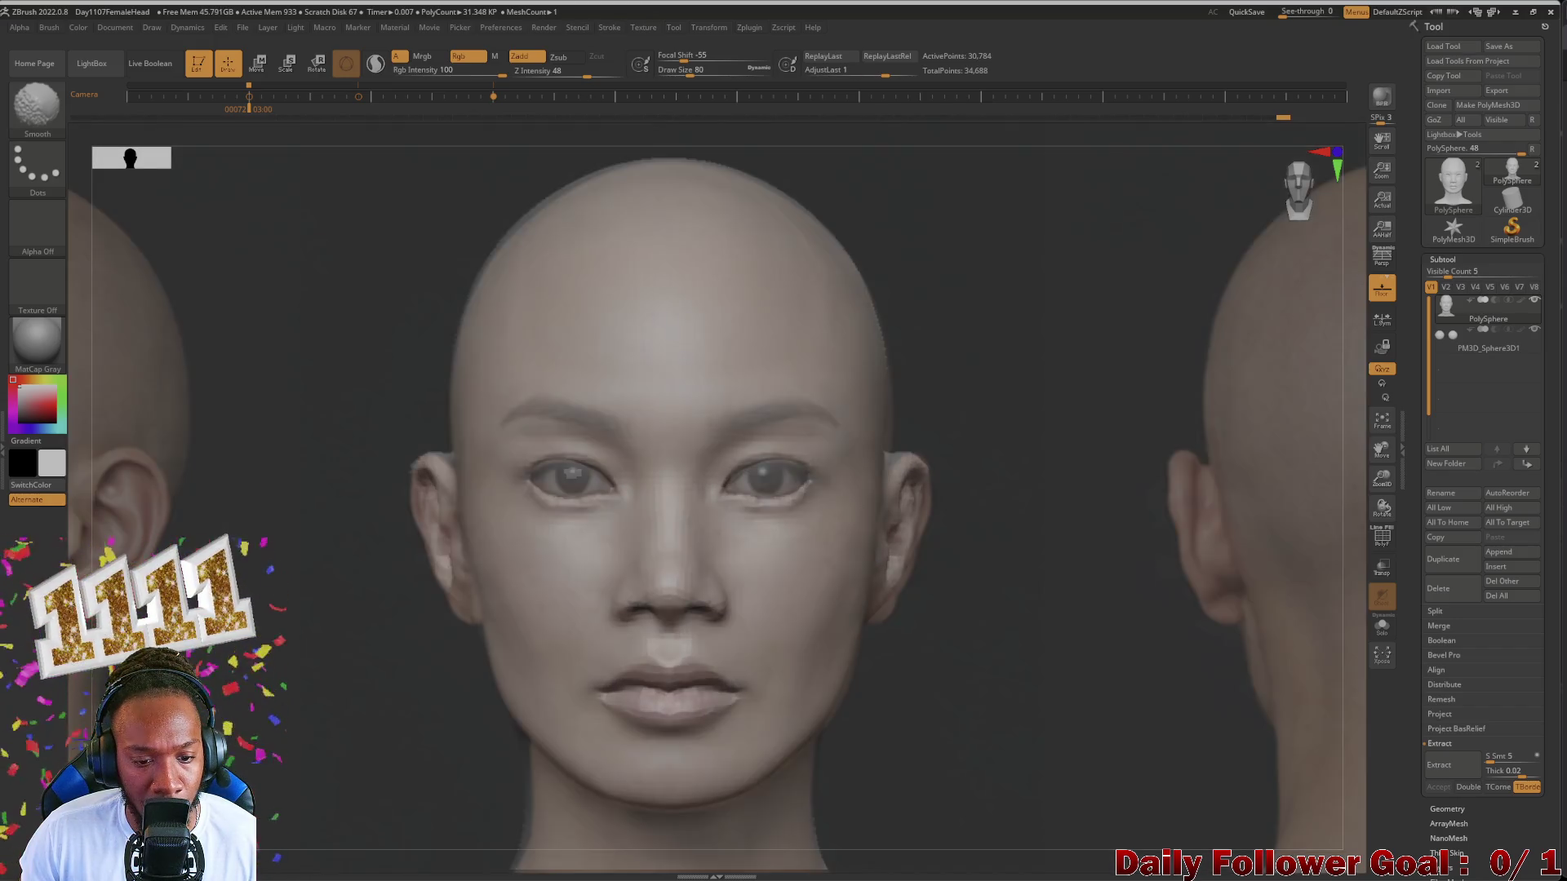
pyautogui.hotkey('shift', 'z')
pyautogui.hotkey('shift', 'z')
pyautogui.press('w')
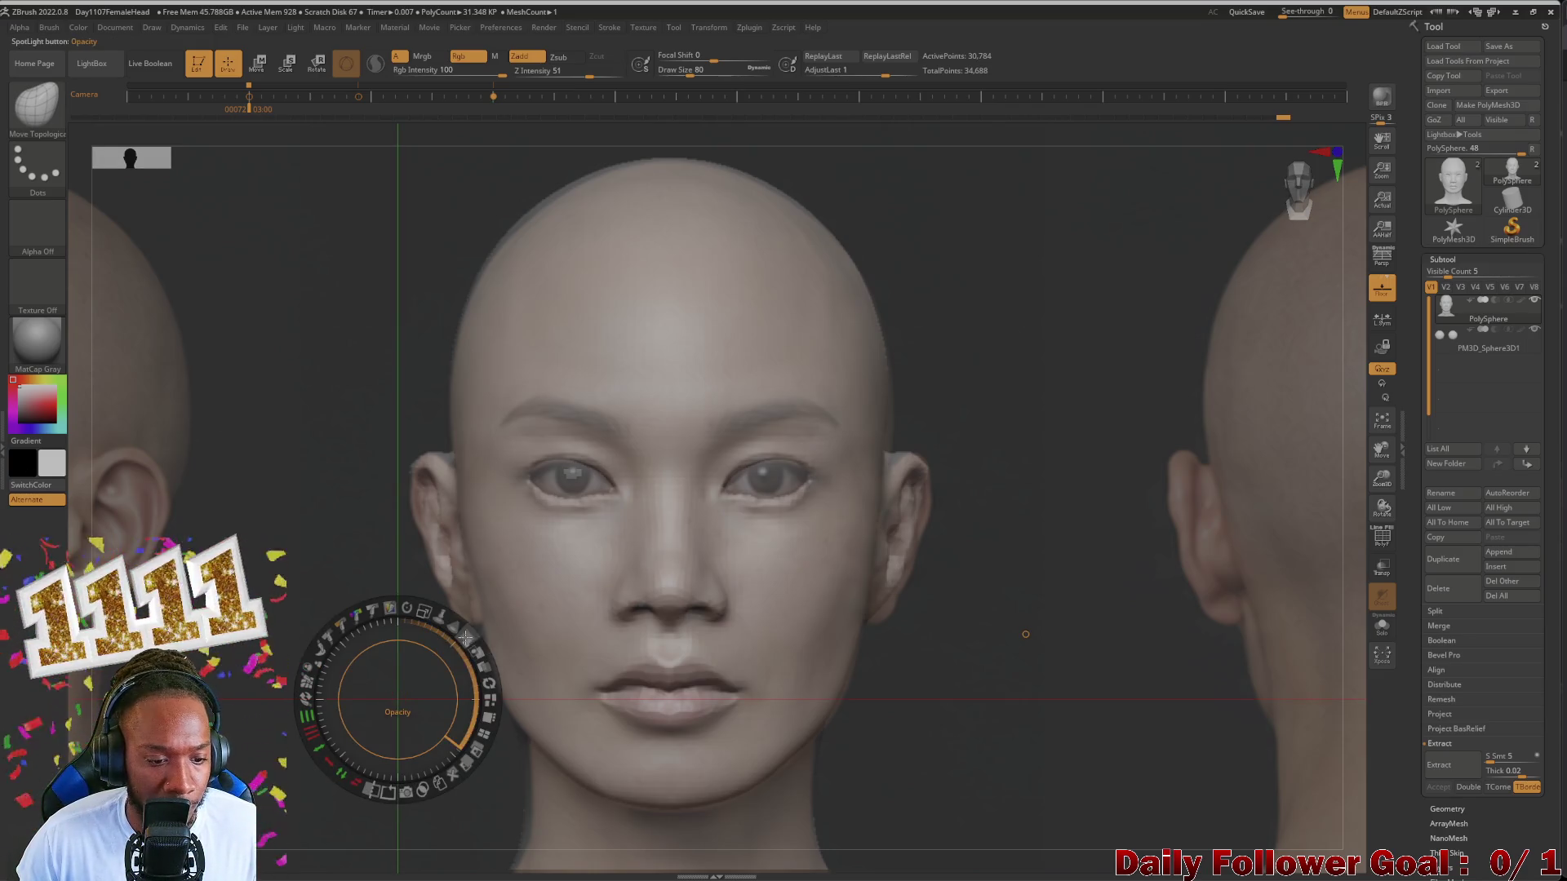
# Step: Adjust the front reference photo's opacity in the Spotlight dial and enlarge the brush
pyautogui.moveTo(465, 635); pyautogui.dragTo(521, 662)
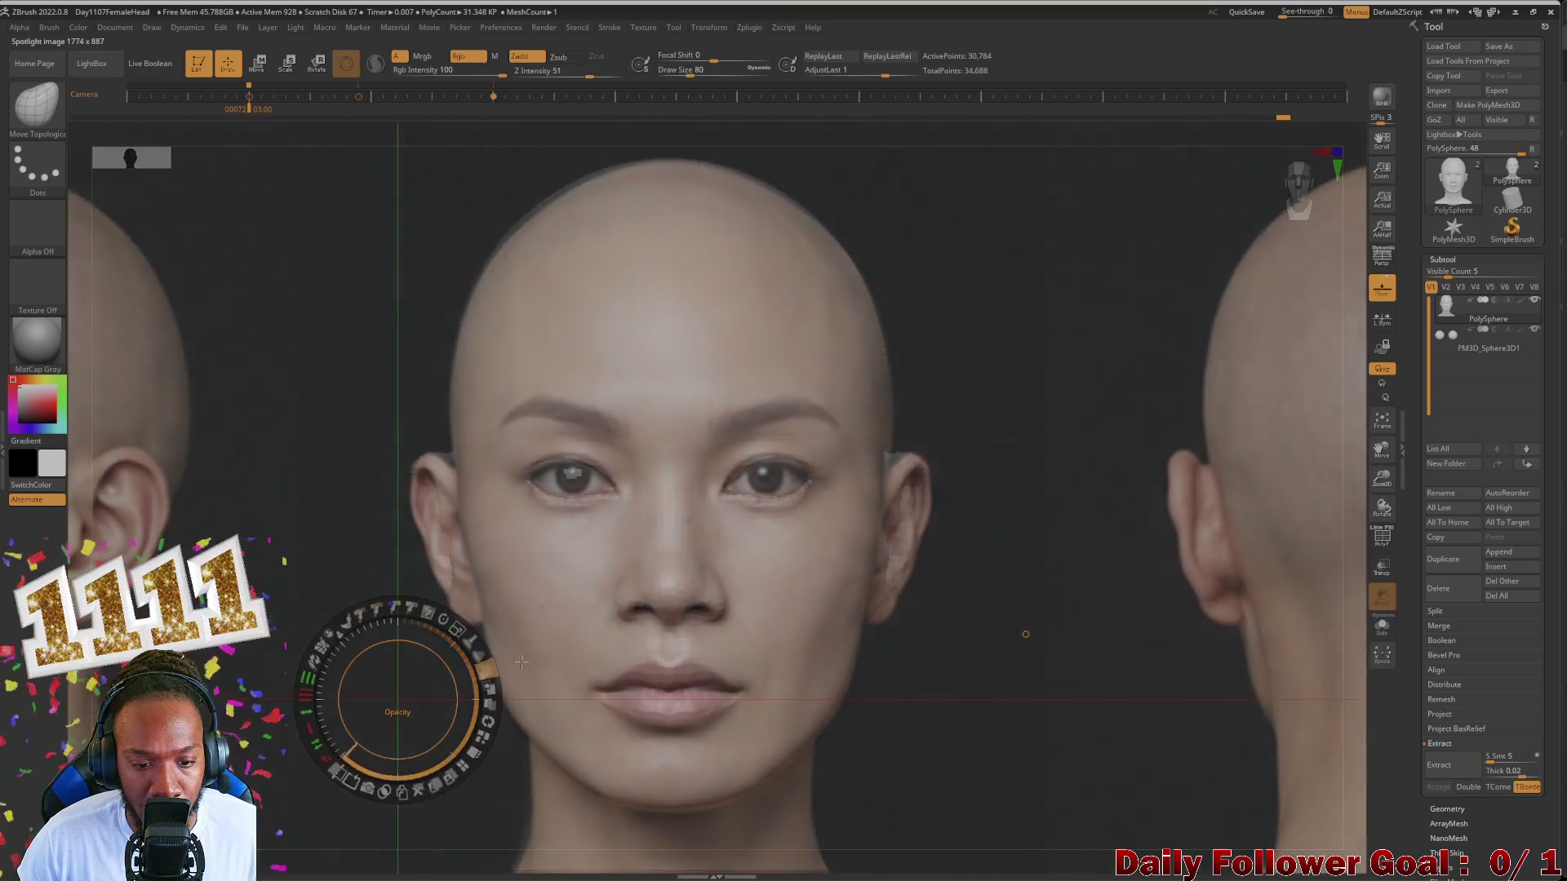
pyautogui.moveTo(520, 663); pyautogui.dragTo(526, 653)
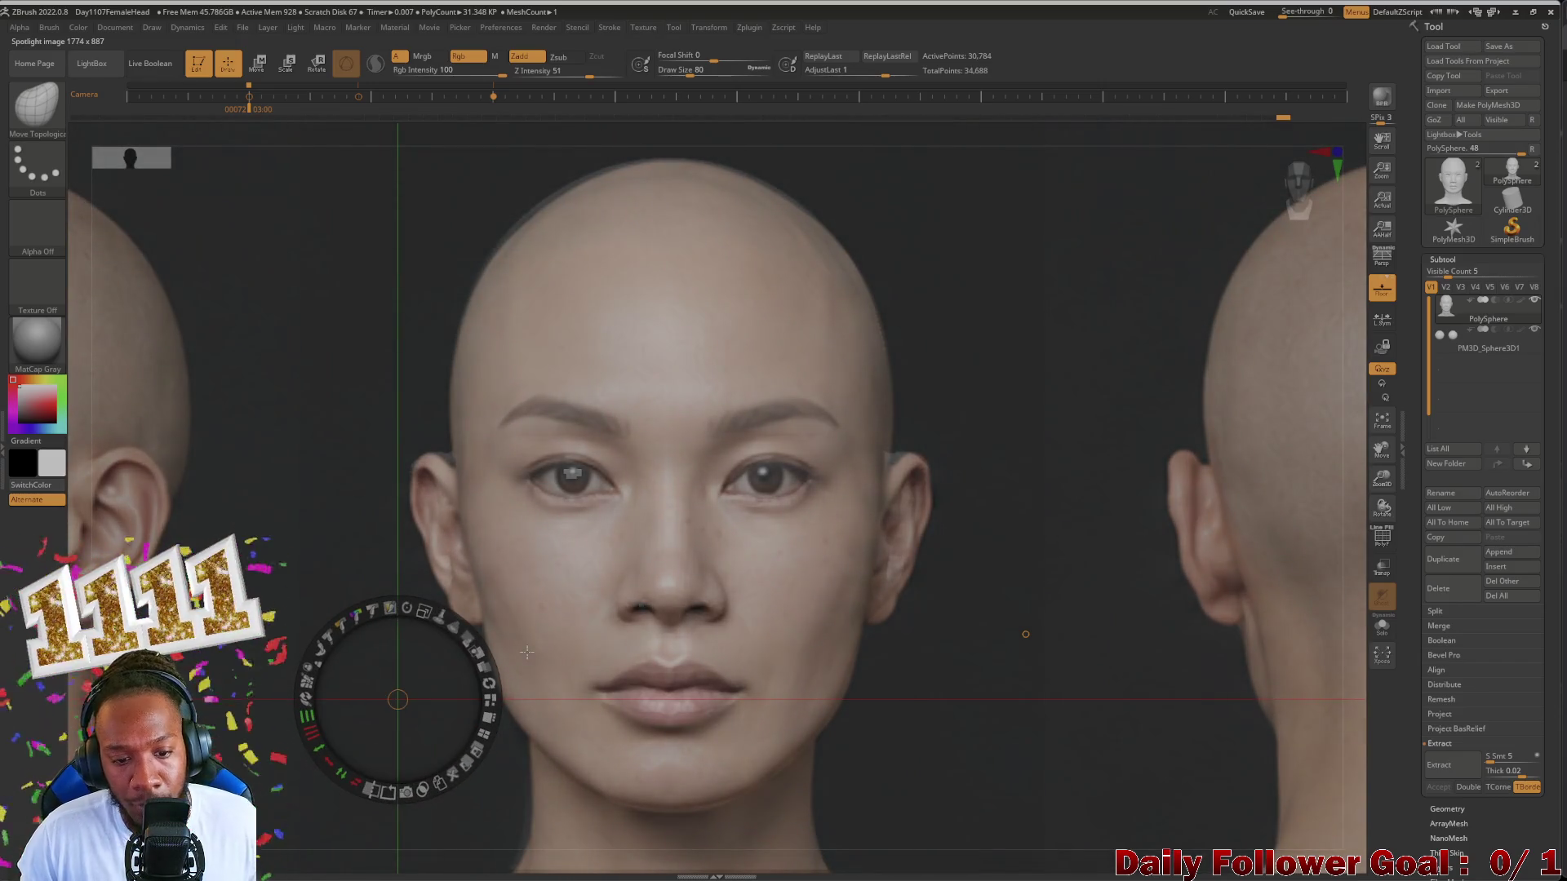
pyautogui.press('z')
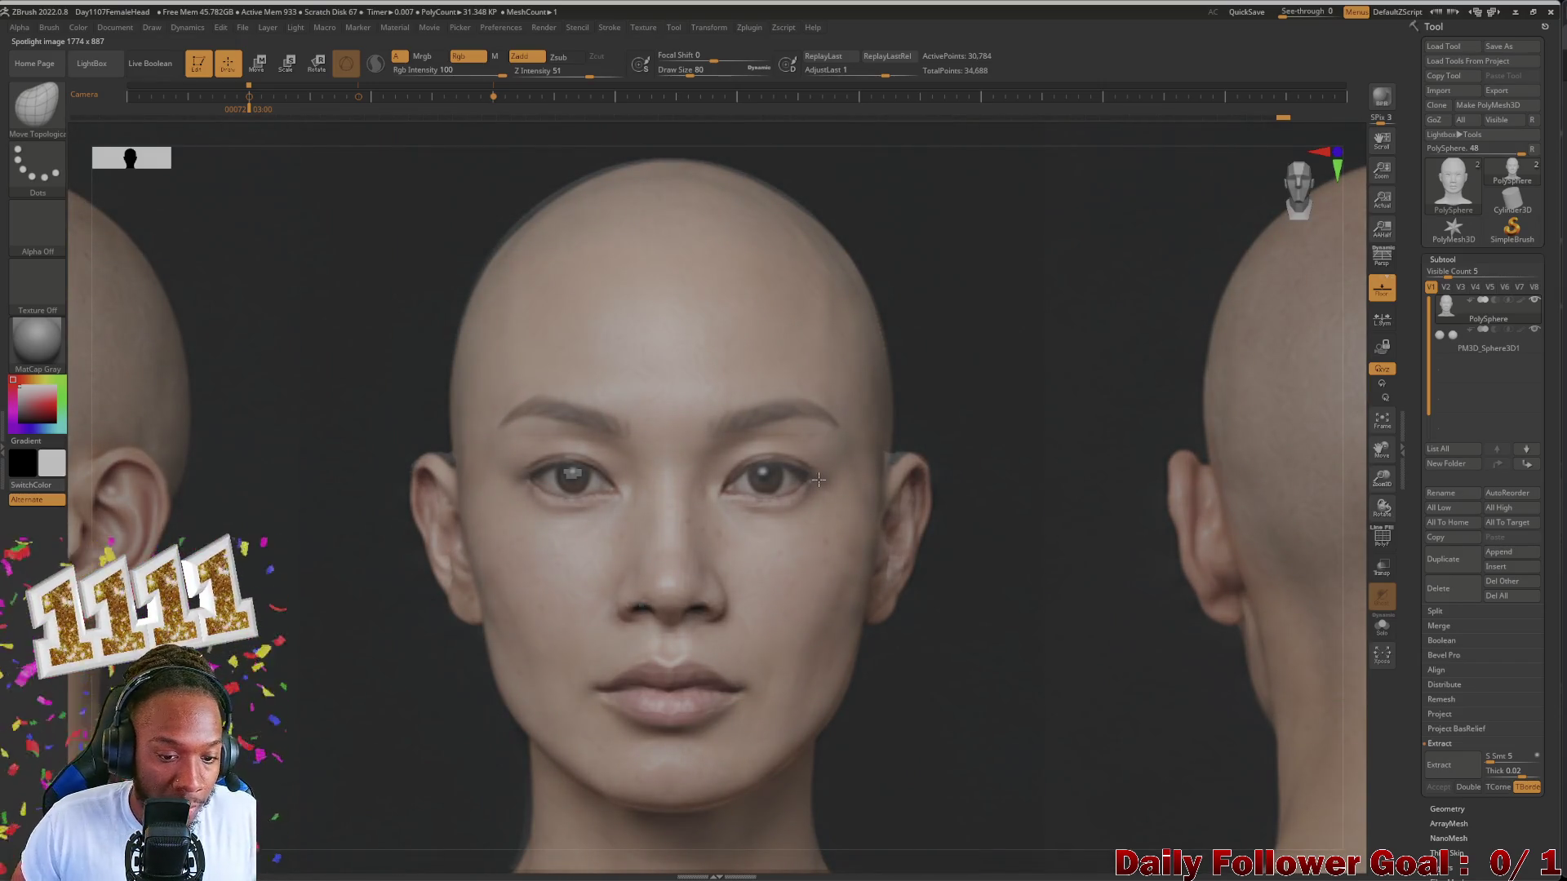
pyautogui.press(']')
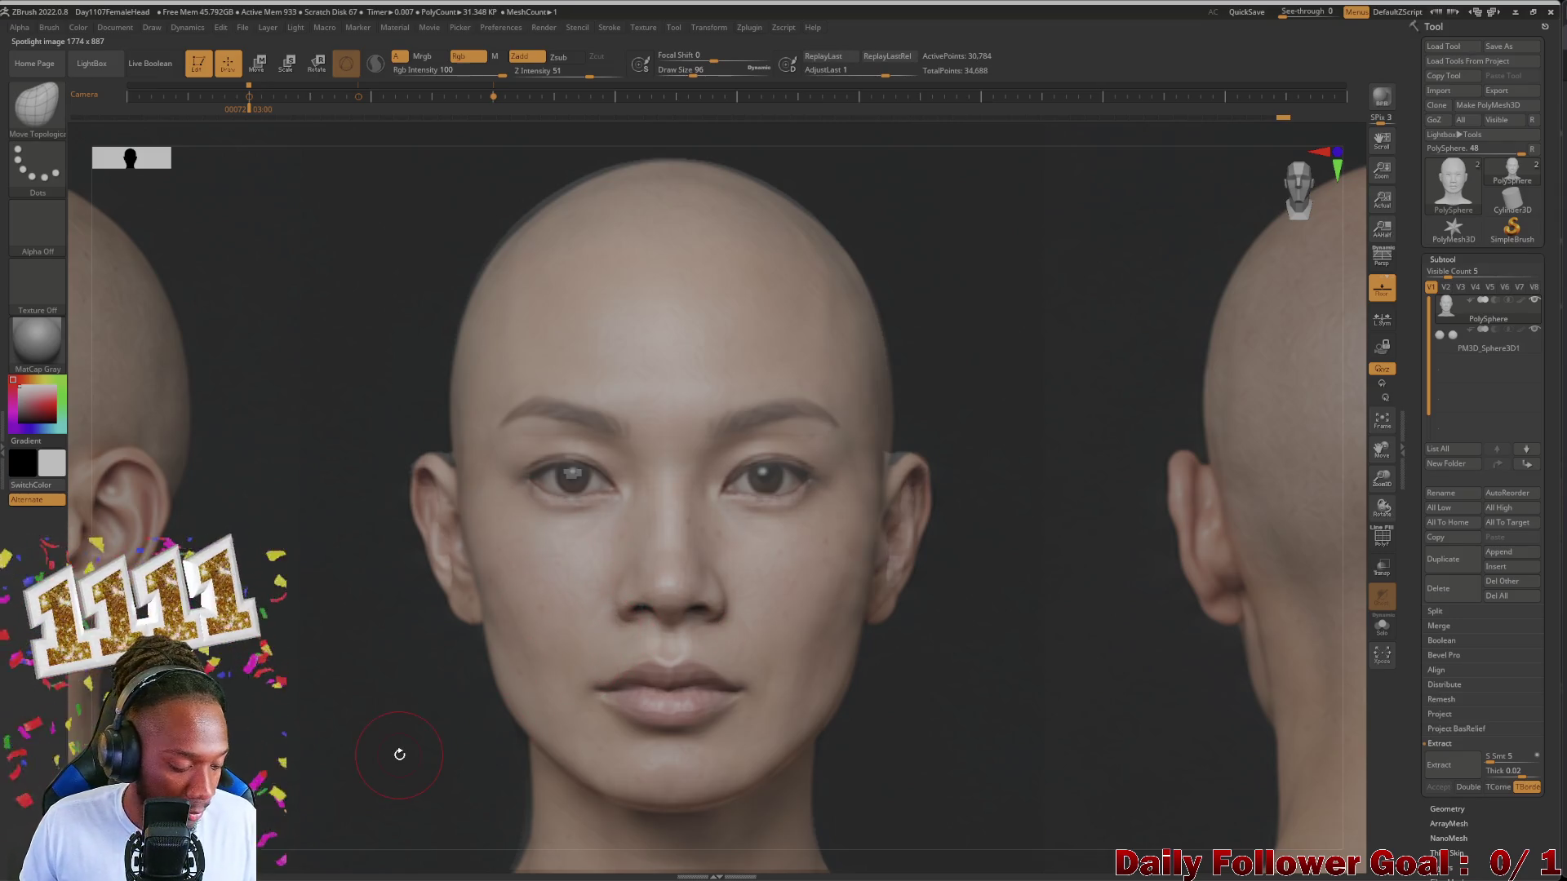
pyautogui.press('z')
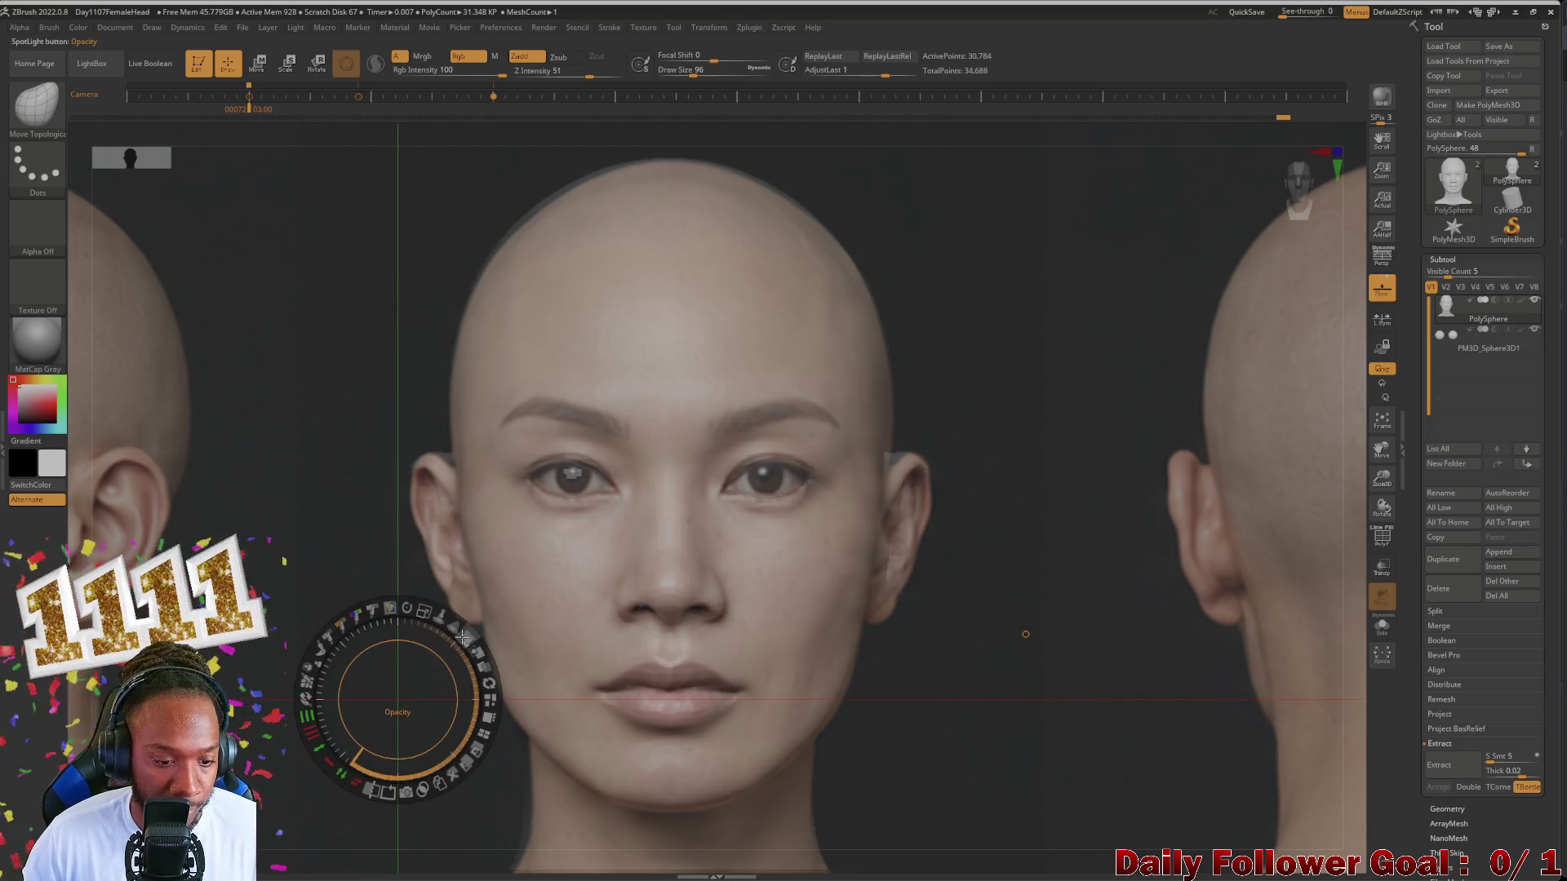
pyautogui.moveTo(466, 634)
pyautogui.mouseDown()
pyautogui.moveTo(447, 630)
pyautogui.moveTo(472, 642)
pyautogui.mouseUp()
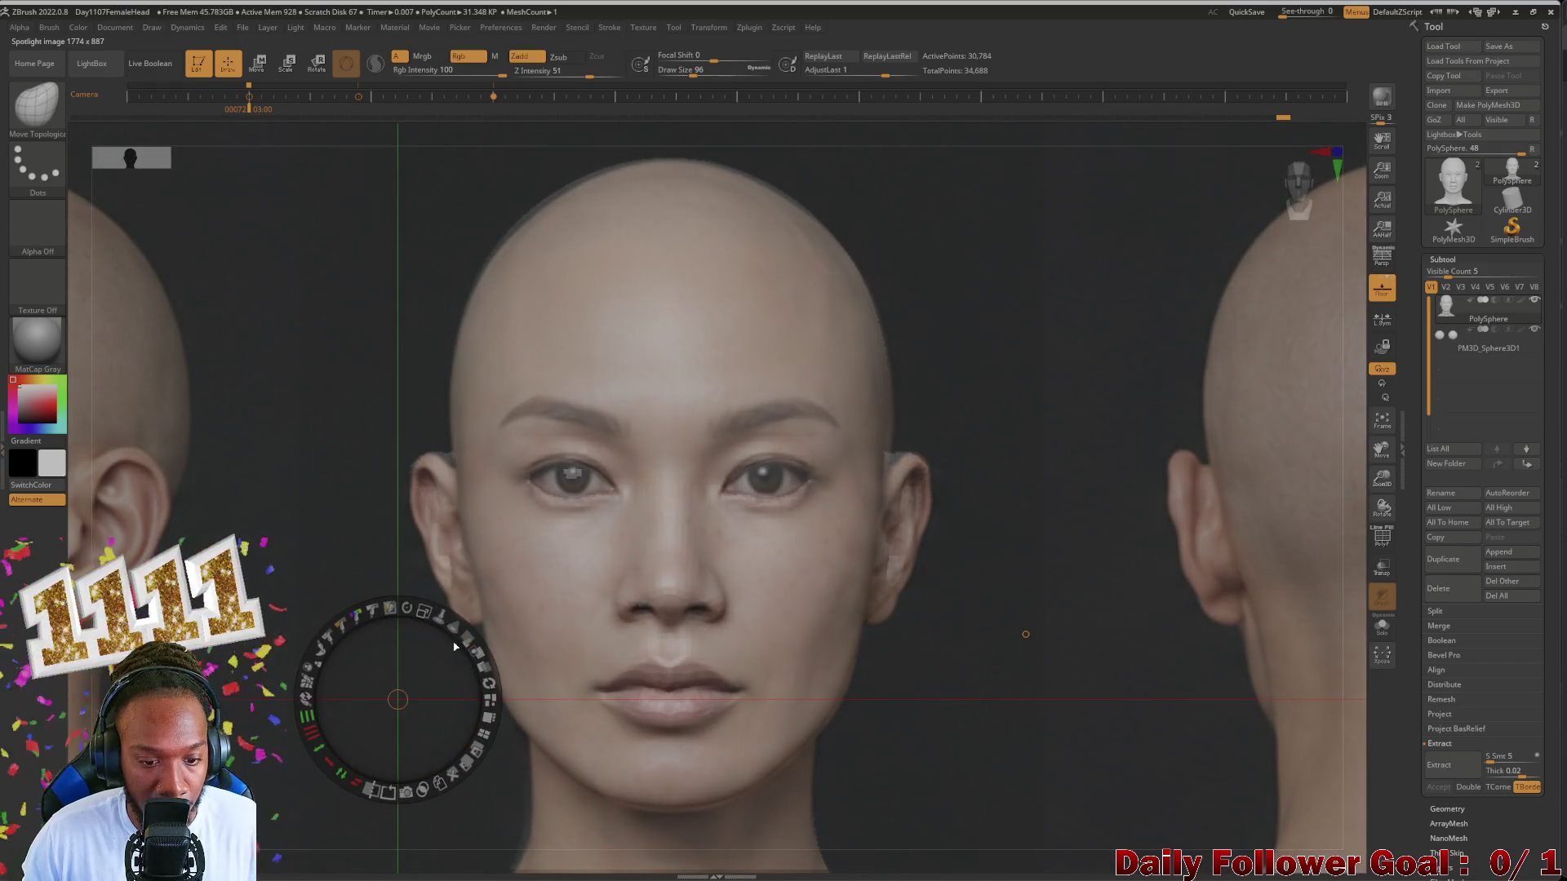
pyautogui.press('z')
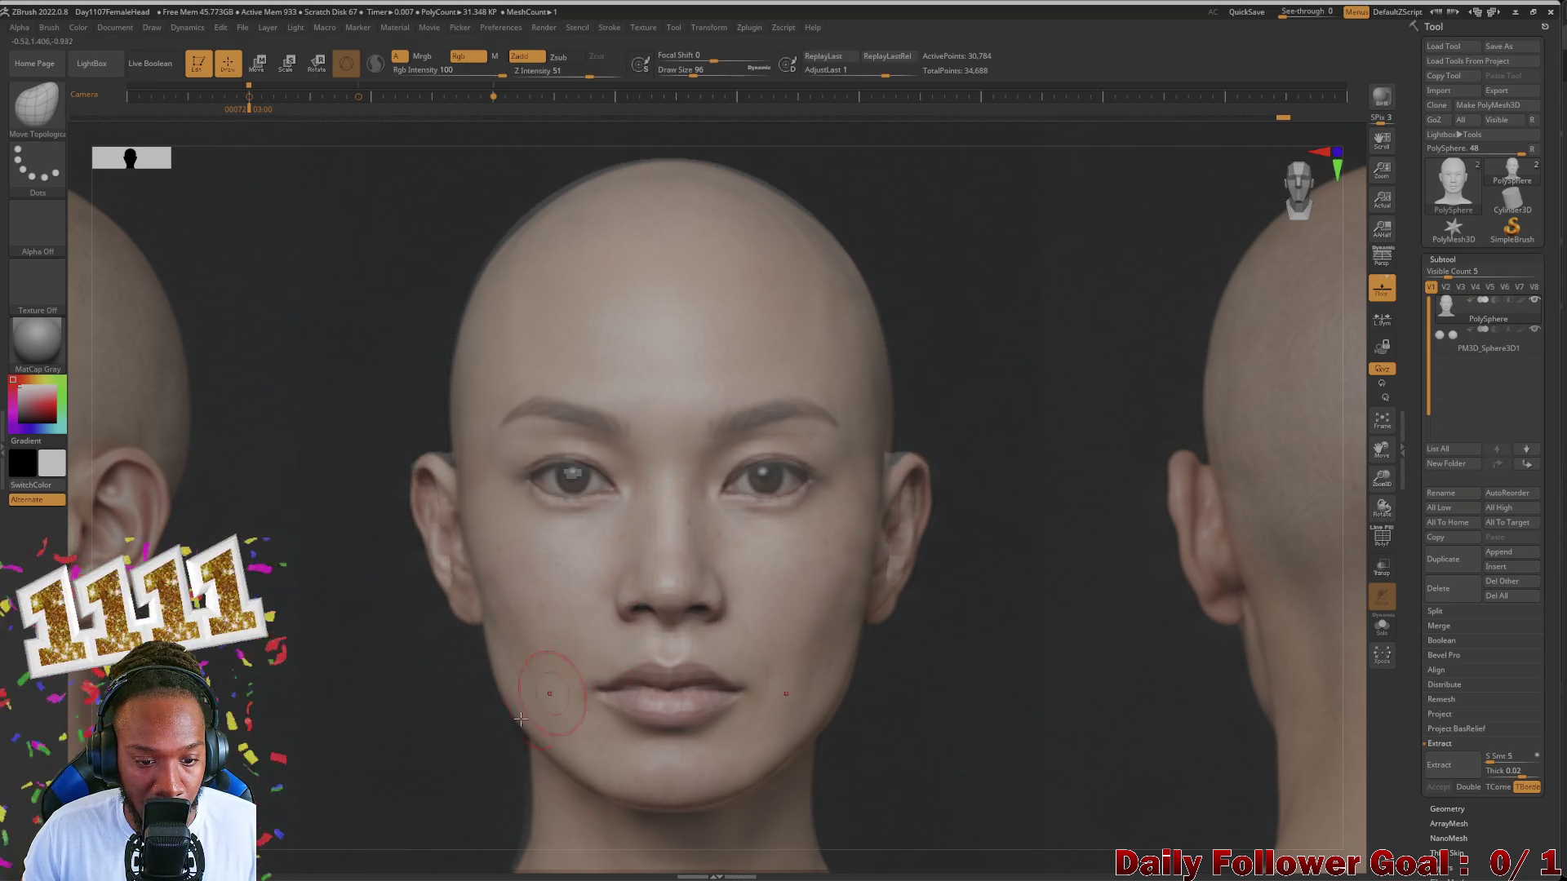
# Step: Fade the reference to partial transparency so the sculpt shows through, with a smaller brush
pyautogui.hotkey('shift', 'z')
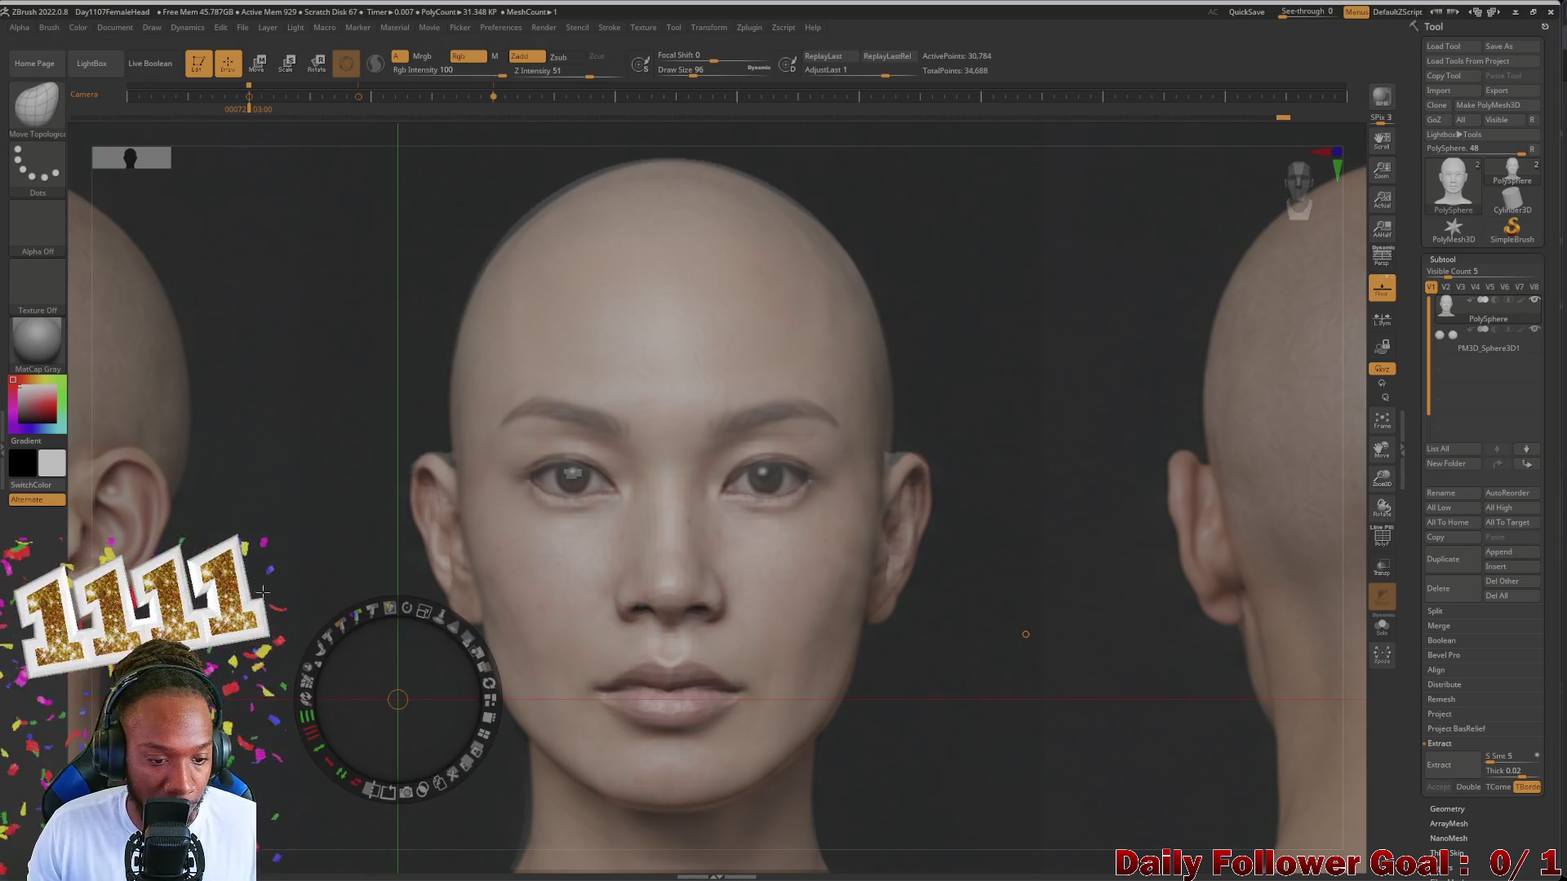
pyautogui.moveTo(463, 626)
pyautogui.mouseDown()
pyautogui.moveTo(443, 597)
pyautogui.moveTo(455, 557)
pyautogui.moveTo(522, 653)
pyautogui.moveTo(512, 578)
pyautogui.mouseUp()
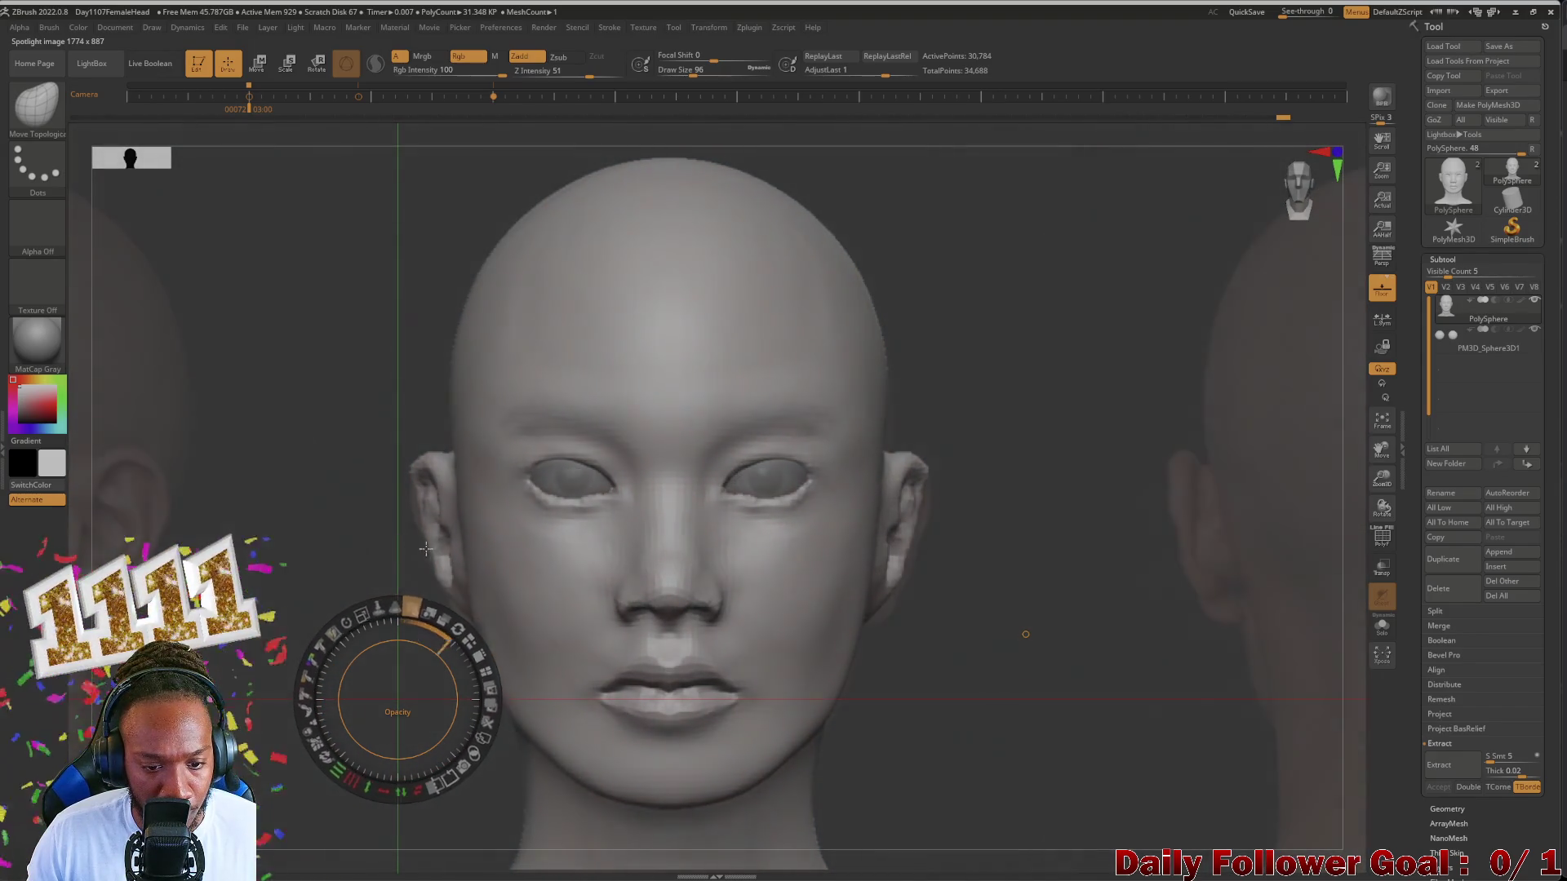
pyautogui.moveTo(511, 579); pyautogui.dragTo(626, 577)
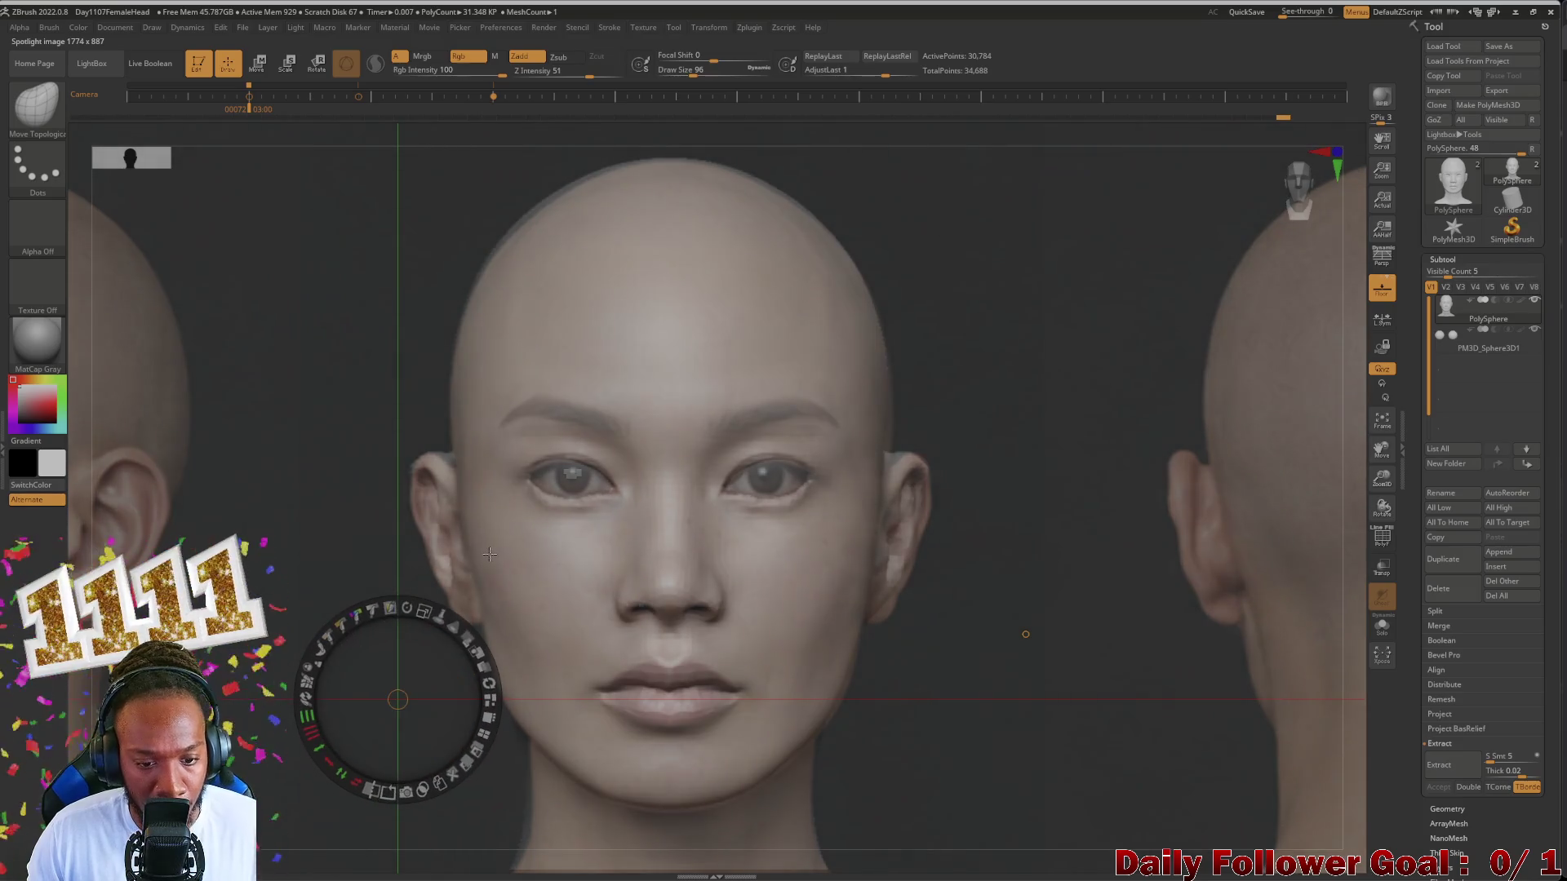
pyautogui.press('z')
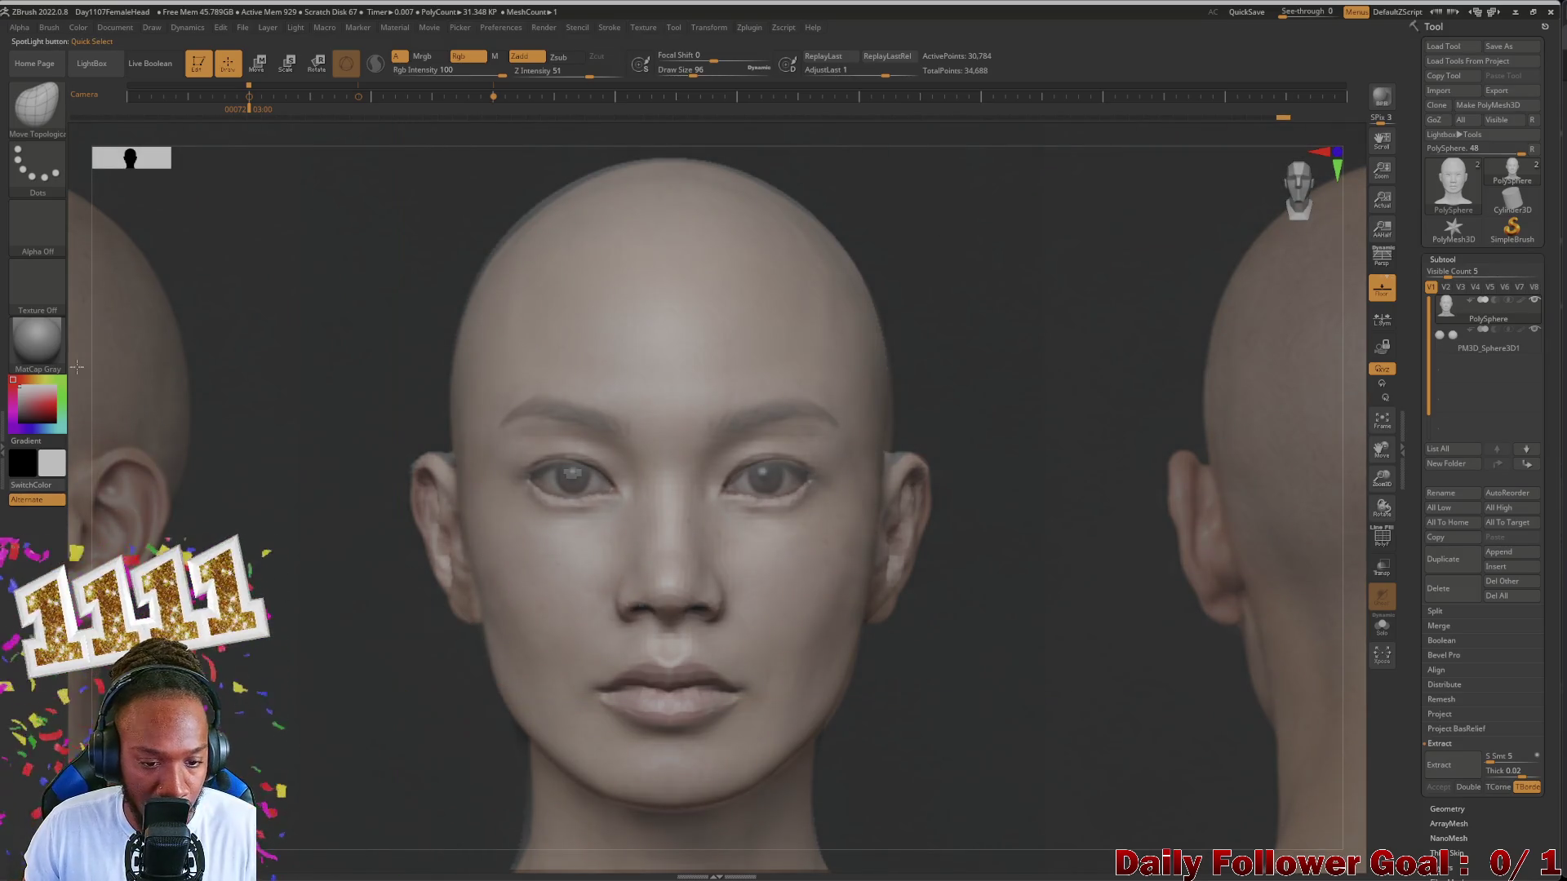
pyautogui.press('[')
pyautogui.press('[')
pyautogui.press('[')
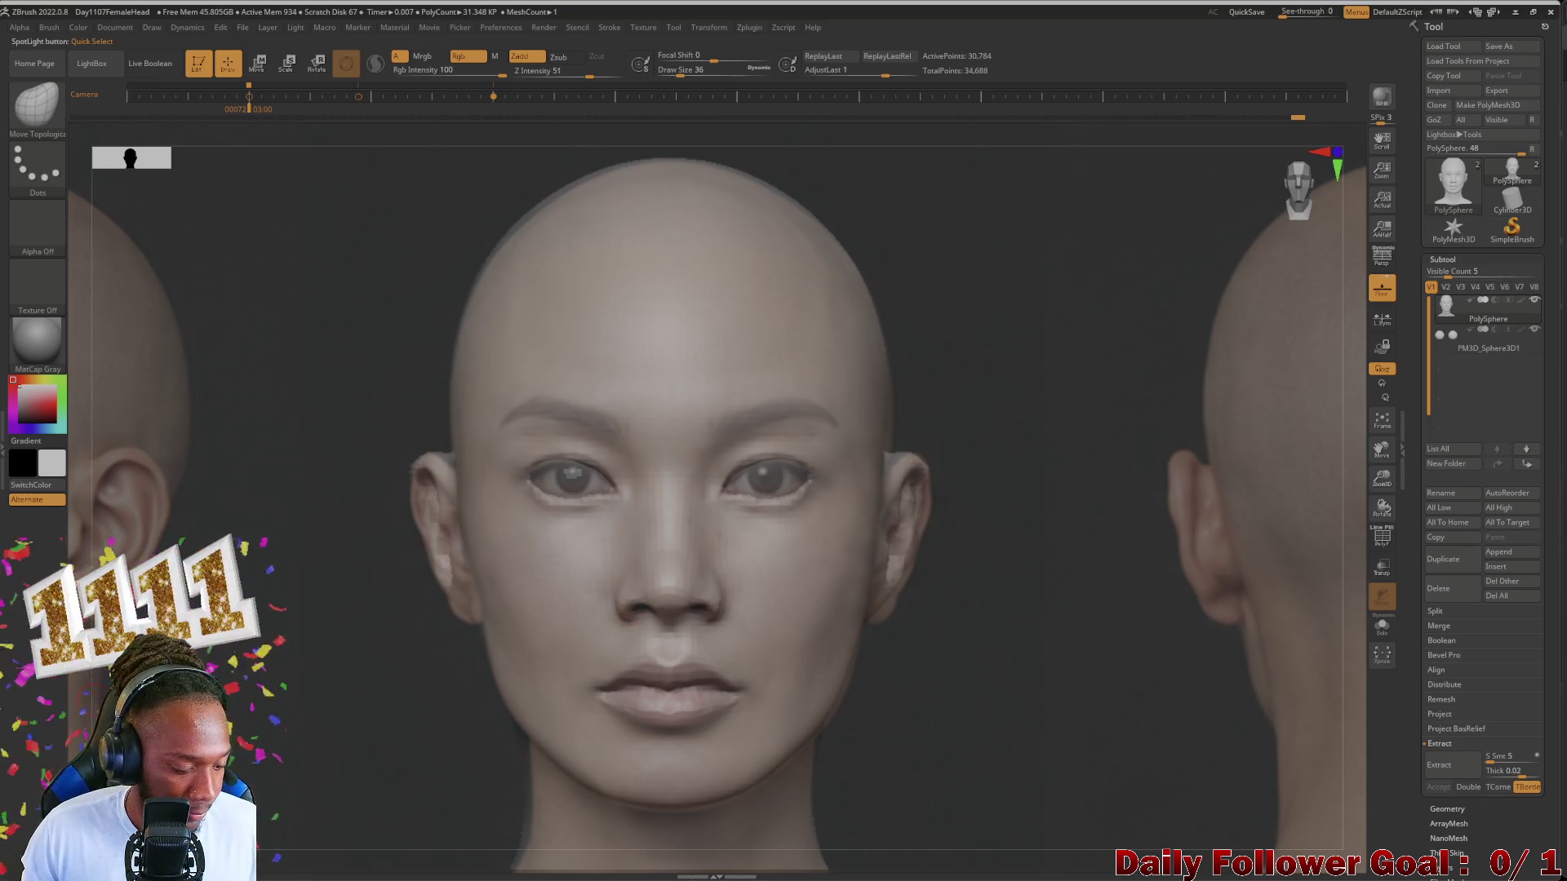
pyautogui.press('z')
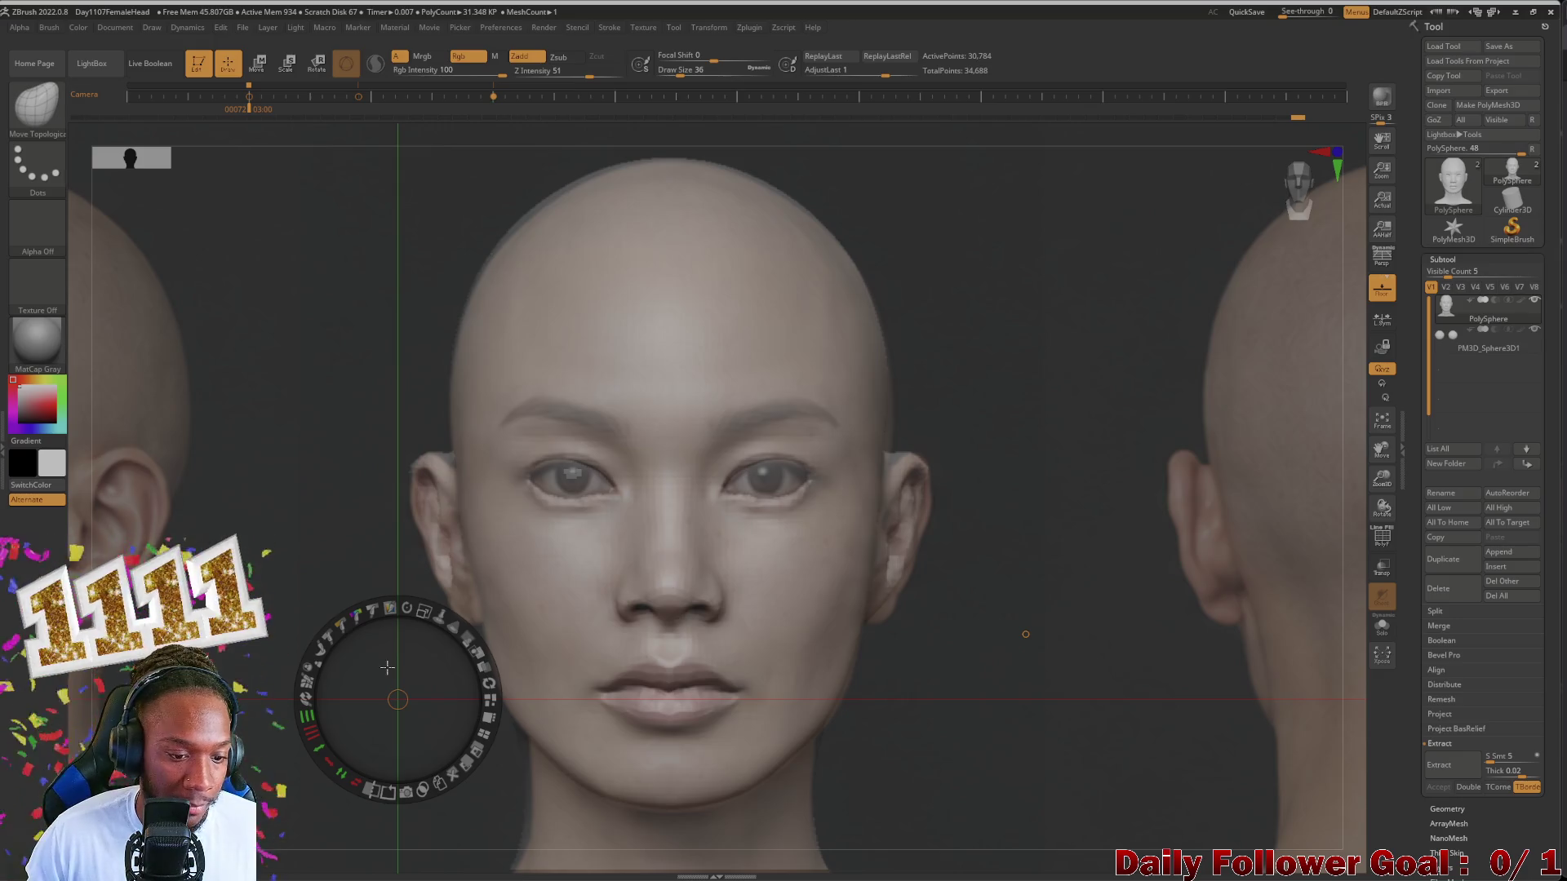
pyautogui.moveTo(468, 636)
pyautogui.mouseDown()
pyautogui.moveTo(299, 599)
pyautogui.moveTo(523, 750)
pyautogui.moveTo(449, 646)
pyautogui.mouseUp()
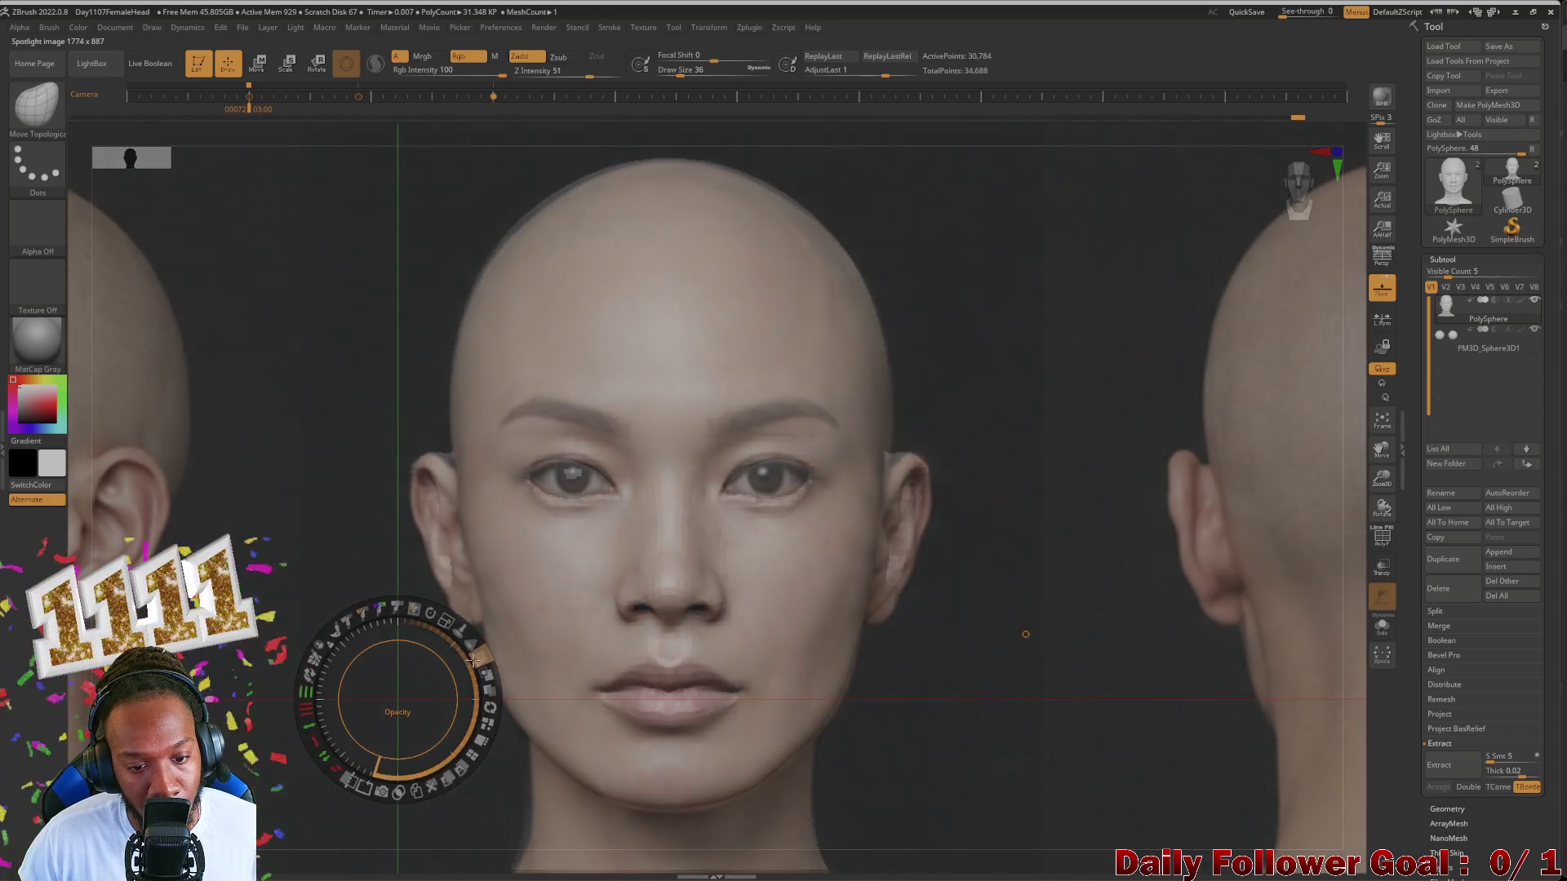
pyautogui.moveTo(449, 646)
pyautogui.mouseDown()
pyautogui.moveTo(425, 616)
pyautogui.moveTo(501, 559)
pyautogui.mouseUp()
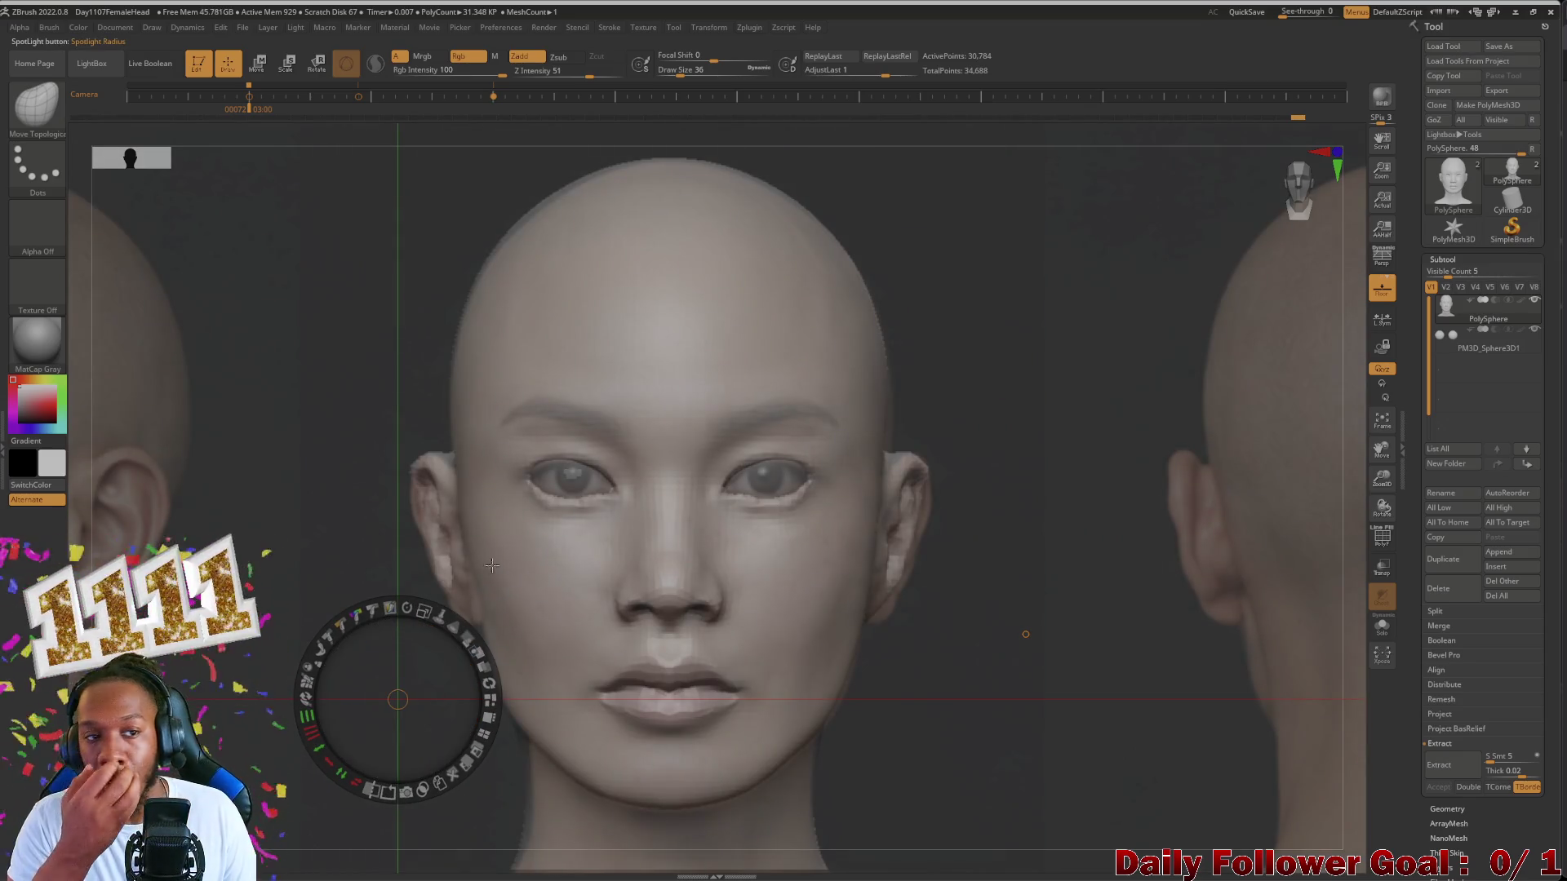
pyautogui.press('z')
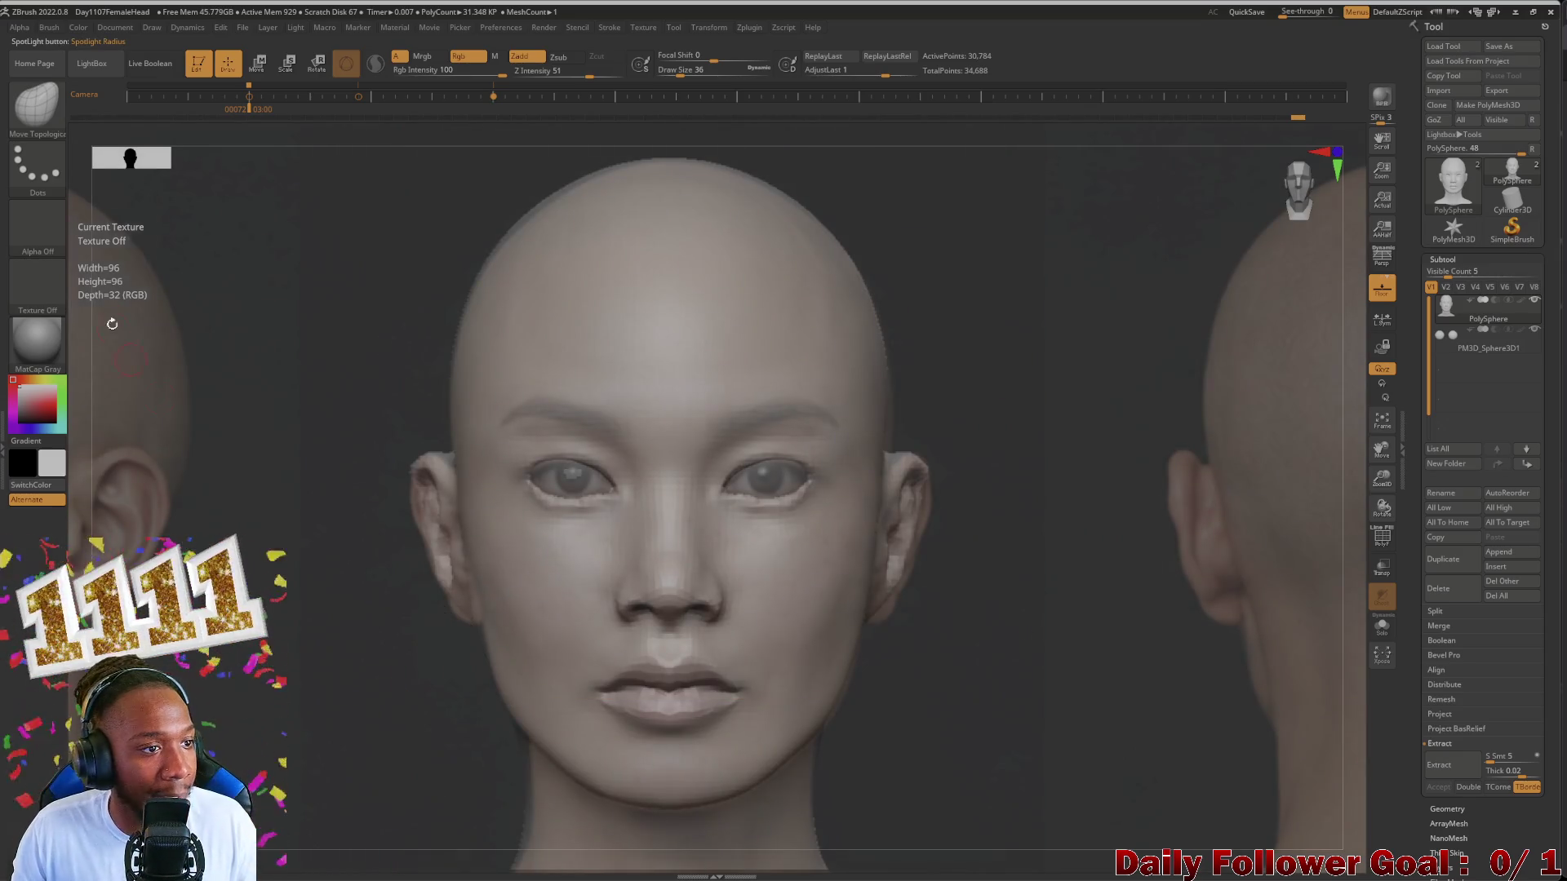
pyautogui.click(39, 106)
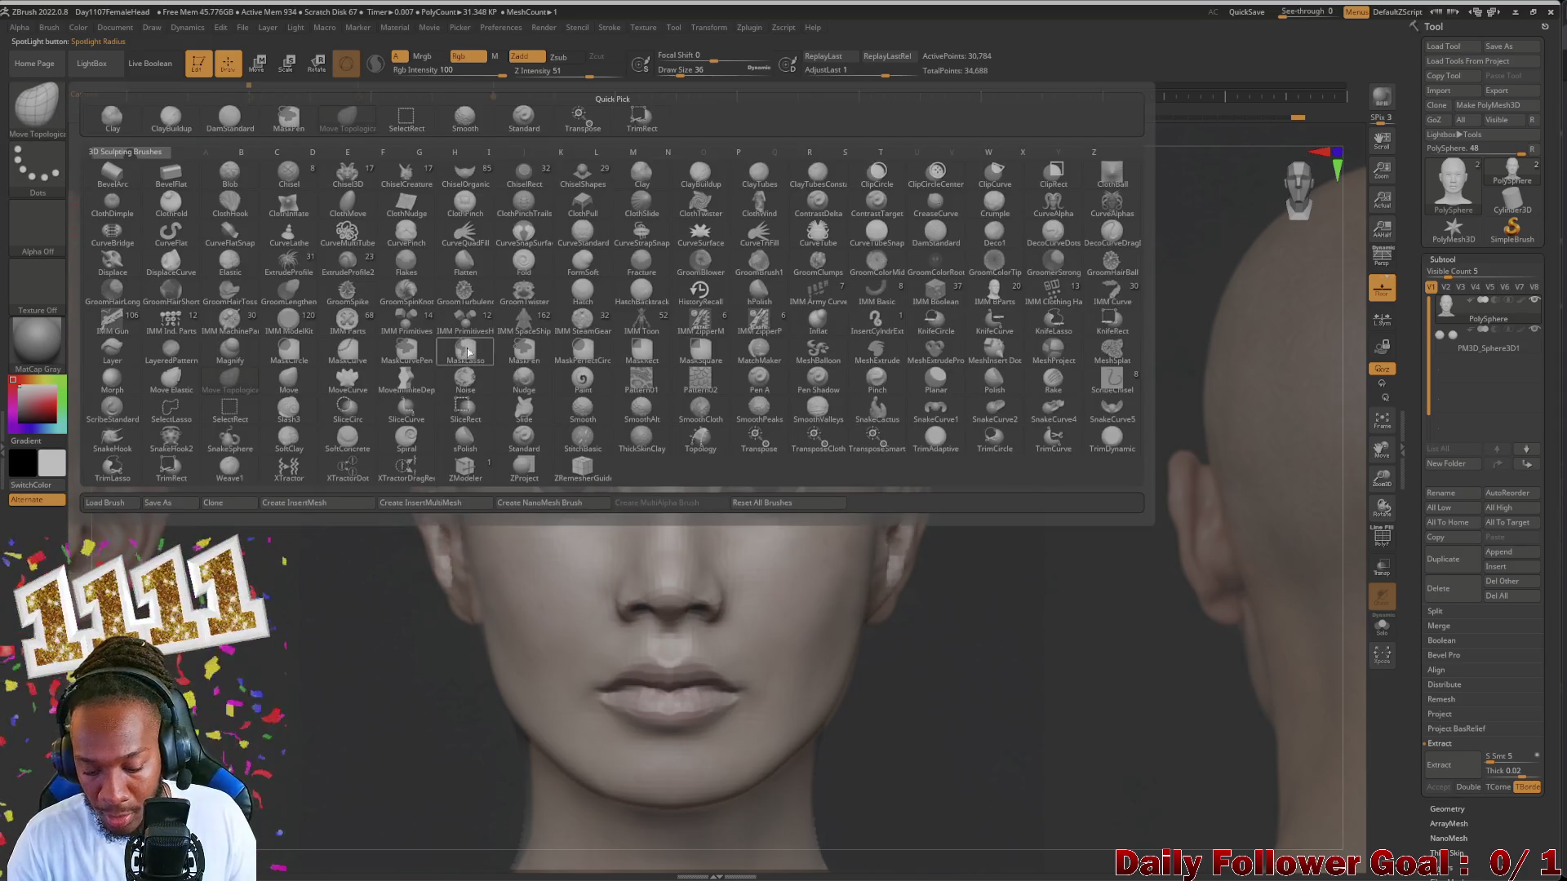
# Step: Select the Inflat brush, hide the reference overlay and check the nose from several angles
pyautogui.press('i')
pyautogui.click(841, 319)
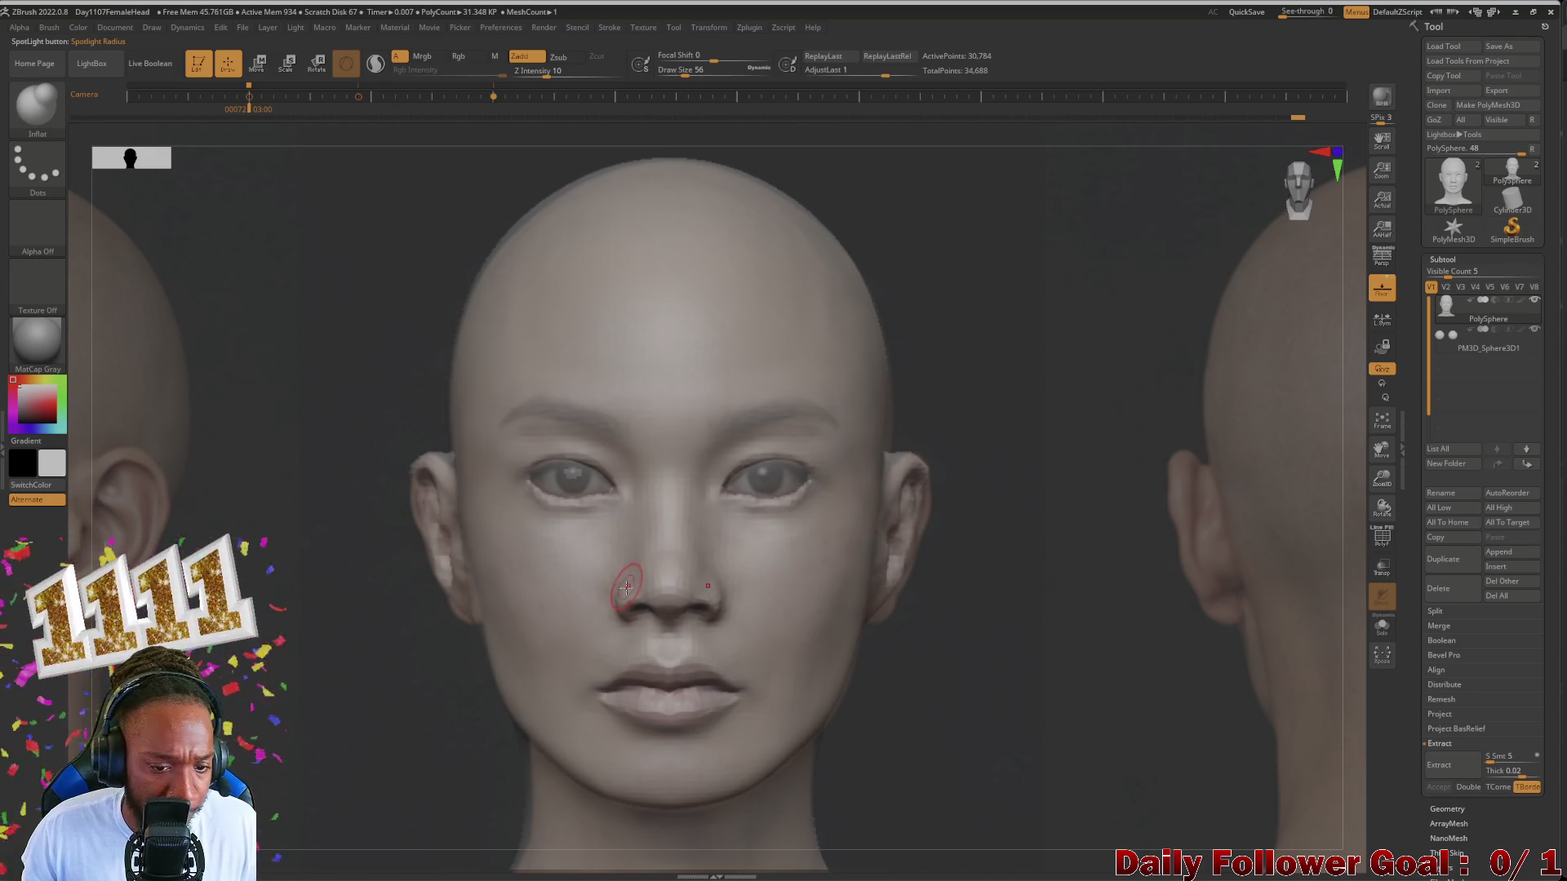
pyautogui.hotkey('shift', 'z')
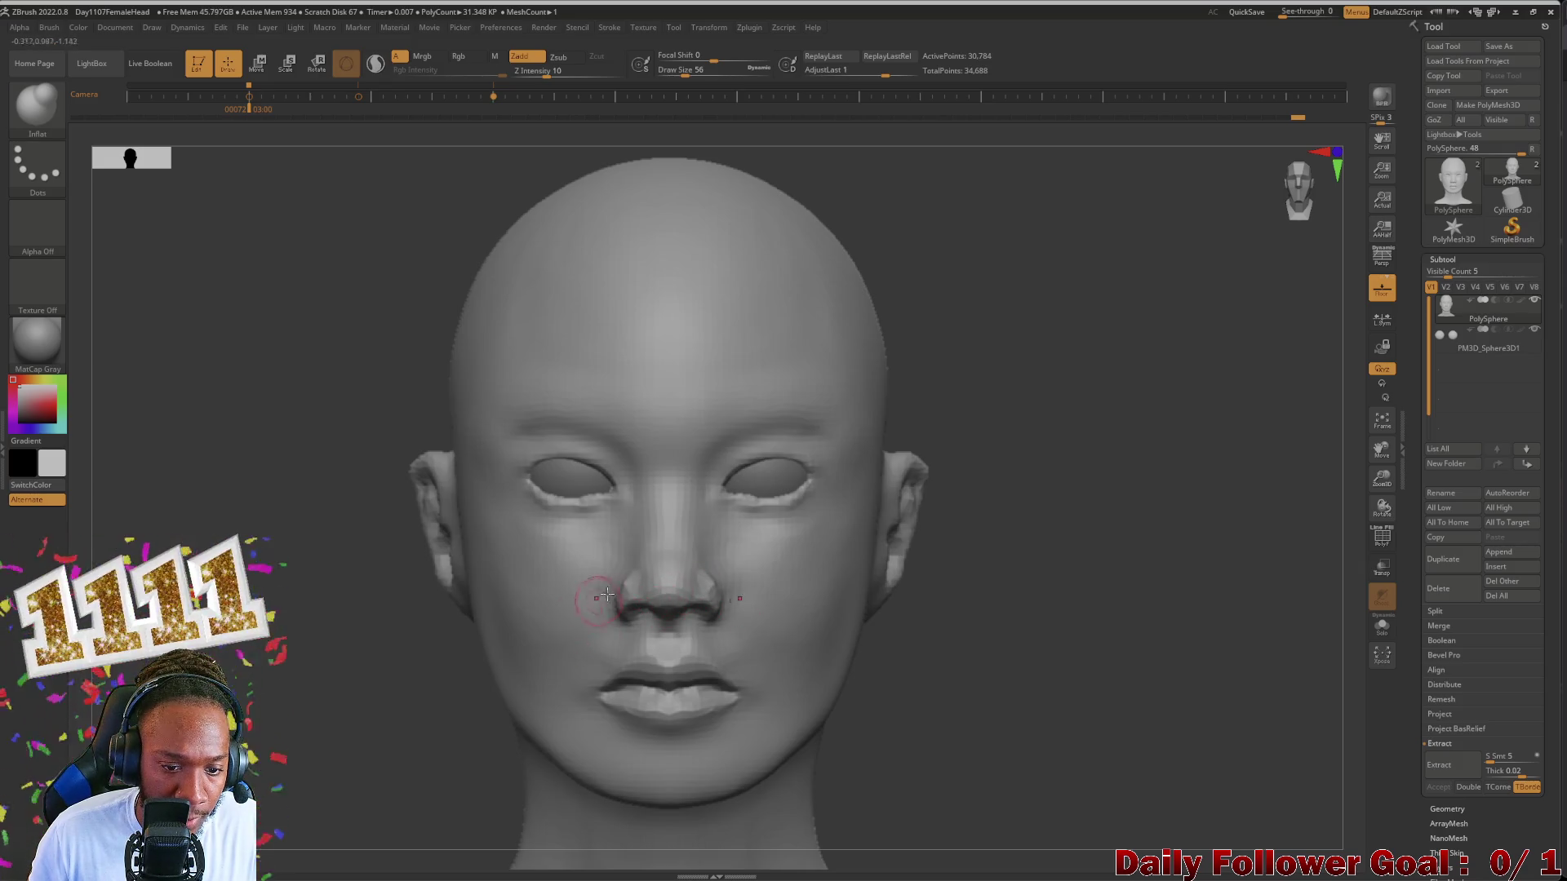
pyautogui.moveTo(435, 823)
pyautogui.mouseDown()
pyautogui.moveTo(375, 710)
pyautogui.moveTo(343, 710)
pyautogui.moveTo(391, 708)
pyautogui.mouseUp()
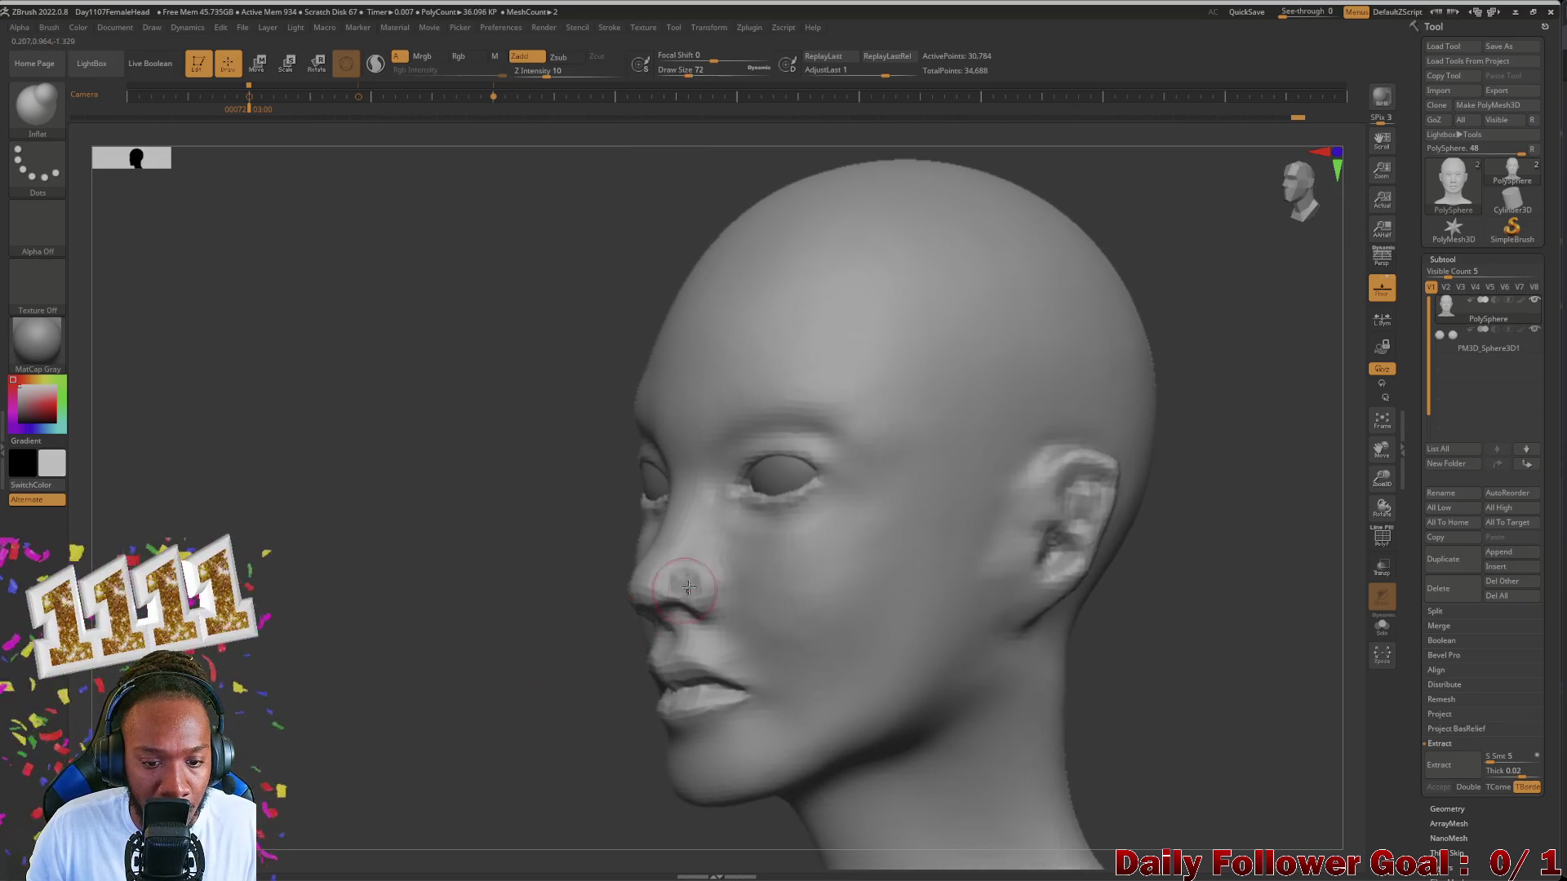
pyautogui.moveTo(688, 567)
pyautogui.mouseDown()
pyautogui.moveTo(409, 648)
pyautogui.moveTo(594, 603)
pyautogui.mouseUp()
pyautogui.moveTo(383, 749)
pyautogui.mouseDown()
pyautogui.moveTo(339, 727)
pyautogui.moveTo(608, 620)
pyautogui.mouseUp()
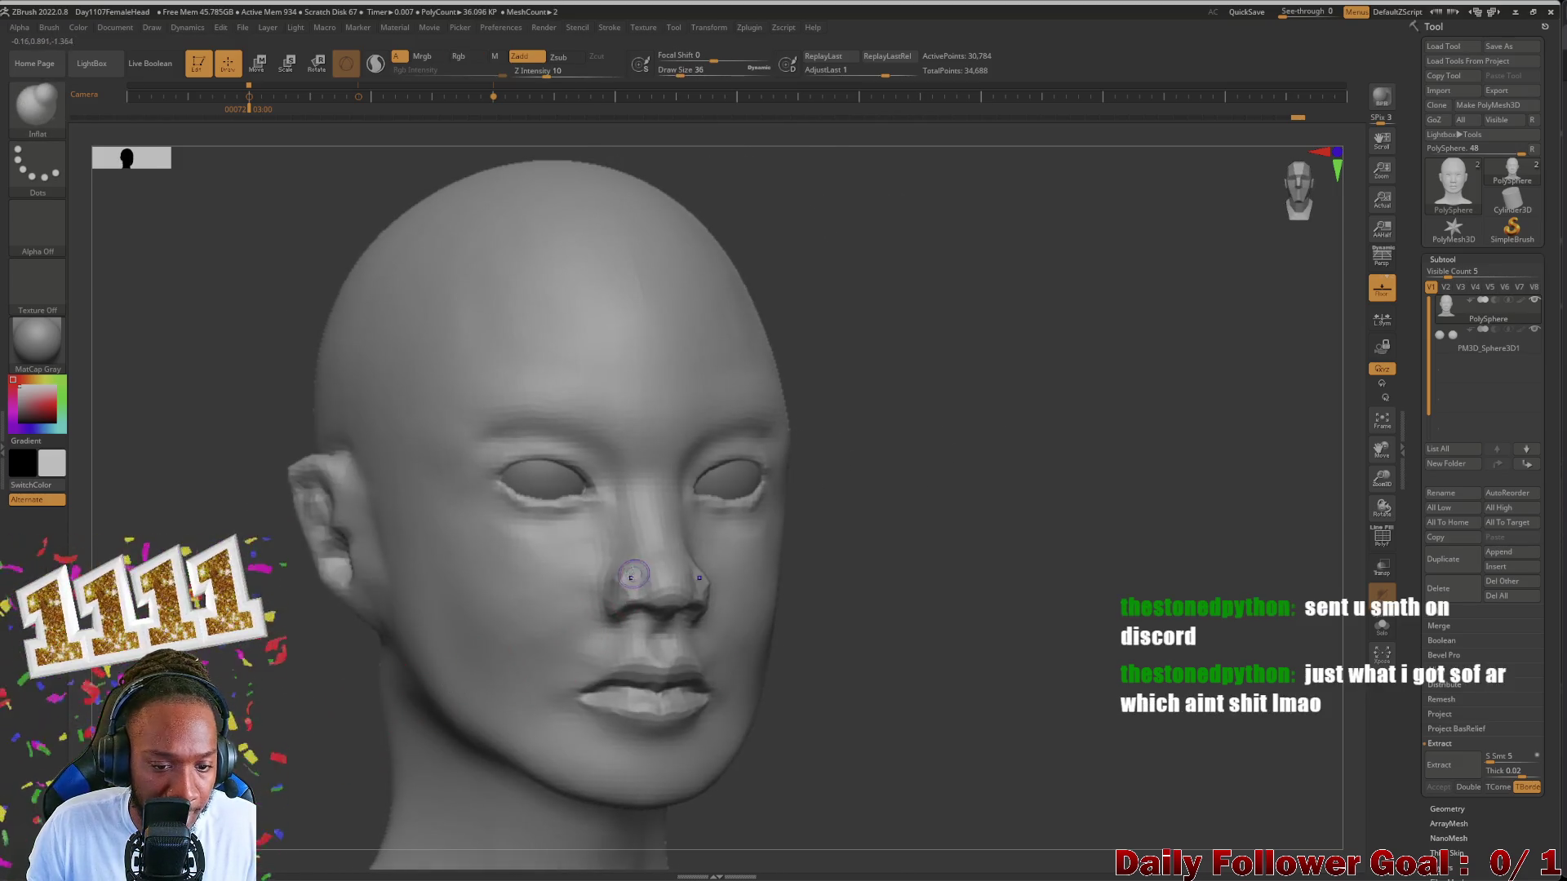
# Step: Smooth the left nostril area from the front view and bring up the brush list
pyautogui.press('shift')
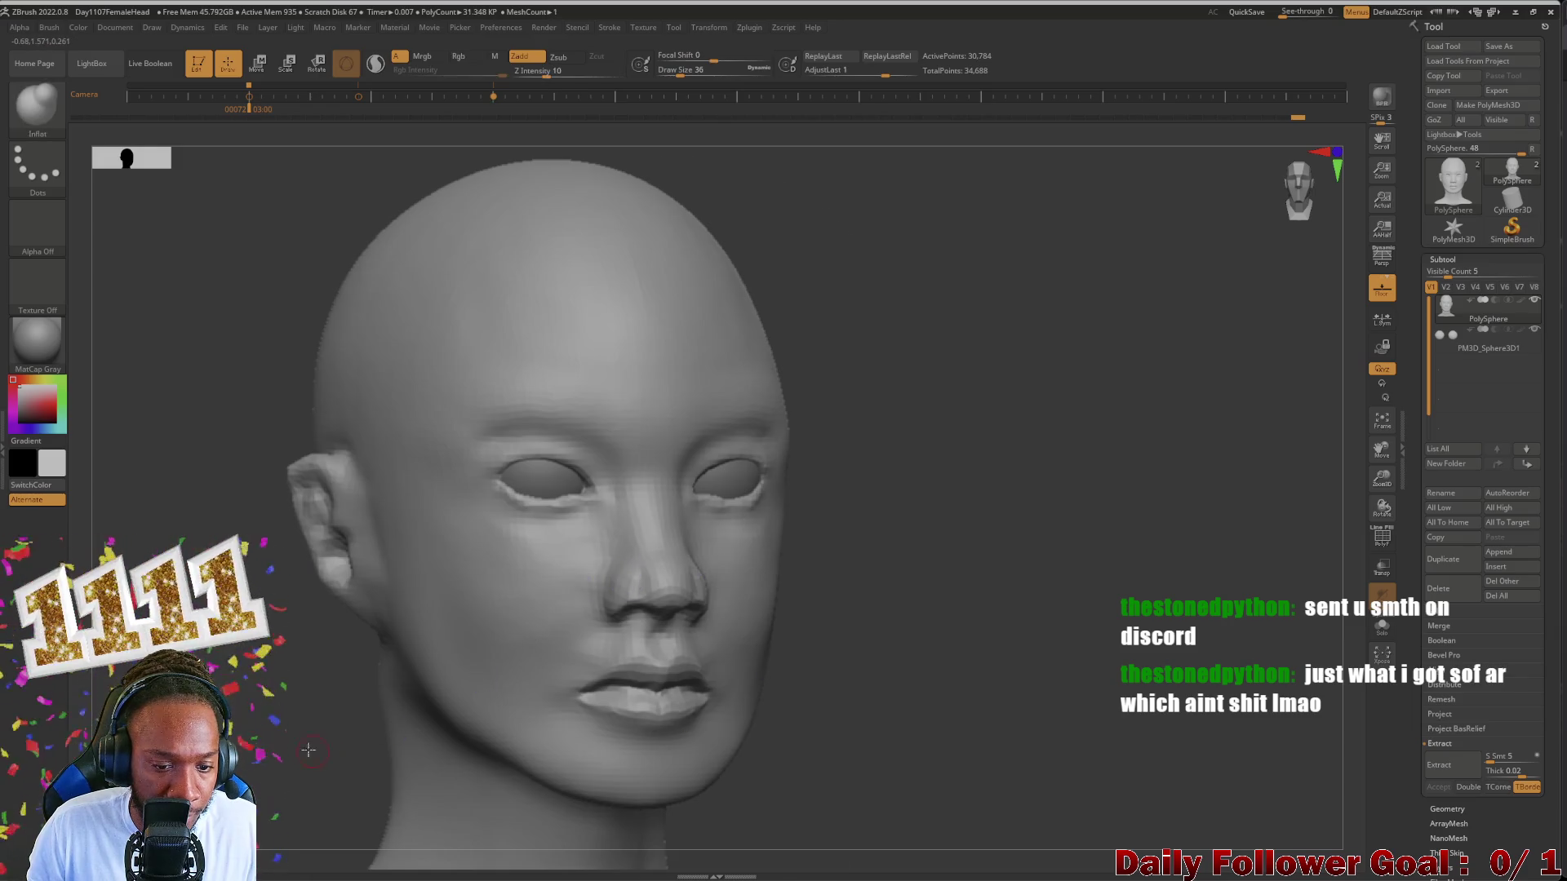
pyautogui.keyDown('shift'); pyautogui.moveTo(630, 581); pyautogui.dragTo(631, 563); pyautogui.keyUp('shift')
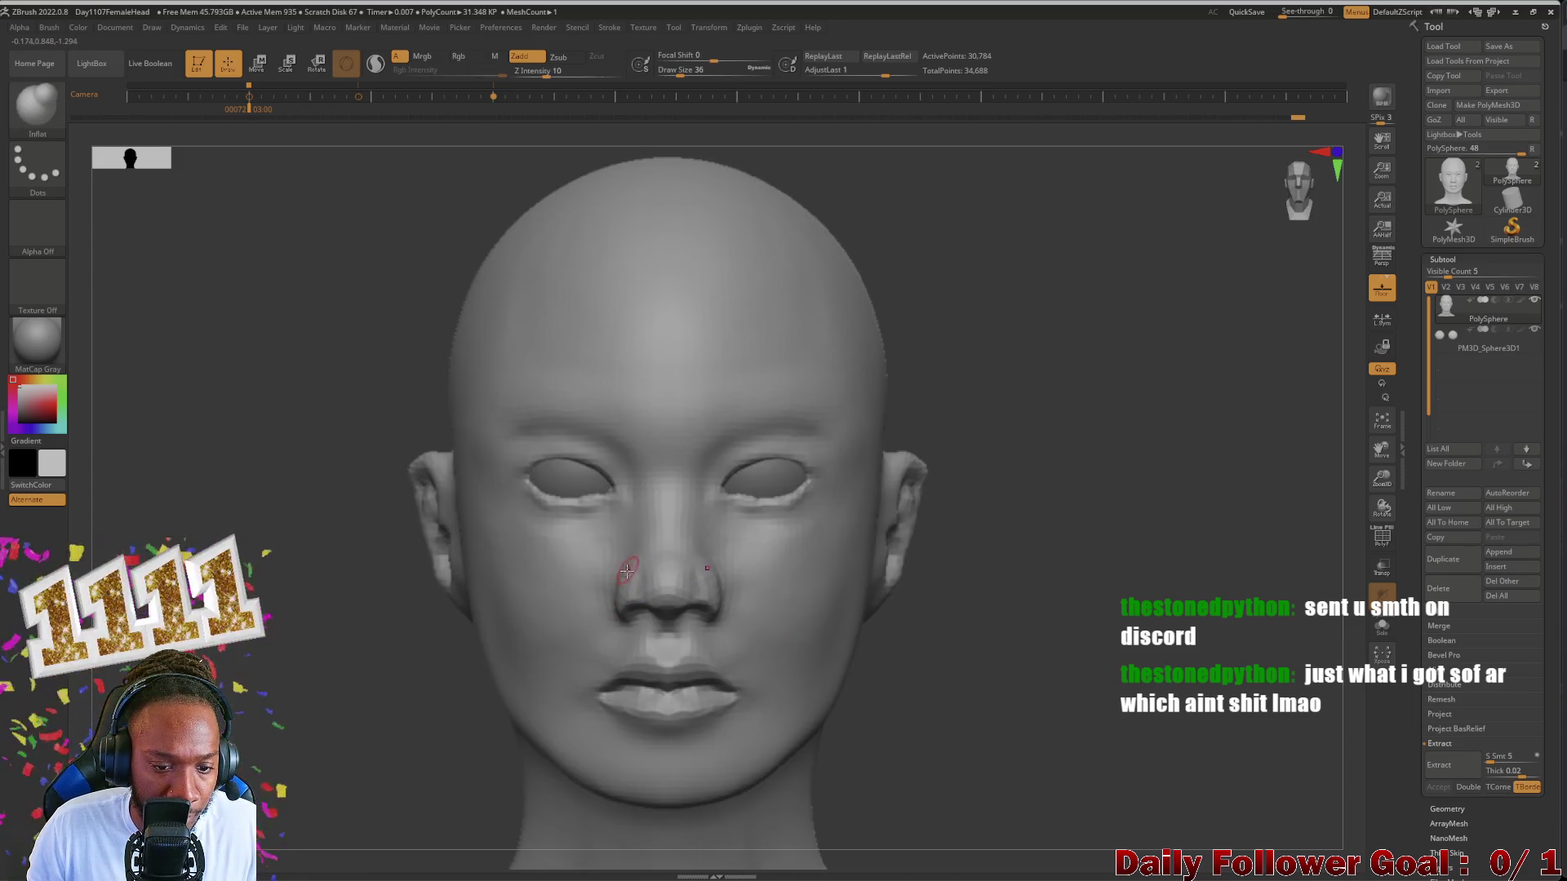
pyautogui.keyDown('shift'); pyautogui.moveTo(623, 573); pyautogui.dragTo(598, 604); pyautogui.keyUp('shift')
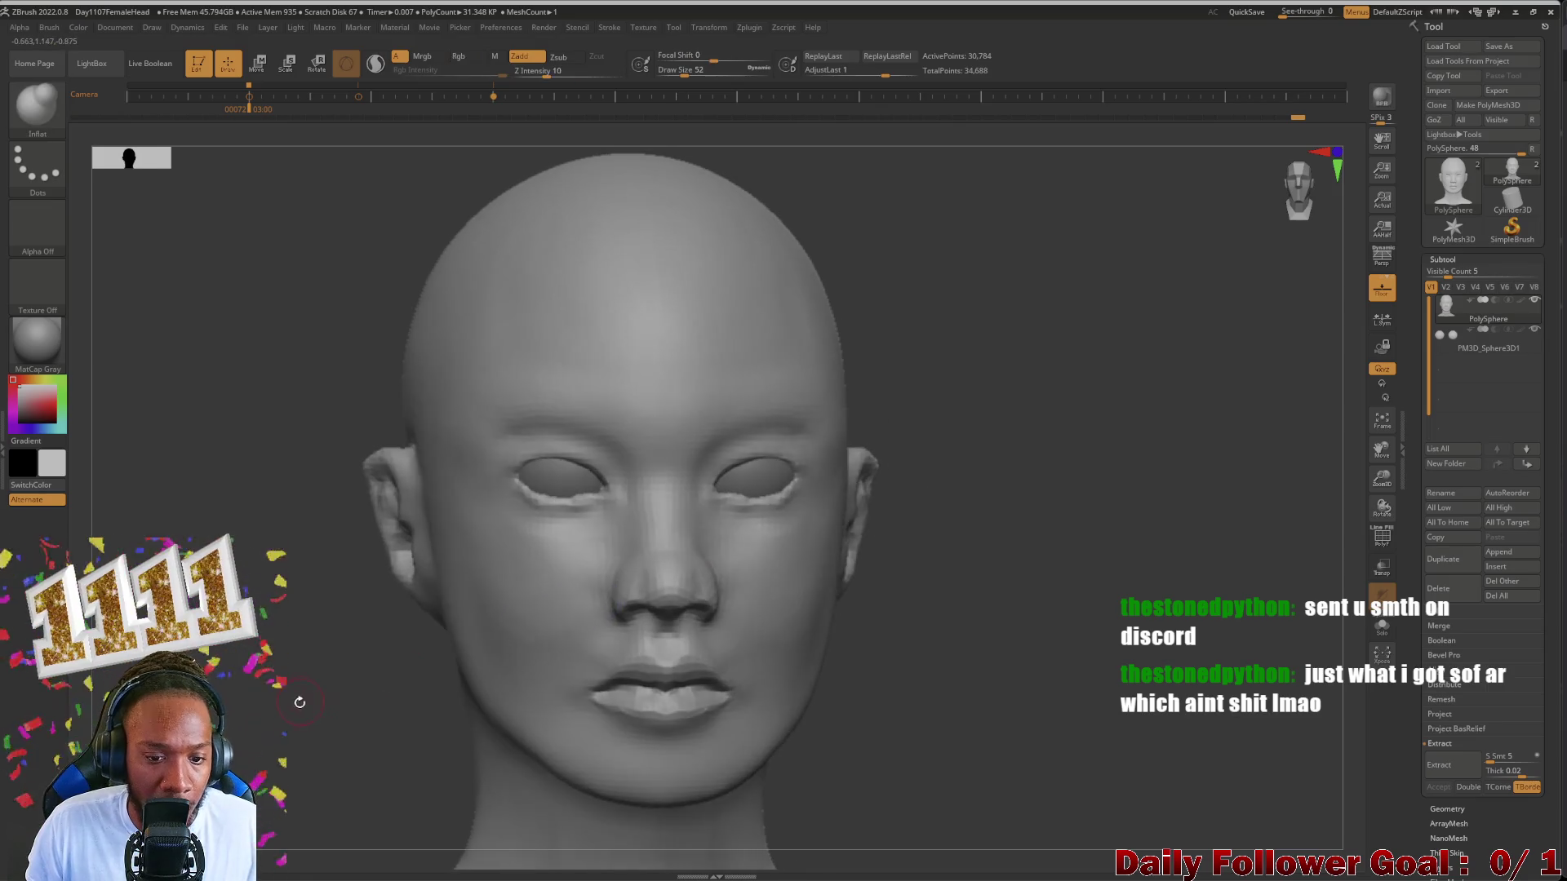
pyautogui.click(49, 110)
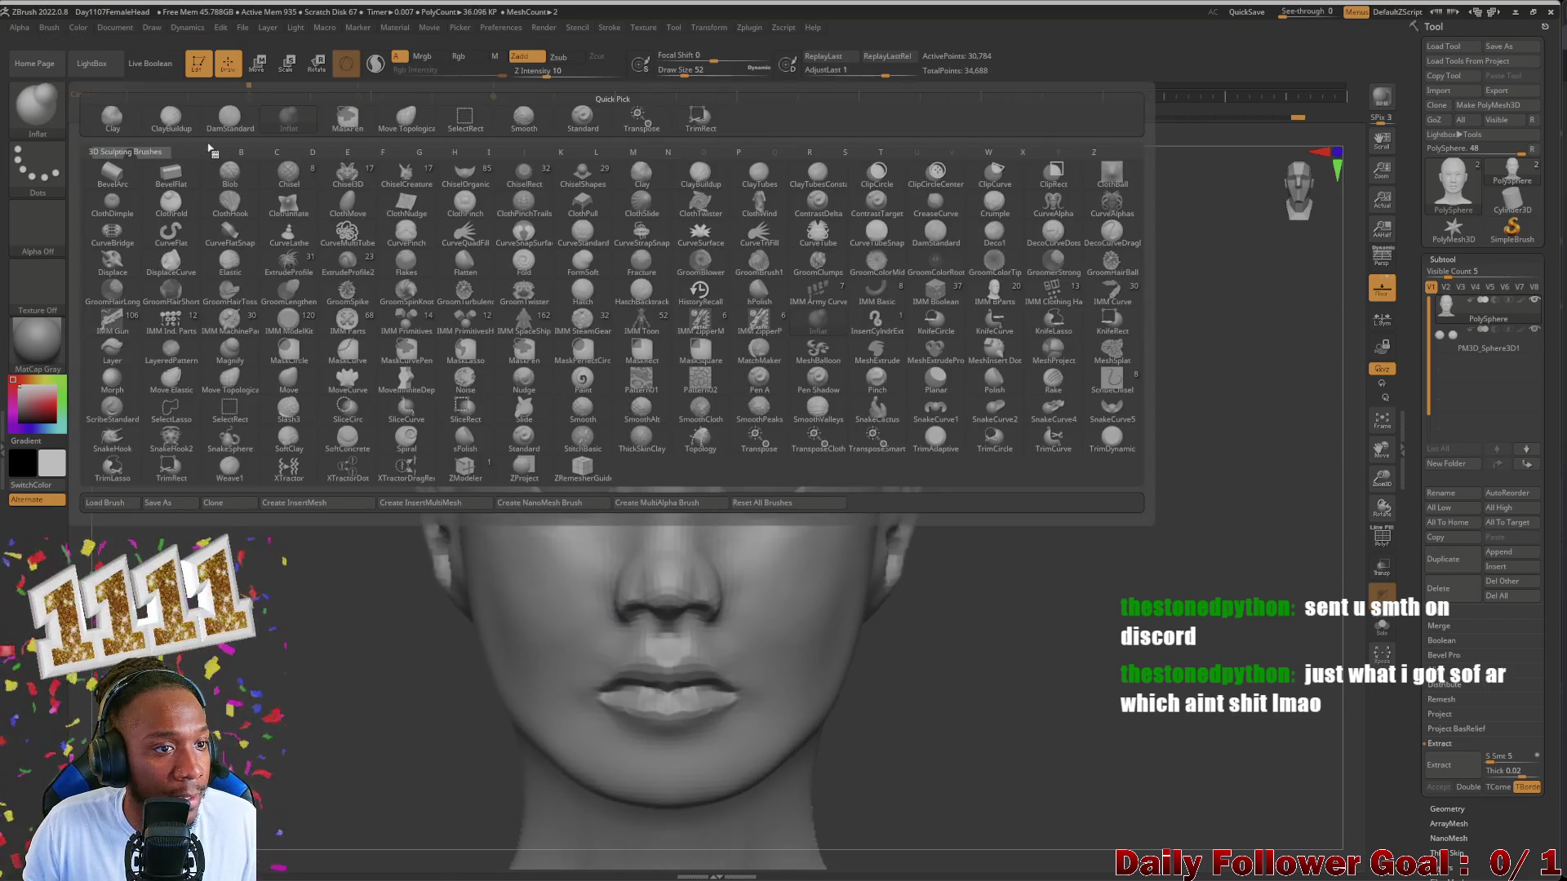
# Step: Pick the DamStandard brush and make the front reference photo semi-transparent over the sculpt
pyautogui.click(229, 117)
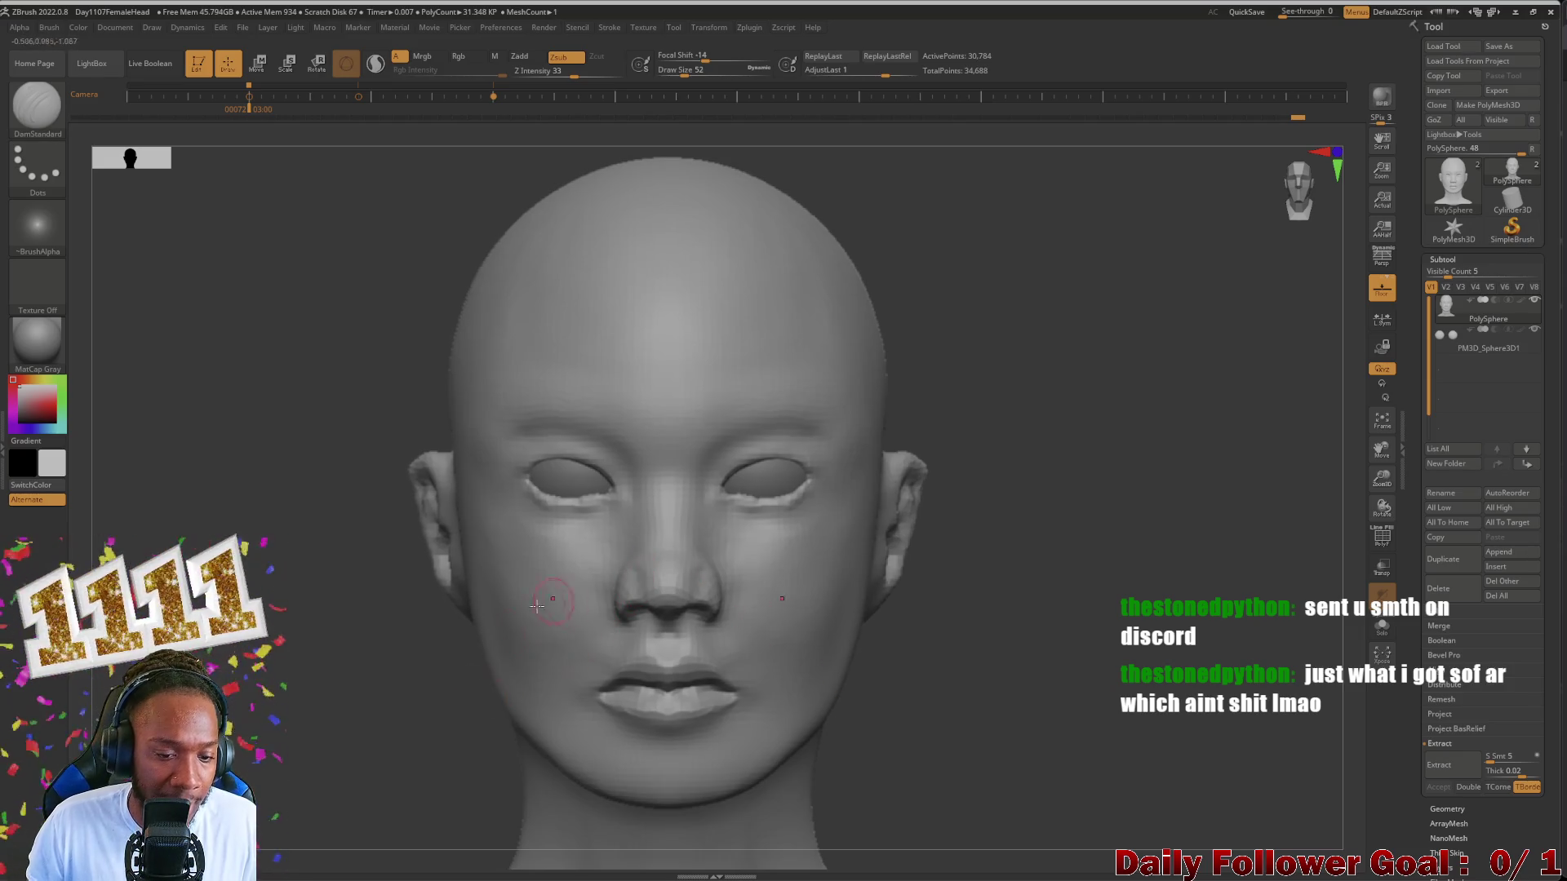
pyautogui.hotkey('shift', 'z')
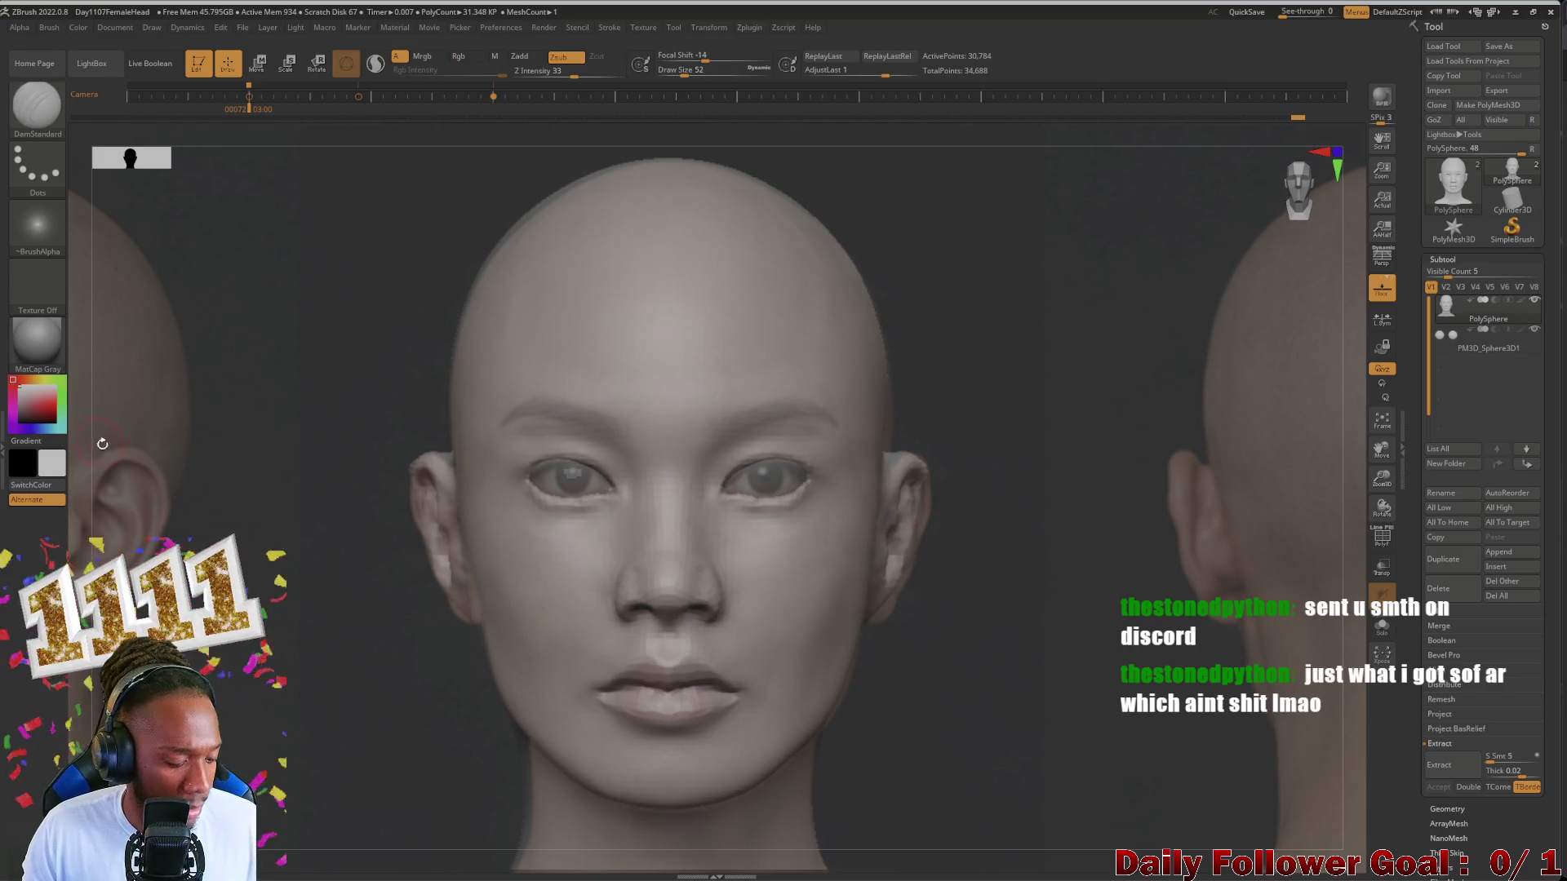
pyautogui.press('z')
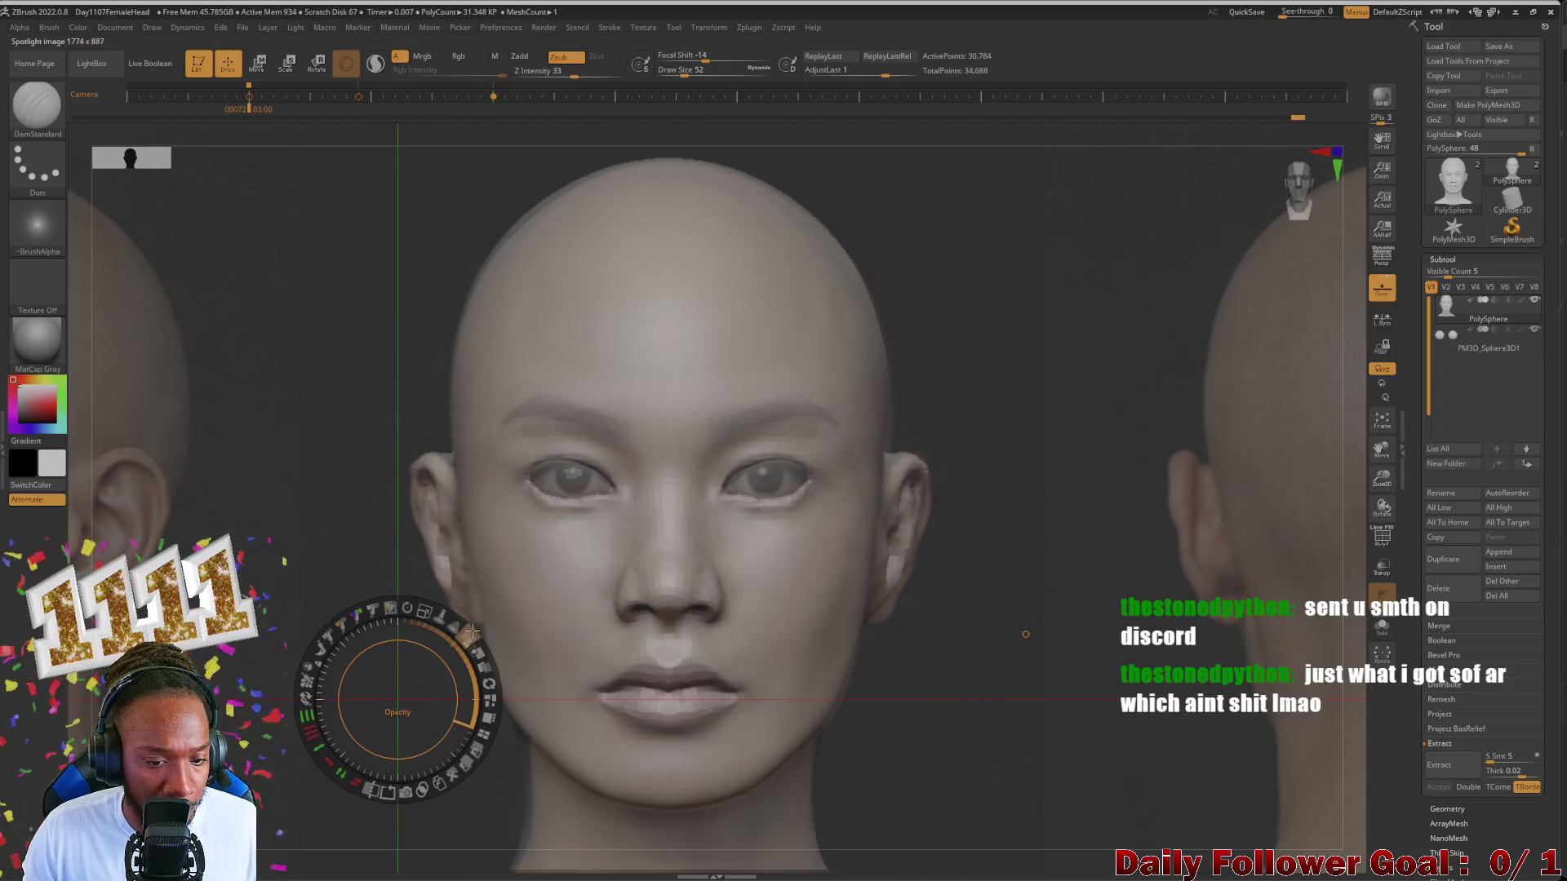
pyautogui.moveTo(469, 636)
pyautogui.mouseDown()
pyautogui.moveTo(406, 594)
pyautogui.moveTo(443, 737)
pyautogui.mouseUp()
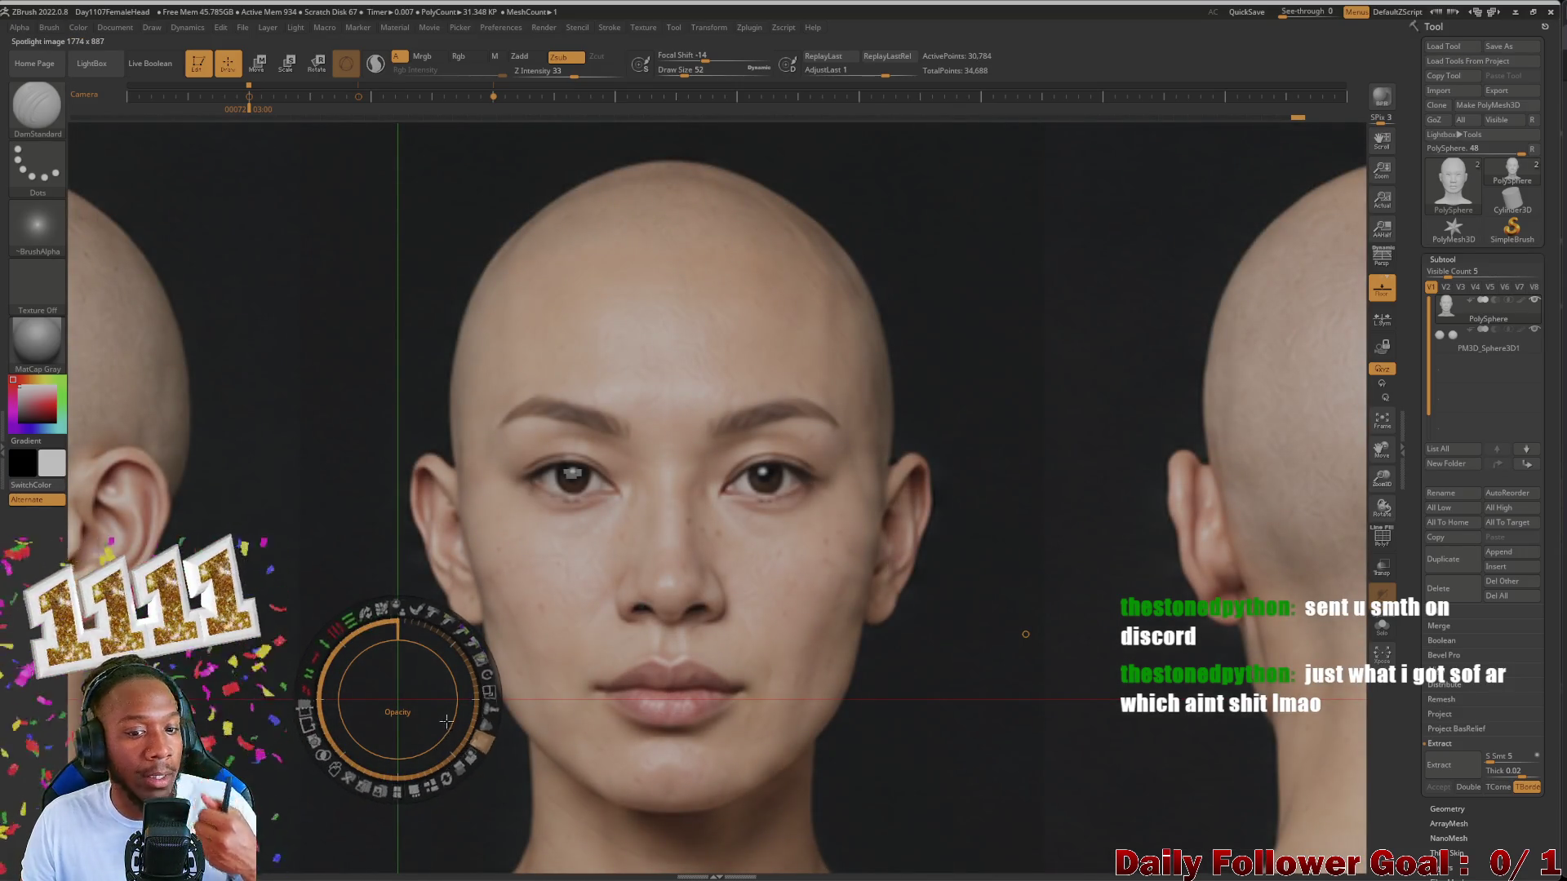
pyautogui.moveTo(443, 737)
pyautogui.mouseDown()
pyautogui.moveTo(431, 691)
pyautogui.moveTo(519, 595)
pyautogui.mouseUp()
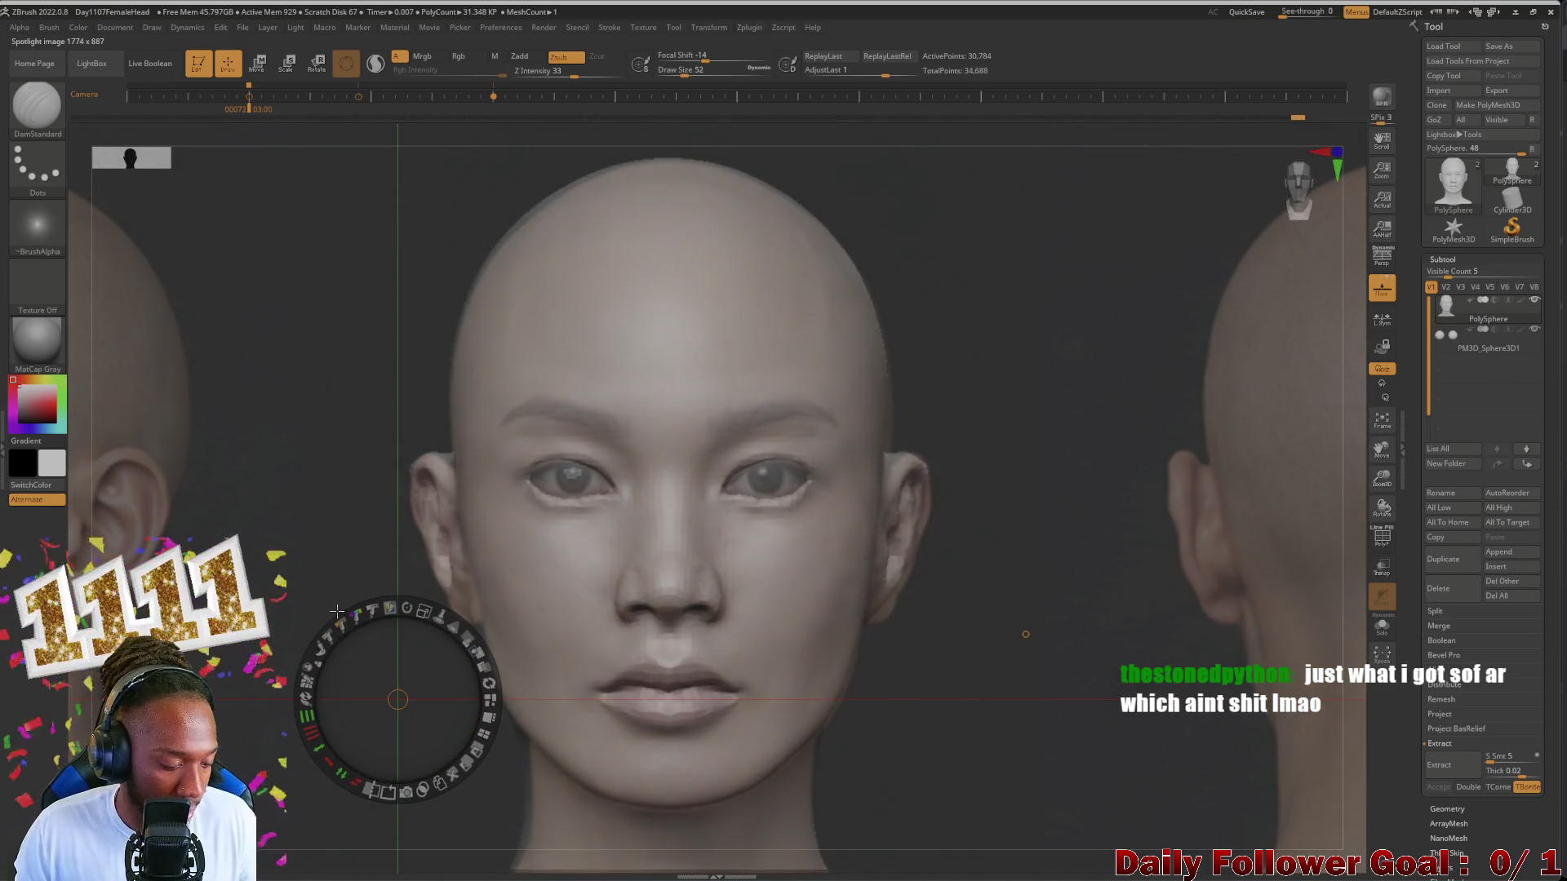
pyautogui.press('z')
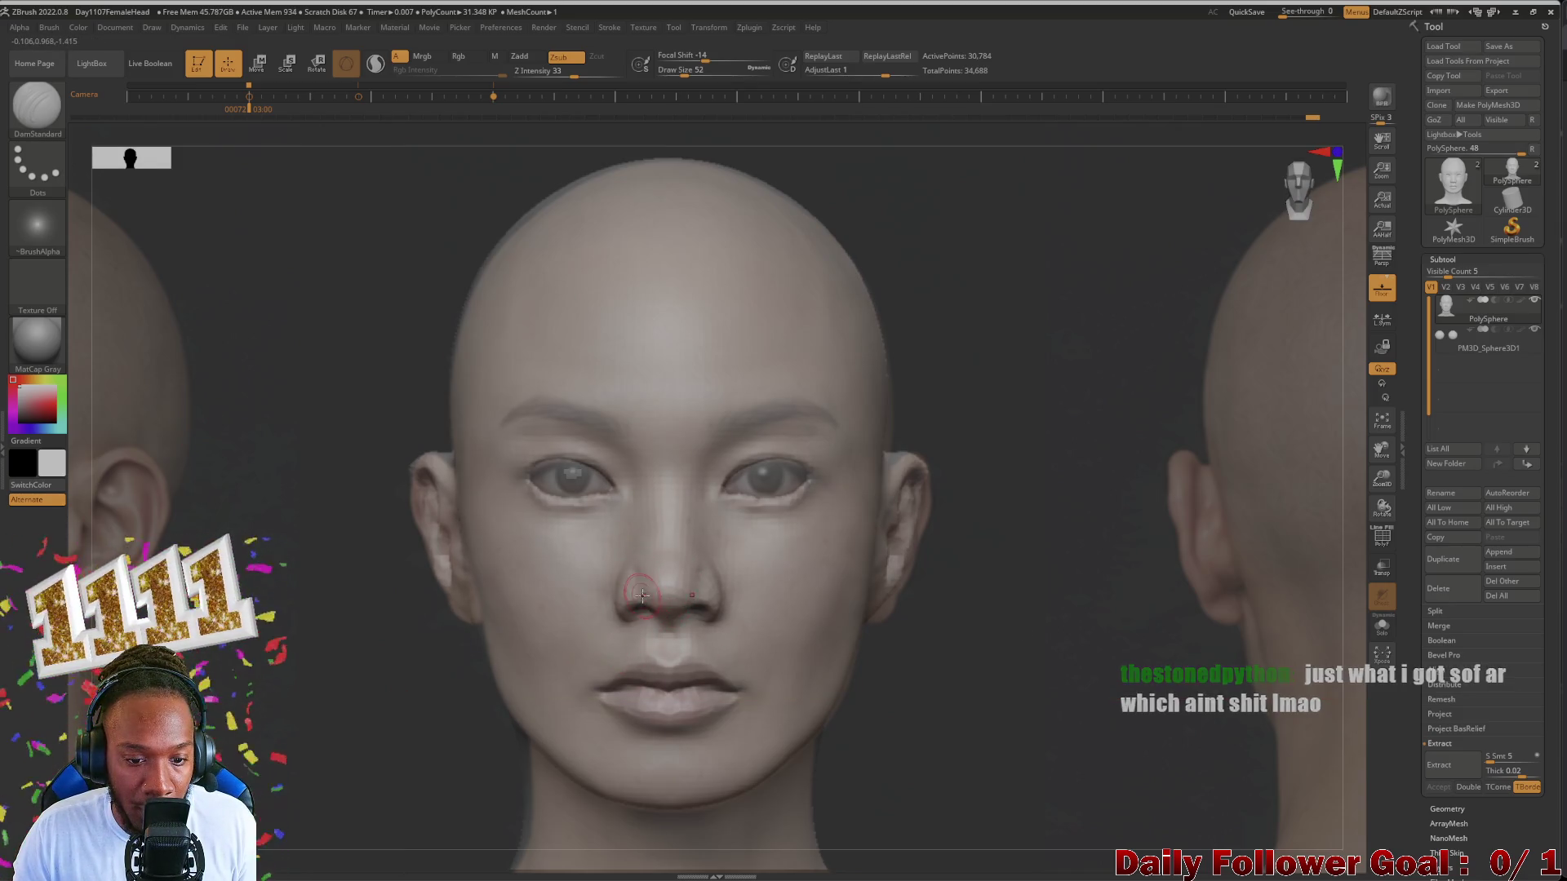
# Step: Smooth the nostrils, hide the reference photos and snap the head back to front view
pyautogui.press('shift')
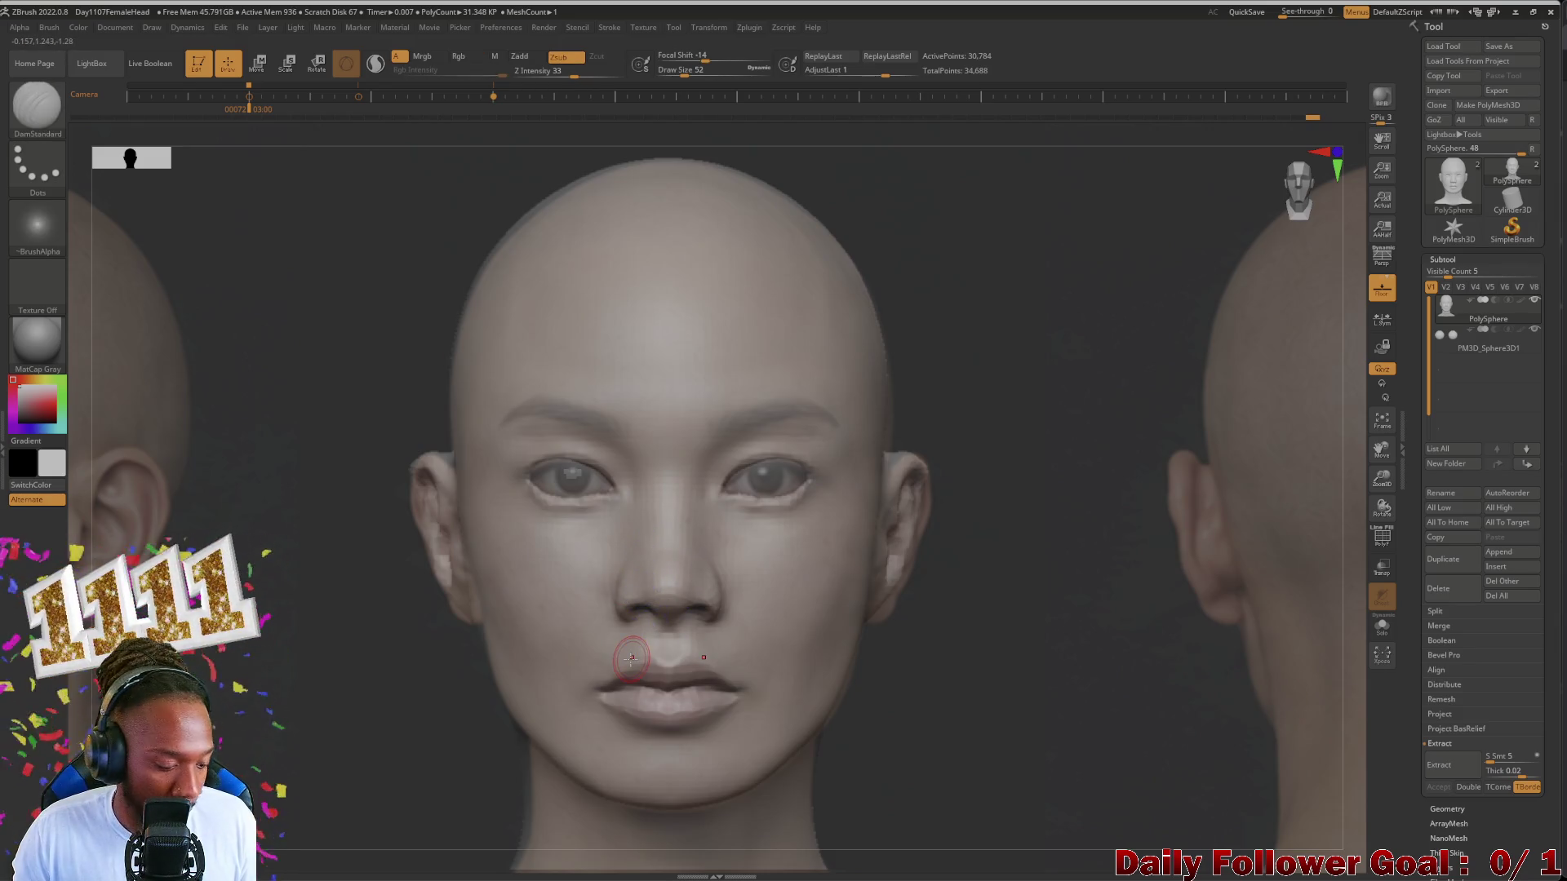
pyautogui.hotkey('shift', 'z')
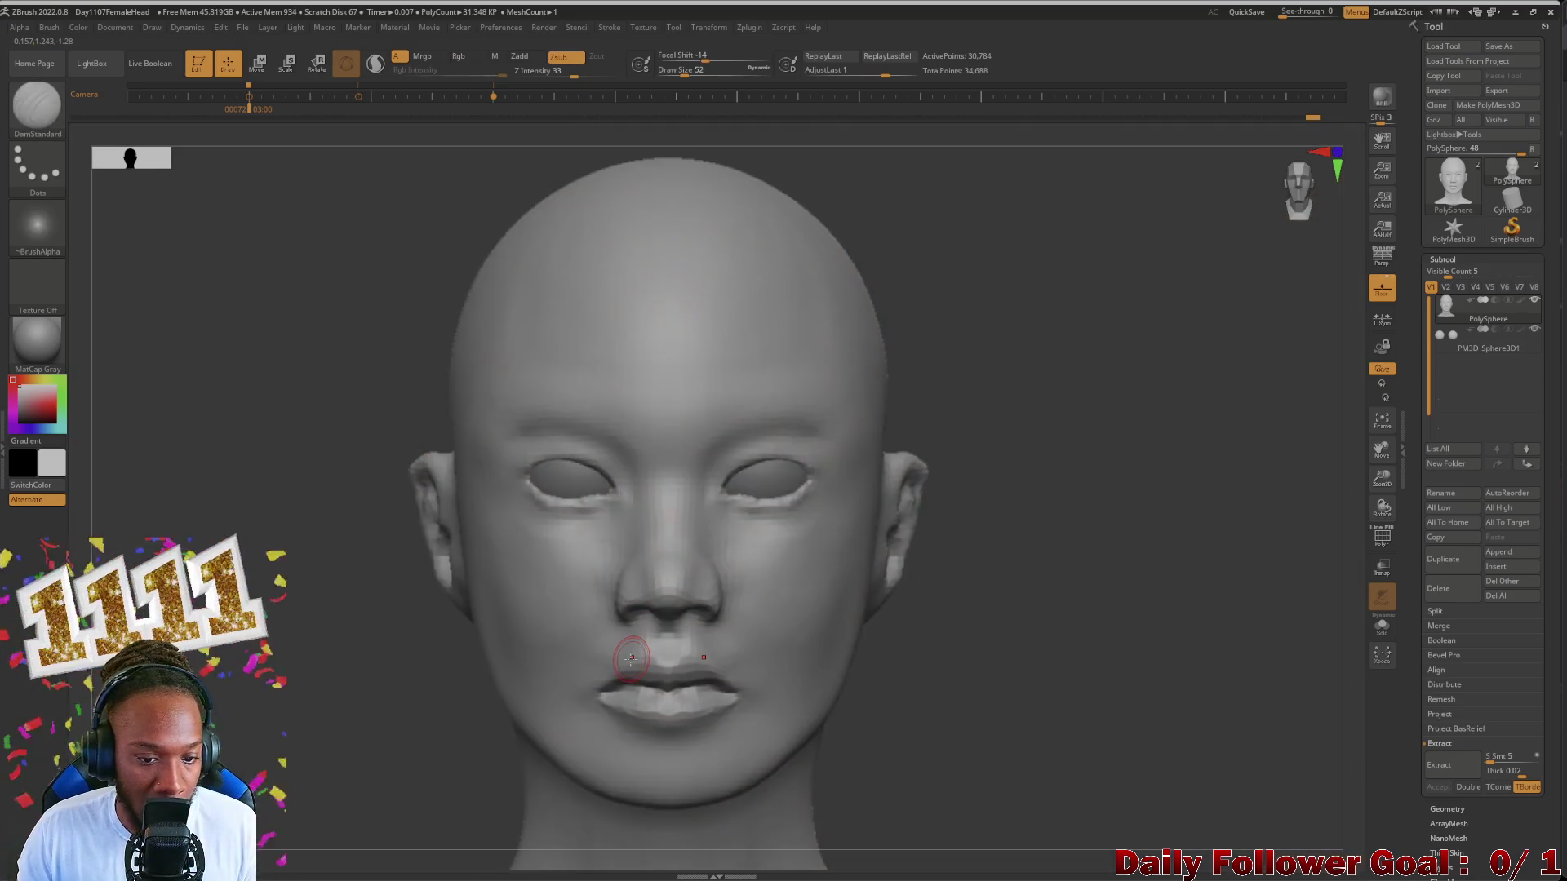
pyautogui.keyDown('shift'); pyautogui.moveTo(1077, 490); pyautogui.dragTo(1004, 489); pyautogui.keyUp('shift')
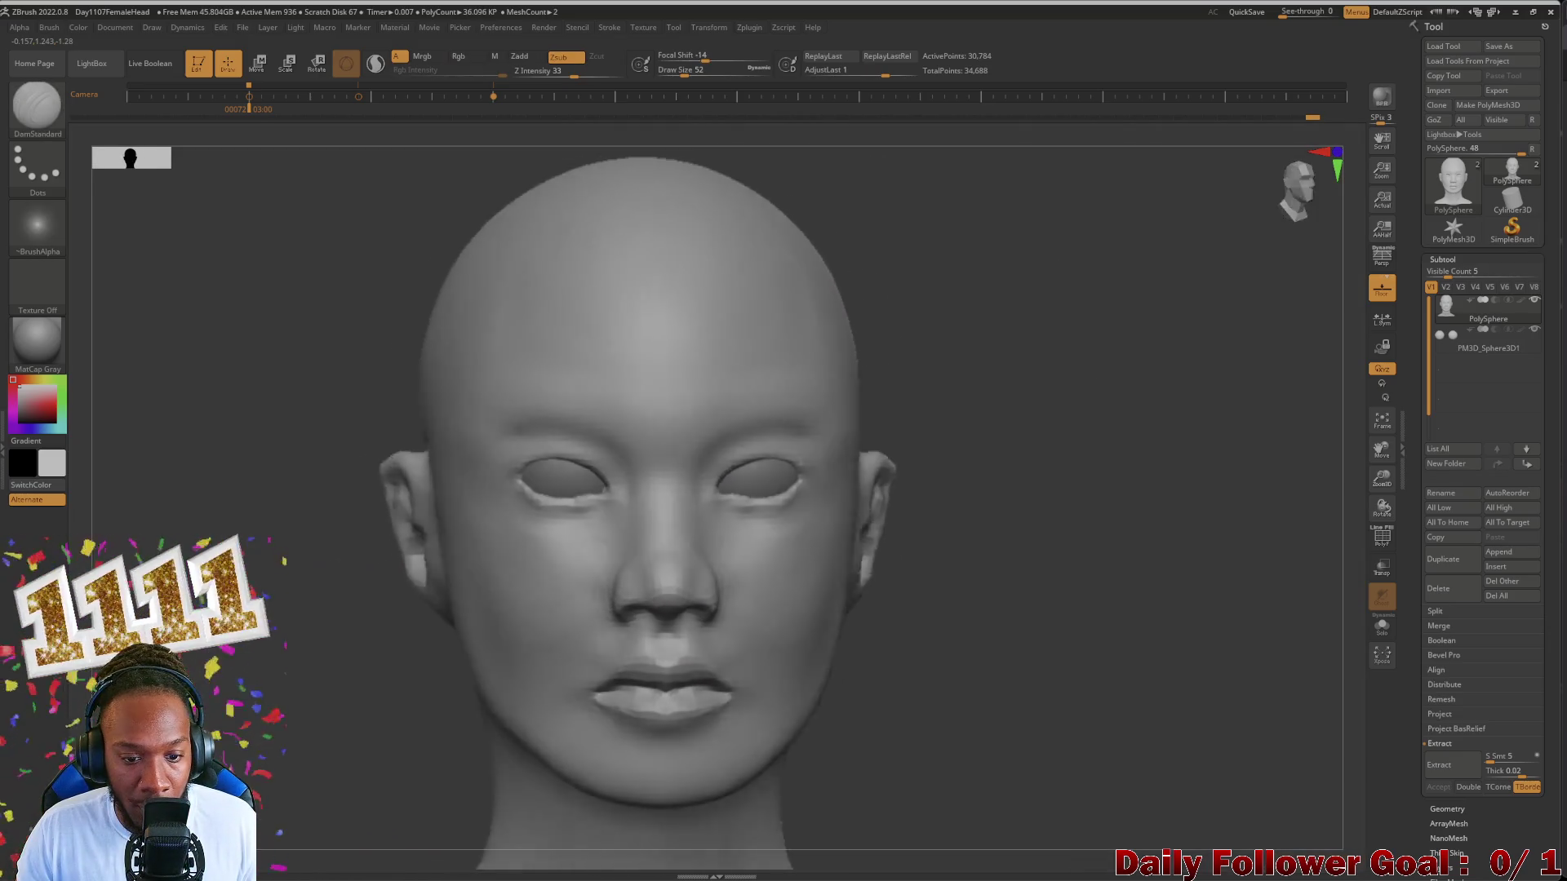
pyautogui.scroll(3, 636, 600)
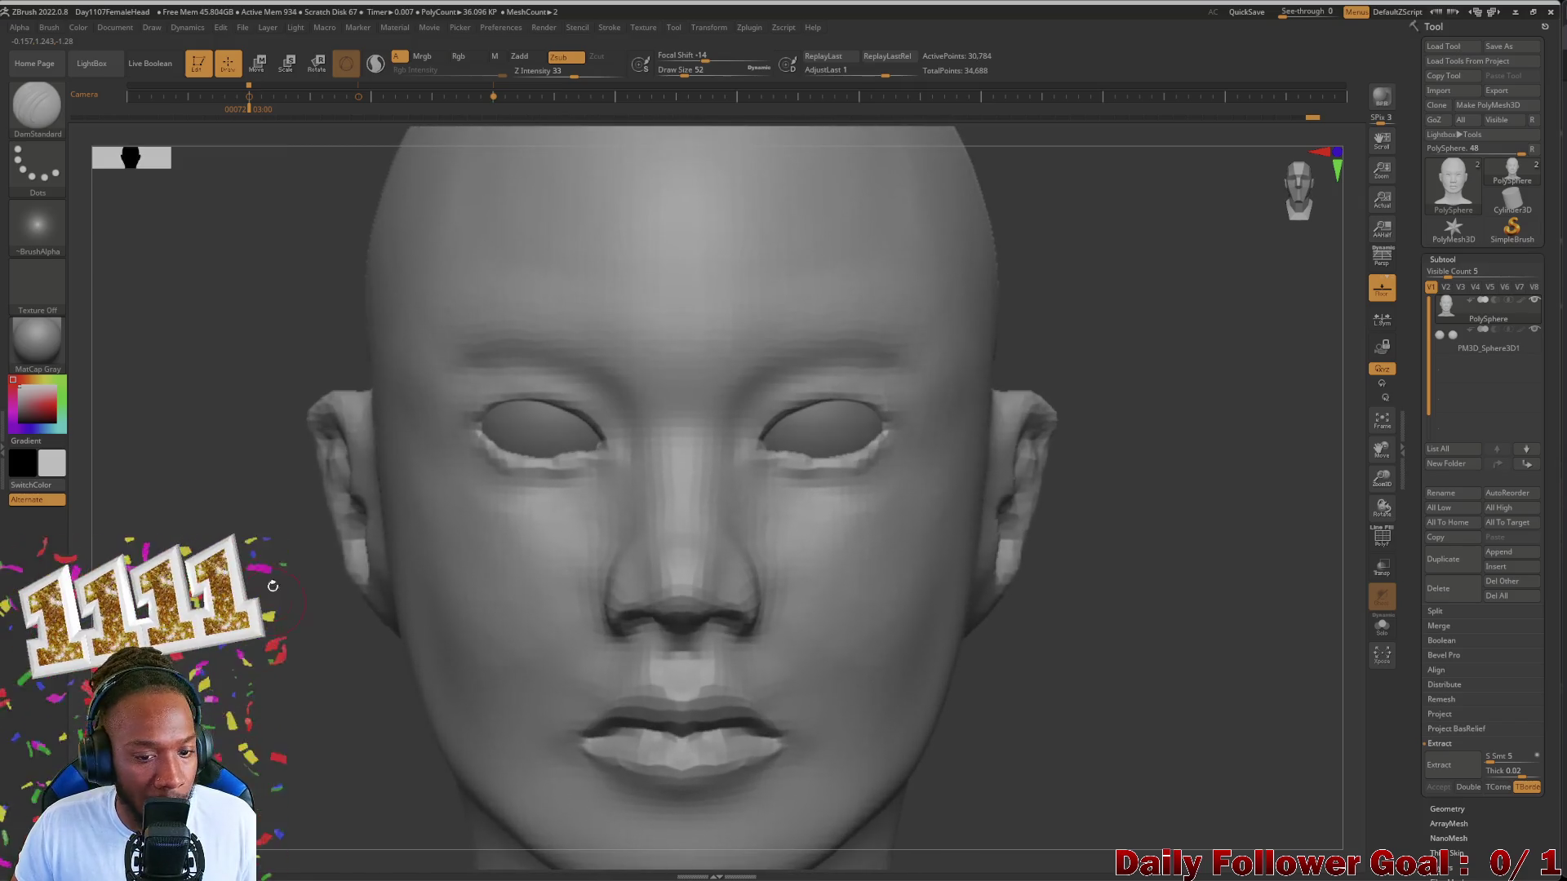
# Step: Choose the Move Topological brush and review the grey head from profile and front views
pyautogui.click(37, 104)
pyautogui.click(404, 120)
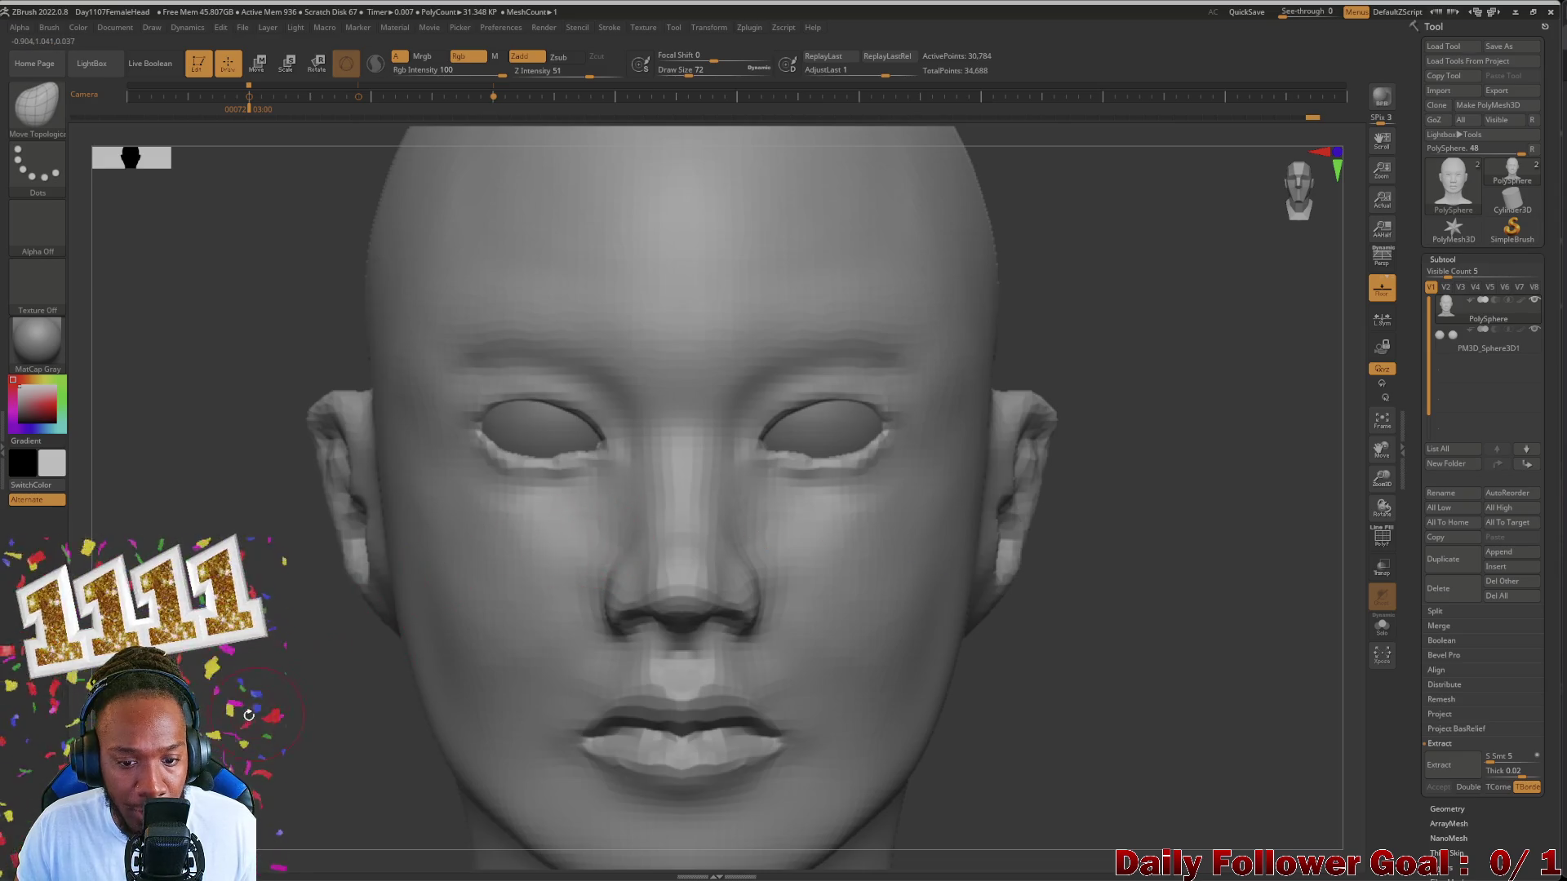
pyautogui.moveTo(321, 723); pyautogui.dragTo(314, 726)
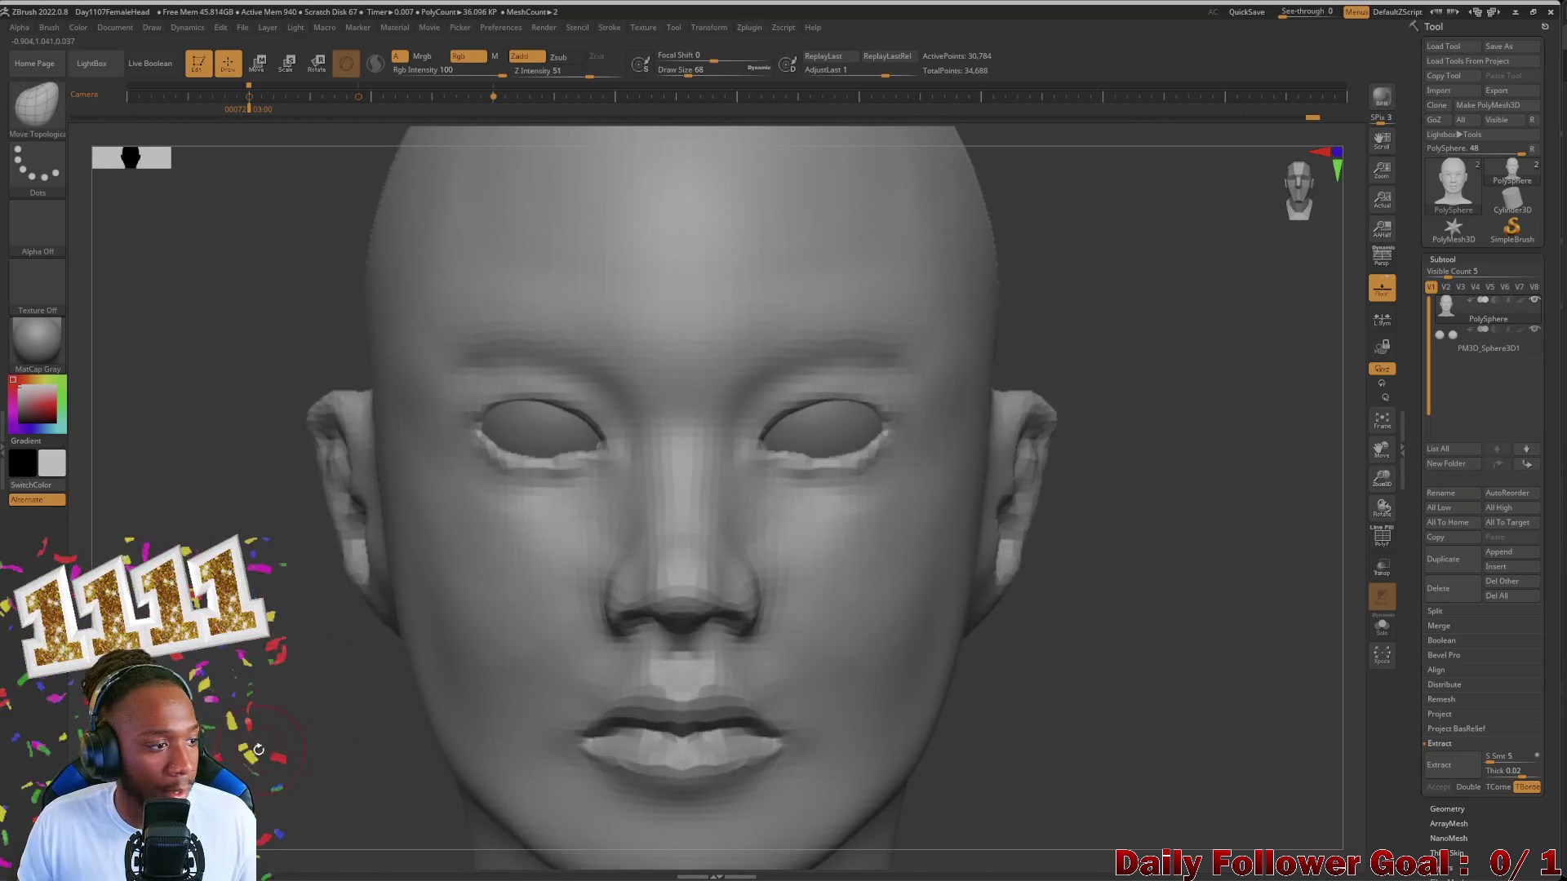
pyautogui.press('f')
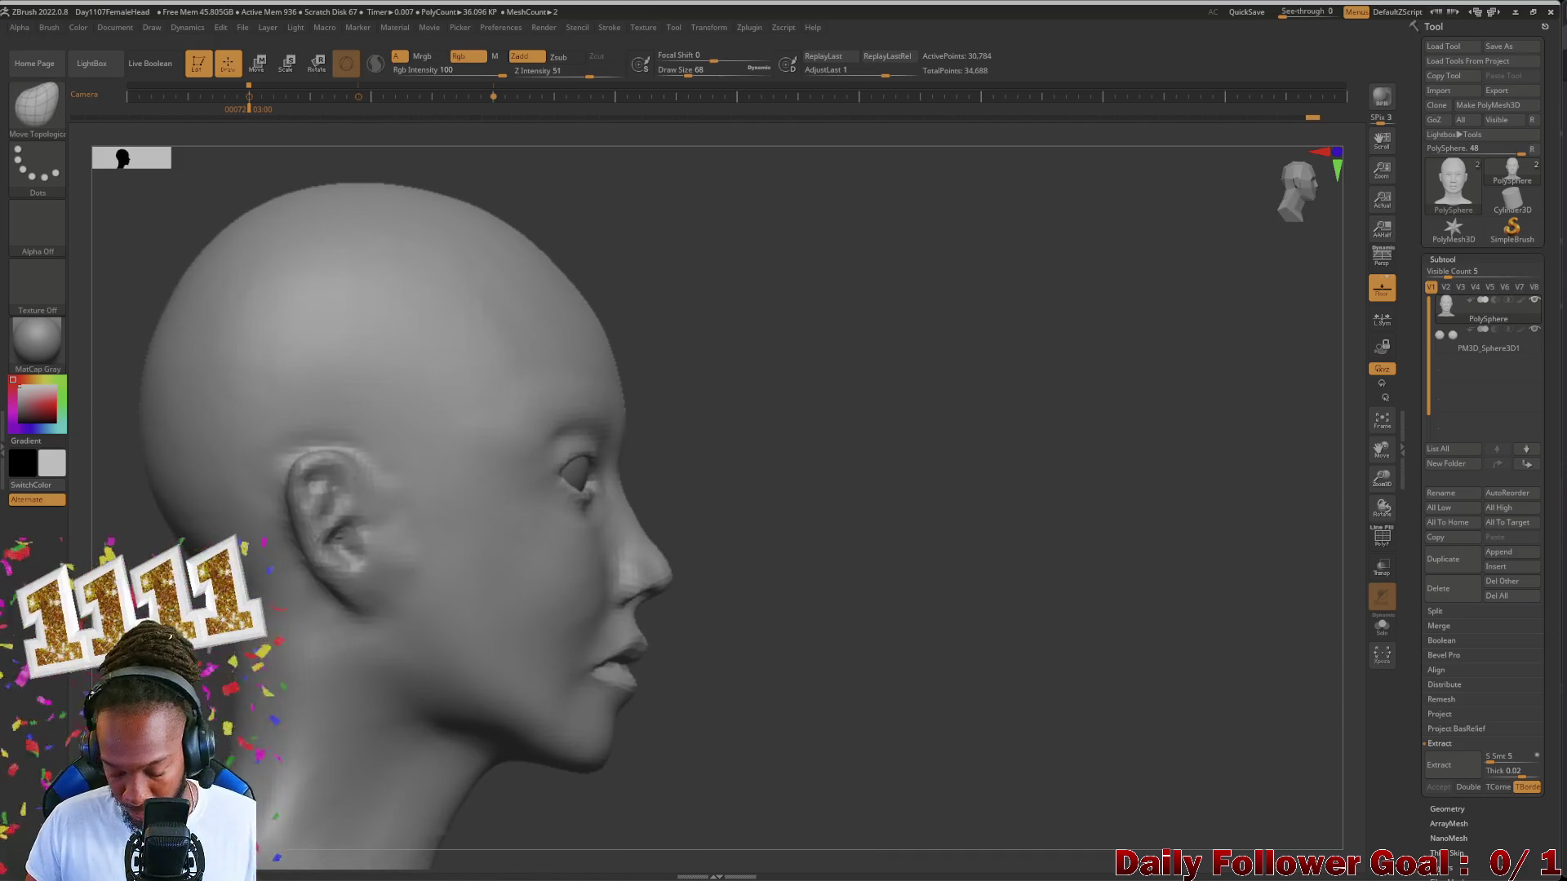
pyautogui.moveTo(344, 634)
pyautogui.mouseDown()
pyautogui.moveTo(275, 680)
pyautogui.moveTo(342, 742)
pyautogui.mouseUp()
pyautogui.moveTo(472, 727)
pyautogui.keyDown('alt'); pyautogui.mouseDown()
pyautogui.moveTo(464, 622)
pyautogui.moveTo(347, 549)
pyautogui.moveTo(346, 689)
pyautogui.mouseUp(); pyautogui.keyUp('alt')
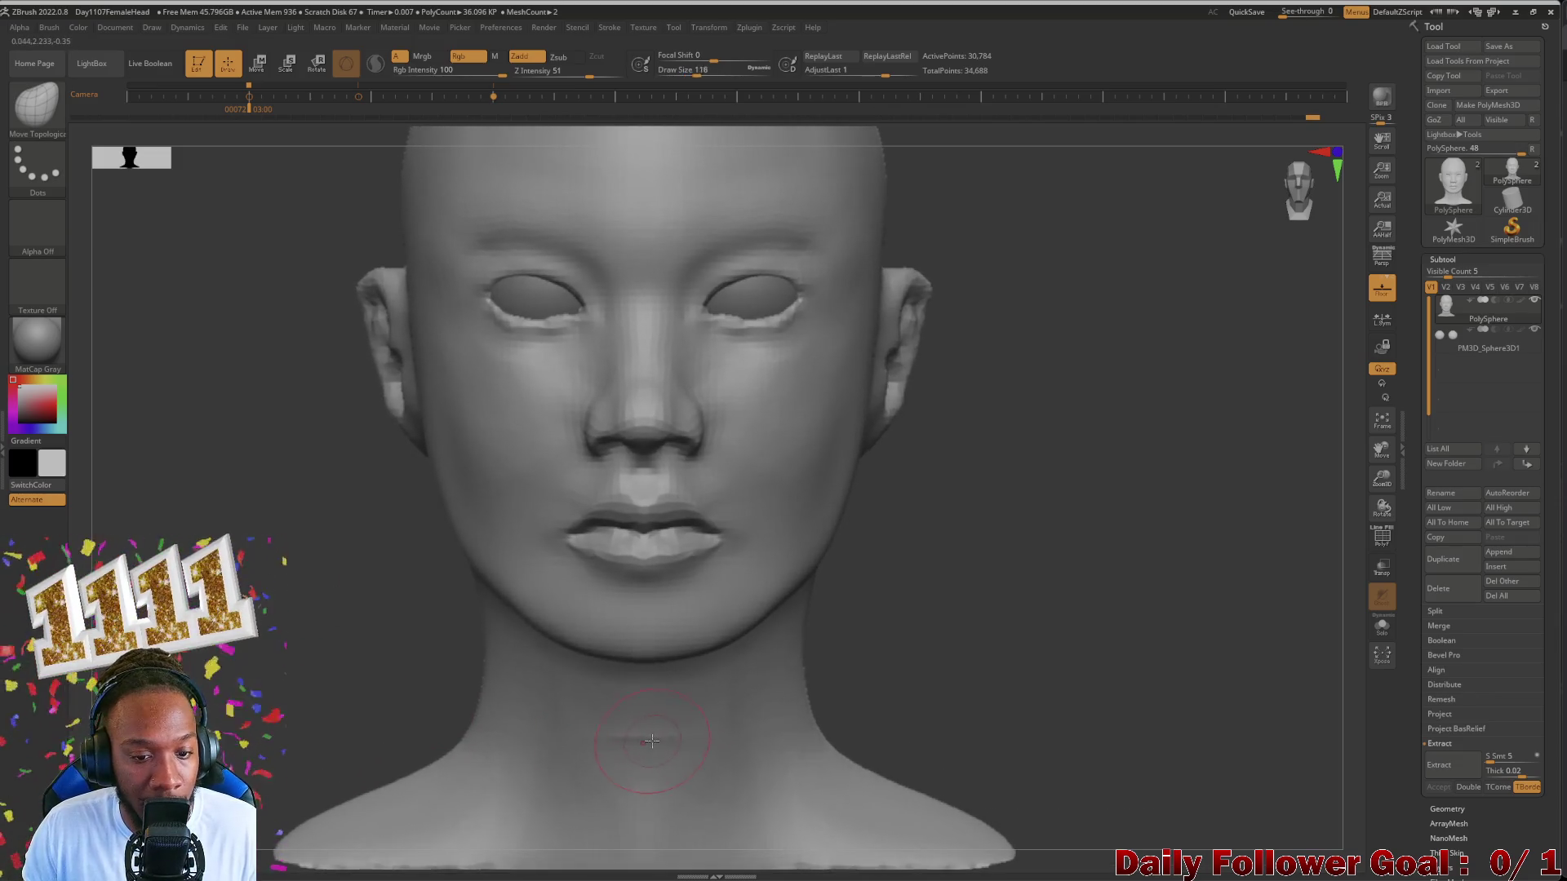
pyautogui.moveTo(651, 739)
pyautogui.mouseDown()
pyautogui.moveTo(612, 783)
pyautogui.moveTo(368, 772)
pyautogui.moveTo(264, 645)
pyautogui.moveTo(290, 601)
pyautogui.moveTo(368, 685)
pyautogui.mouseUp()
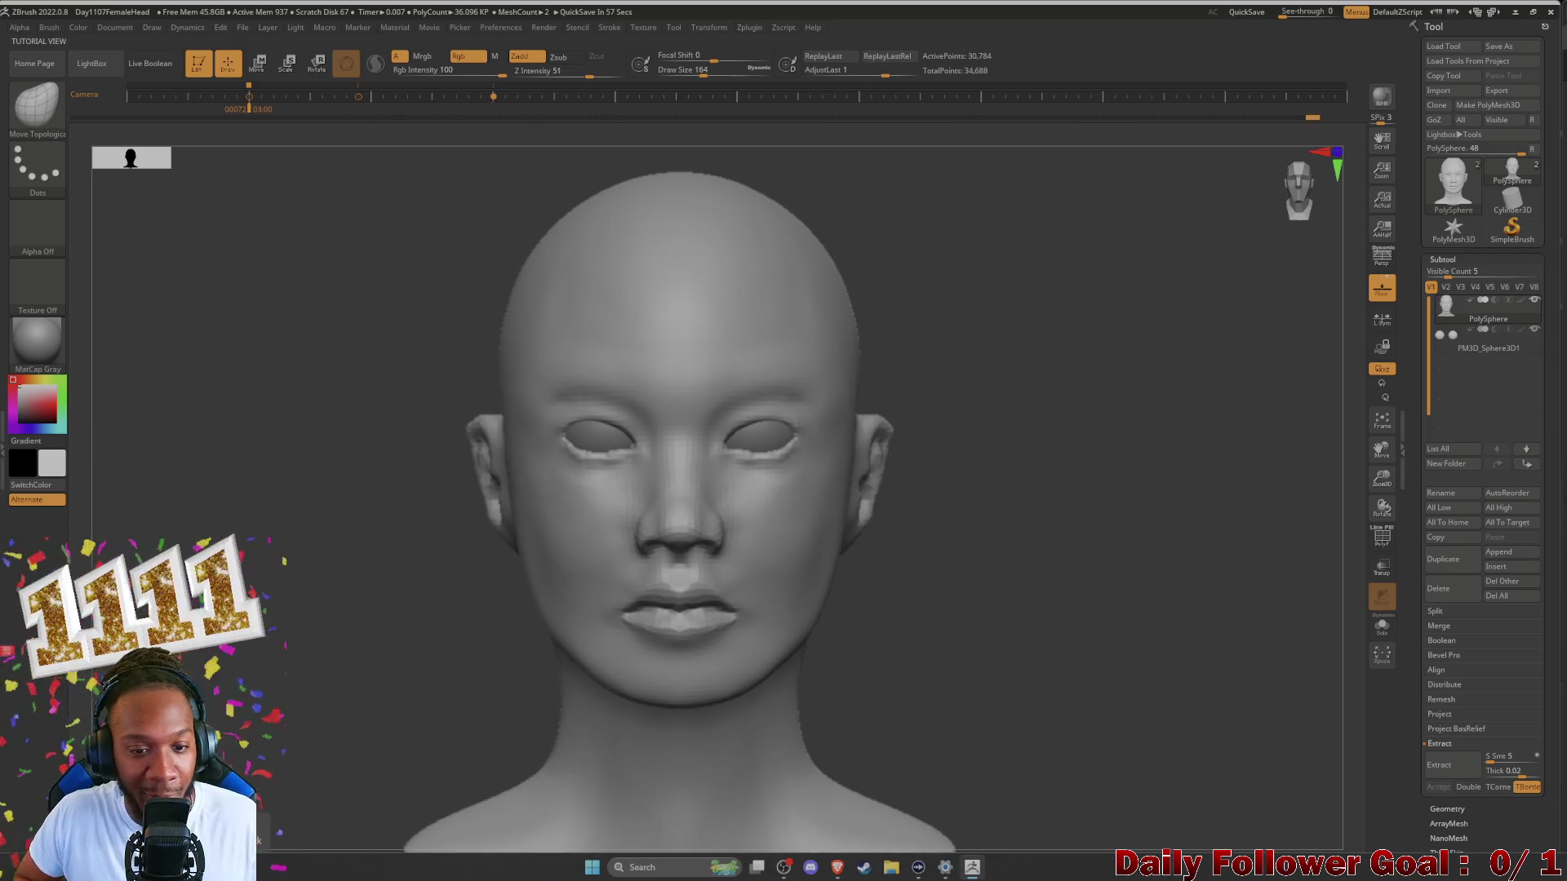
pyautogui.moveTo(363, 575); pyautogui.dragTo(290, 684)
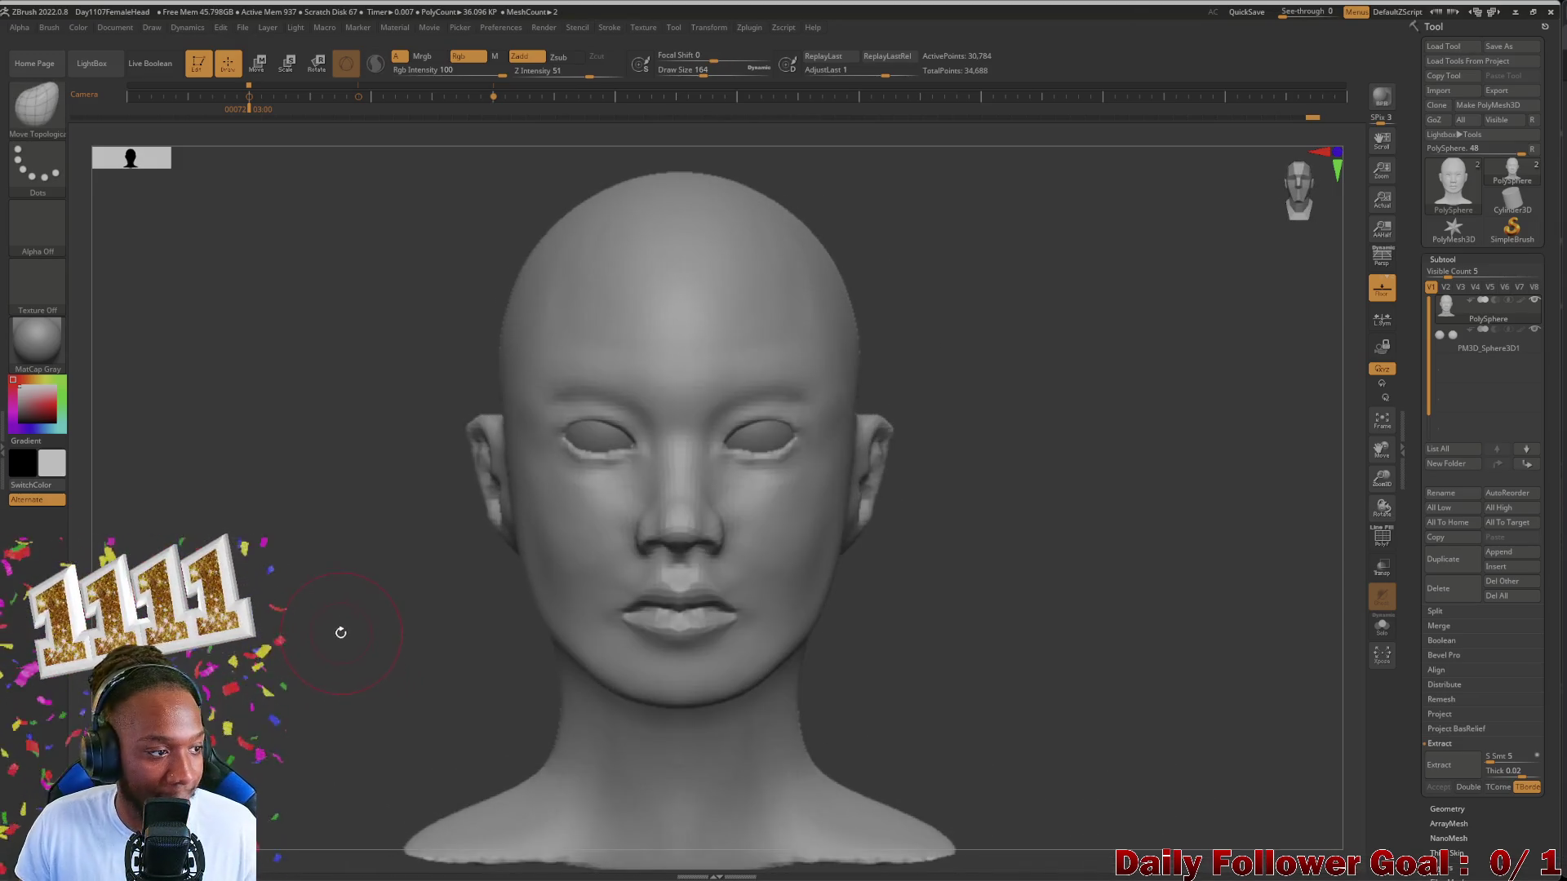
# Step: Zoom on the face with a smaller brush, refit the head and show the reference photos again
pyautogui.moveTo(340, 632)
pyautogui.keyDown('alt'); pyautogui.mouseDown()
pyautogui.moveTo(308, 695)
pyautogui.moveTo(260, 731)
pyautogui.moveTo(271, 676)
pyautogui.moveTo(250, 729)
pyautogui.moveTo(255, 711)
pyautogui.mouseUp(); pyautogui.keyUp('alt')
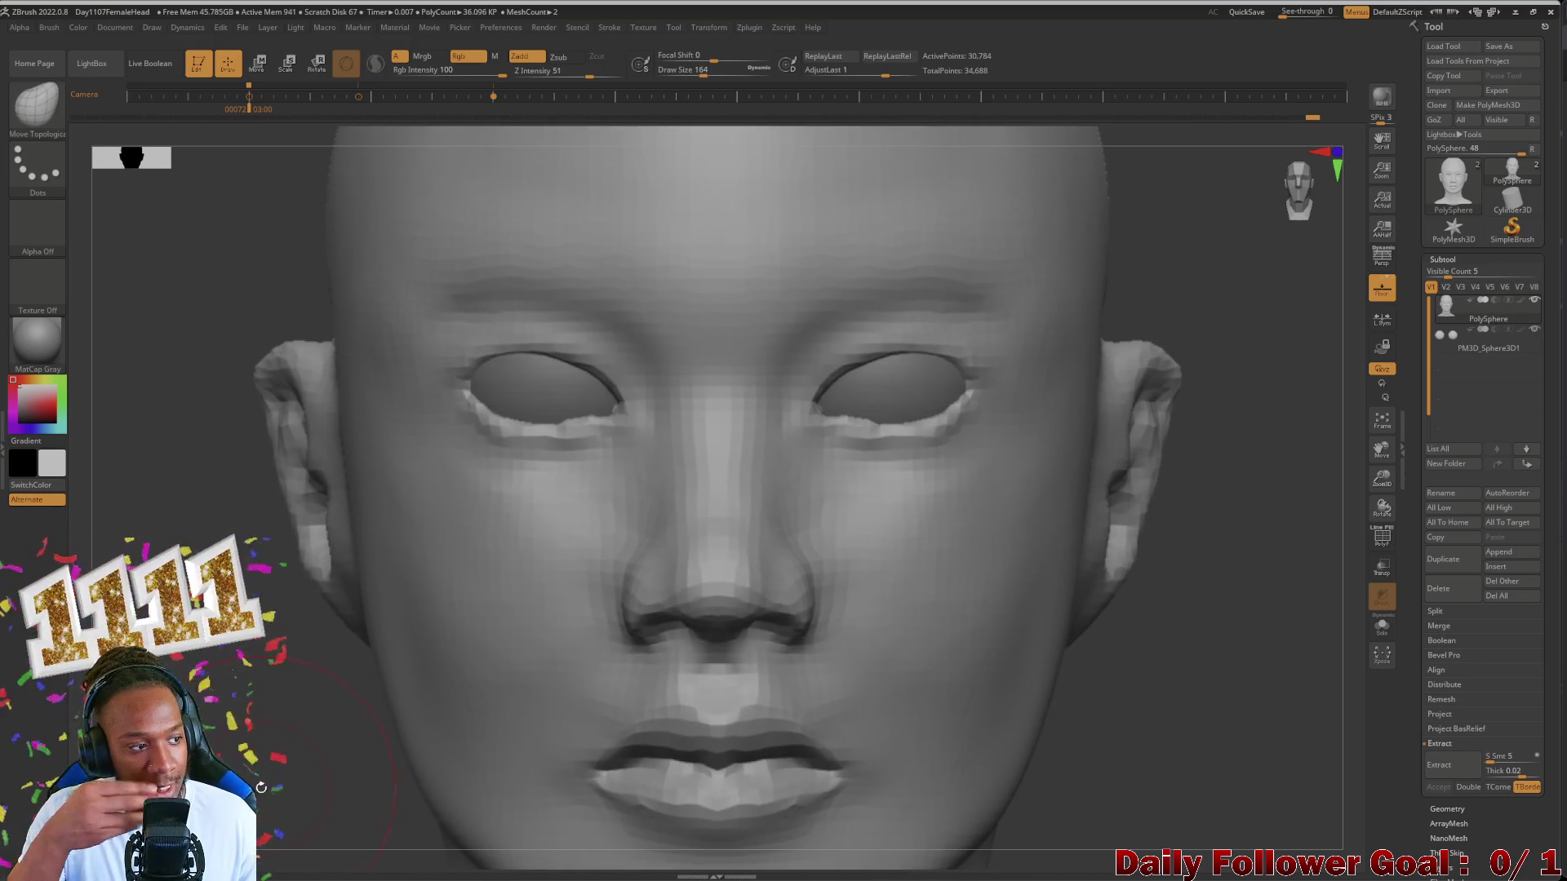
pyautogui.press('[')
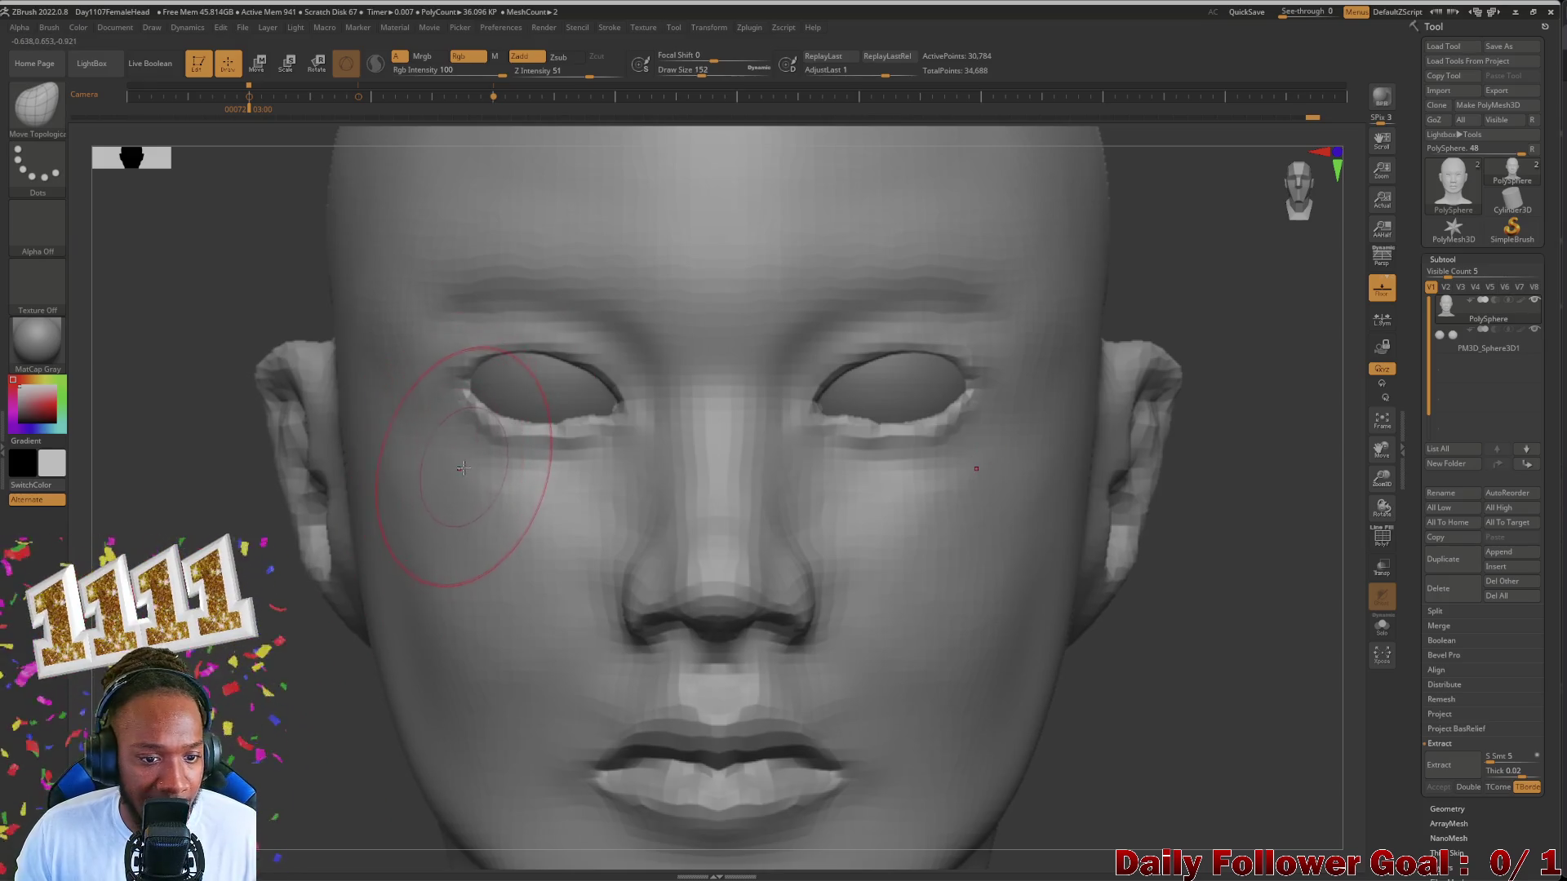
pyautogui.press('[')
pyautogui.moveTo(283, 561)
pyautogui.keyDown('alt'); pyautogui.mouseDown()
pyautogui.moveTo(269, 528)
pyautogui.moveTo(261, 549)
pyautogui.mouseUp(); pyautogui.keyUp('alt')
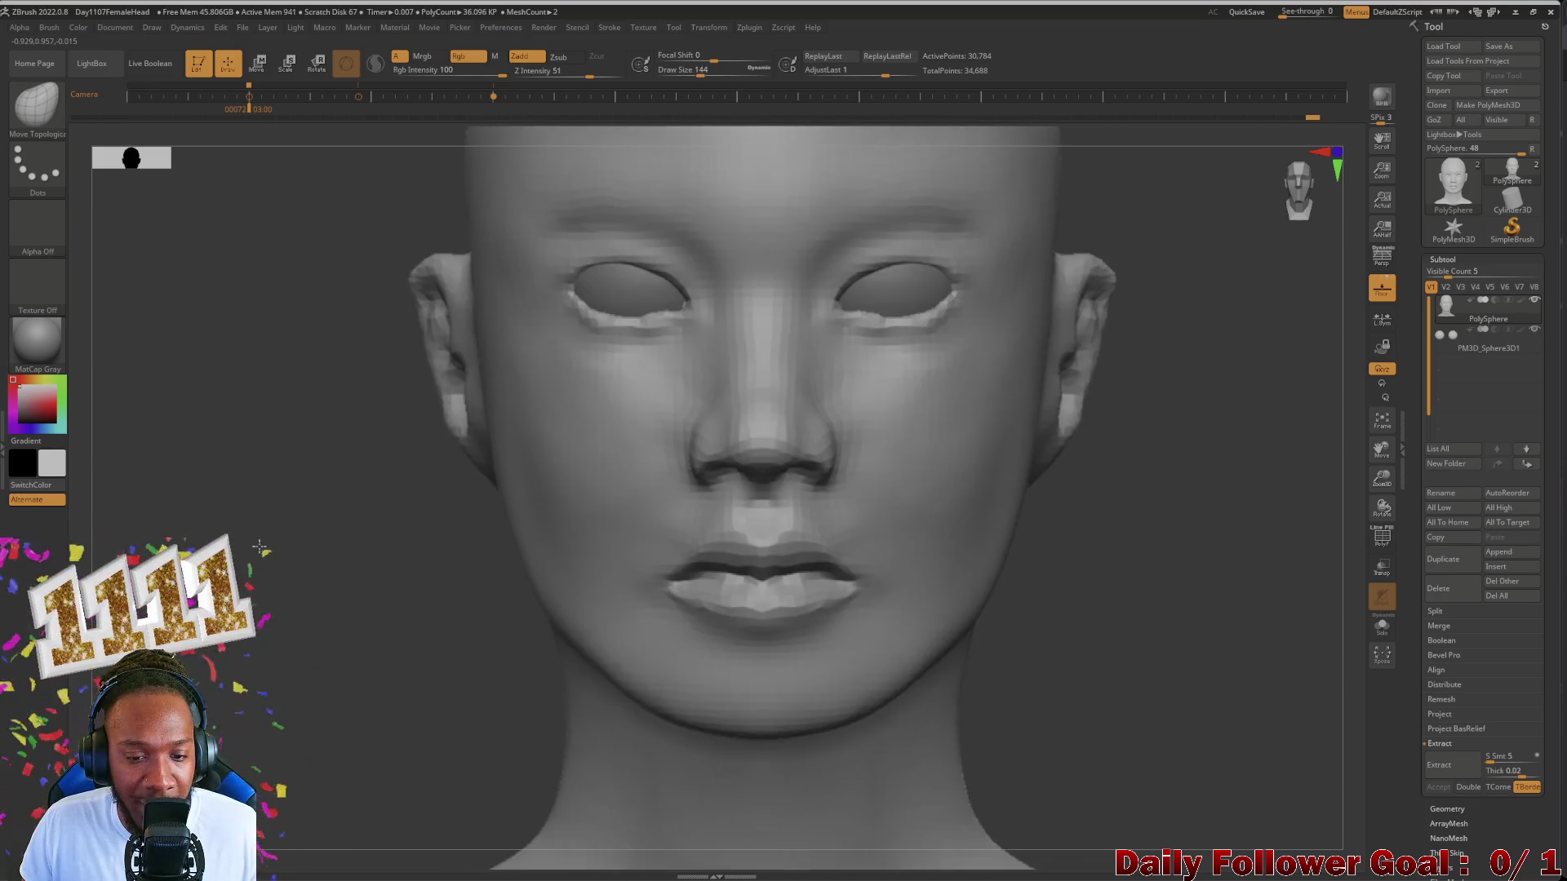
pyautogui.moveTo(264, 701)
pyautogui.keyDown('alt'); pyautogui.mouseDown()
pyautogui.moveTo(258, 661)
pyautogui.moveTo(250, 754)
pyautogui.moveTo(232, 749)
pyautogui.moveTo(297, 684)
pyautogui.moveTo(221, 680)
pyautogui.mouseUp(); pyautogui.keyUp('alt')
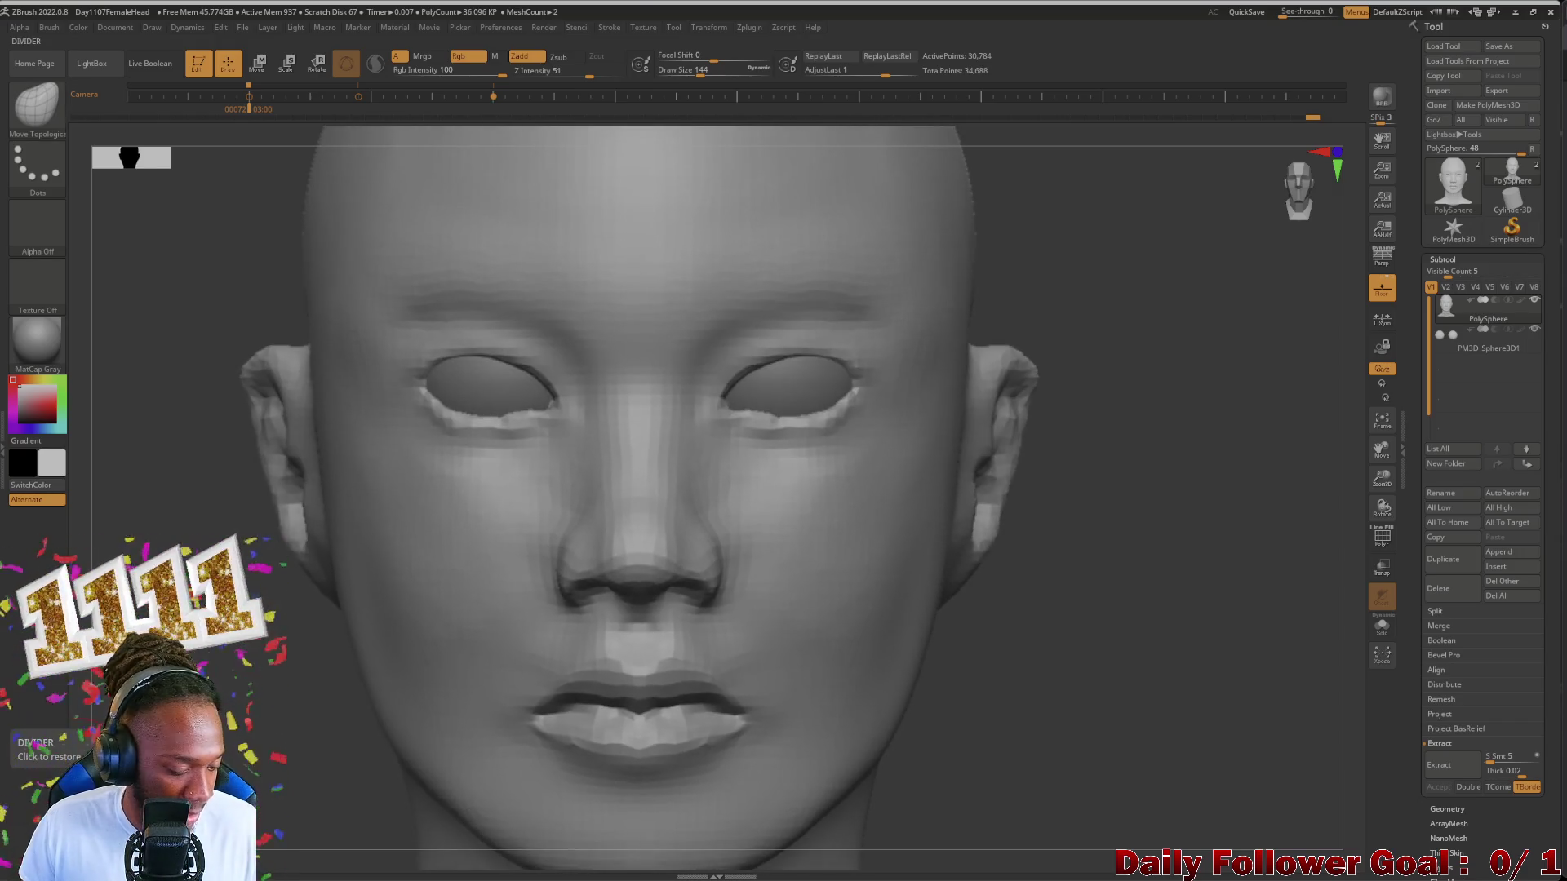
pyautogui.press('f')
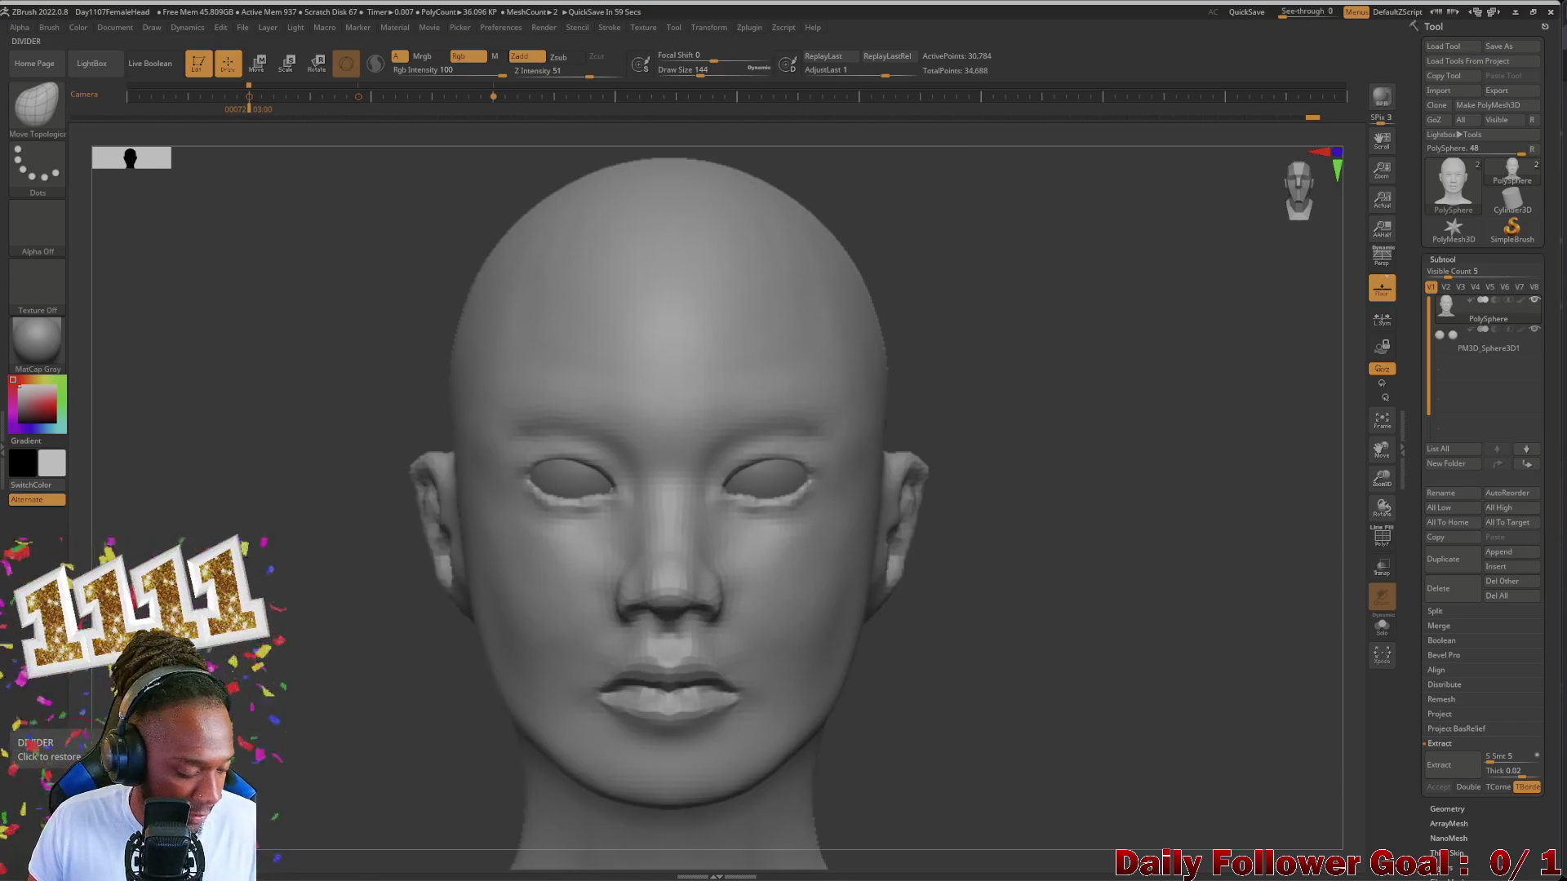
pyautogui.hotkey('shift', 'z')
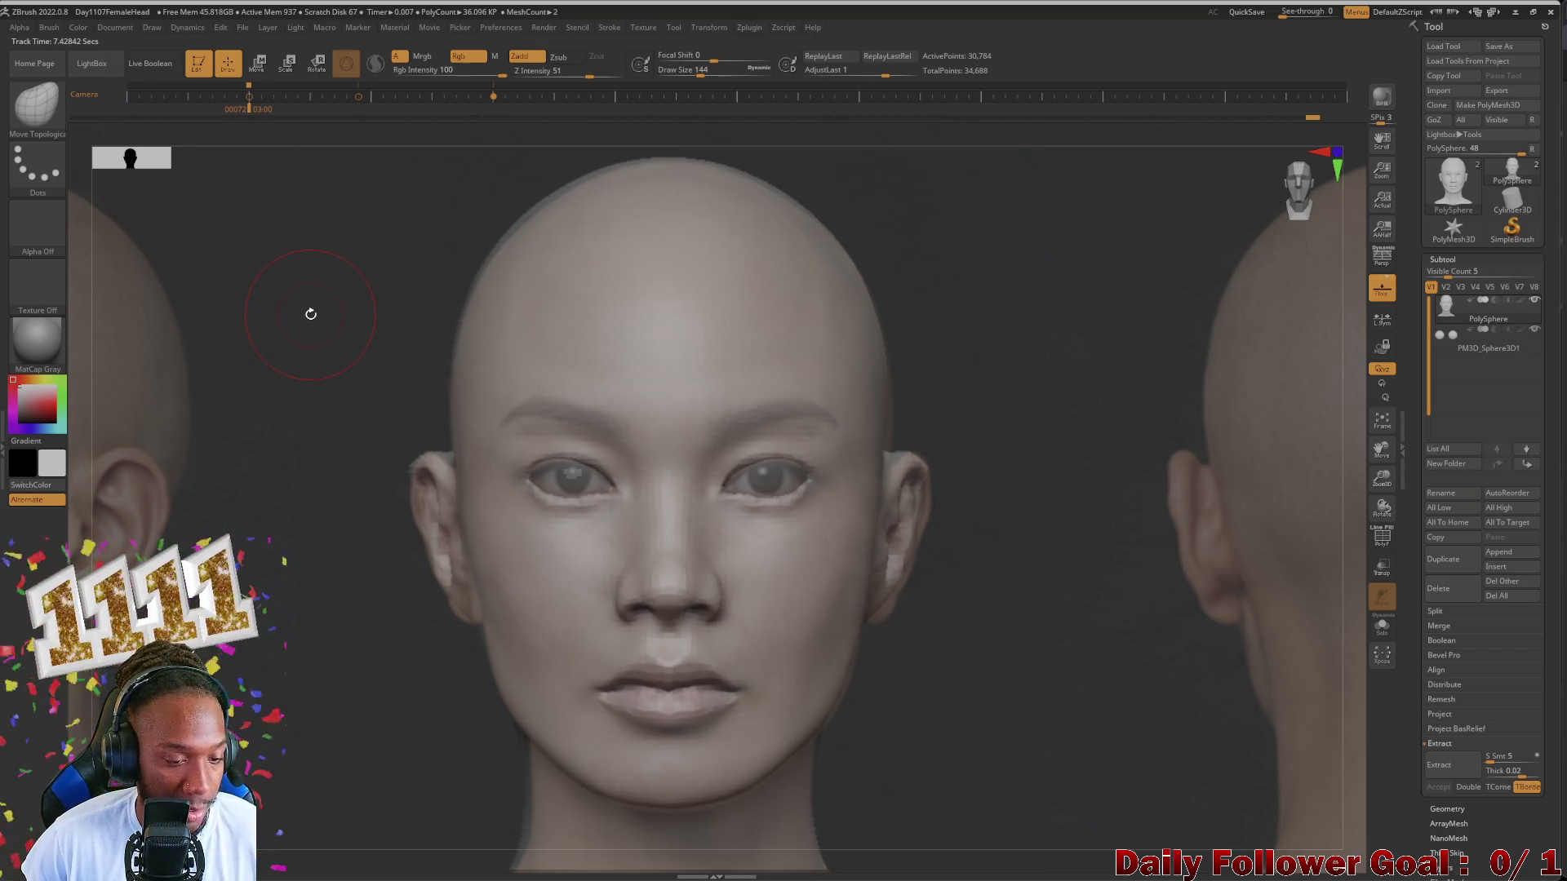
# Step: Fade the front reference in and out over the sculpt, leave it semi-transparent and move the dial aside
pyautogui.hotkey('shift', 'z')
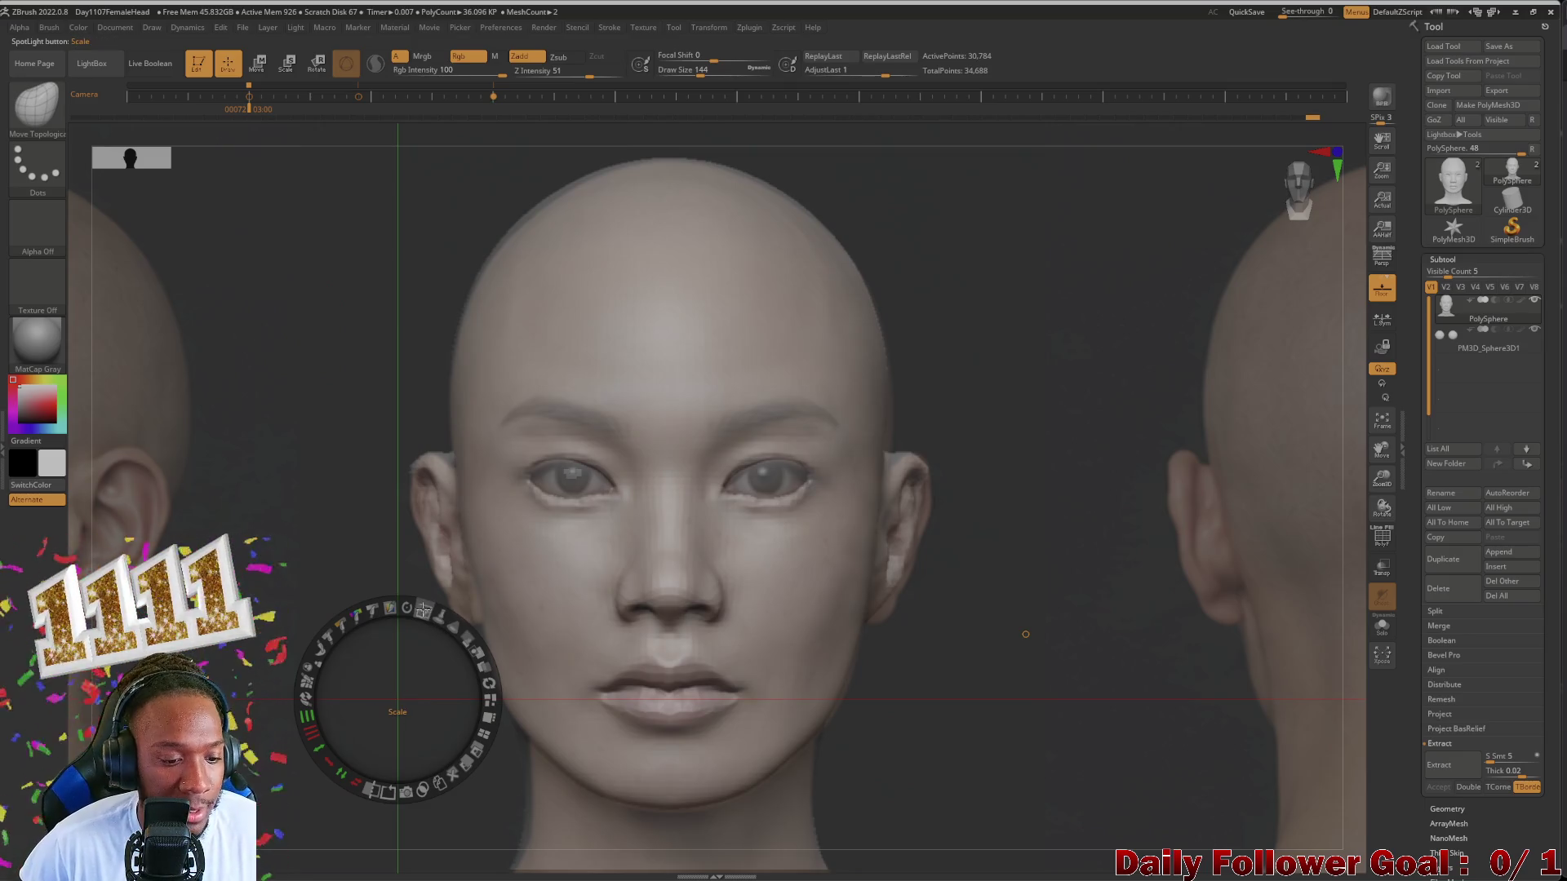
pyautogui.moveTo(463, 640)
pyautogui.mouseDown()
pyautogui.moveTo(417, 628)
pyautogui.moveTo(522, 694)
pyautogui.mouseUp()
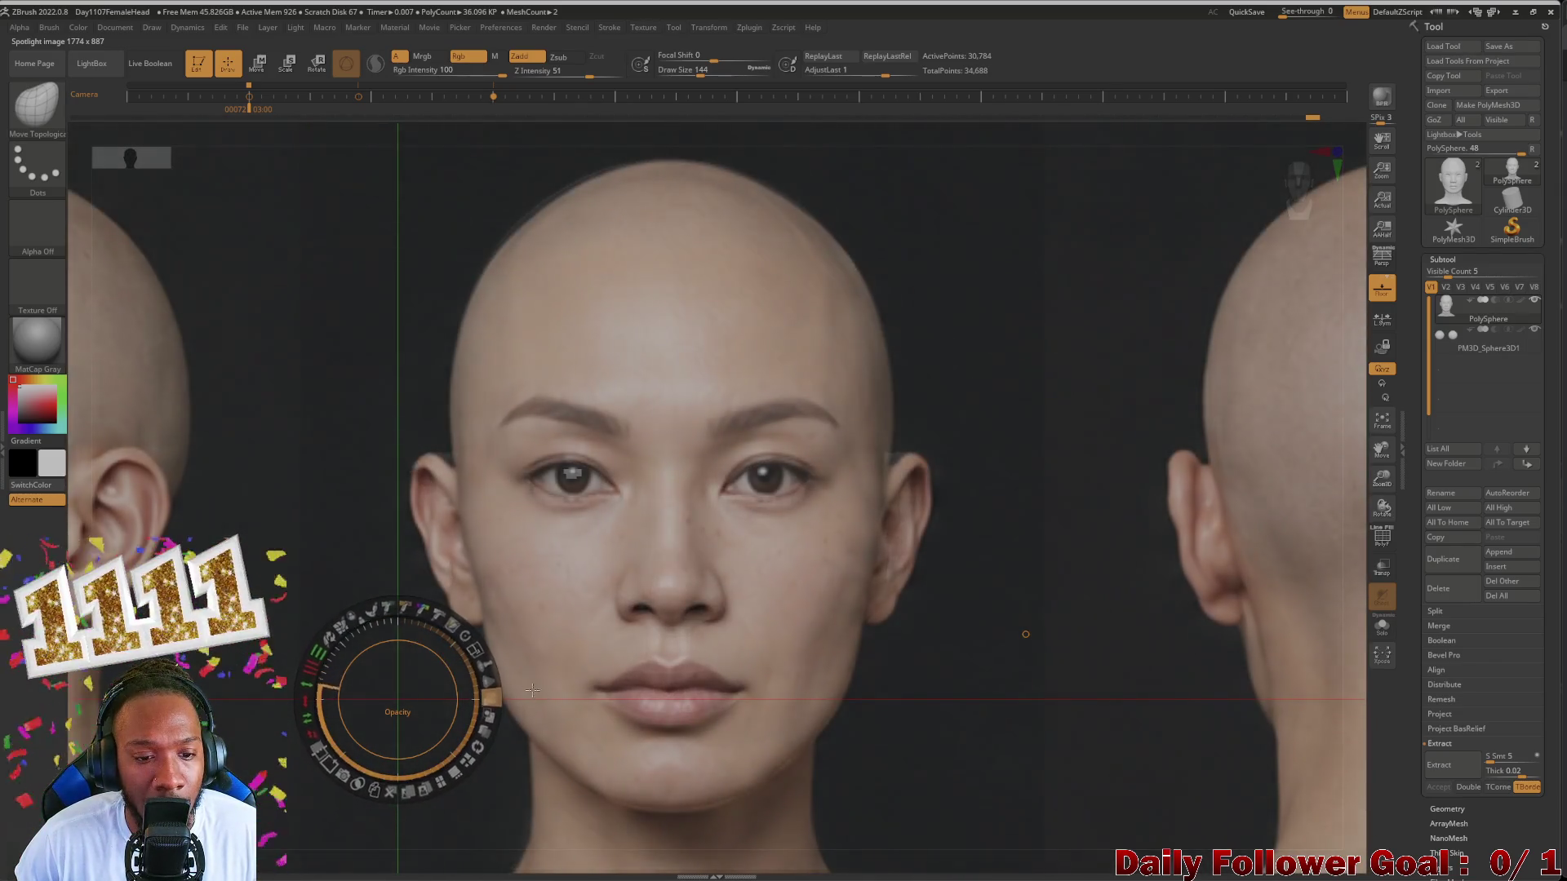
pyautogui.moveTo(522, 693)
pyautogui.mouseDown()
pyautogui.moveTo(404, 646)
pyautogui.moveTo(606, 765)
pyautogui.mouseUp()
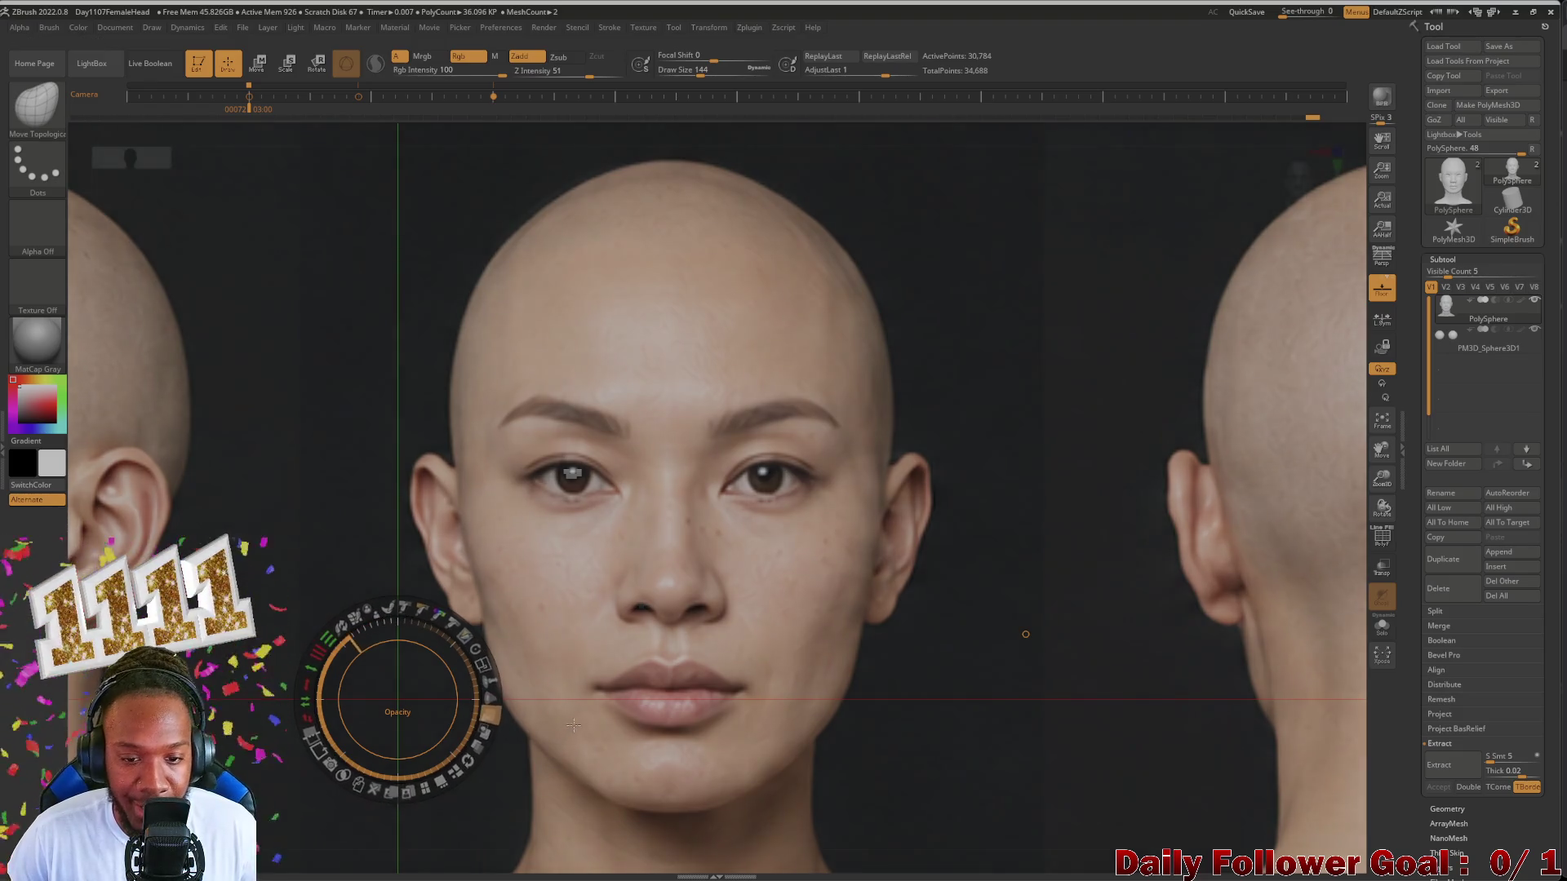
pyautogui.moveTo(362, 640)
pyautogui.mouseDown()
pyautogui.moveTo(415, 649)
pyautogui.moveTo(589, 748)
pyautogui.moveTo(390, 640)
pyautogui.moveTo(548, 756)
pyautogui.moveTo(483, 668)
pyautogui.moveTo(493, 714)
pyautogui.mouseUp()
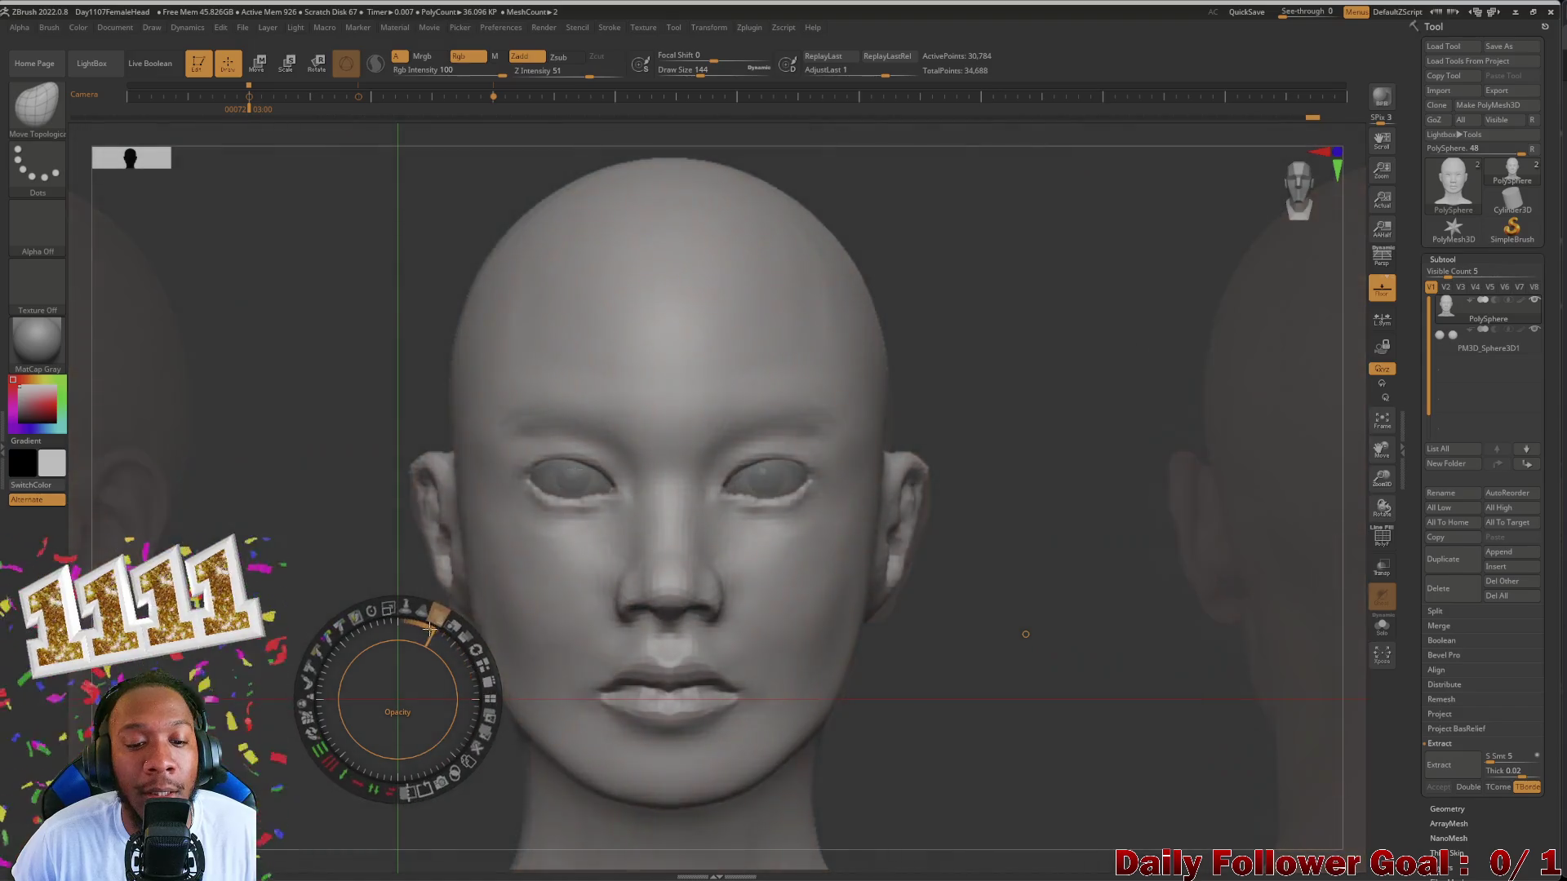
pyautogui.moveTo(487, 684)
pyautogui.mouseDown()
pyautogui.moveTo(478, 738)
pyautogui.moveTo(482, 635)
pyautogui.mouseUp()
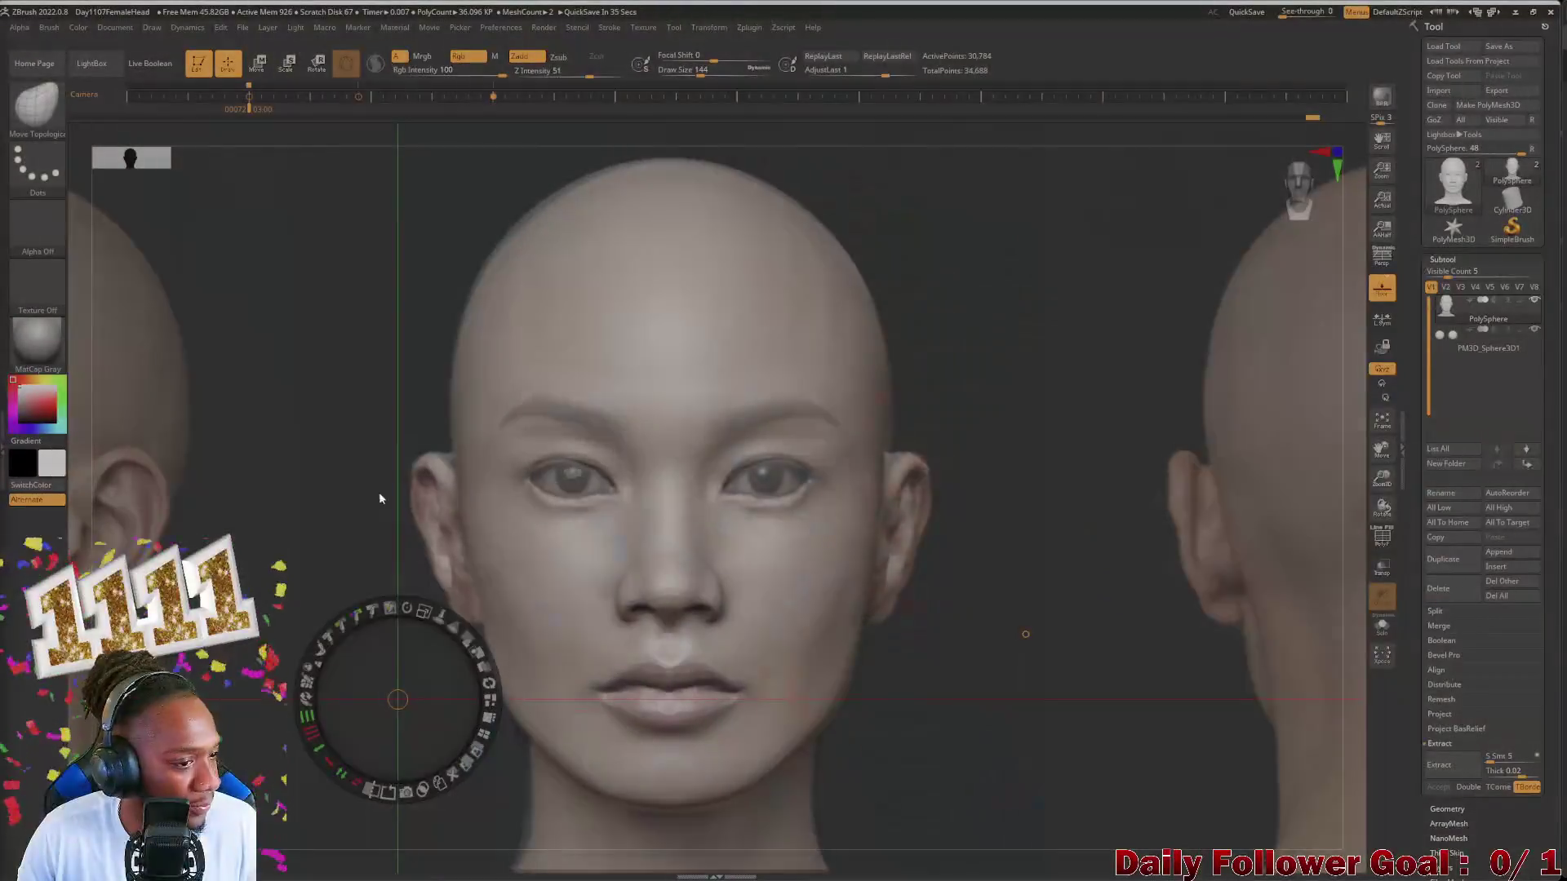
pyautogui.keyDown('alt'); pyautogui.moveTo(398, 698); pyautogui.dragTo(331, 444); pyautogui.keyUp('alt')
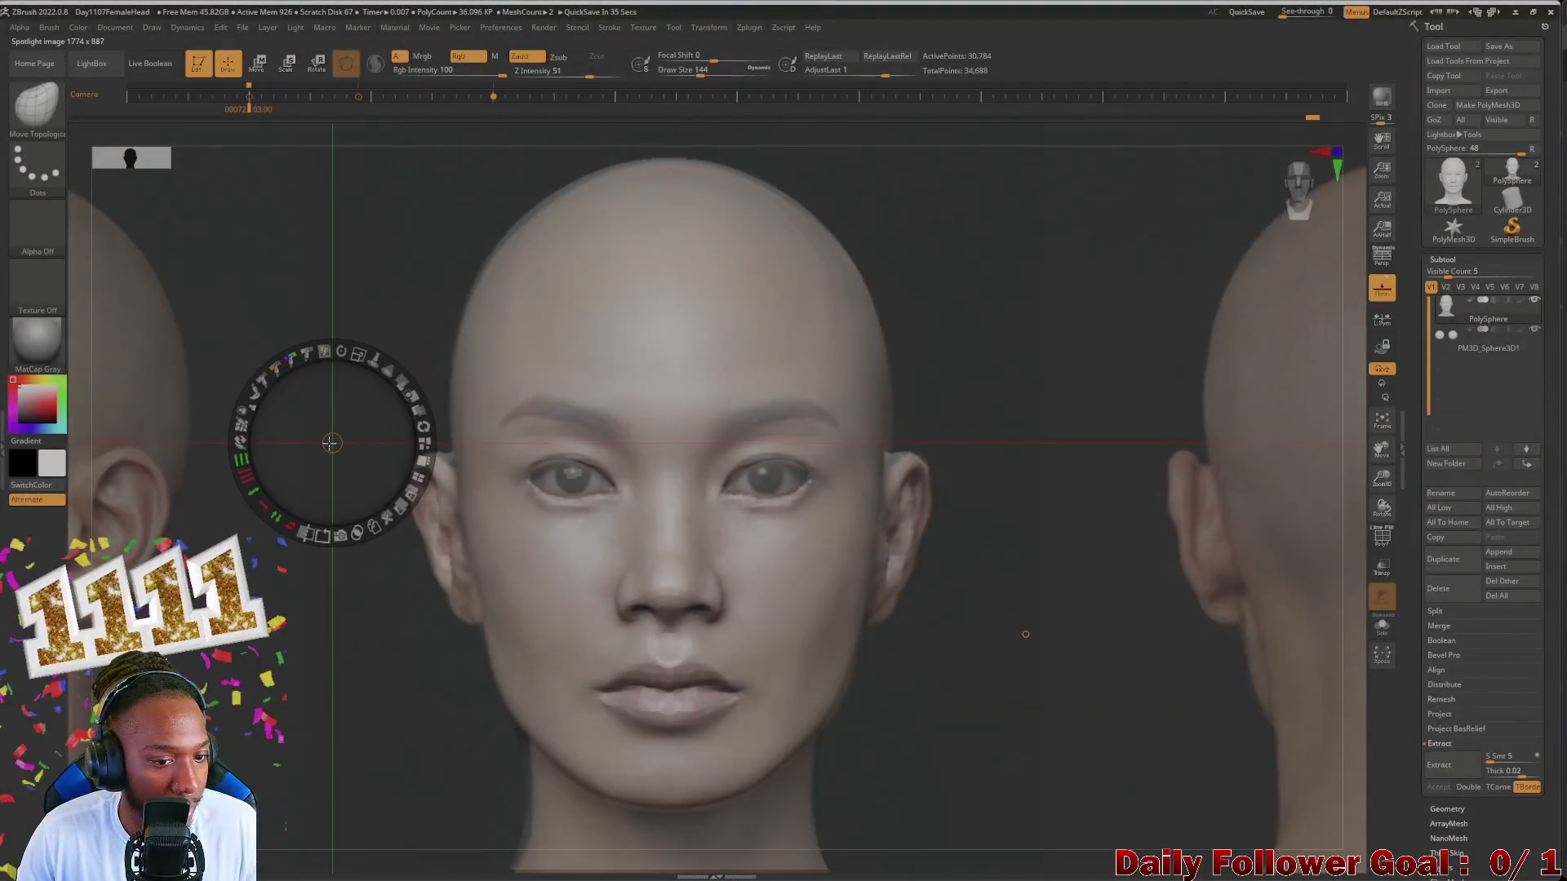
# Step: Fade the reference photo over the sculpt and adjust the outer eye corners with Move Topological
pyautogui.press('q')
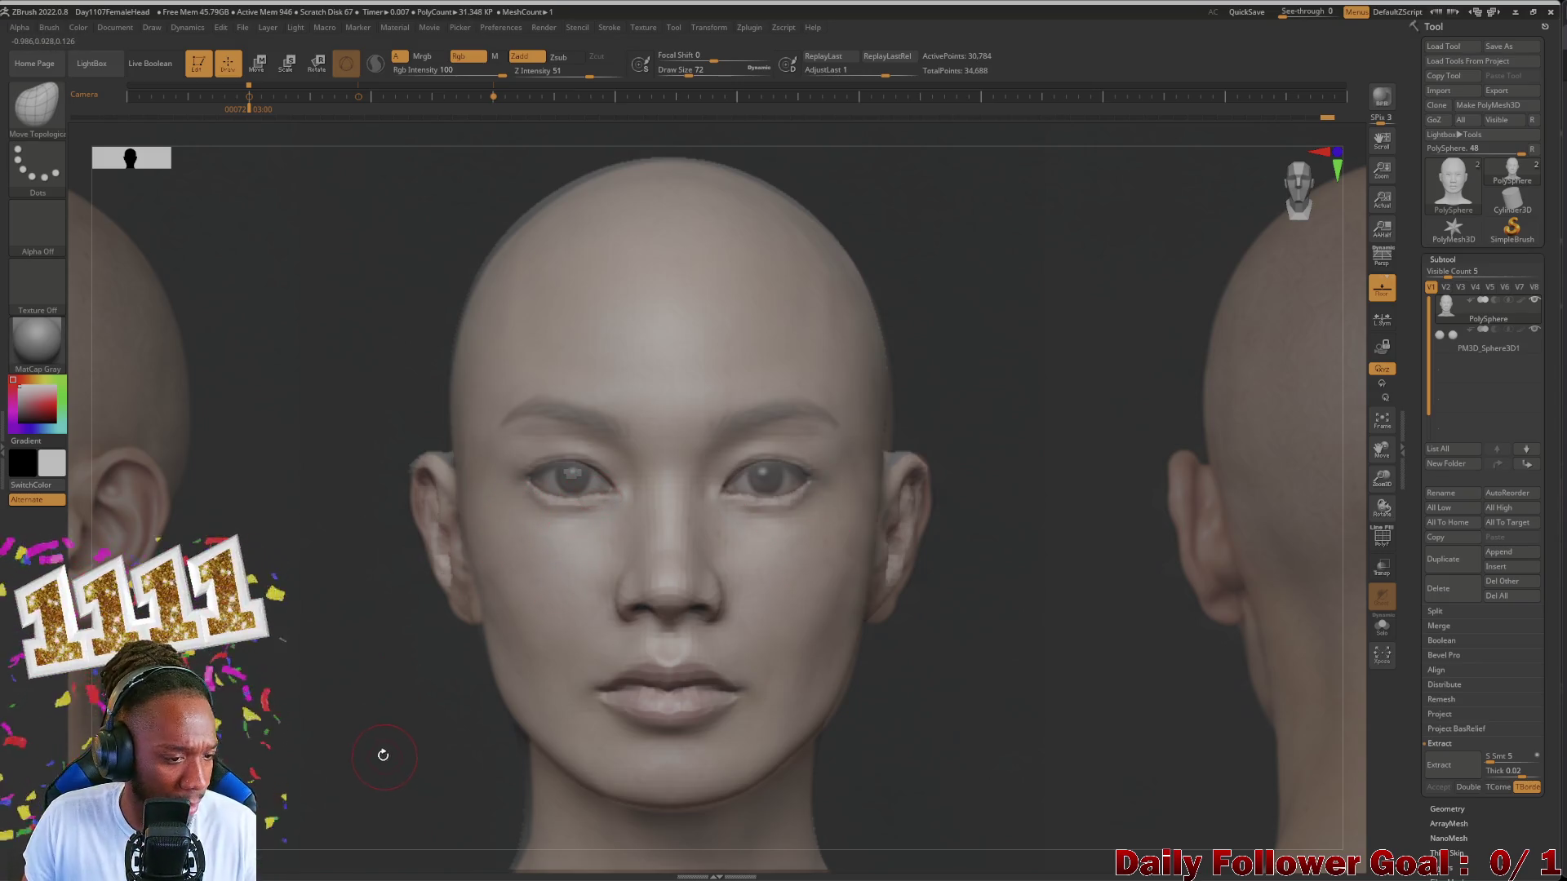
pyautogui.hotkey('shift', 'z')
pyautogui.moveTo(416, 374)
pyautogui.mouseDown()
pyautogui.moveTo(401, 466)
pyautogui.moveTo(343, 362)
pyautogui.moveTo(397, 422)
pyautogui.moveTo(422, 424)
pyautogui.mouseUp()
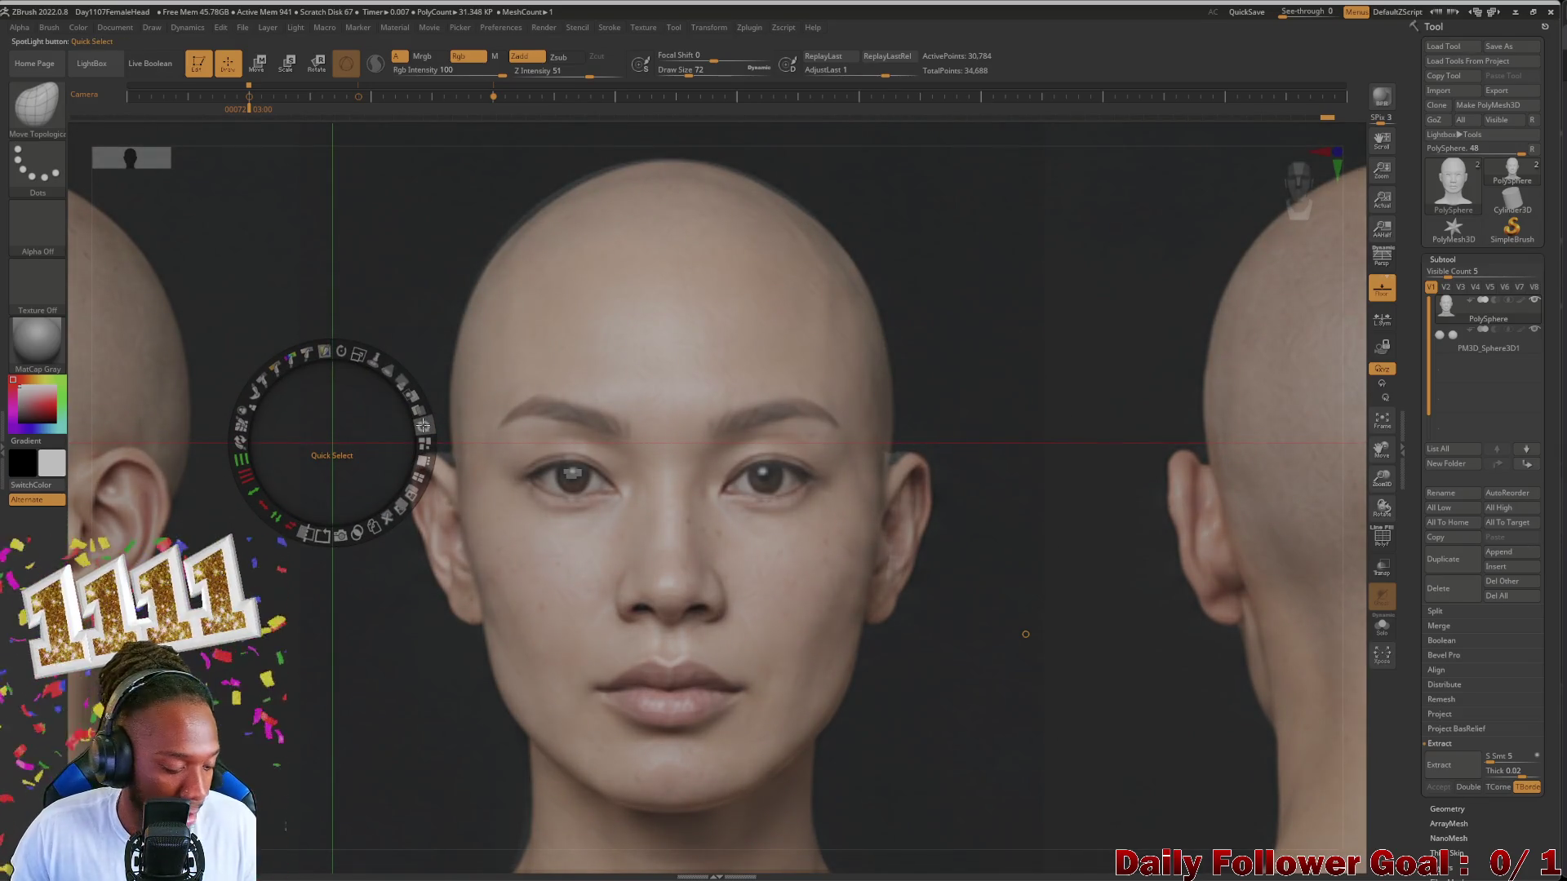
pyautogui.press('z')
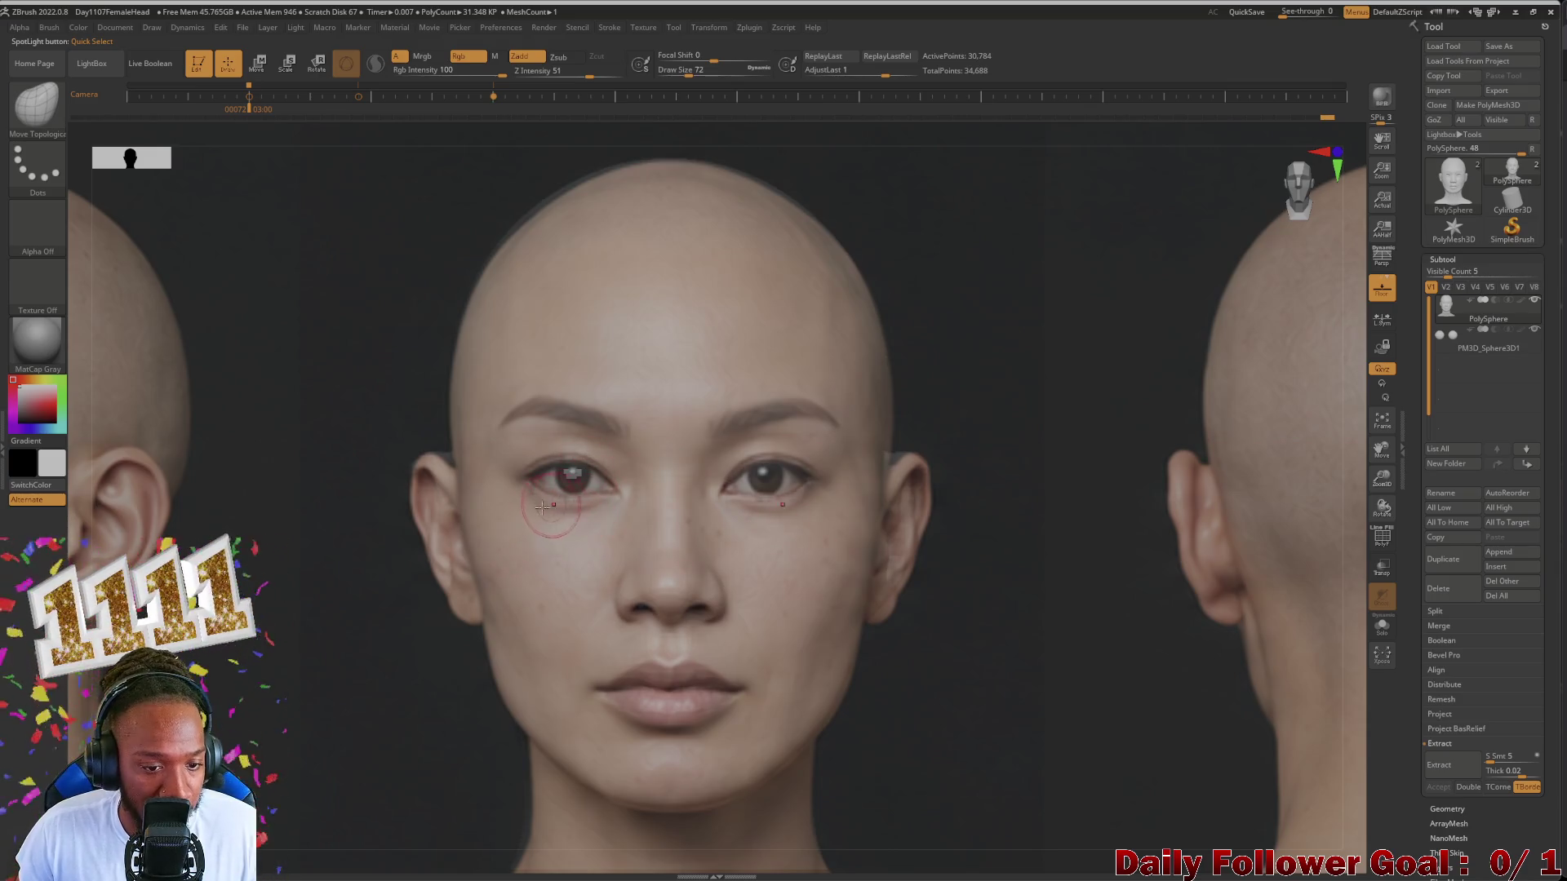
pyautogui.hotkey('ctrl', 'z')
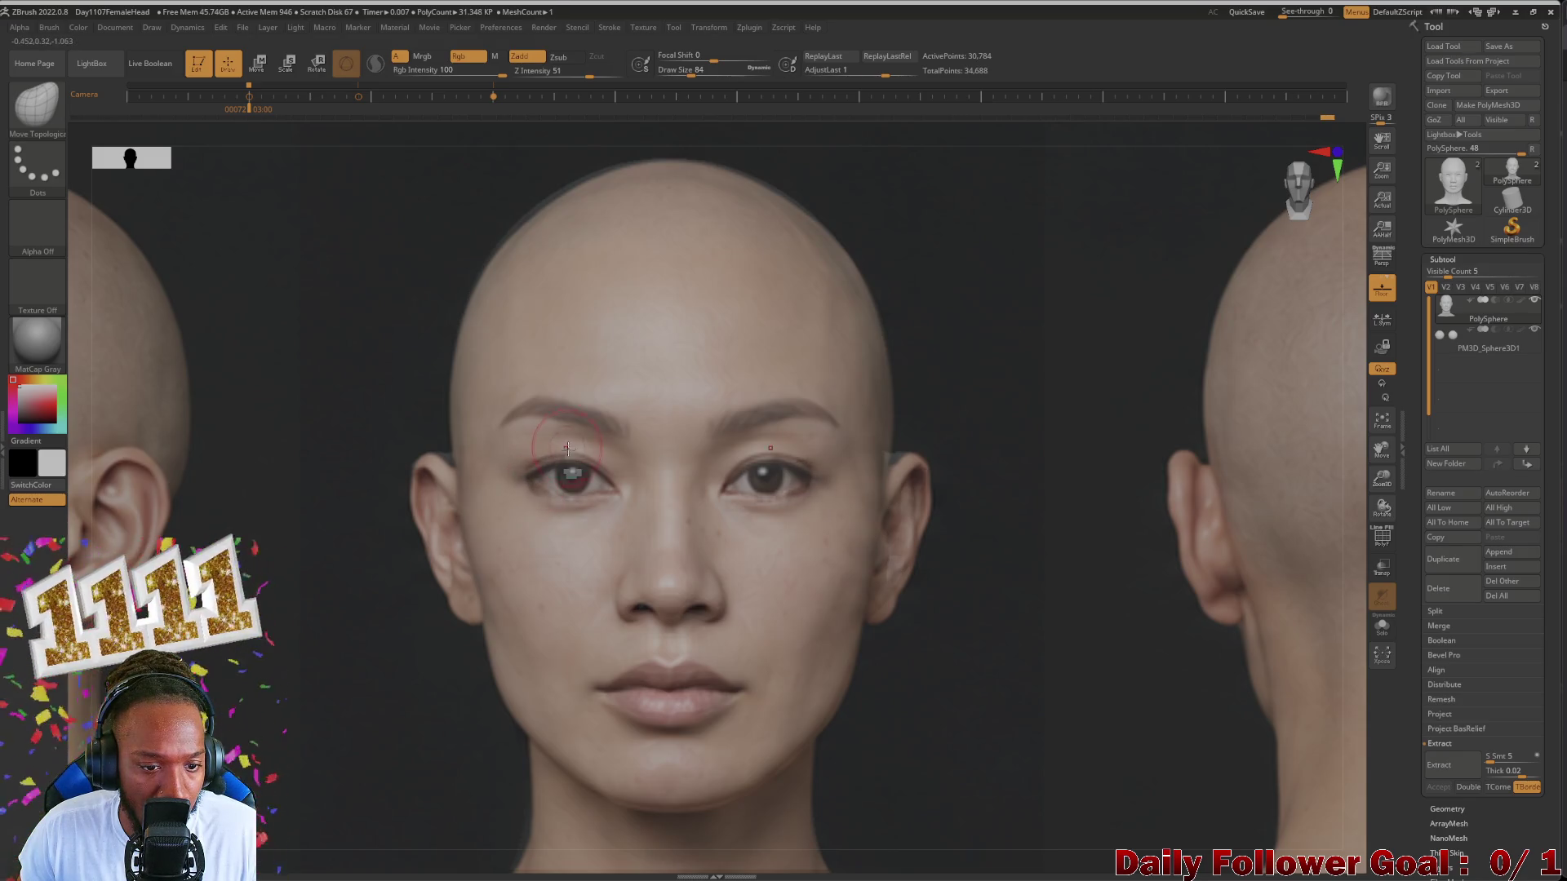
pyautogui.press('ctrl')
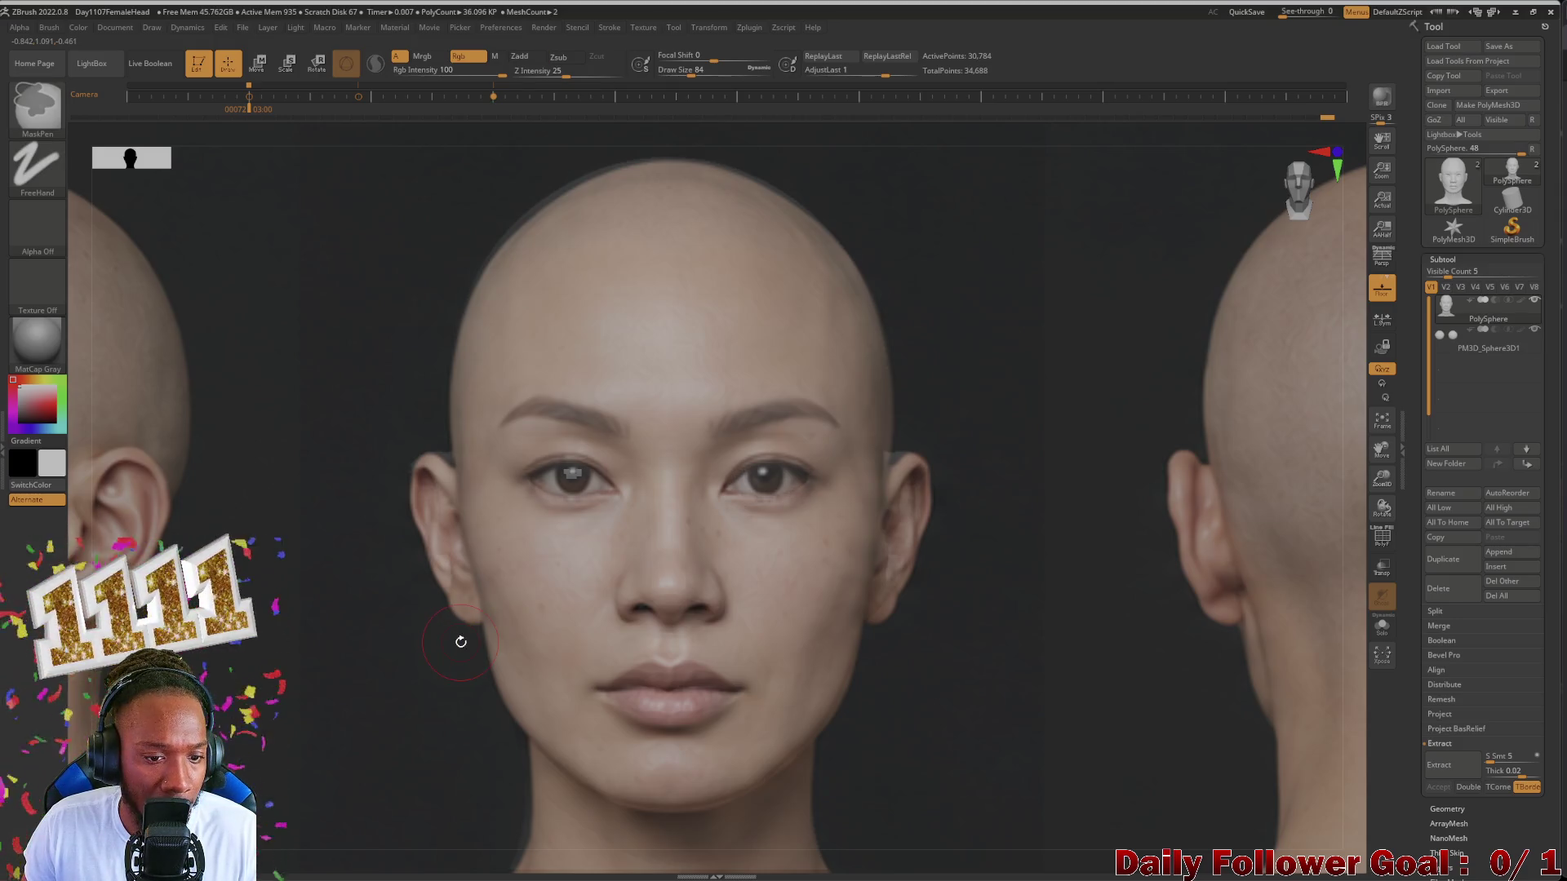
pyautogui.press('ctrl')
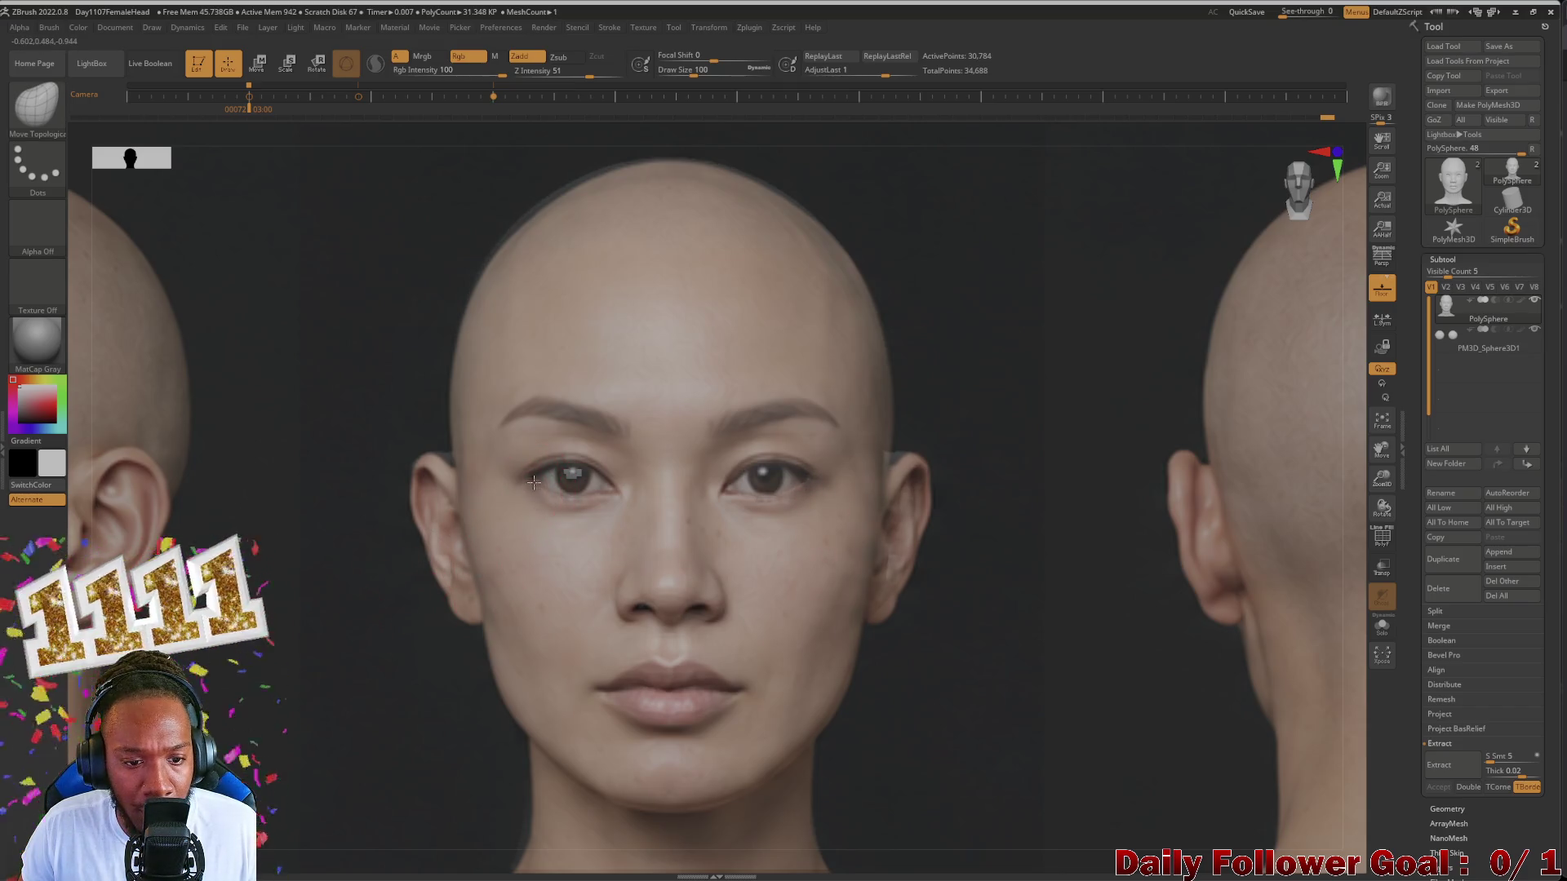
pyautogui.moveTo(335, 605); pyautogui.dragTo(280, 651)
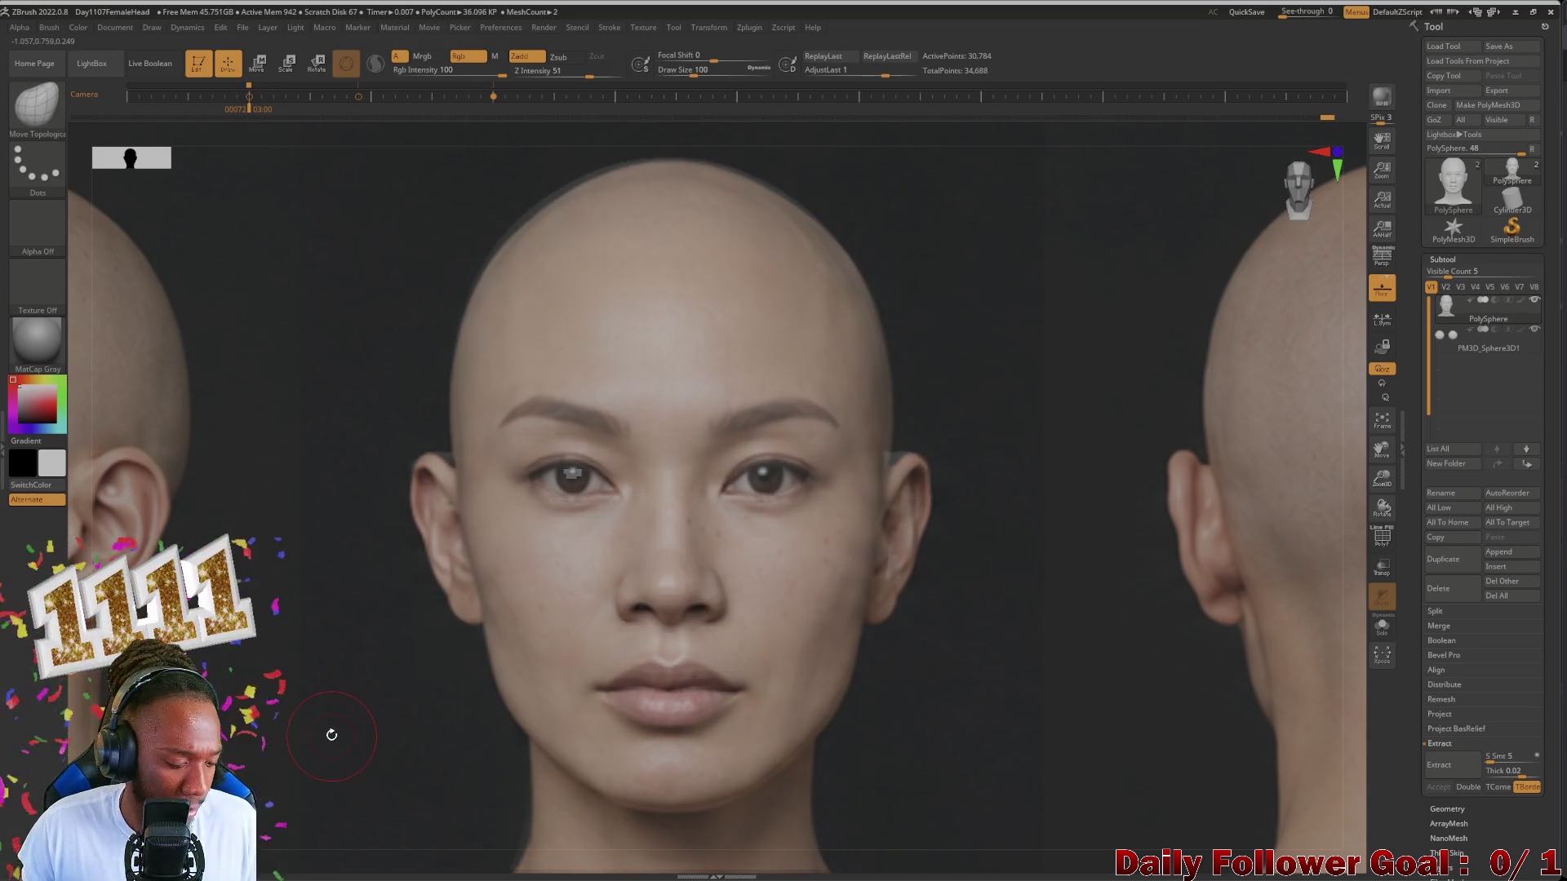
# Step: Lower the reference opacity again, resize the brush and hide the photos to reveal the grey head
pyautogui.press('space')
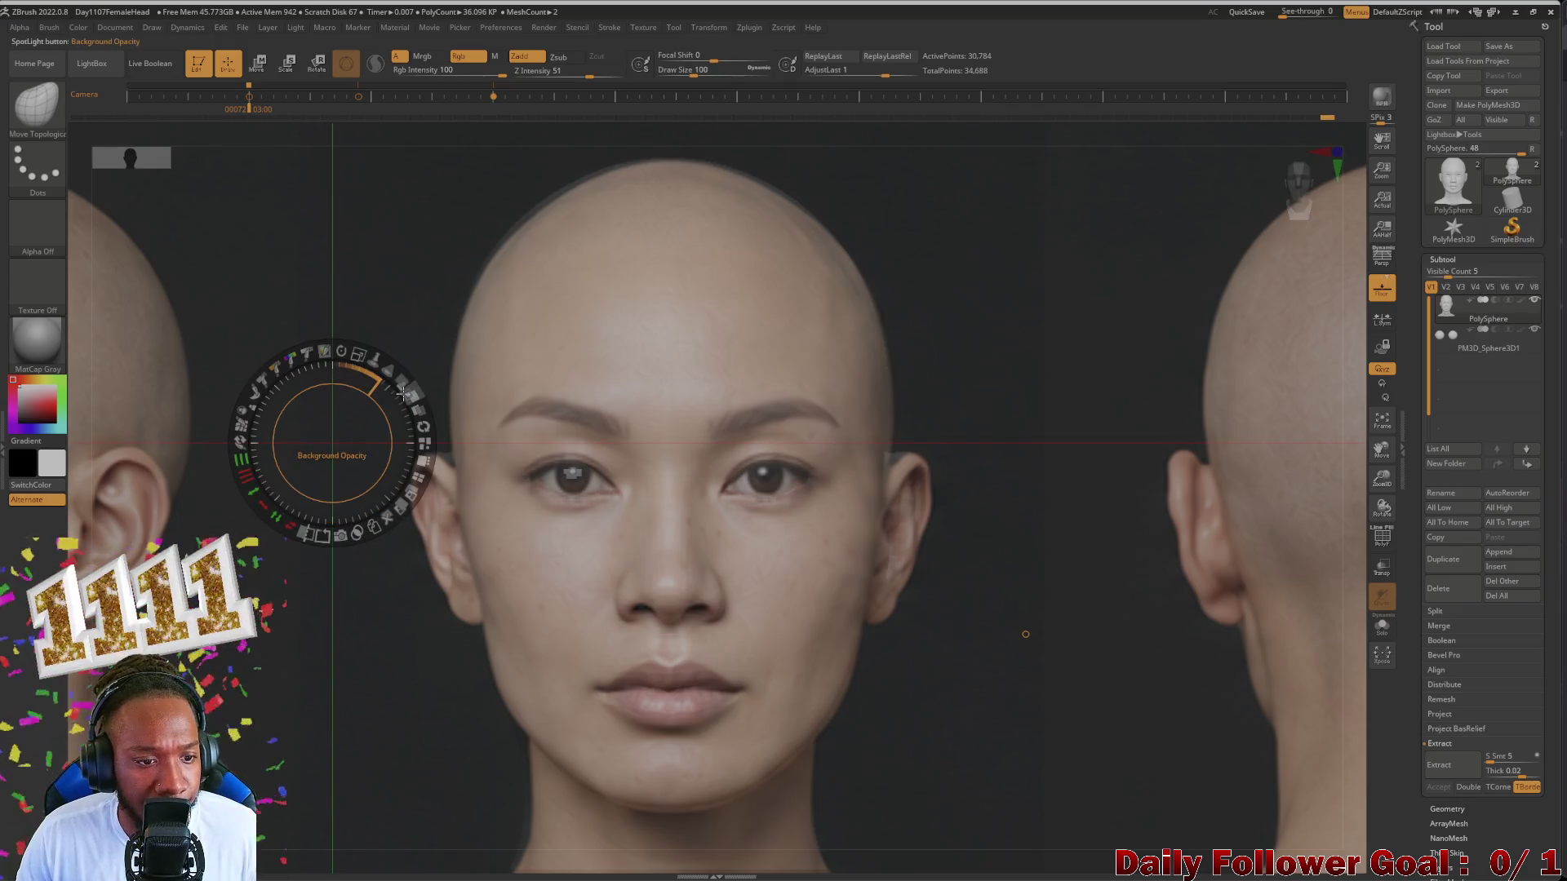
pyautogui.moveTo(395, 355)
pyautogui.mouseDown()
pyautogui.moveTo(364, 355)
pyautogui.moveTo(416, 341)
pyautogui.moveTo(224, 320)
pyautogui.moveTo(447, 398)
pyautogui.mouseUp()
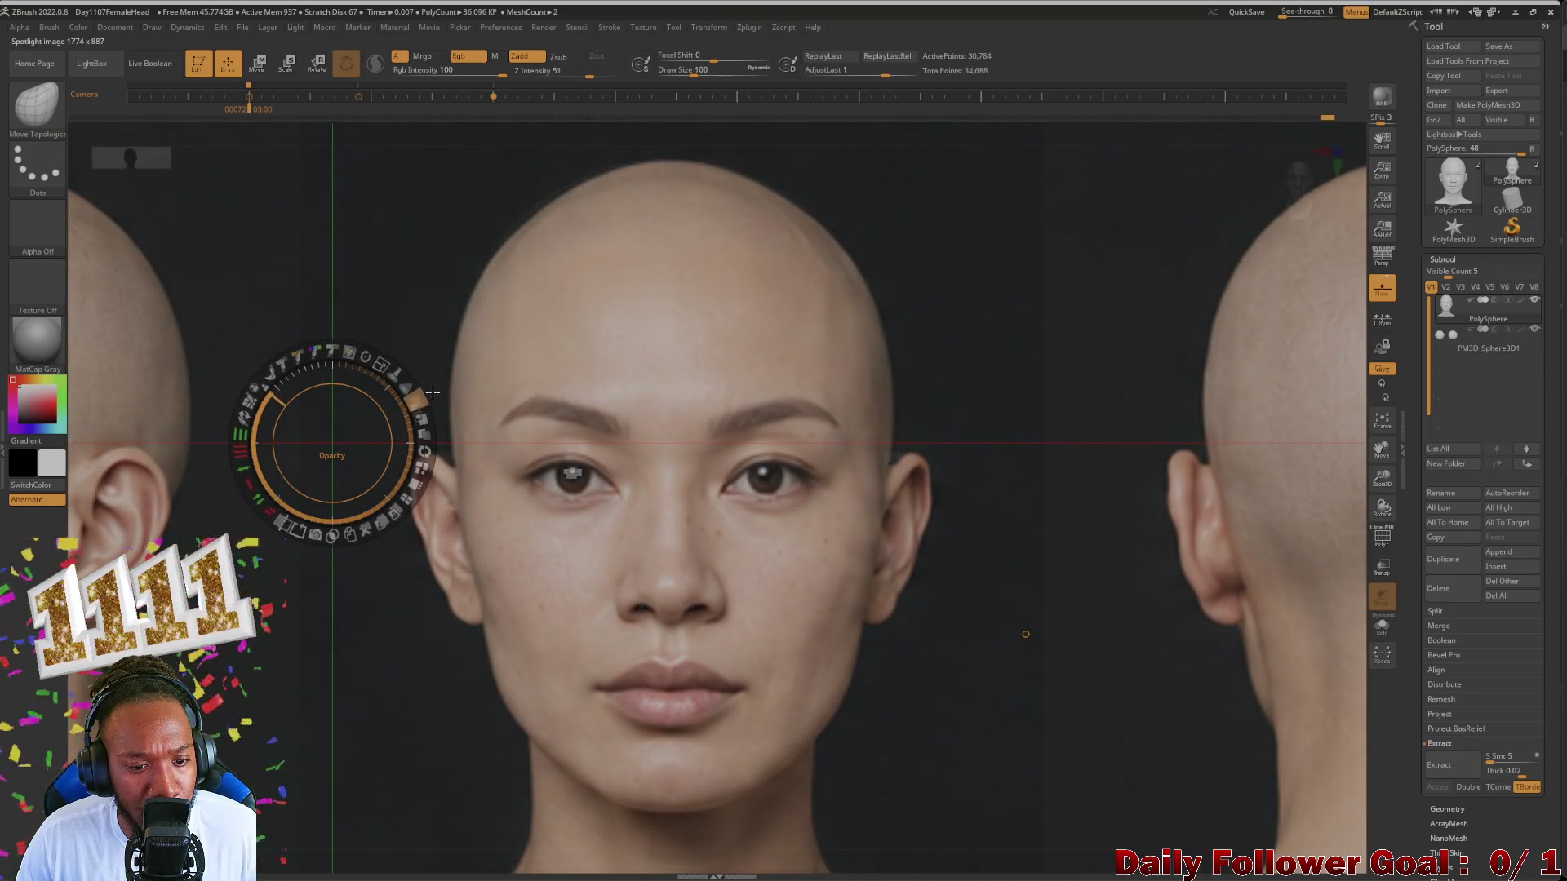
pyautogui.moveTo(414, 392)
pyautogui.mouseDown()
pyautogui.moveTo(341, 398)
pyautogui.moveTo(372, 391)
pyautogui.moveTo(331, 443)
pyautogui.mouseUp()
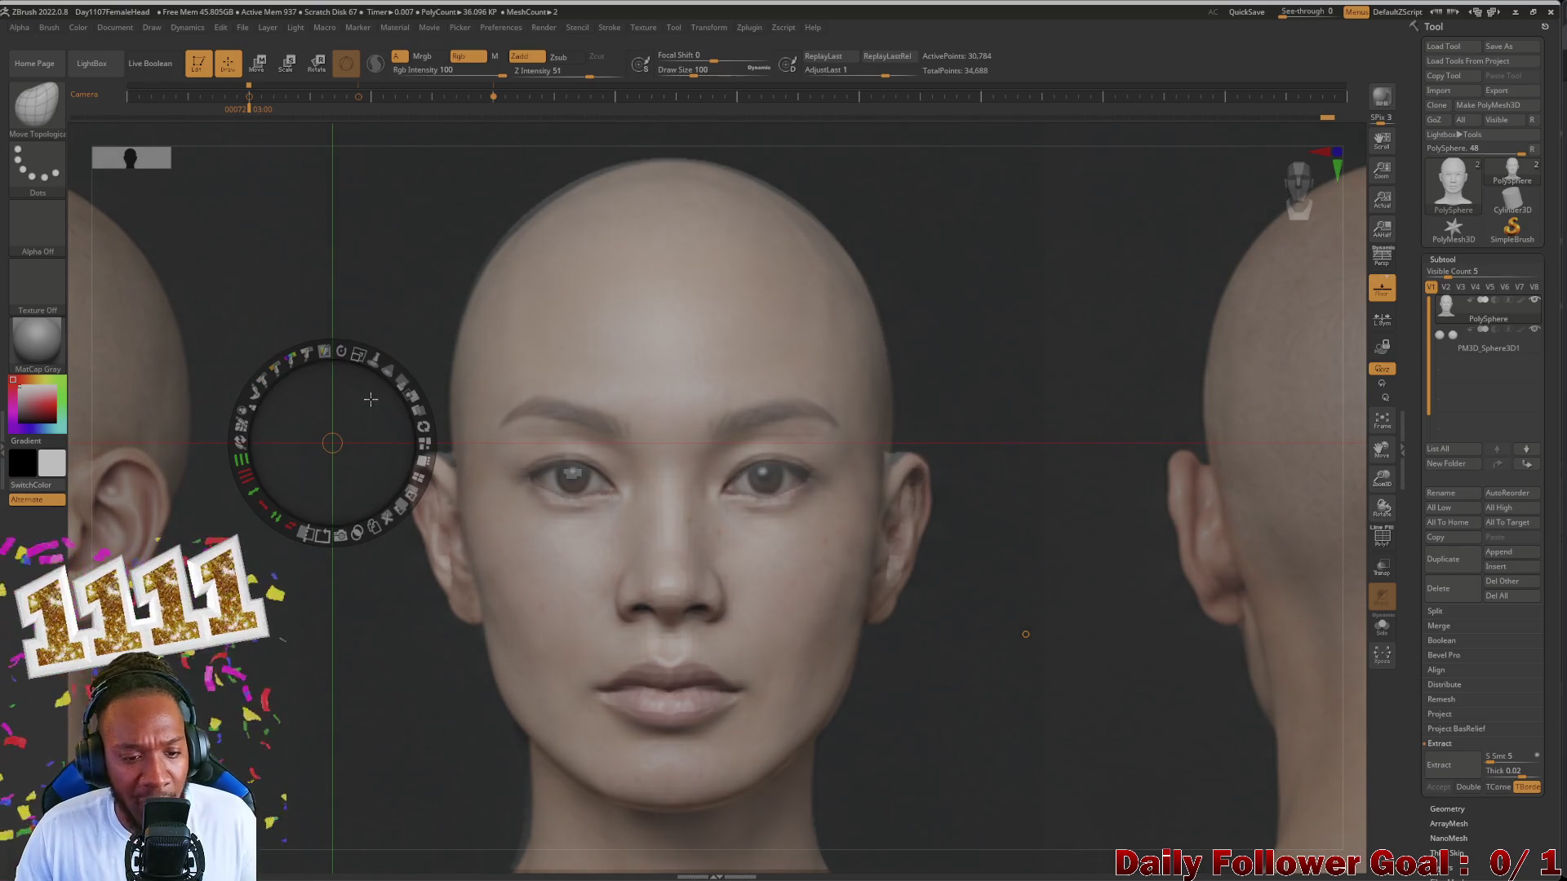
pyautogui.press('z')
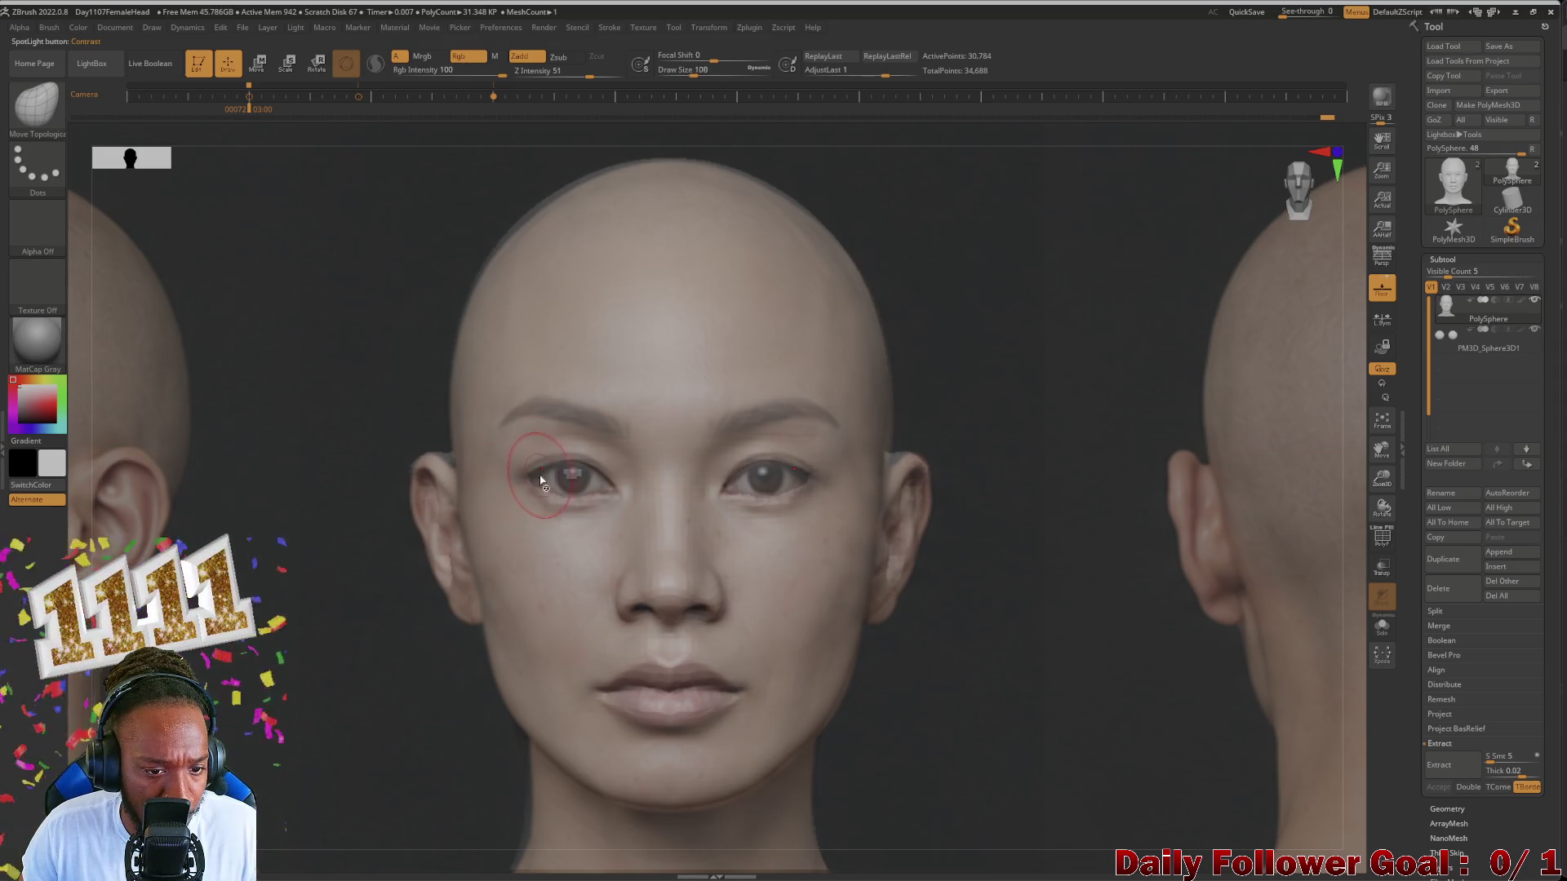
pyautogui.press(']')
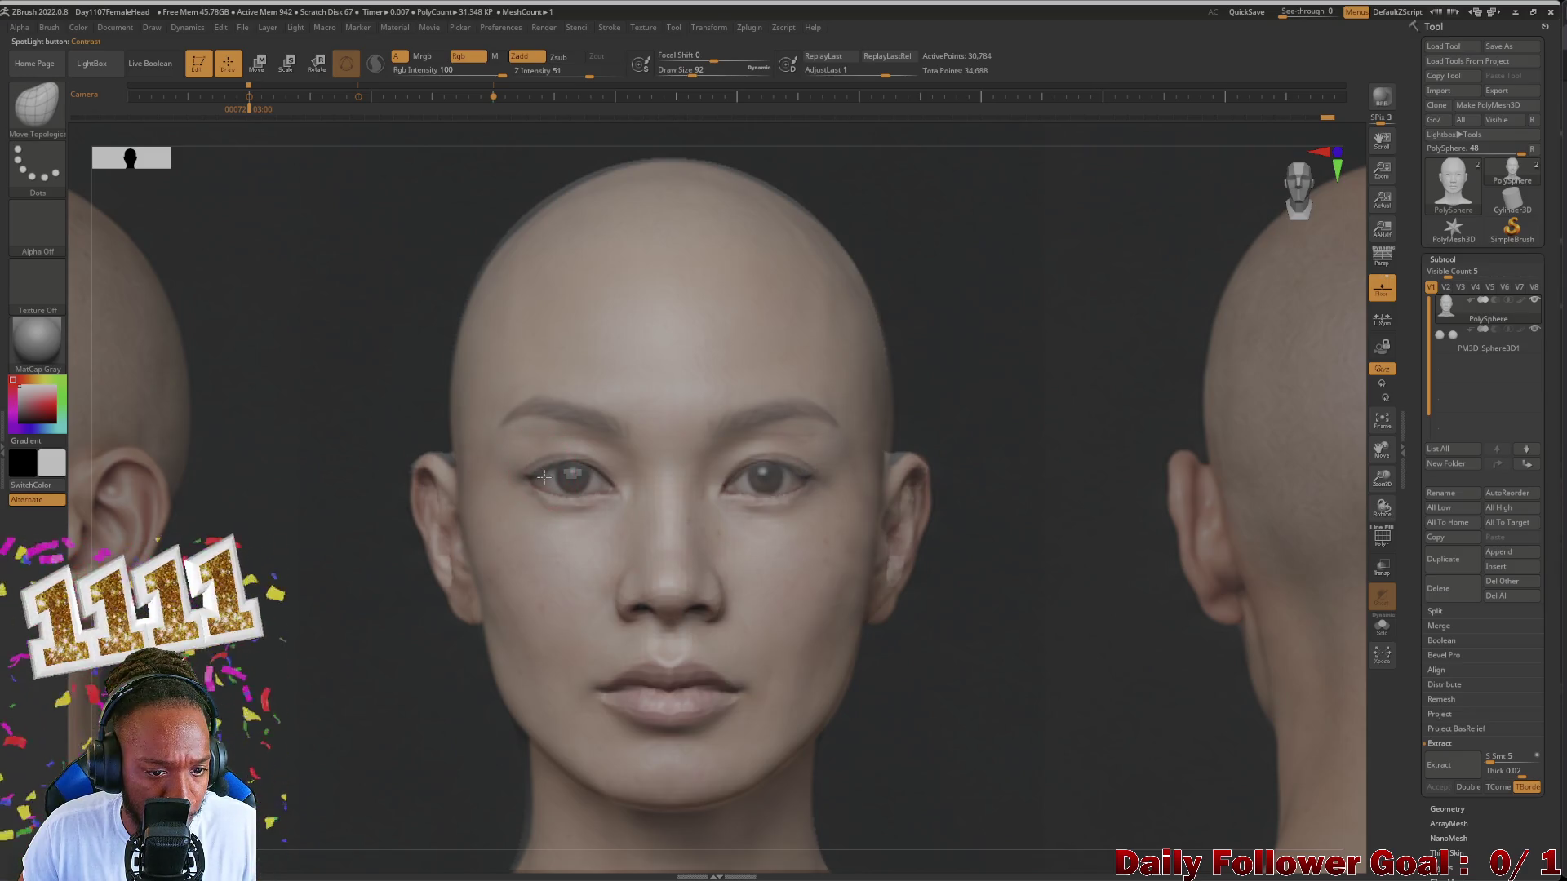
pyautogui.press('[')
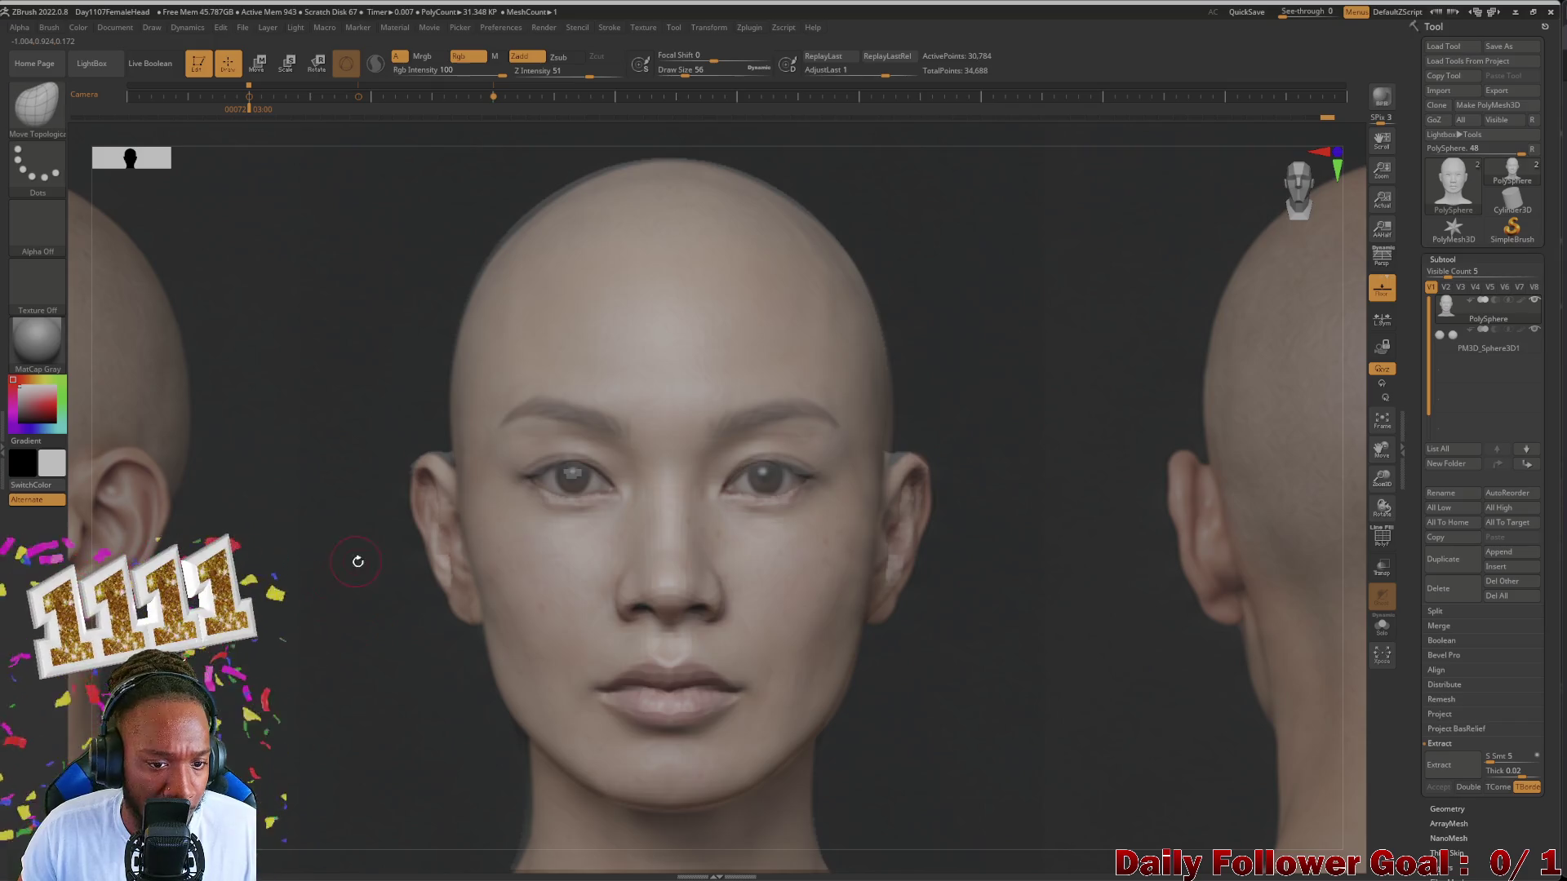
pyautogui.hotkey('shift', 'z')
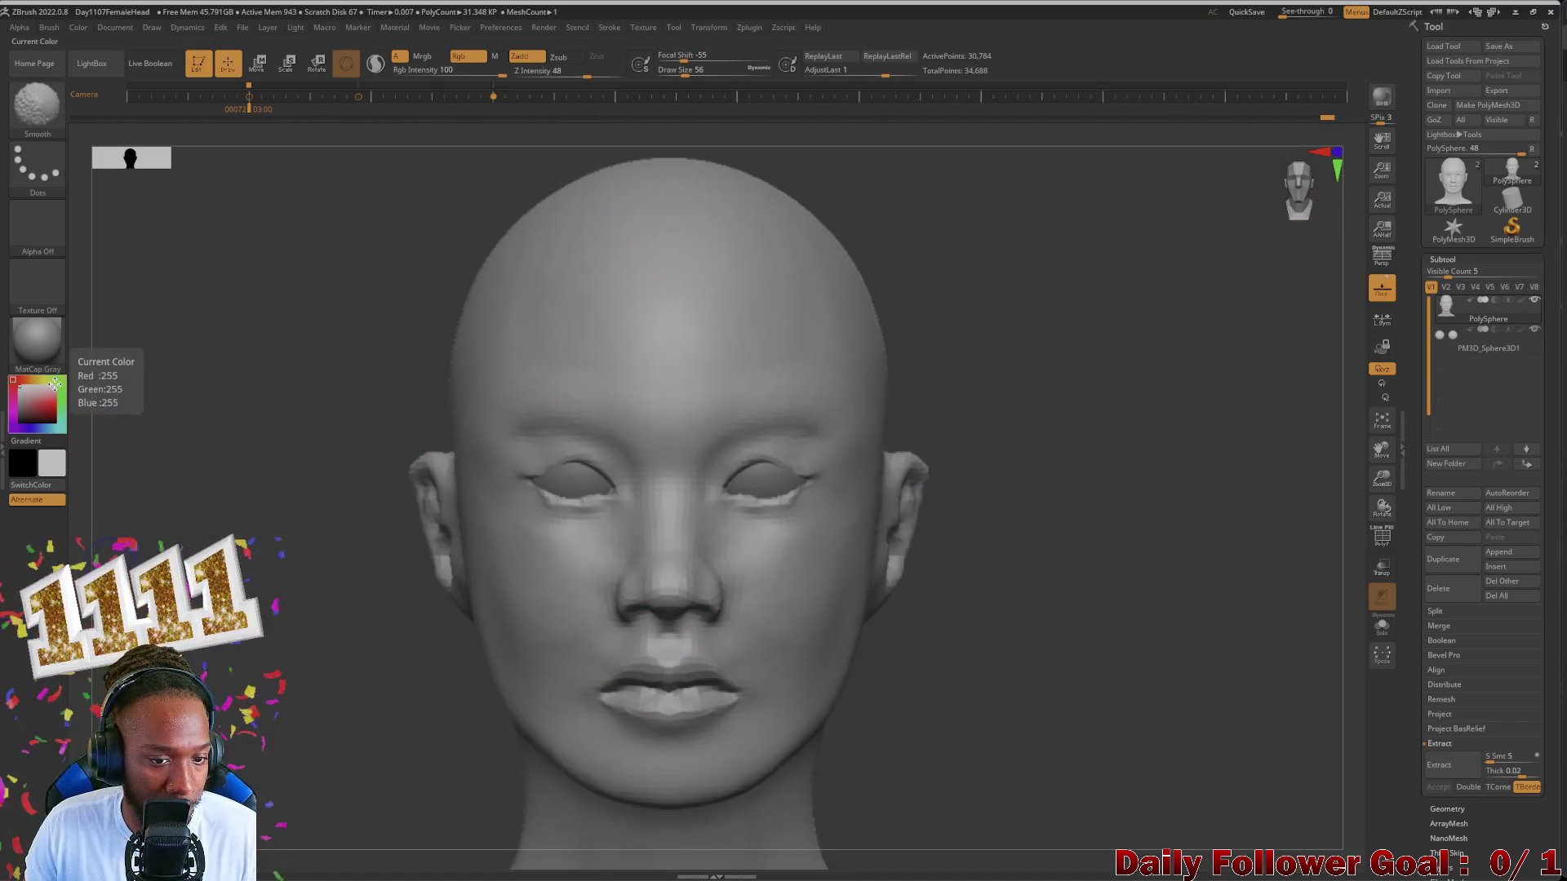
pyautogui.scroll(3, 528, 489)
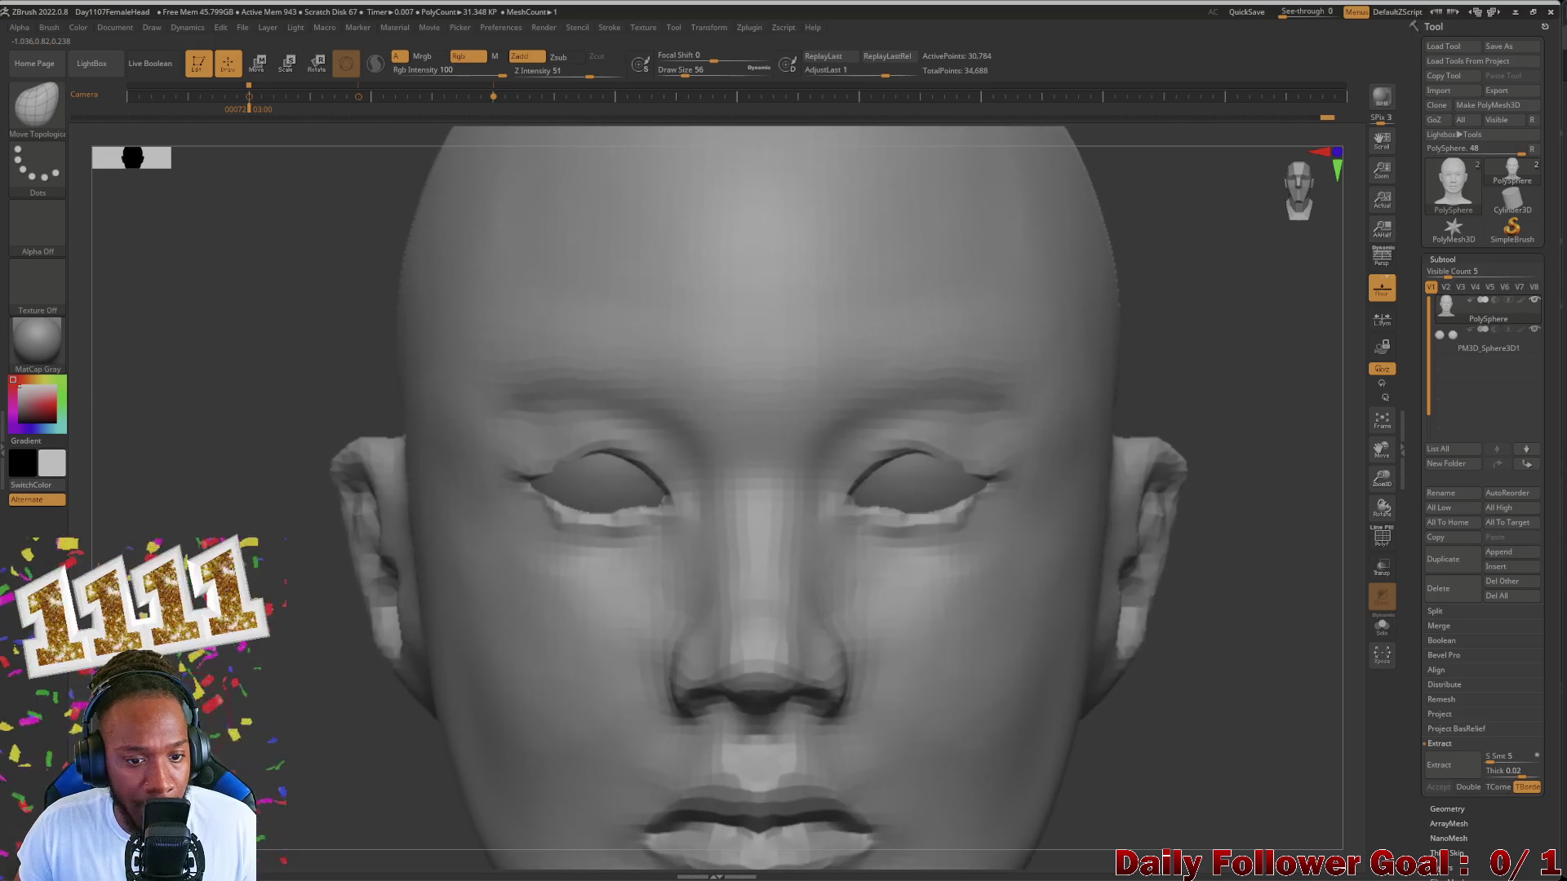
pyautogui.scroll(3, 784, 490)
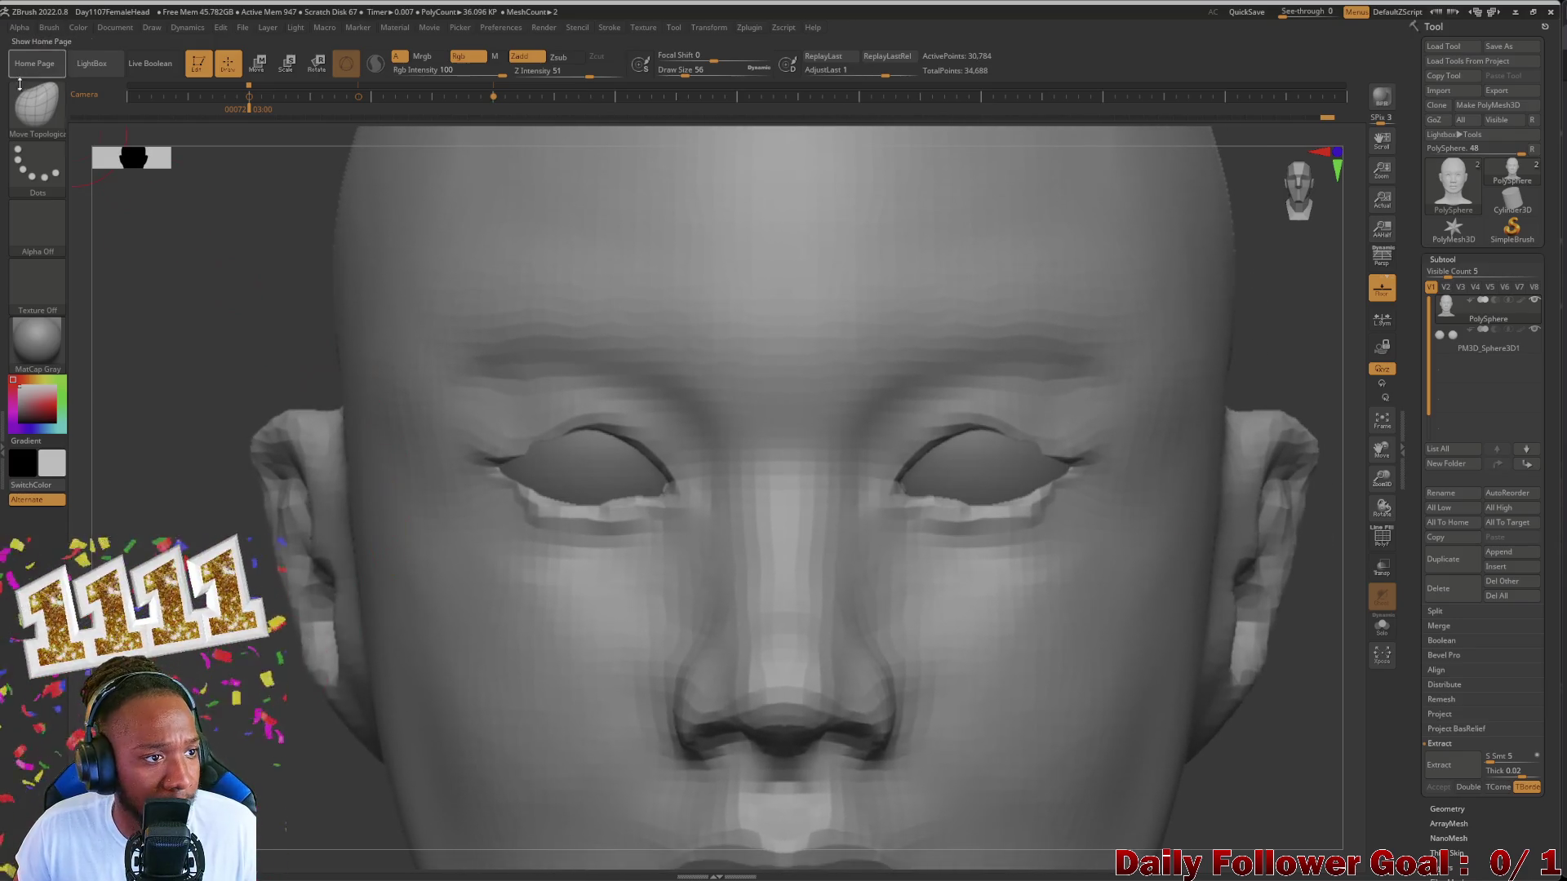
# Step: Filter the brush library for Inflat, then settle on the Move Topological brush
pyautogui.click(37, 104)
pyautogui.press('i')
pyautogui.press('n')
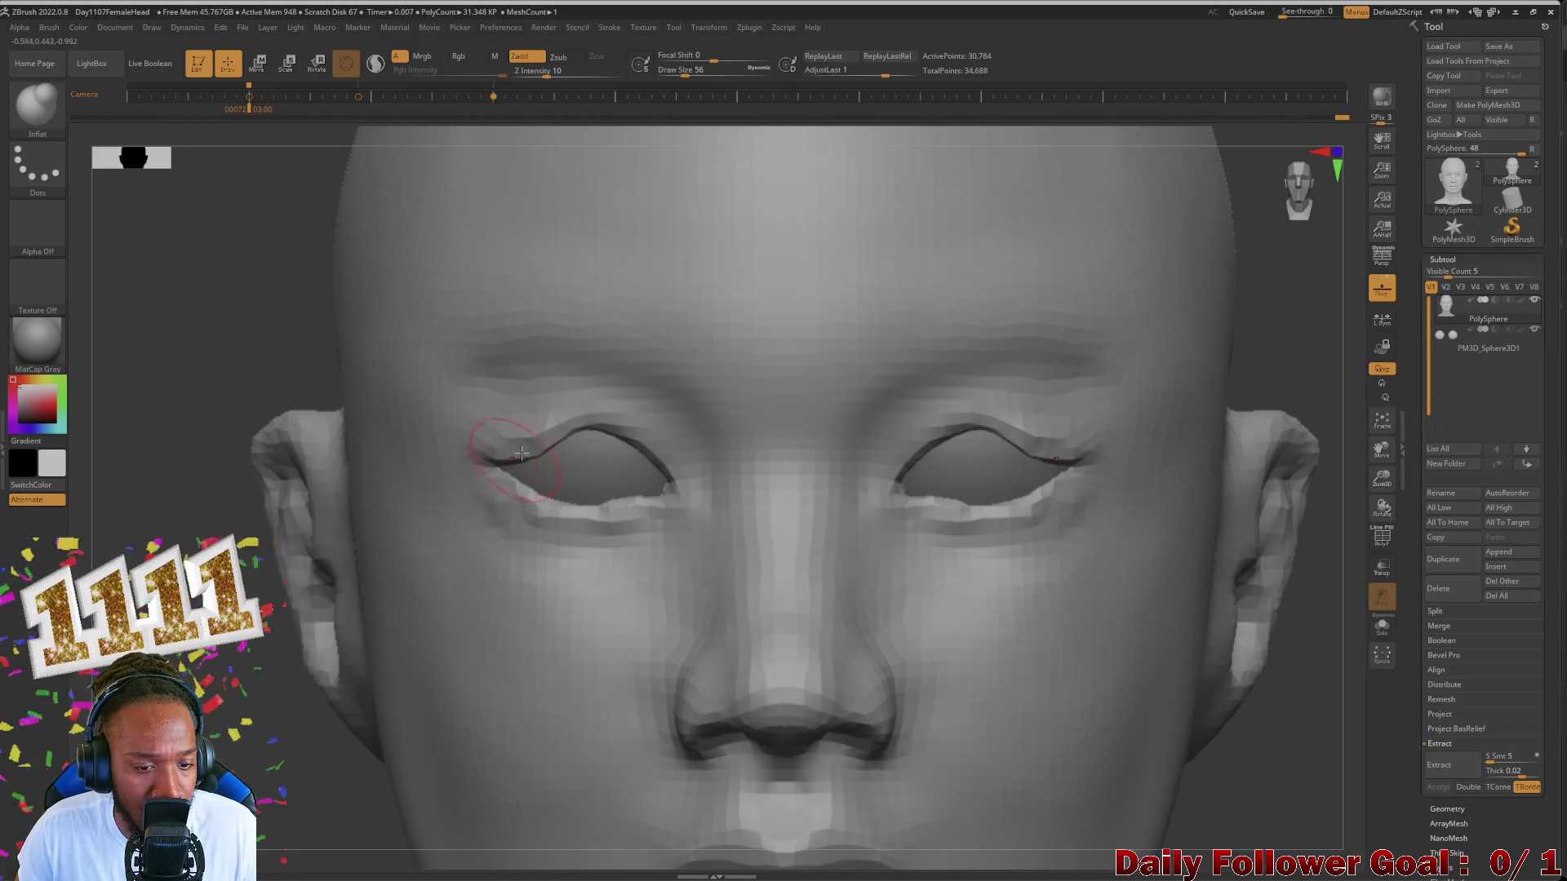
pyautogui.click(38, 105)
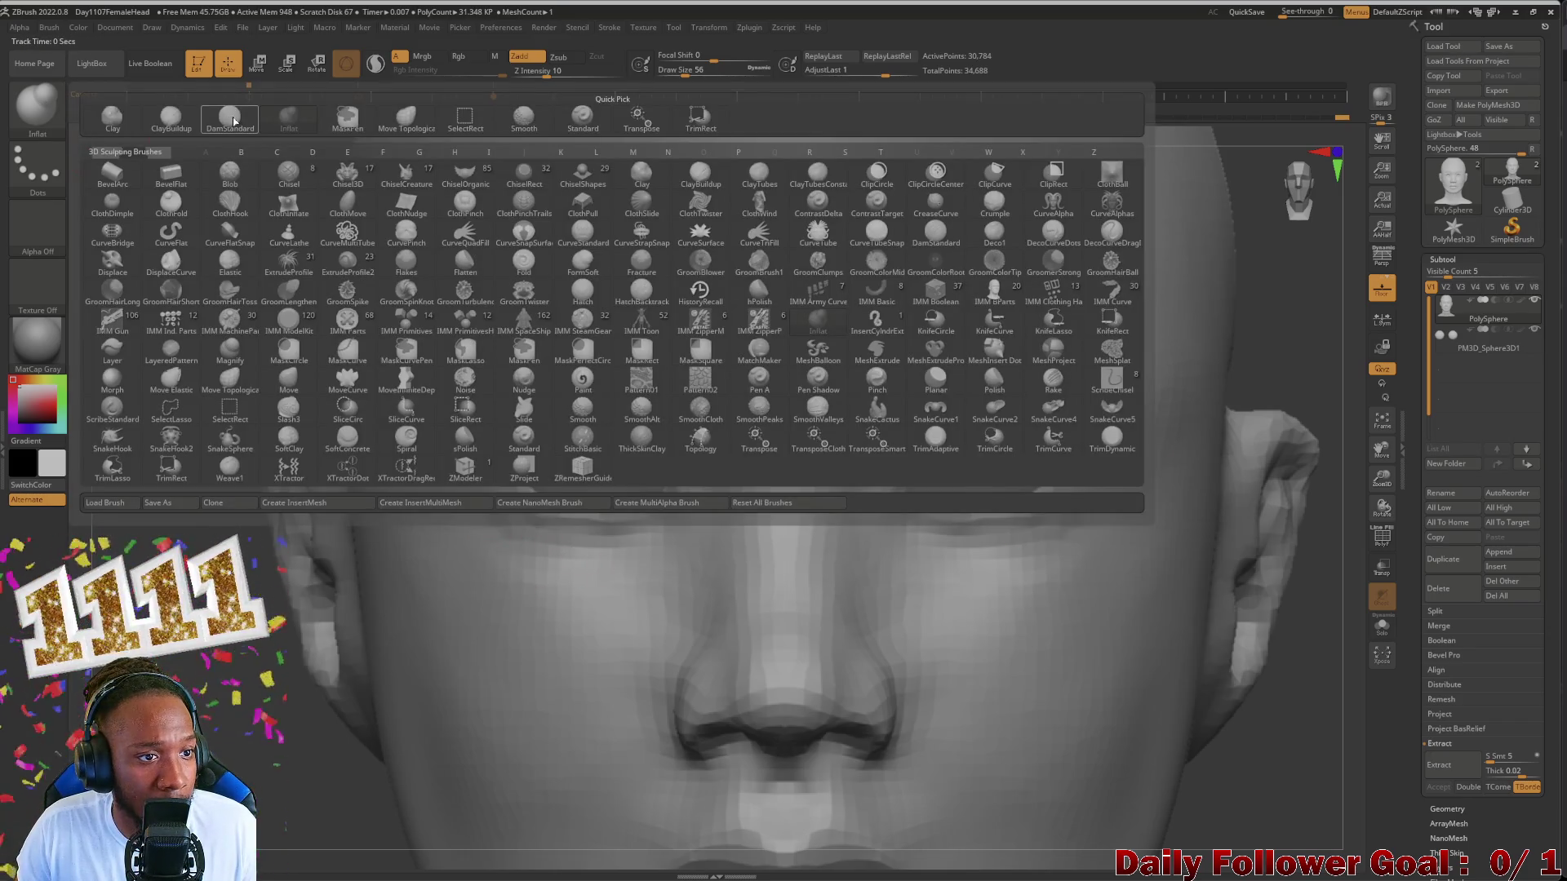
pyautogui.click(424, 132)
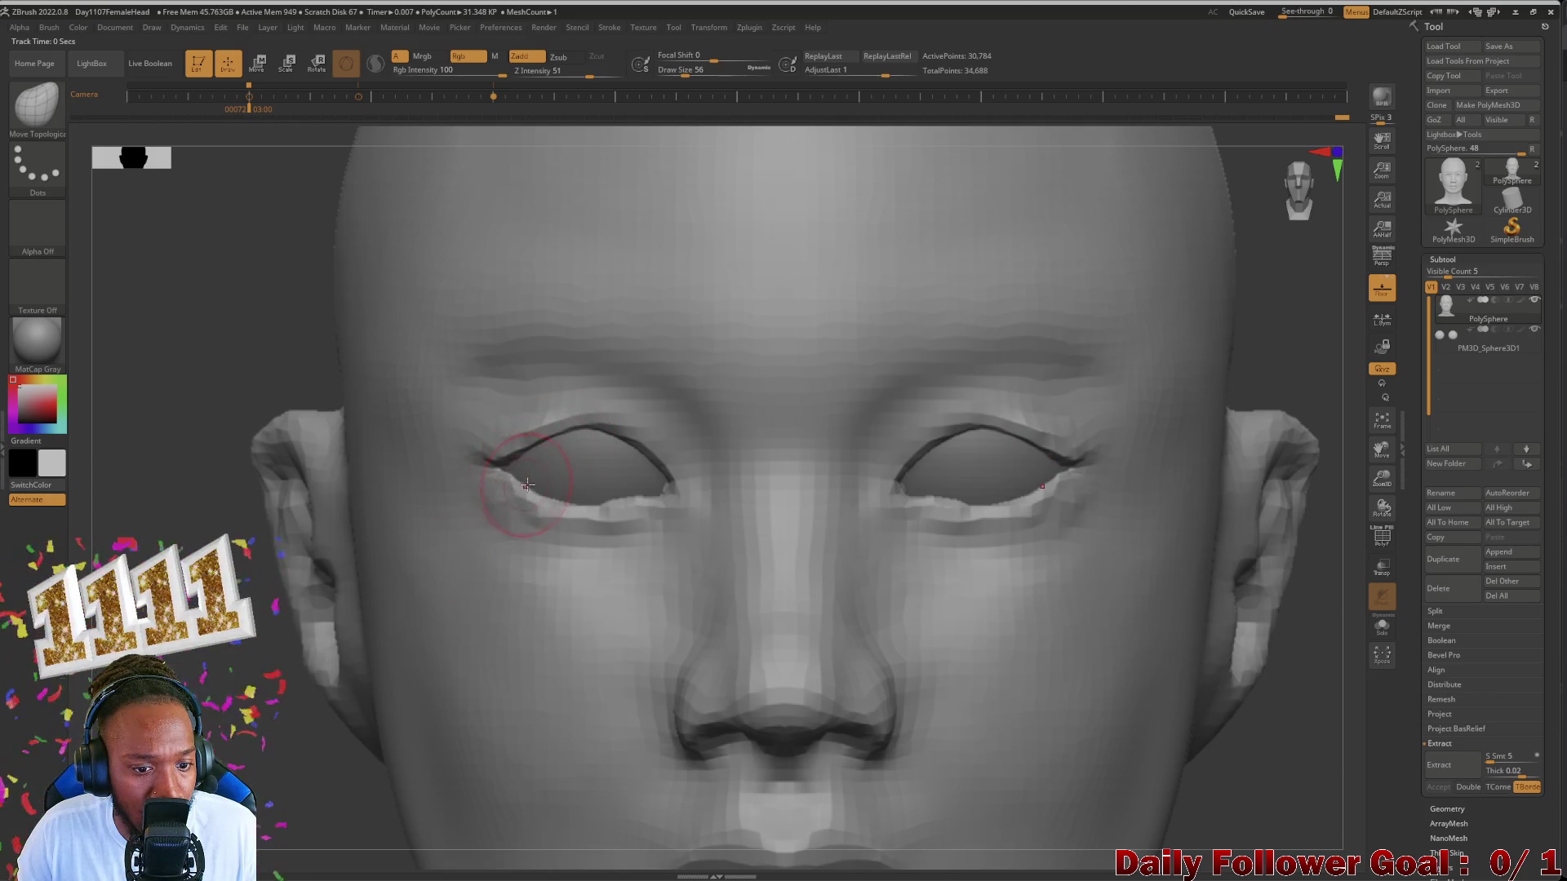
# Step: Smooth the upper eyelids from the side and front, zooming in on the eyes with a smaller brush
pyautogui.moveTo(529, 485); pyautogui.dragTo(792, 601)
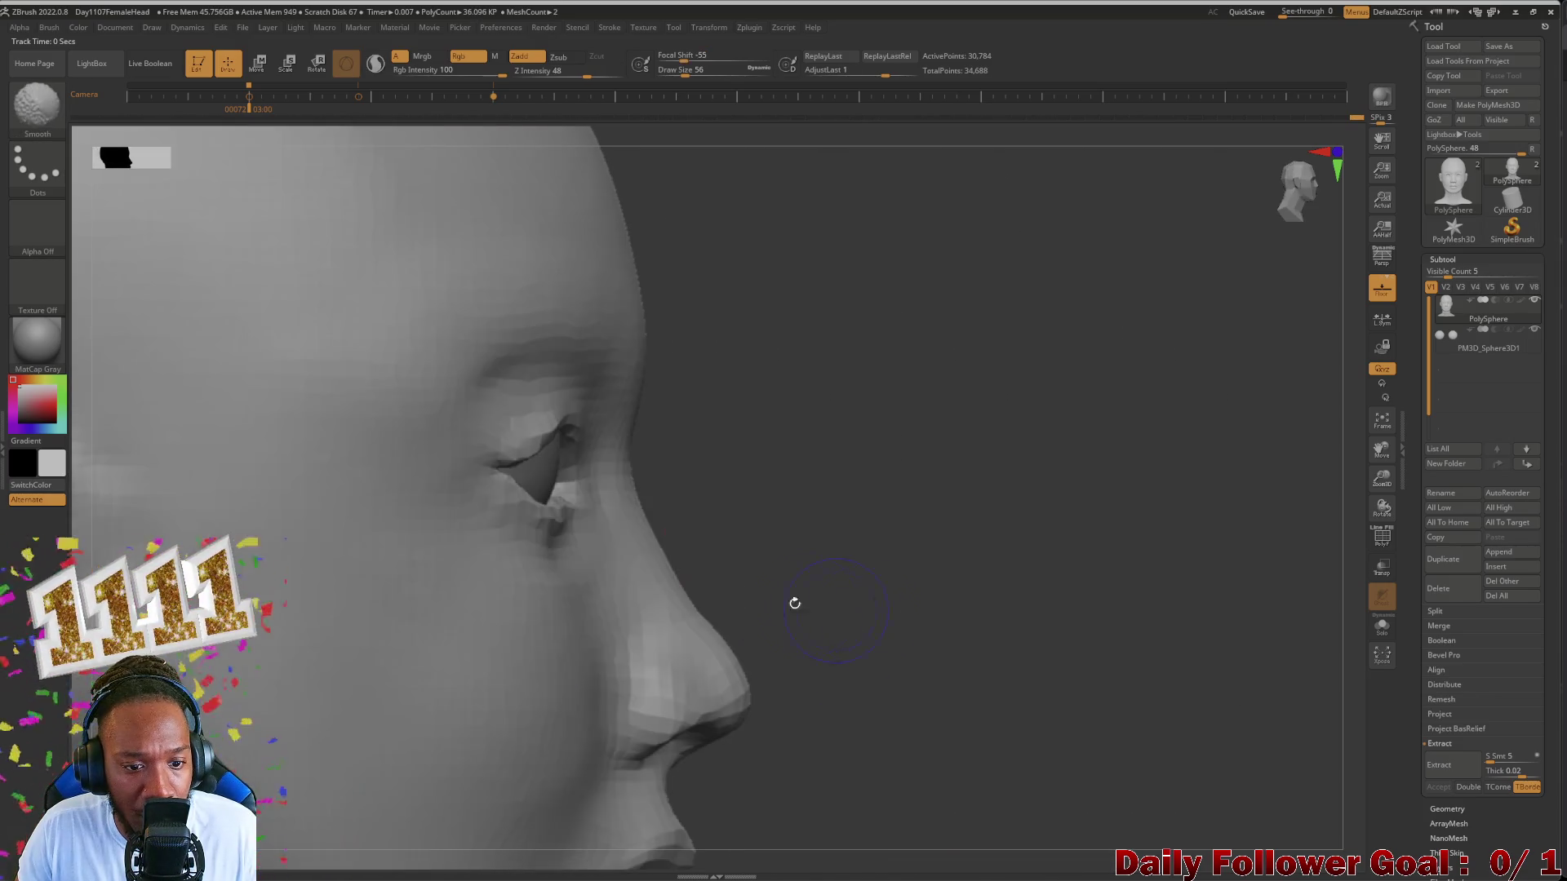
pyautogui.keyDown('shift'); pyautogui.moveTo(560, 451); pyautogui.dragTo(551, 432); pyautogui.keyUp('shift')
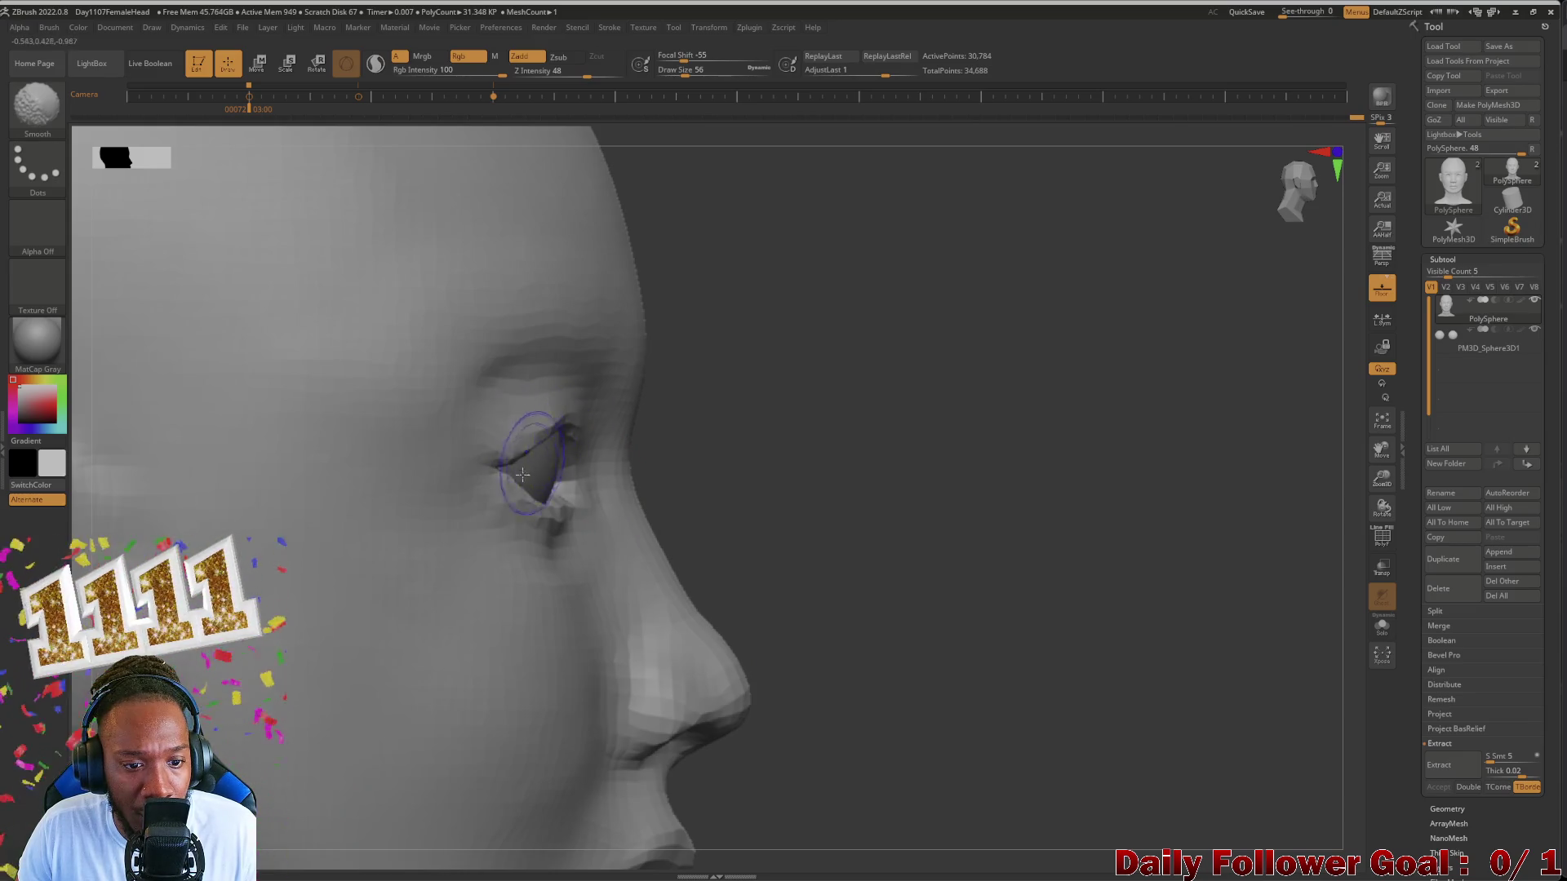
pyautogui.moveTo(840, 535)
pyautogui.keyDown('shift'); pyautogui.mouseDown()
pyautogui.moveTo(435, 456)
pyautogui.moveTo(364, 480)
pyautogui.mouseUp(); pyautogui.keyUp('shift')
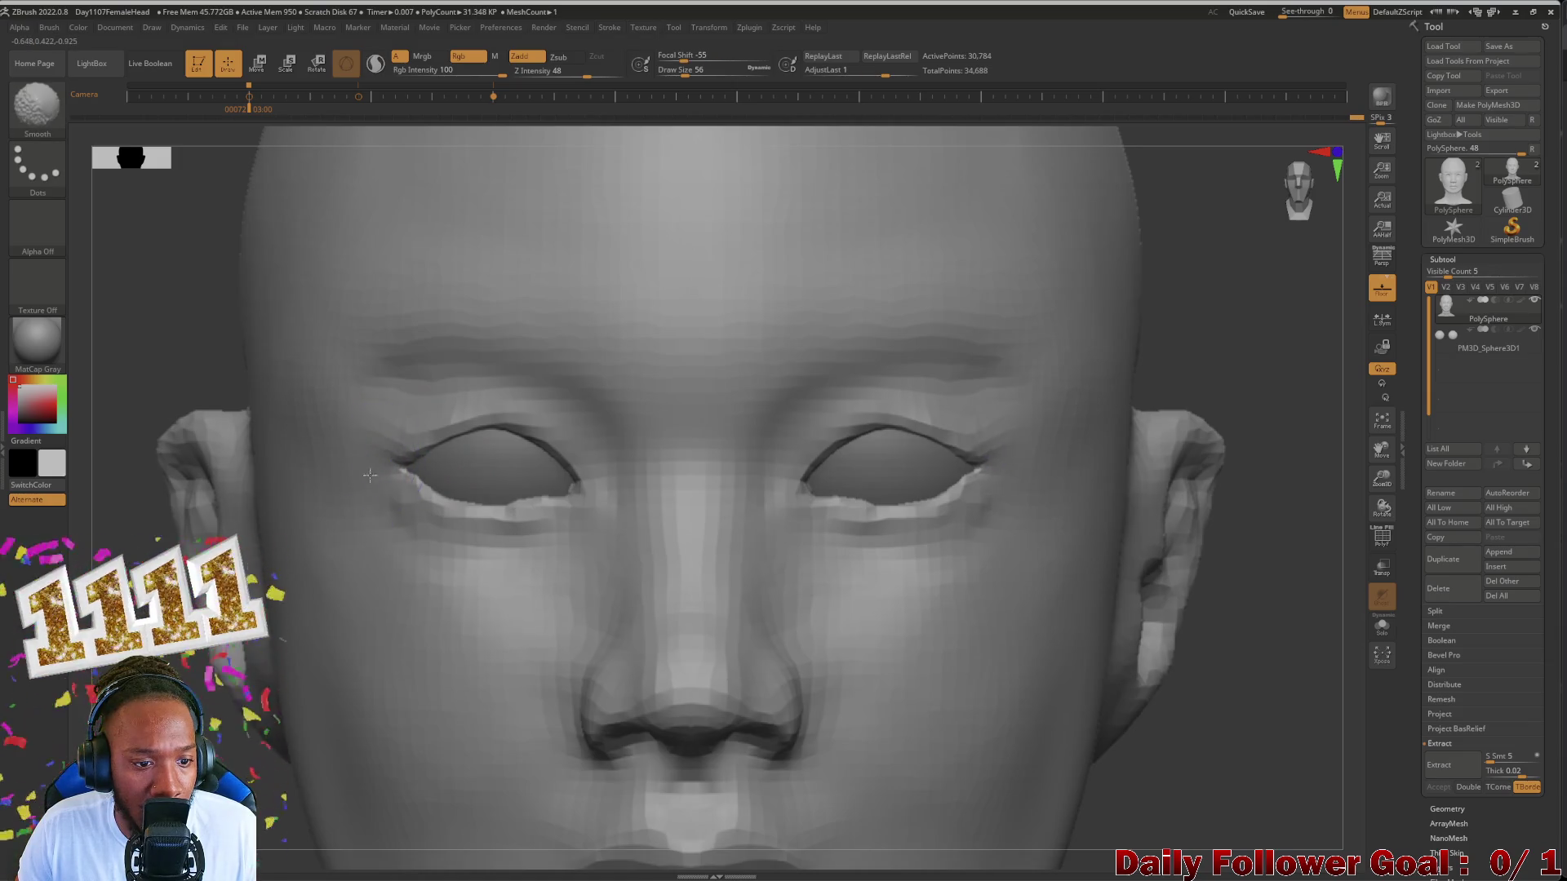
pyautogui.moveTo(370, 476)
pyautogui.keyDown('ctrl'); pyautogui.mouseDown(button='right')
pyautogui.moveTo(180, 510)
pyautogui.moveTo(437, 445)
pyautogui.mouseUp(button='right'); pyautogui.keyUp('ctrl')
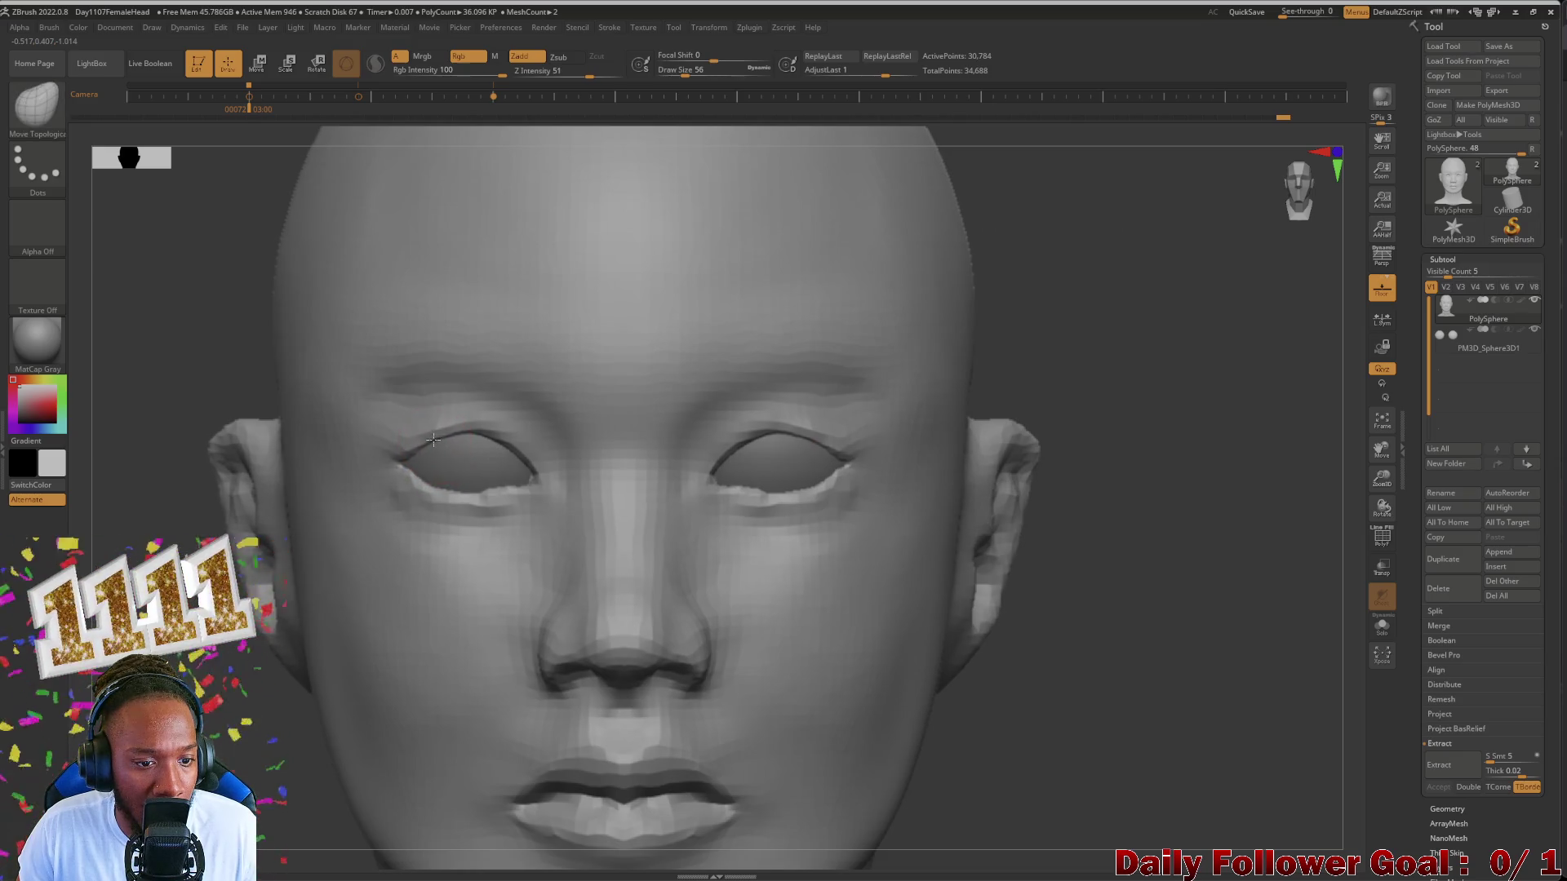
pyautogui.keyDown('shift'); pyautogui.moveTo(441, 443); pyautogui.dragTo(473, 493); pyautogui.keyUp('shift')
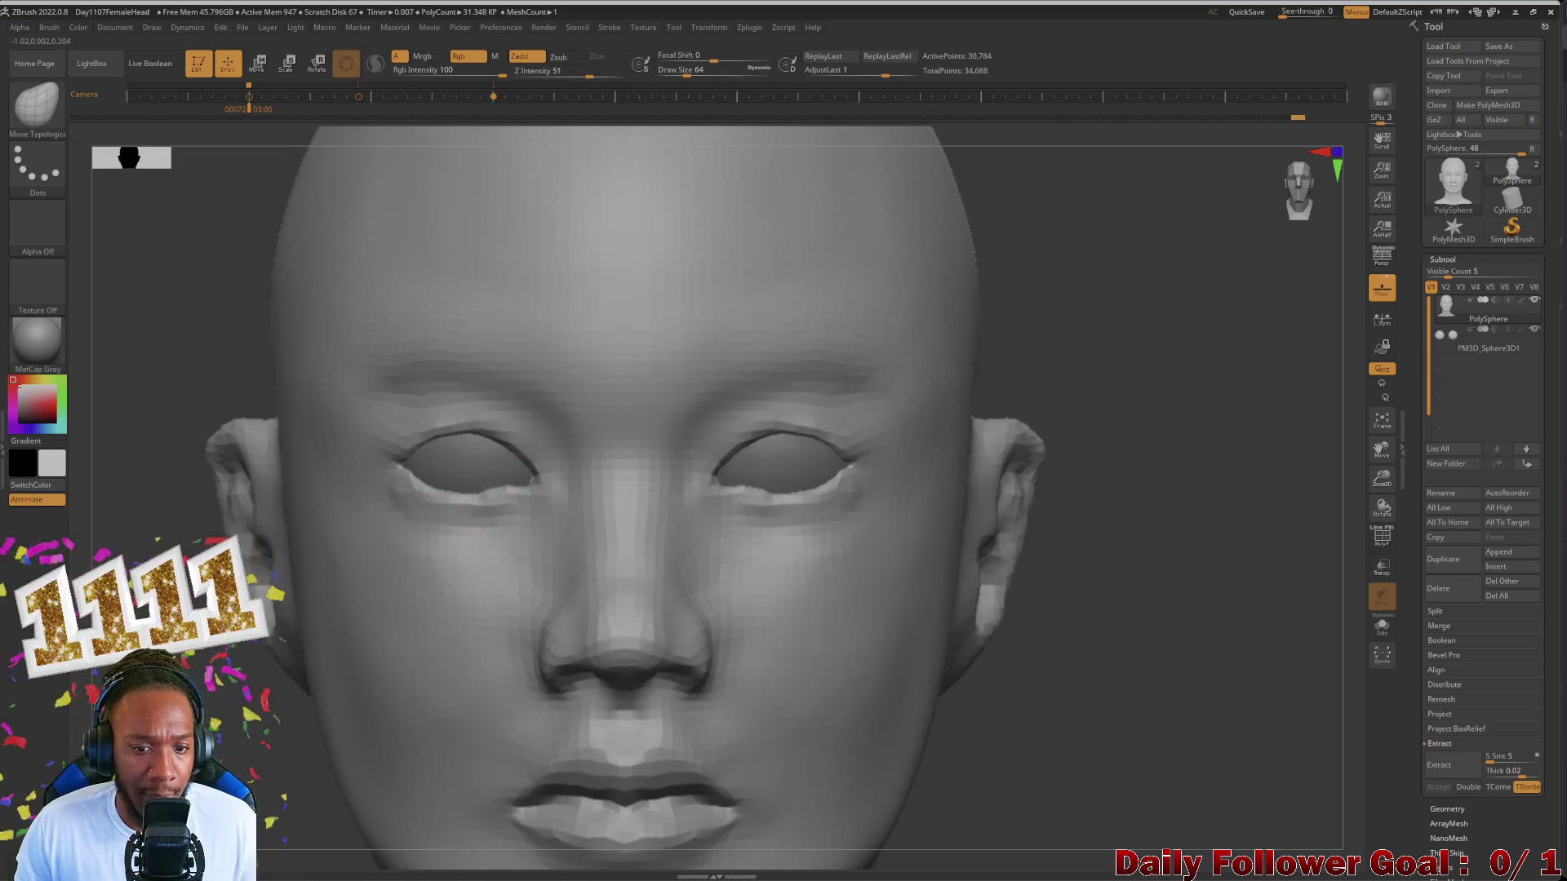
pyautogui.keyDown('ctrl'); pyautogui.moveTo(356, 588); pyautogui.dragTo(558, 516, button='right'); pyautogui.keyUp('ctrl')
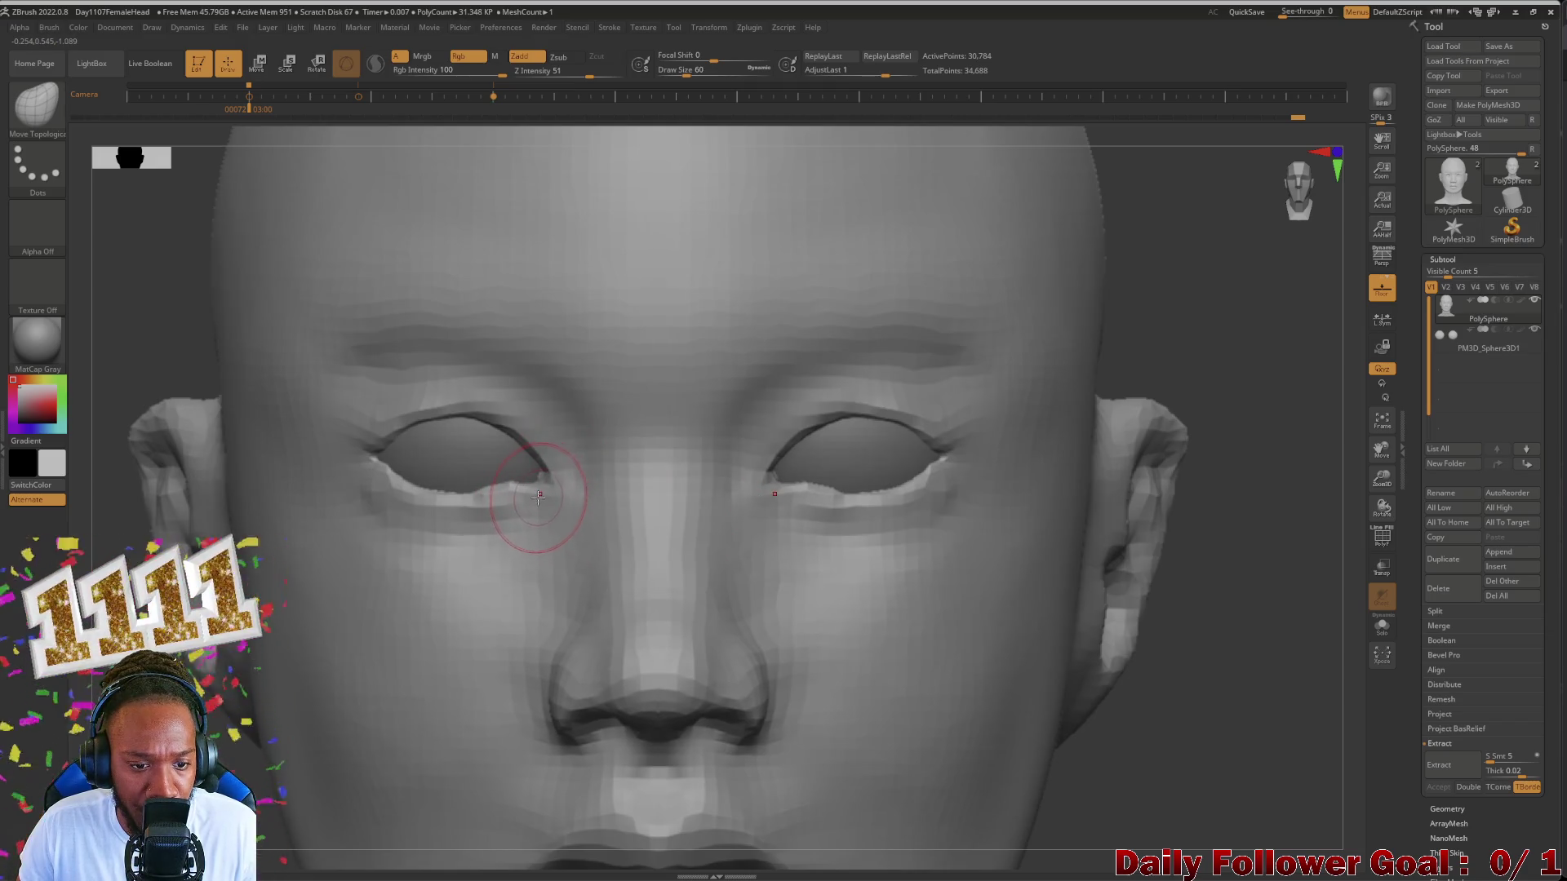
pyautogui.press('[')
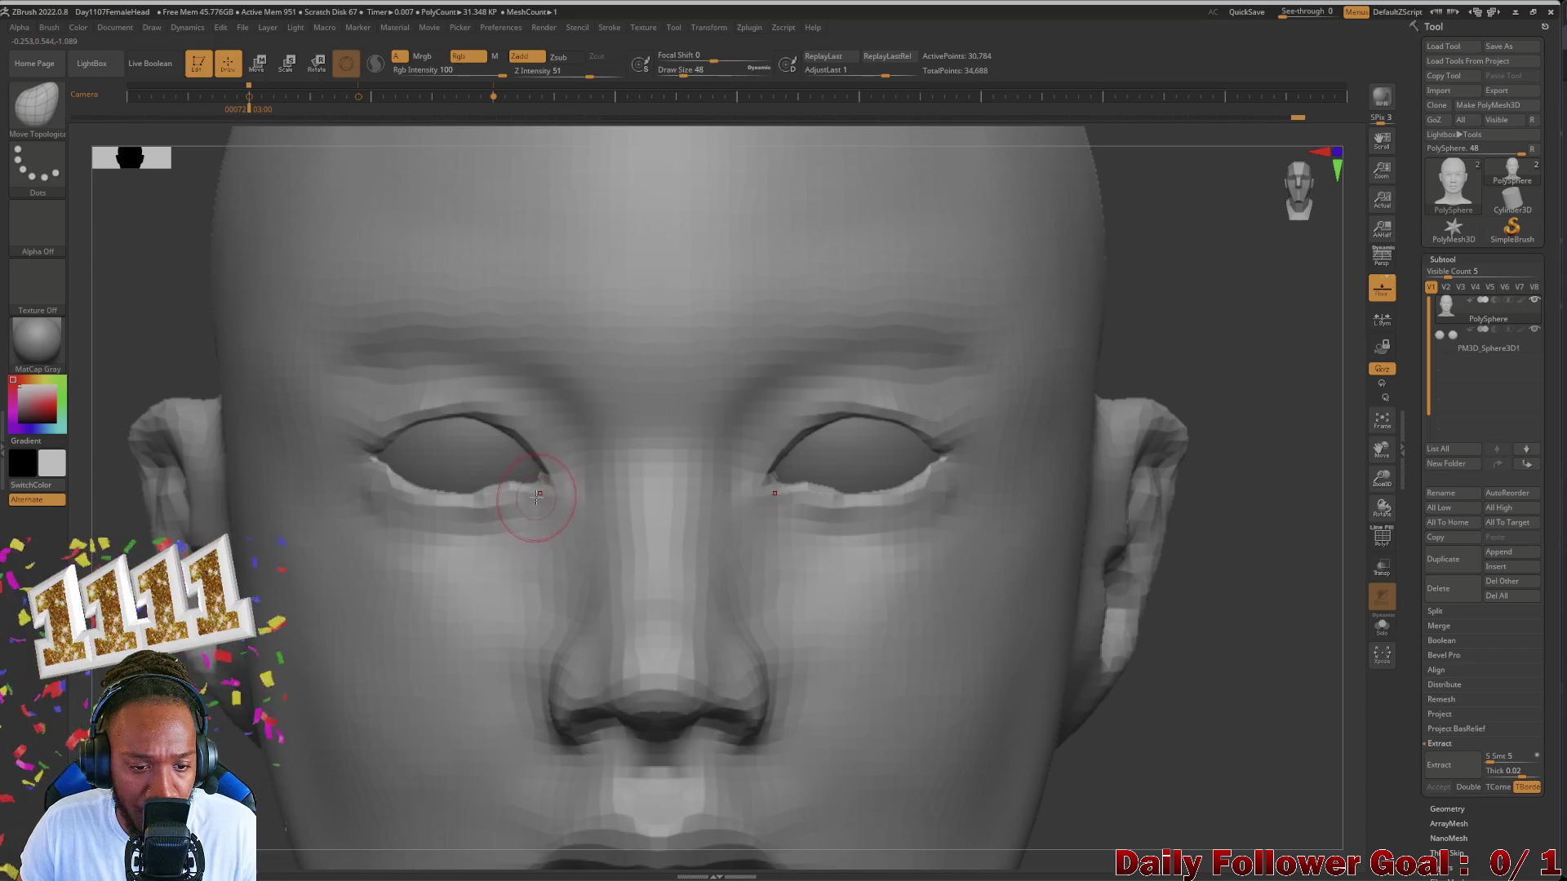
# Step: Zoom out to frame the head and show the front and side reference photos
pyautogui.press('-')
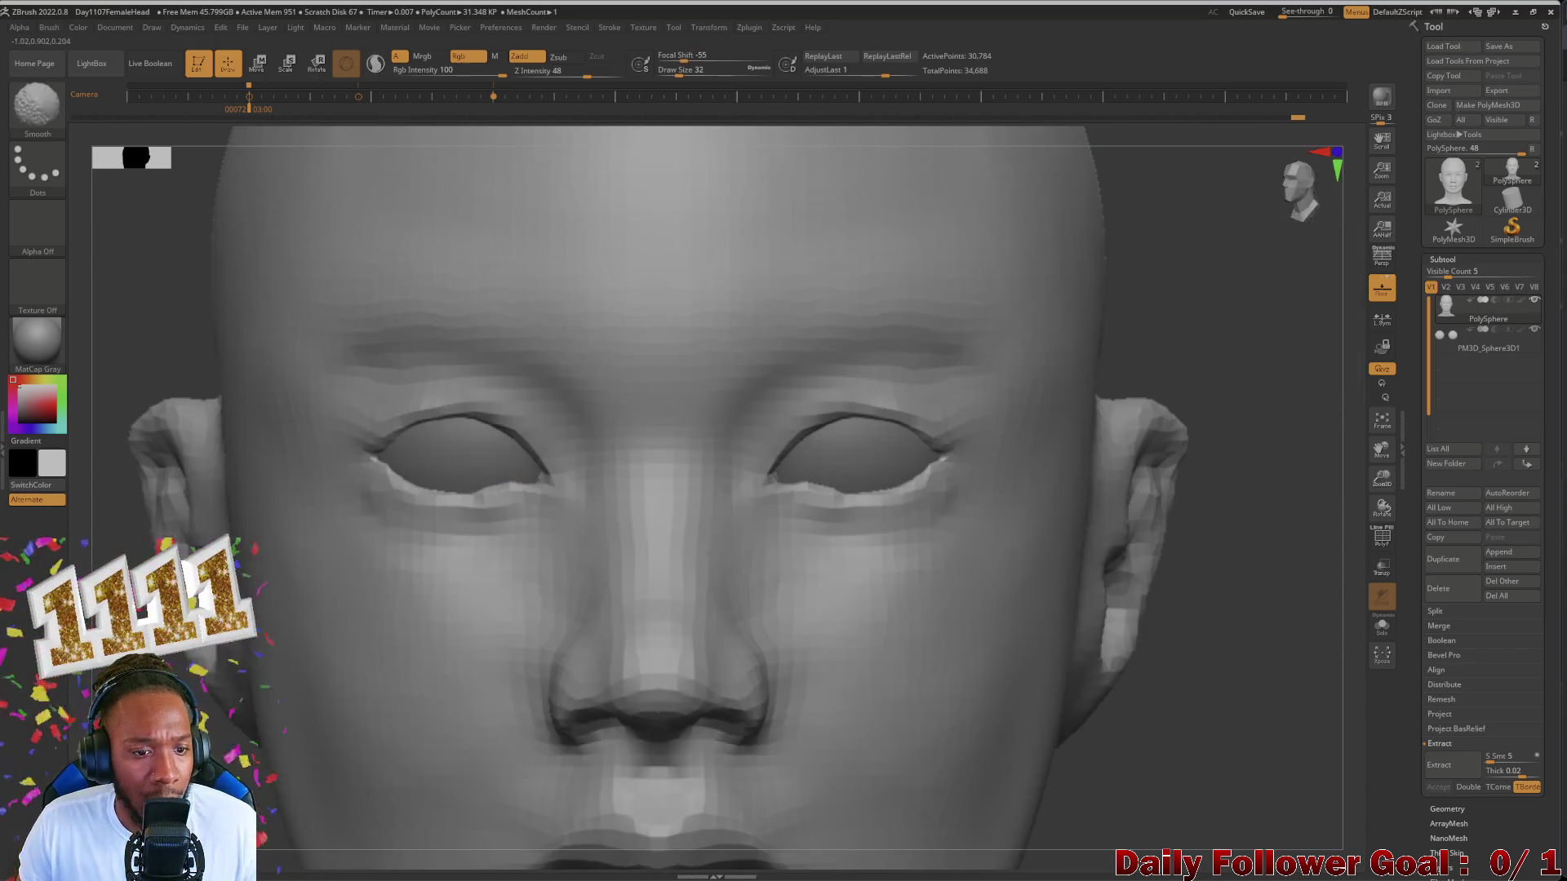
pyautogui.press('-')
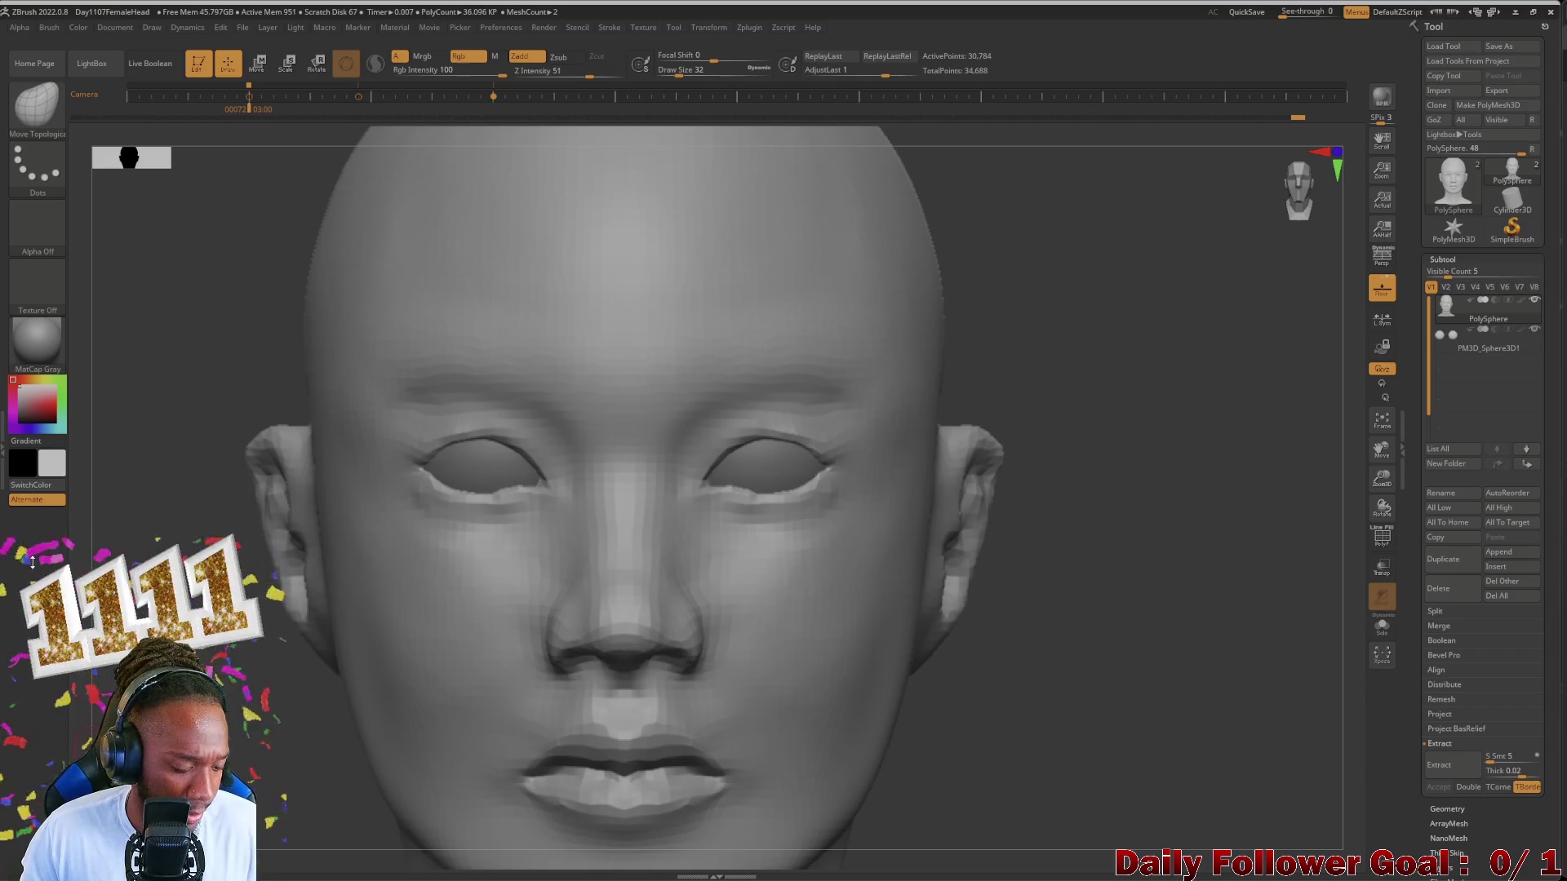
pyautogui.press('-')
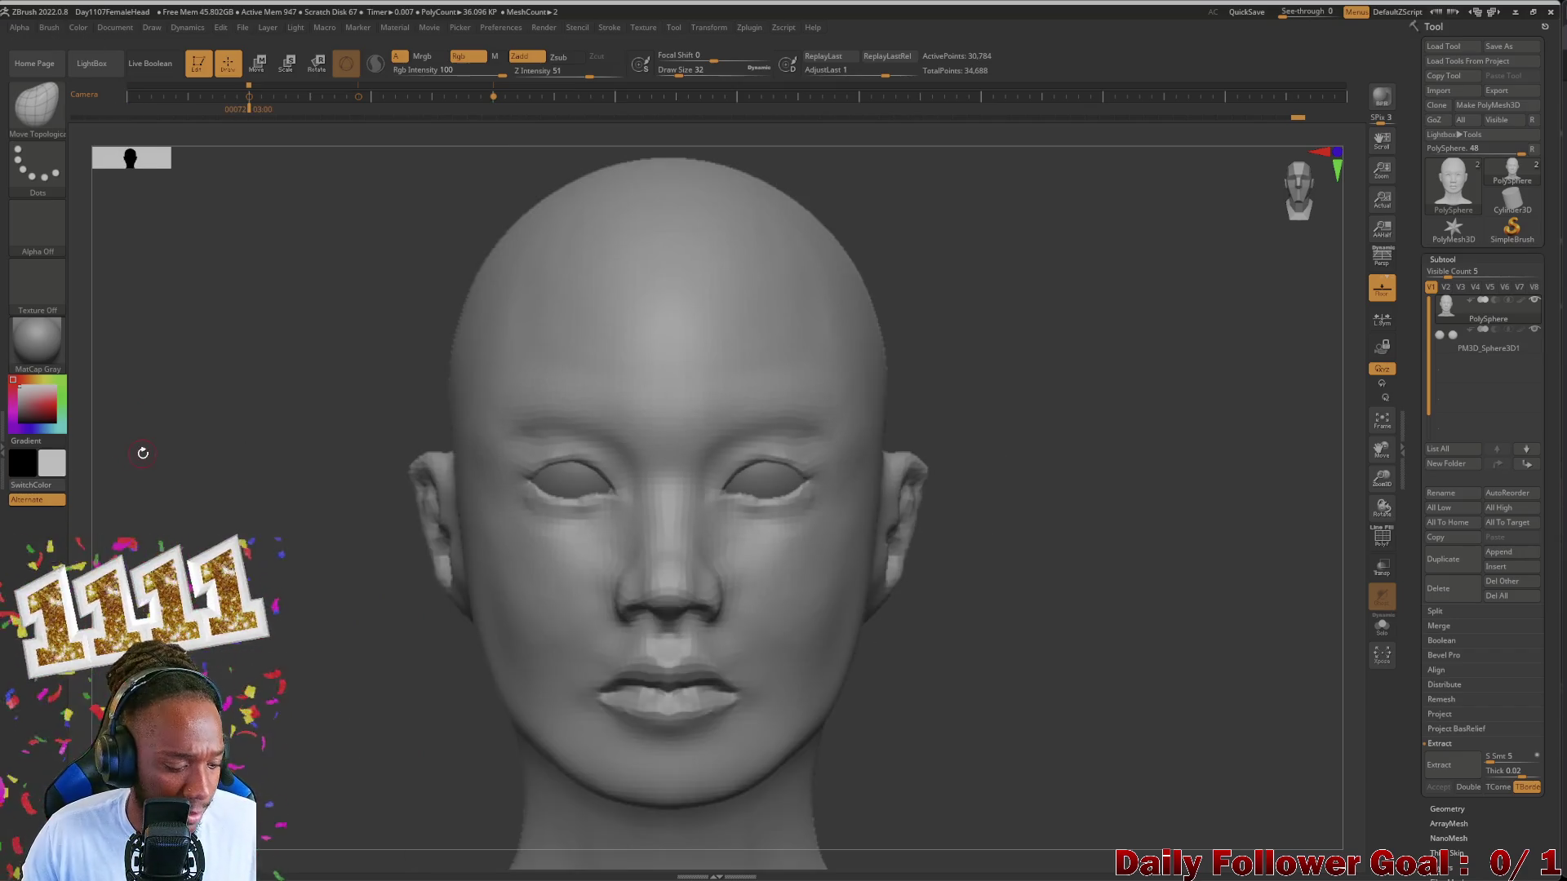
pyautogui.hotkey('shift', 'p')
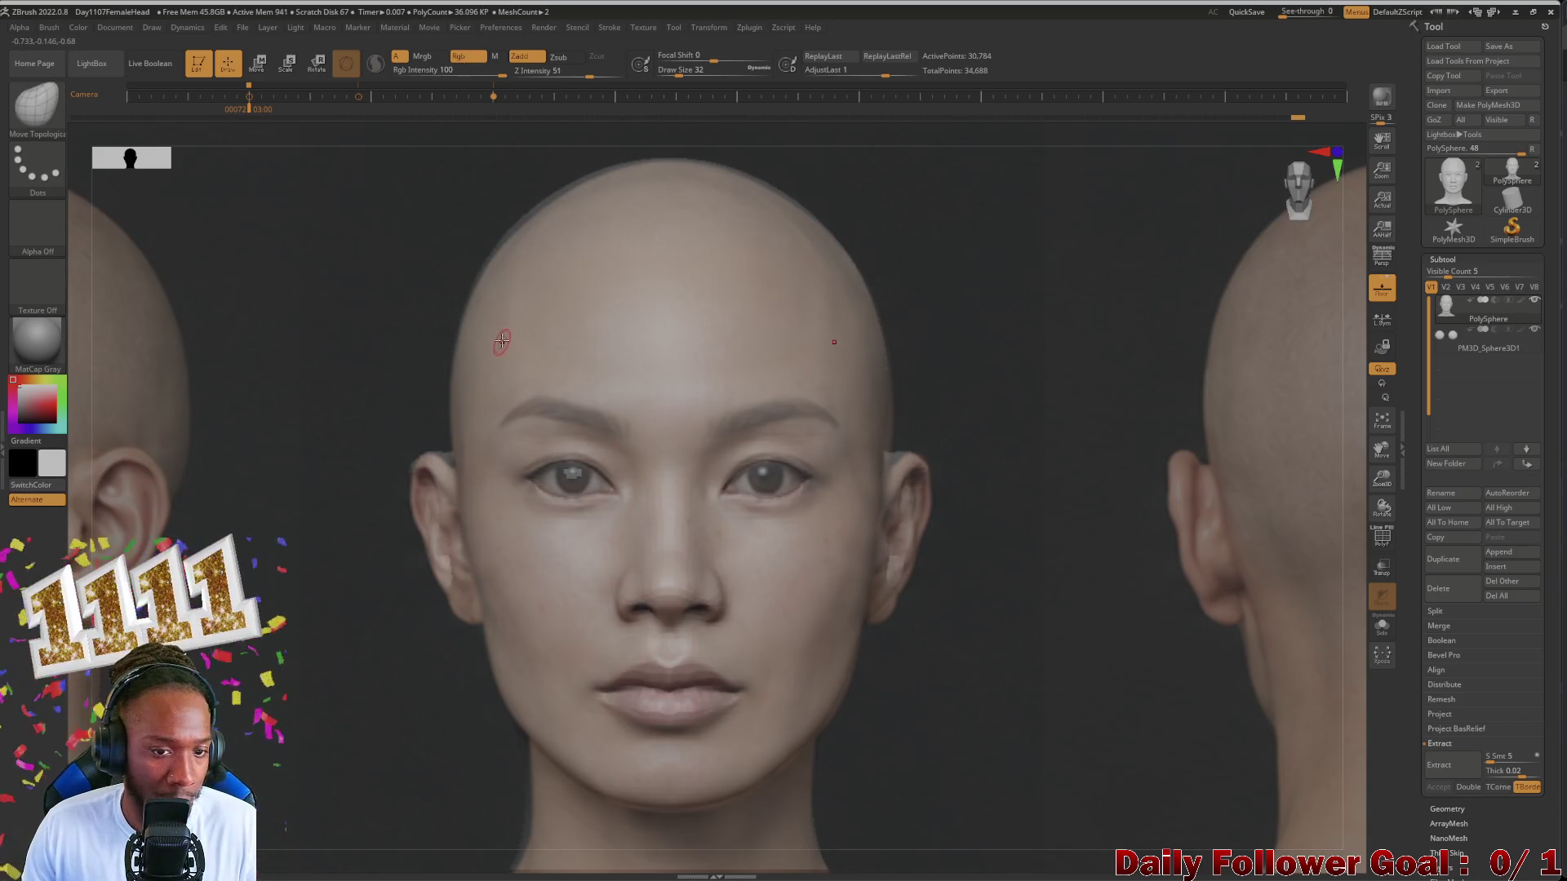
# Step: Lower the reference-photo opacity with the Spotlight dial until the grey sculpt shows through
pyautogui.press('z')
pyautogui.click(393, 415)
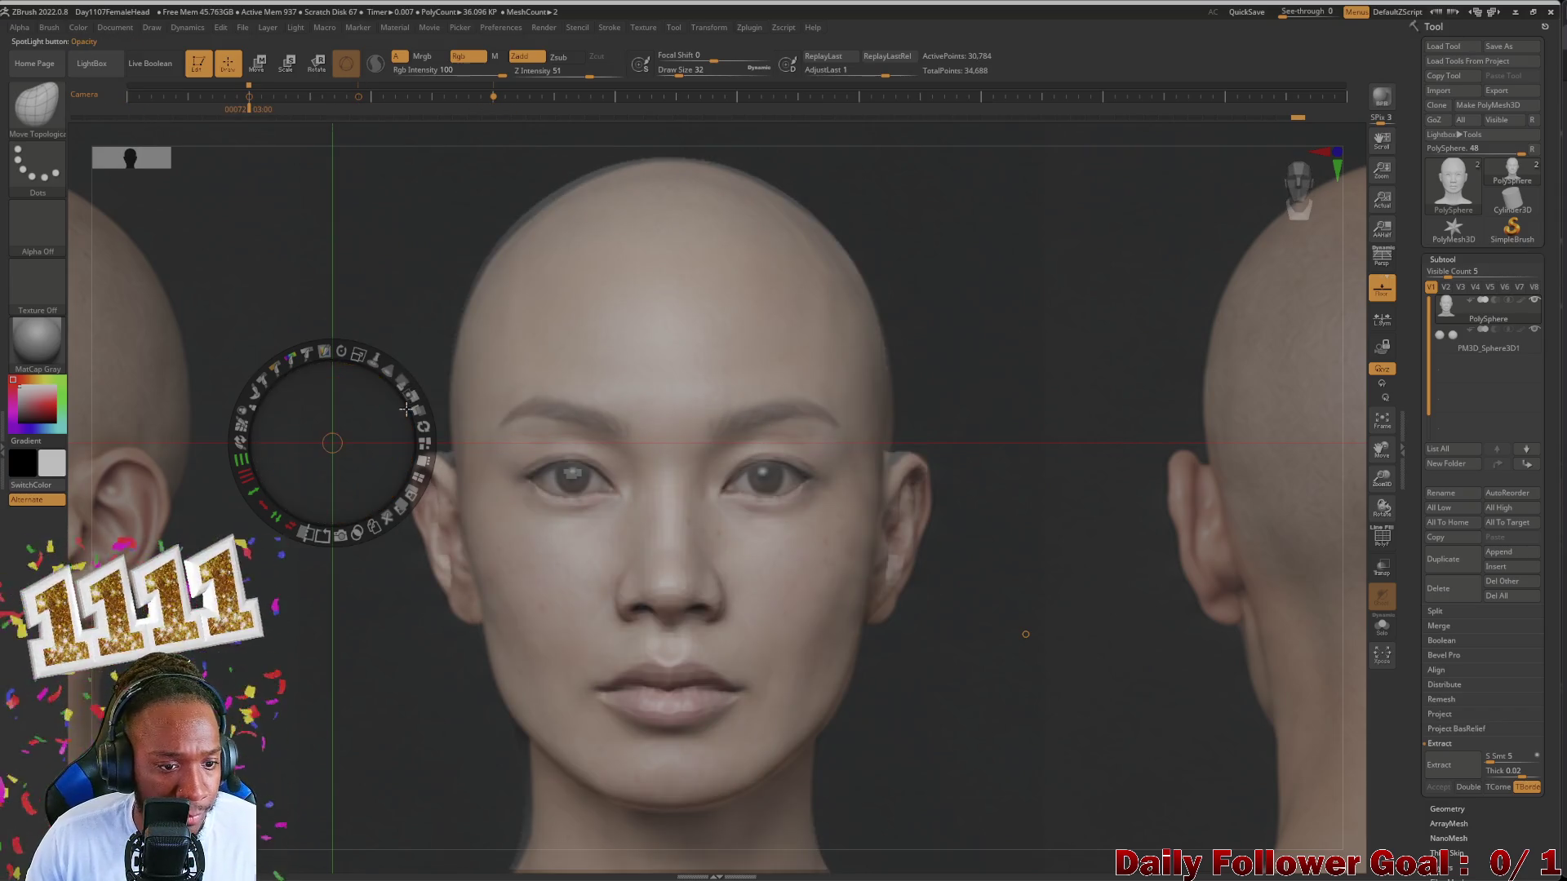
pyautogui.moveTo(400, 373)
pyautogui.mouseDown()
pyautogui.moveTo(456, 425)
pyautogui.moveTo(408, 370)
pyautogui.moveTo(371, 384)
pyautogui.mouseUp()
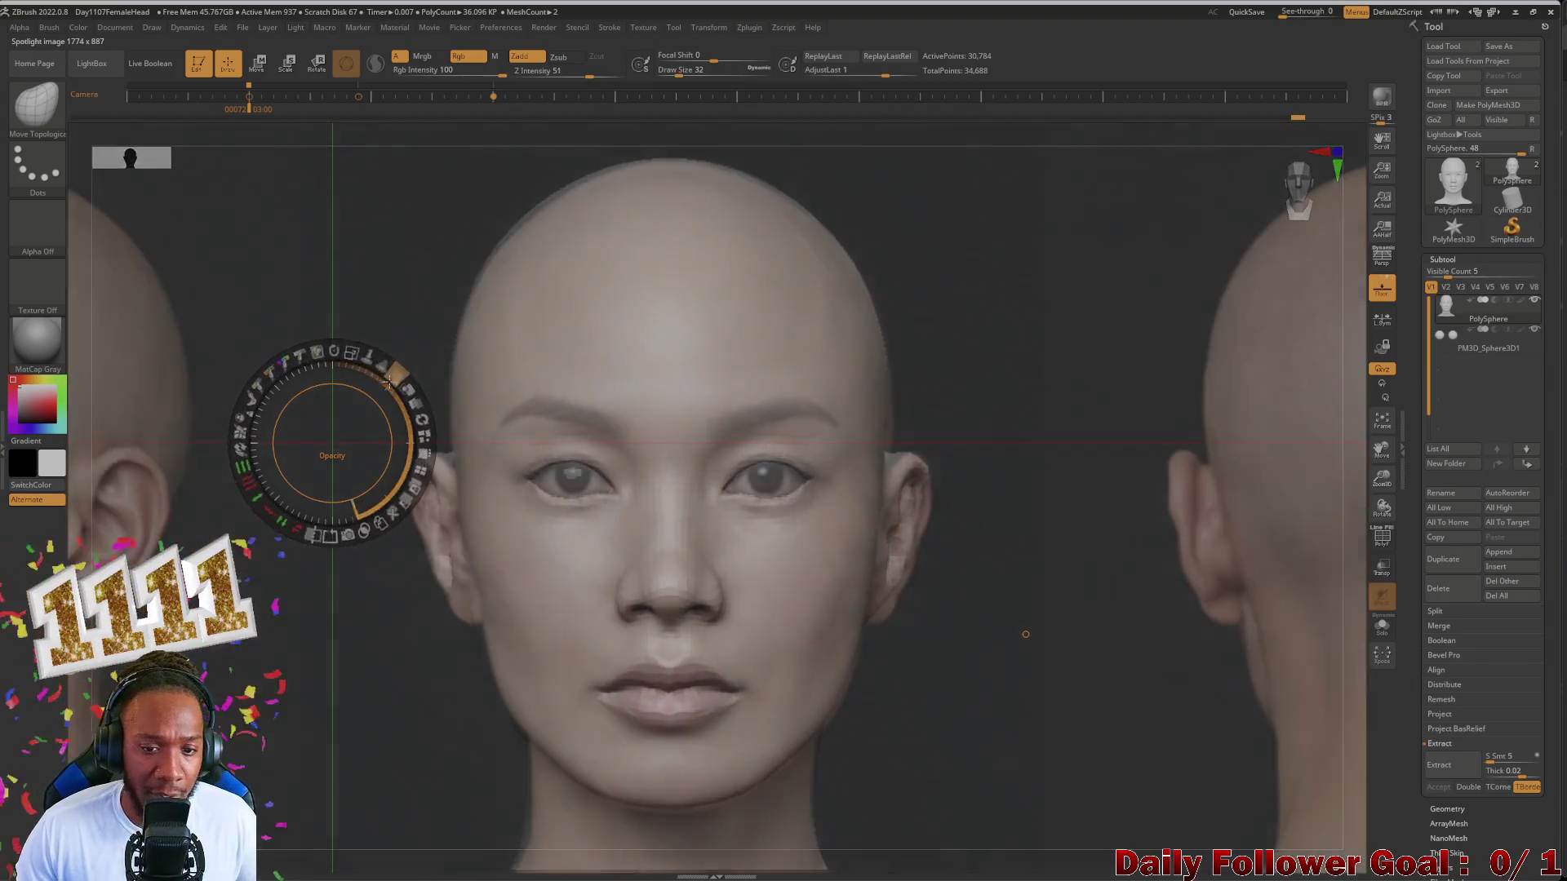
pyautogui.moveTo(371, 383)
pyautogui.mouseDown()
pyautogui.moveTo(462, 435)
pyautogui.moveTo(352, 438)
pyautogui.mouseUp()
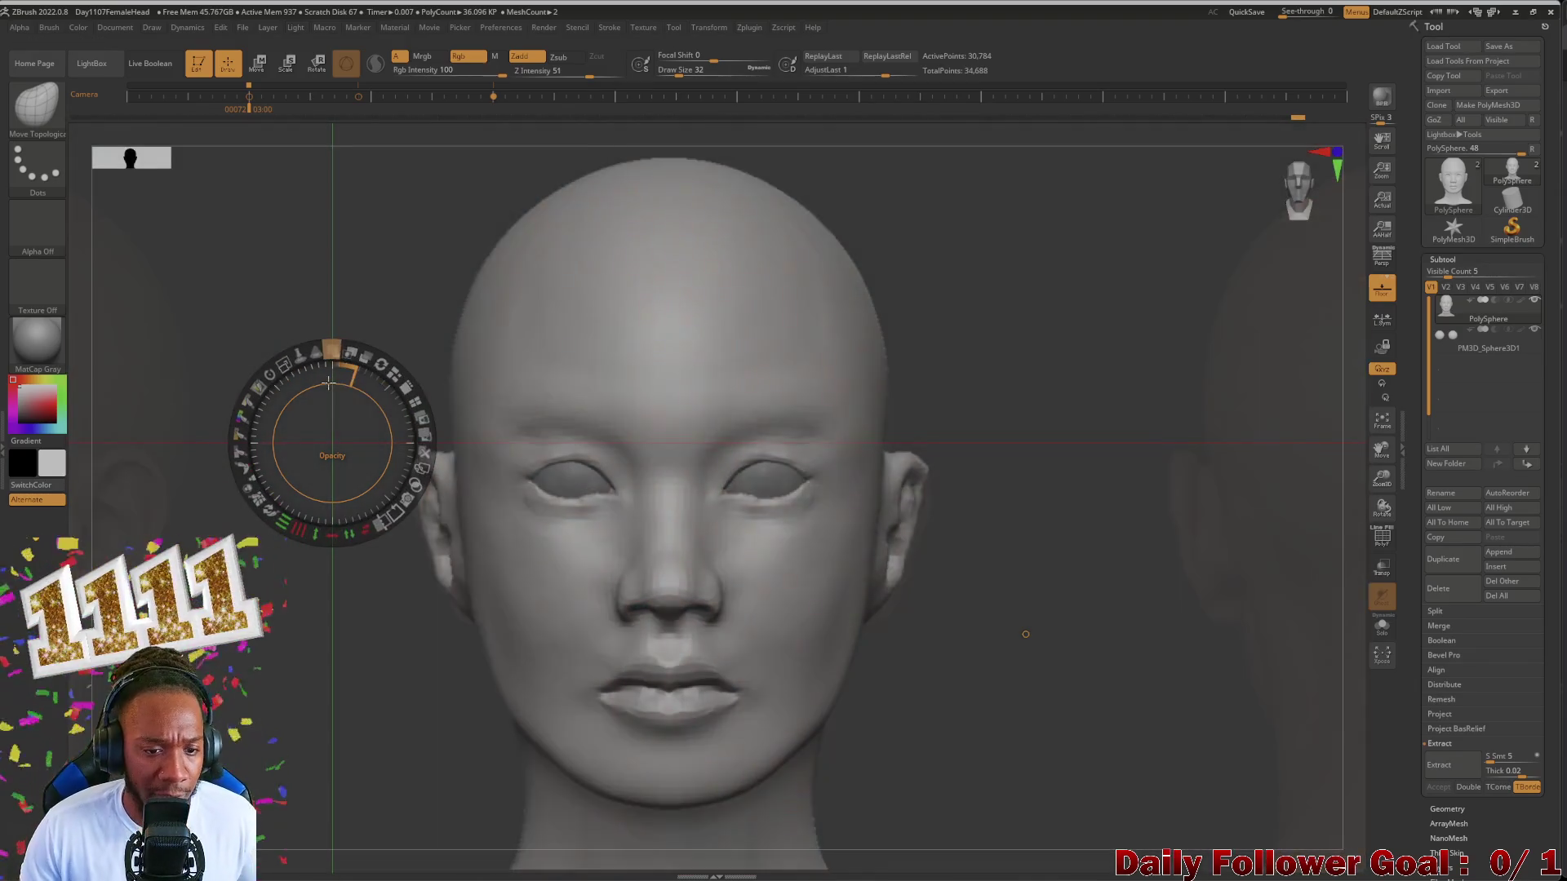
pyautogui.press('z')
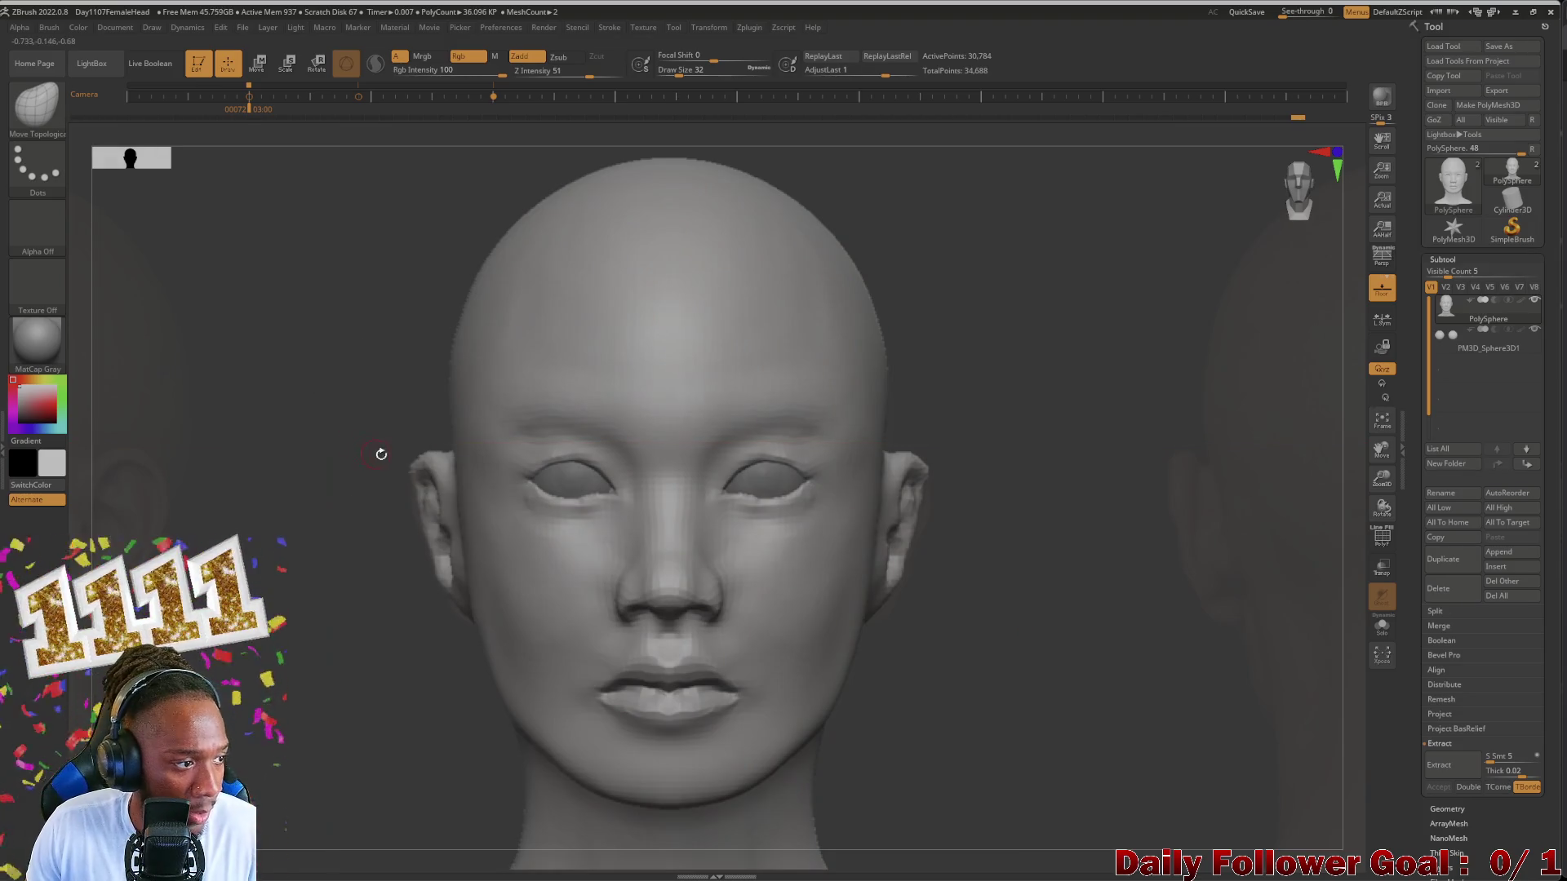
# Step: Zoom in on the eyes and nose, then filter the brush library to P brushes
pyautogui.keyDown('ctrl'); pyautogui.moveTo(200, 403); pyautogui.dragTo(22, 515, button='right'); pyautogui.keyUp('ctrl')
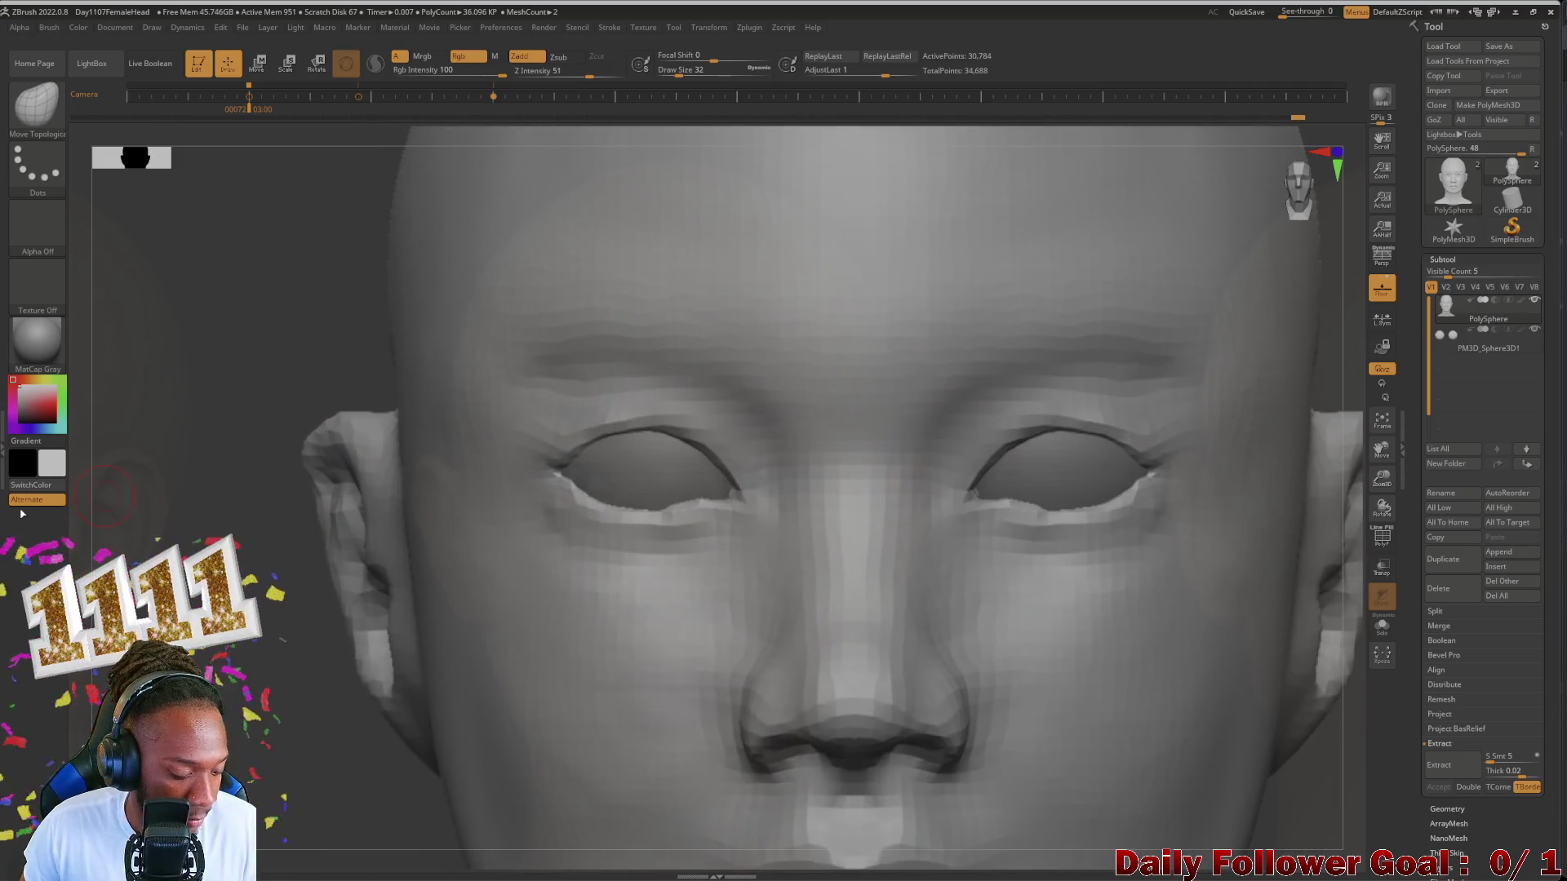
pyautogui.press('shift')
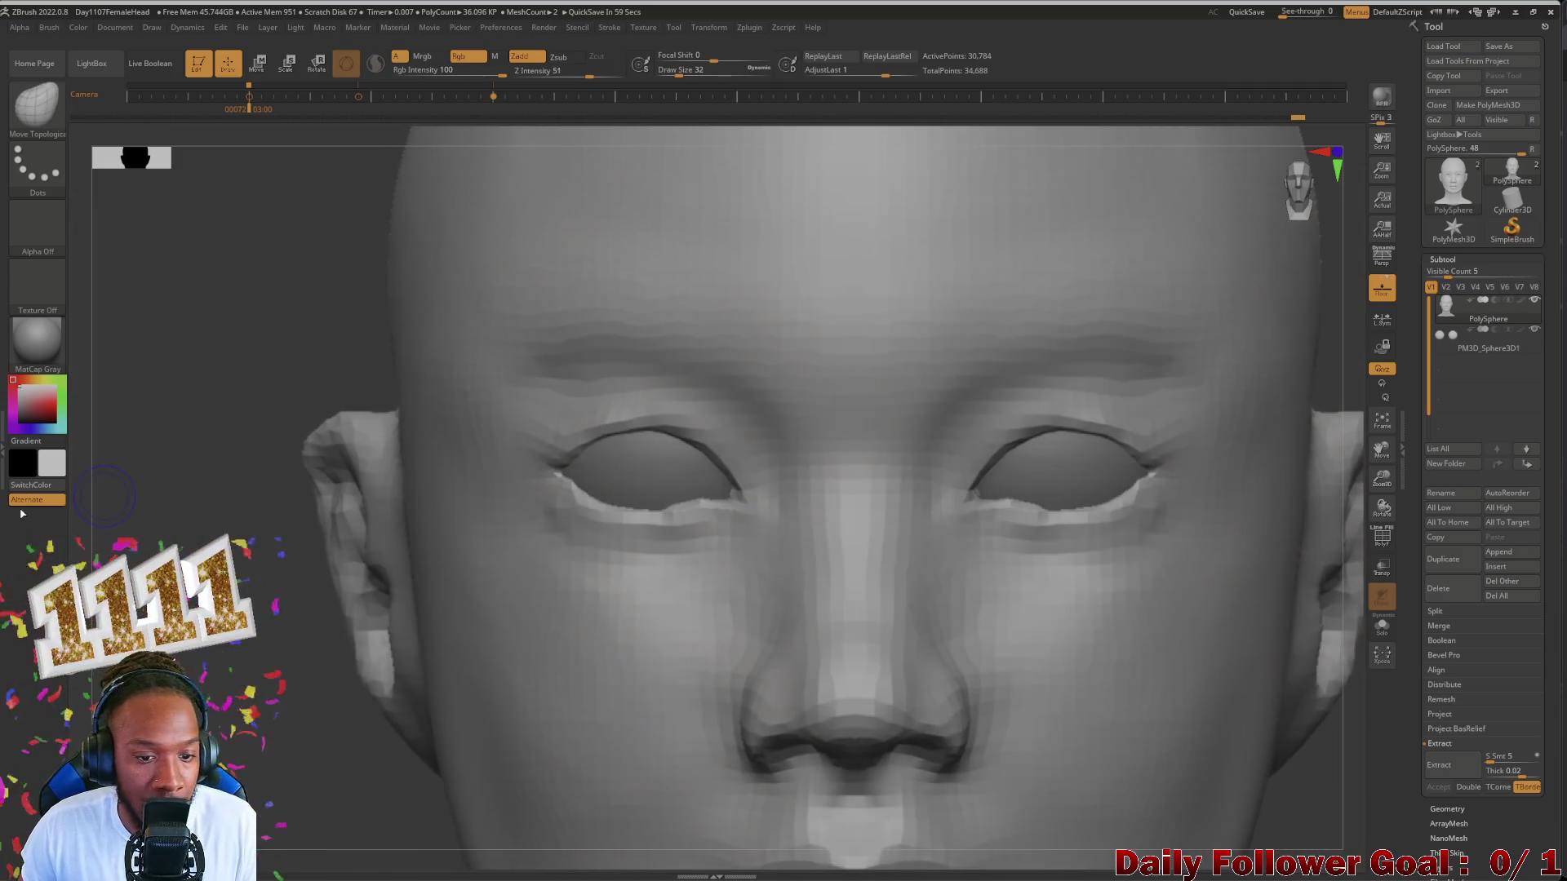
pyautogui.moveTo(21, 515)
pyautogui.keyDown('ctrl'); pyautogui.mouseDown(button='right')
pyautogui.moveTo(125, 449)
pyautogui.moveTo(159, 398)
pyautogui.moveTo(209, 408)
pyautogui.mouseUp(button='right'); pyautogui.keyUp('ctrl')
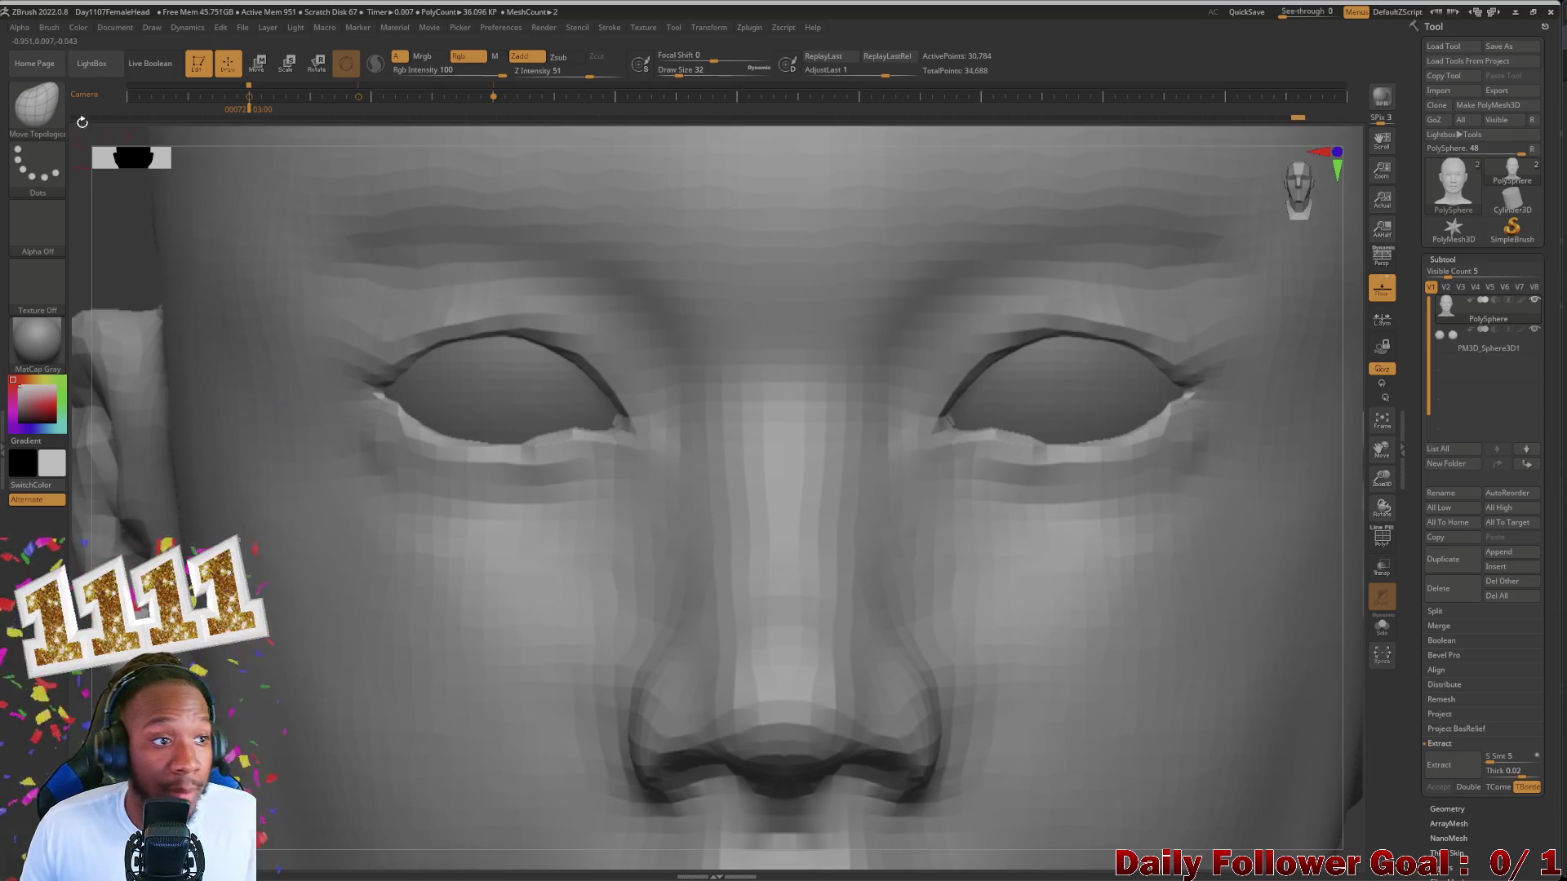
pyautogui.click(37, 105)
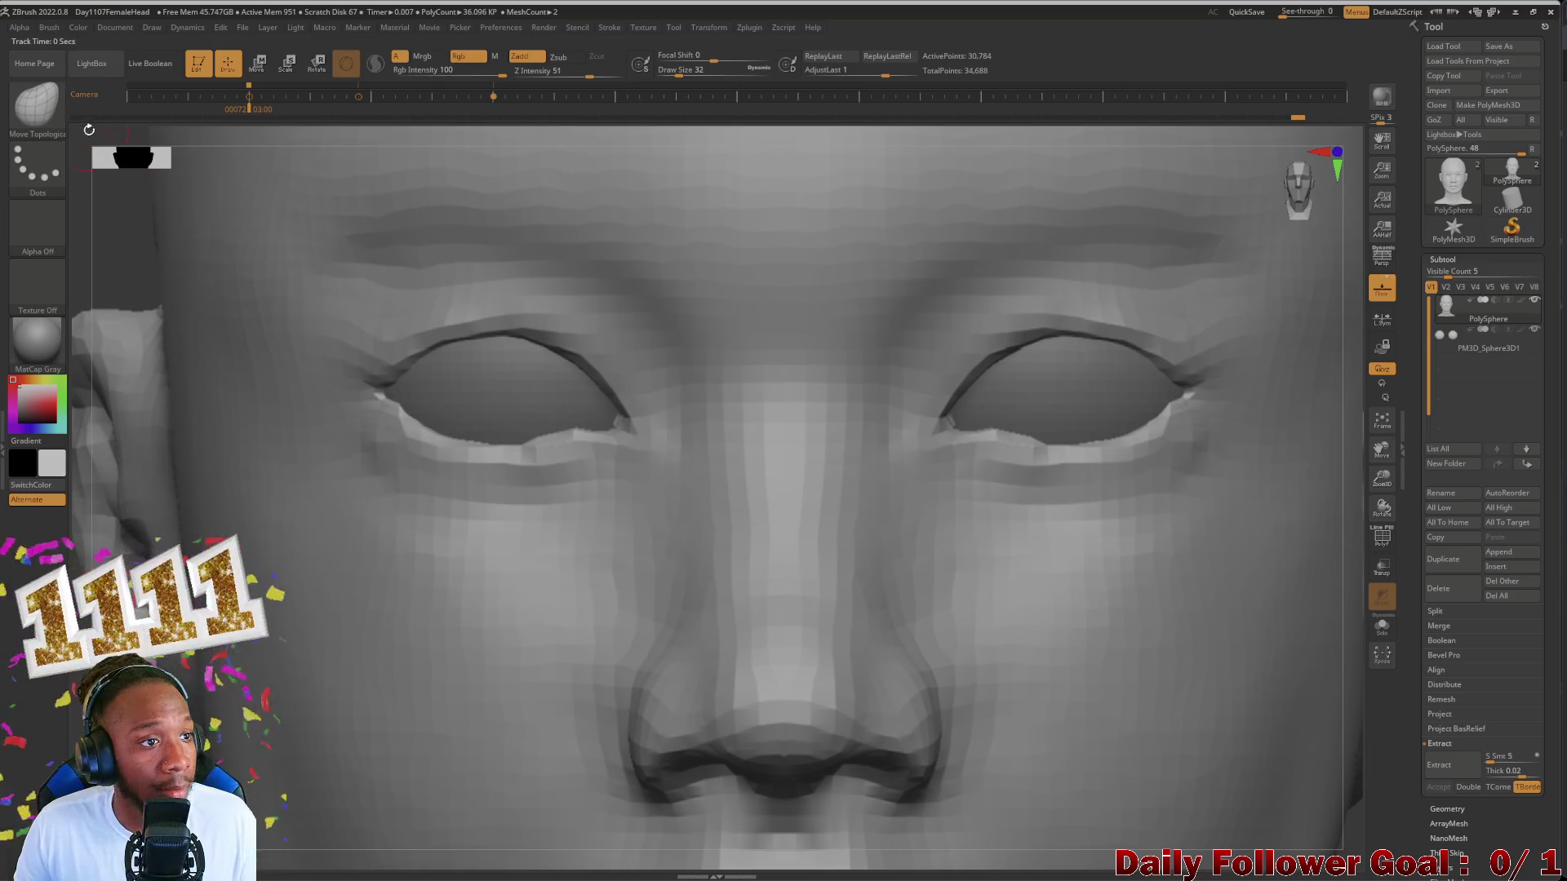
pyautogui.click(37, 104)
pyautogui.press('p')
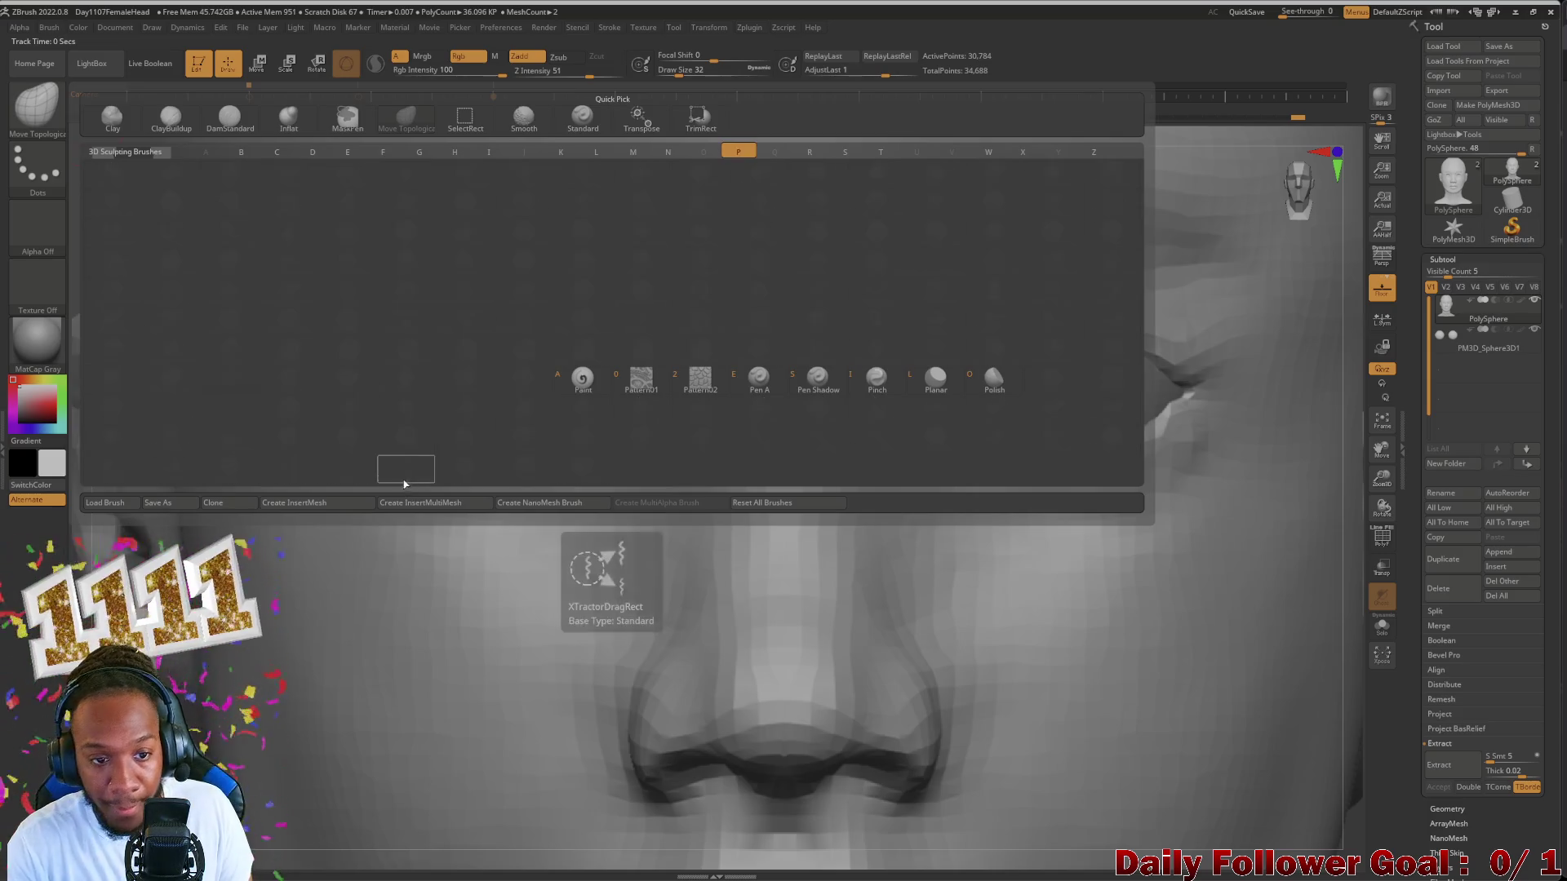
# Step: Pinch the lower eyelid edges and inner eye corners sharper on both eyes
pyautogui.click(878, 371)
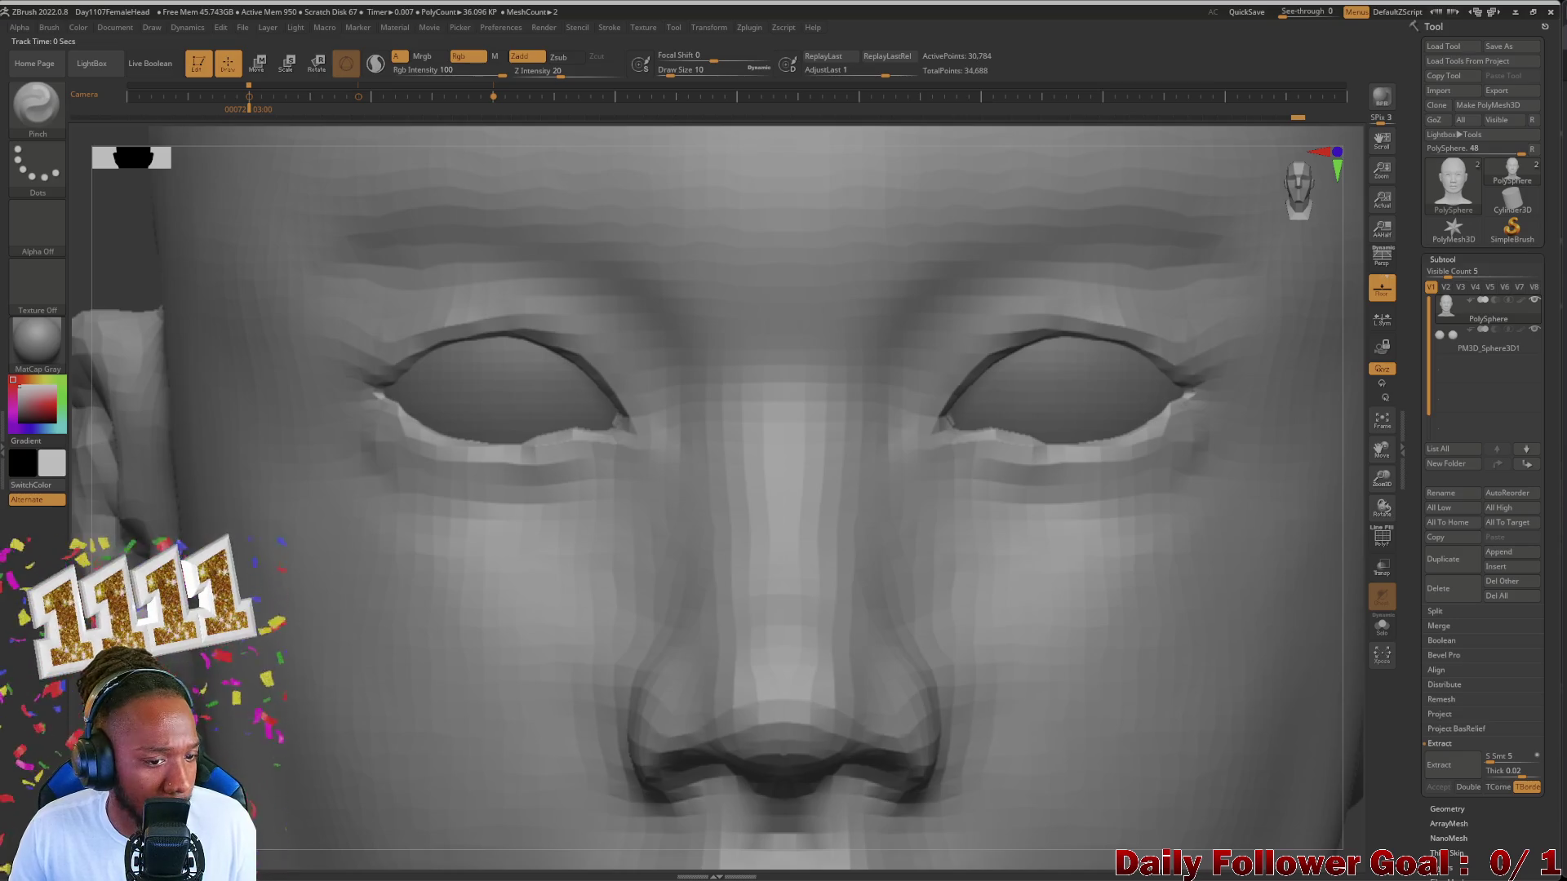
pyautogui.keyDown('ctrl'); pyautogui.moveTo(784, 490); pyautogui.dragTo(784, 368, button='right'); pyautogui.keyUp('ctrl')
pyautogui.keyDown('alt'); pyautogui.moveTo(280, 575); pyautogui.dragTo(280, 501, button='right'); pyautogui.keyUp('alt')
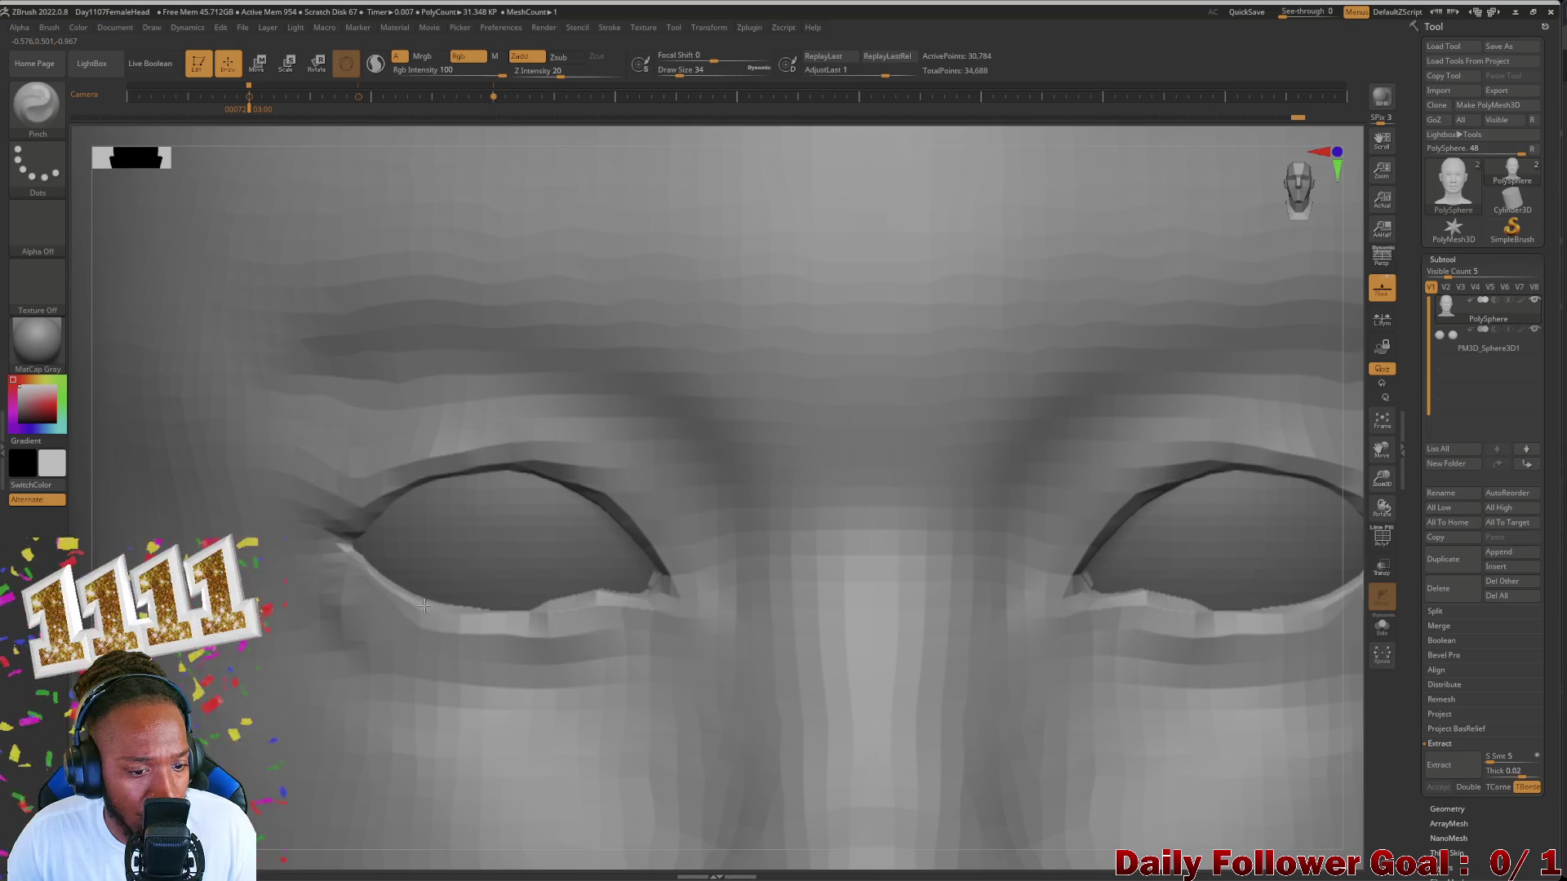
pyautogui.moveTo(423, 604)
pyautogui.mouseDown()
pyautogui.moveTo(531, 608)
pyautogui.moveTo(594, 591)
pyautogui.mouseUp()
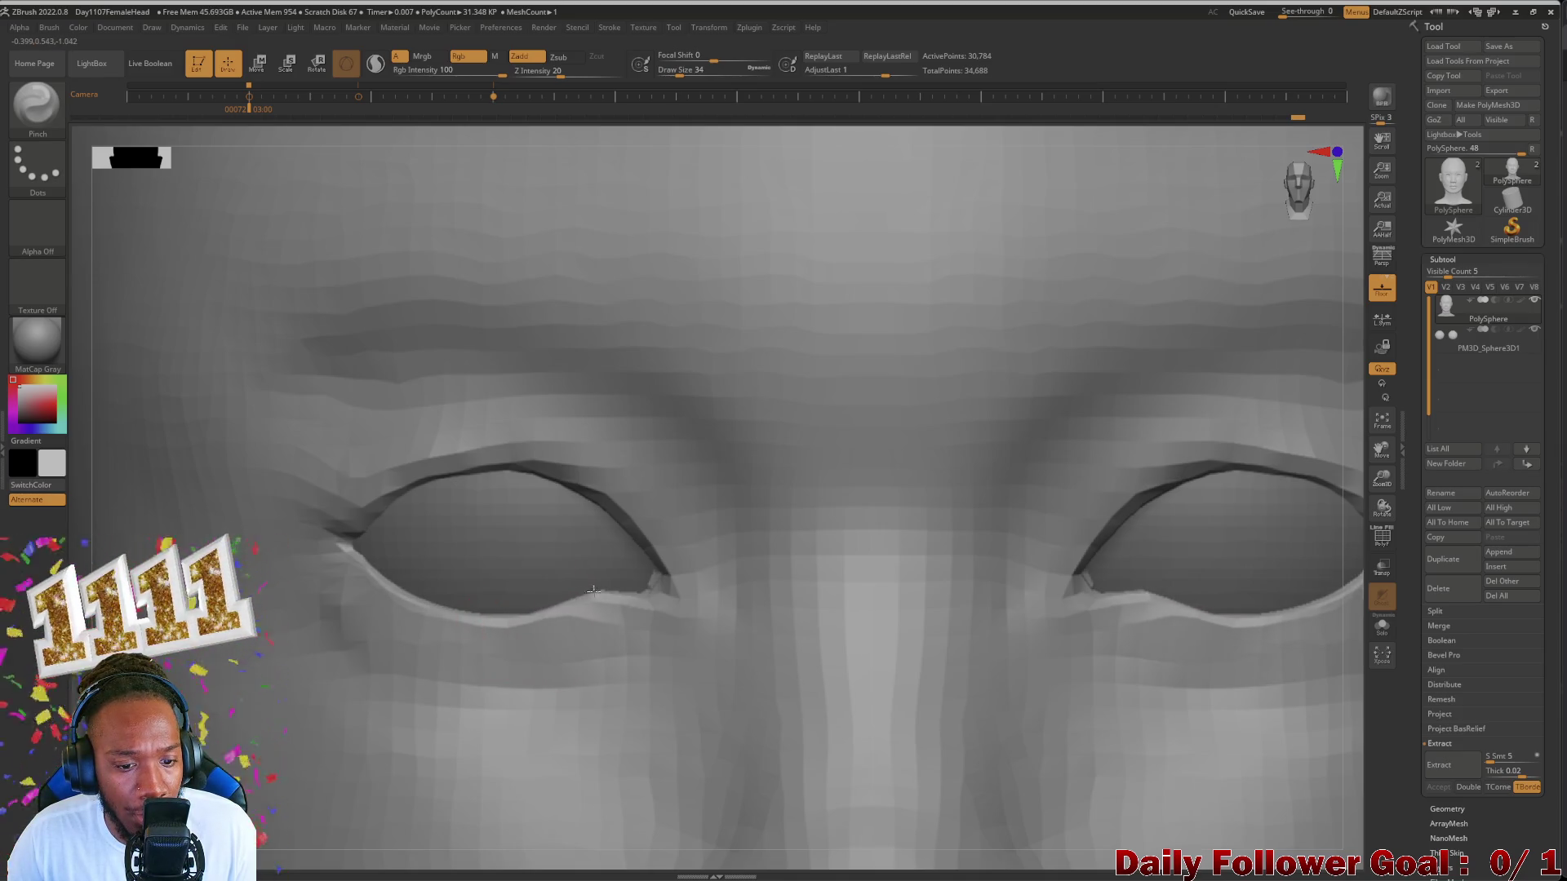
pyautogui.moveTo(661, 597); pyautogui.dragTo(664, 582)
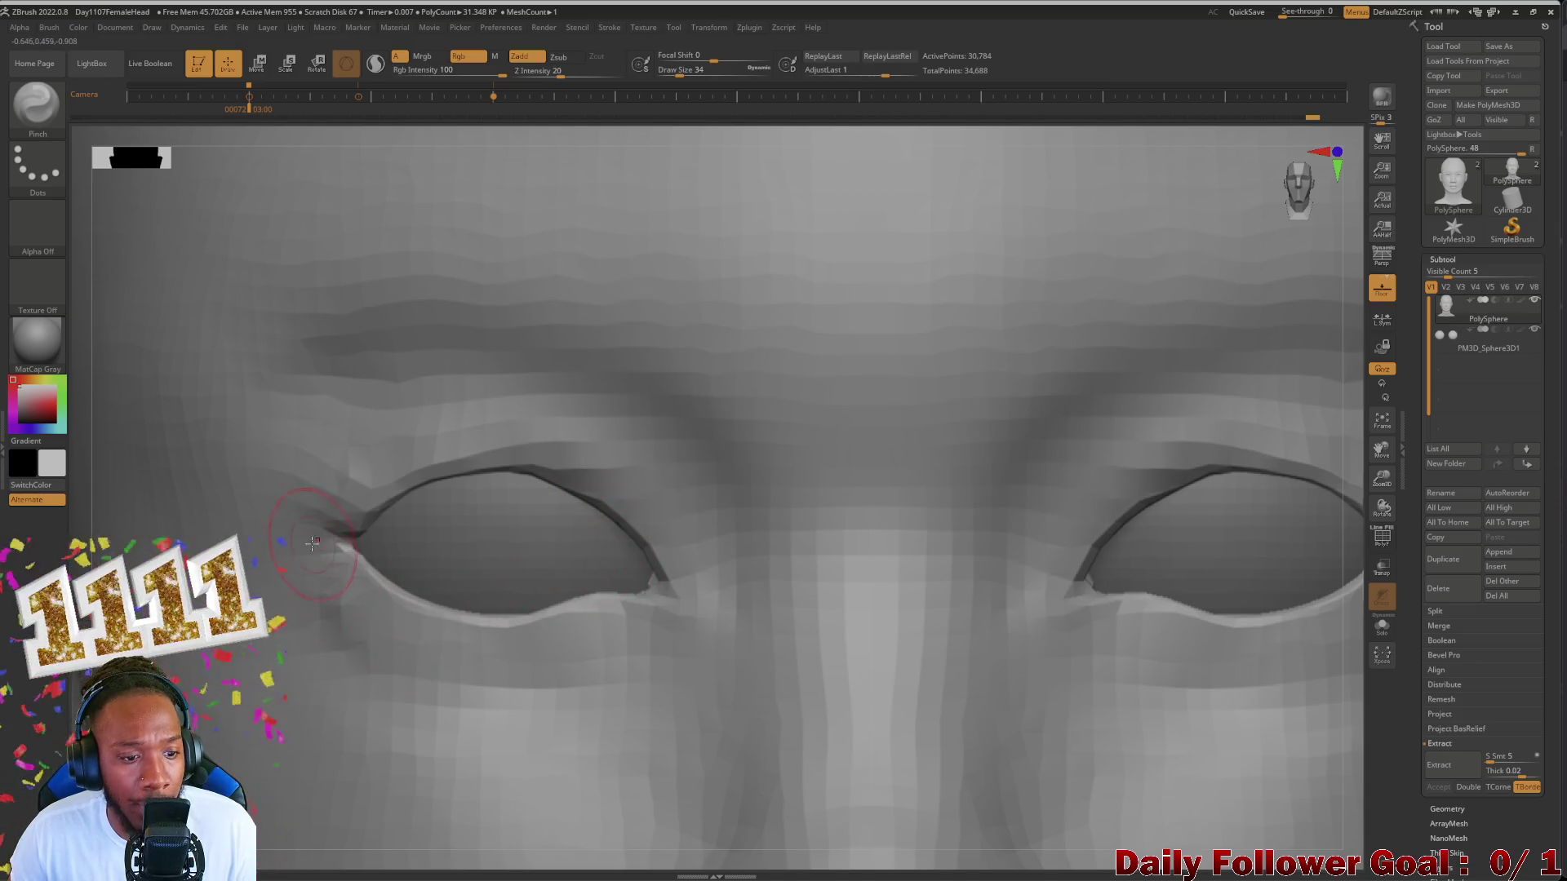
pyautogui.scroll(-1, 577, 498)
pyautogui.scroll(-4, 577, 498)
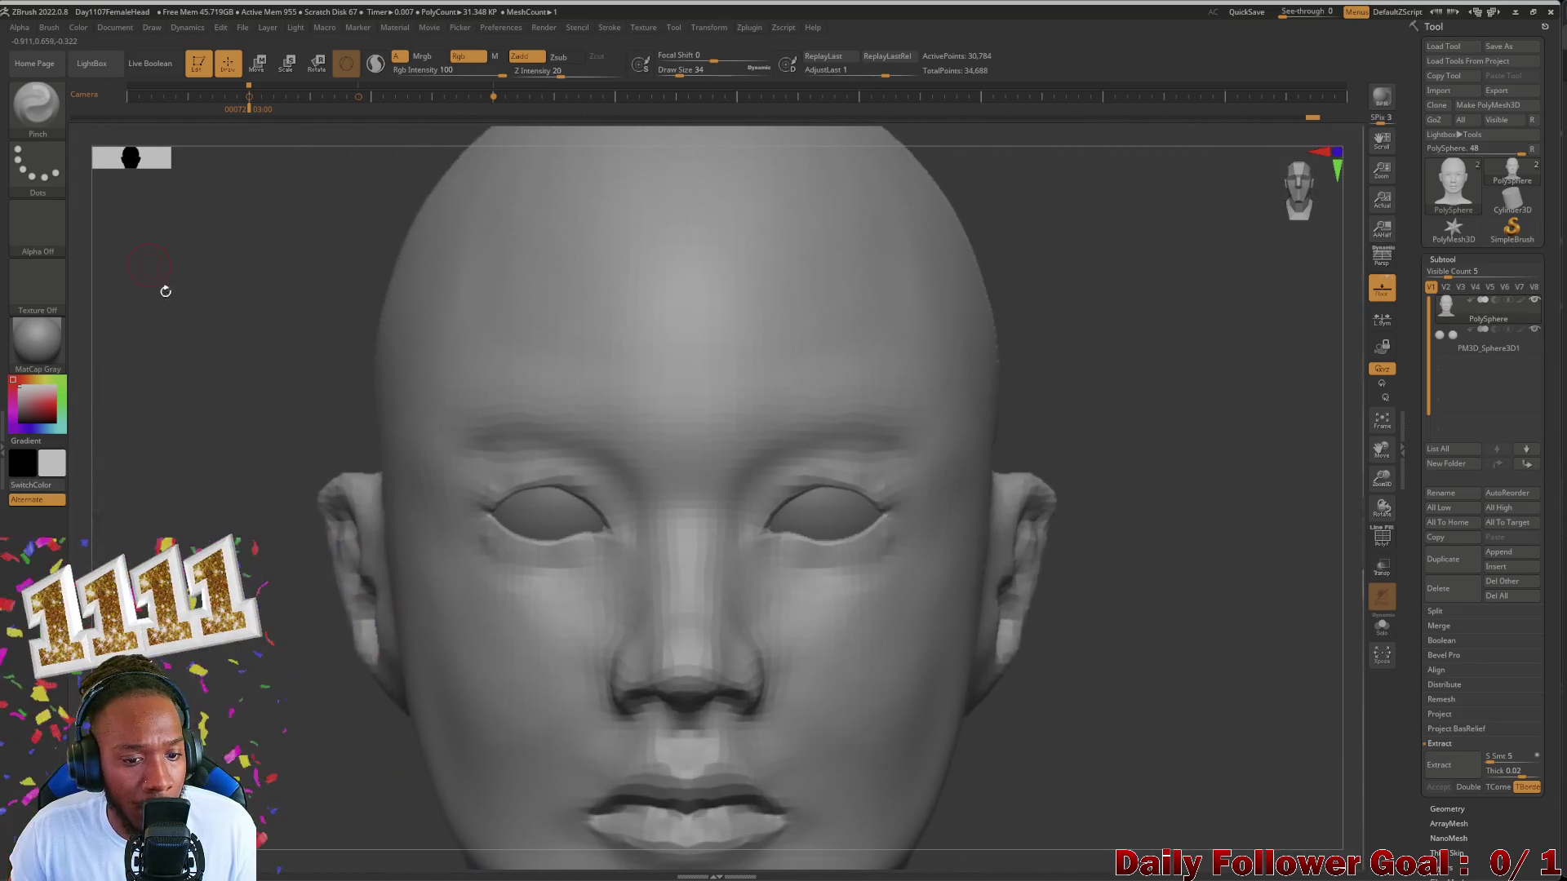
pyautogui.scroll(2, 182, 520)
pyautogui.scroll(3, 181, 520)
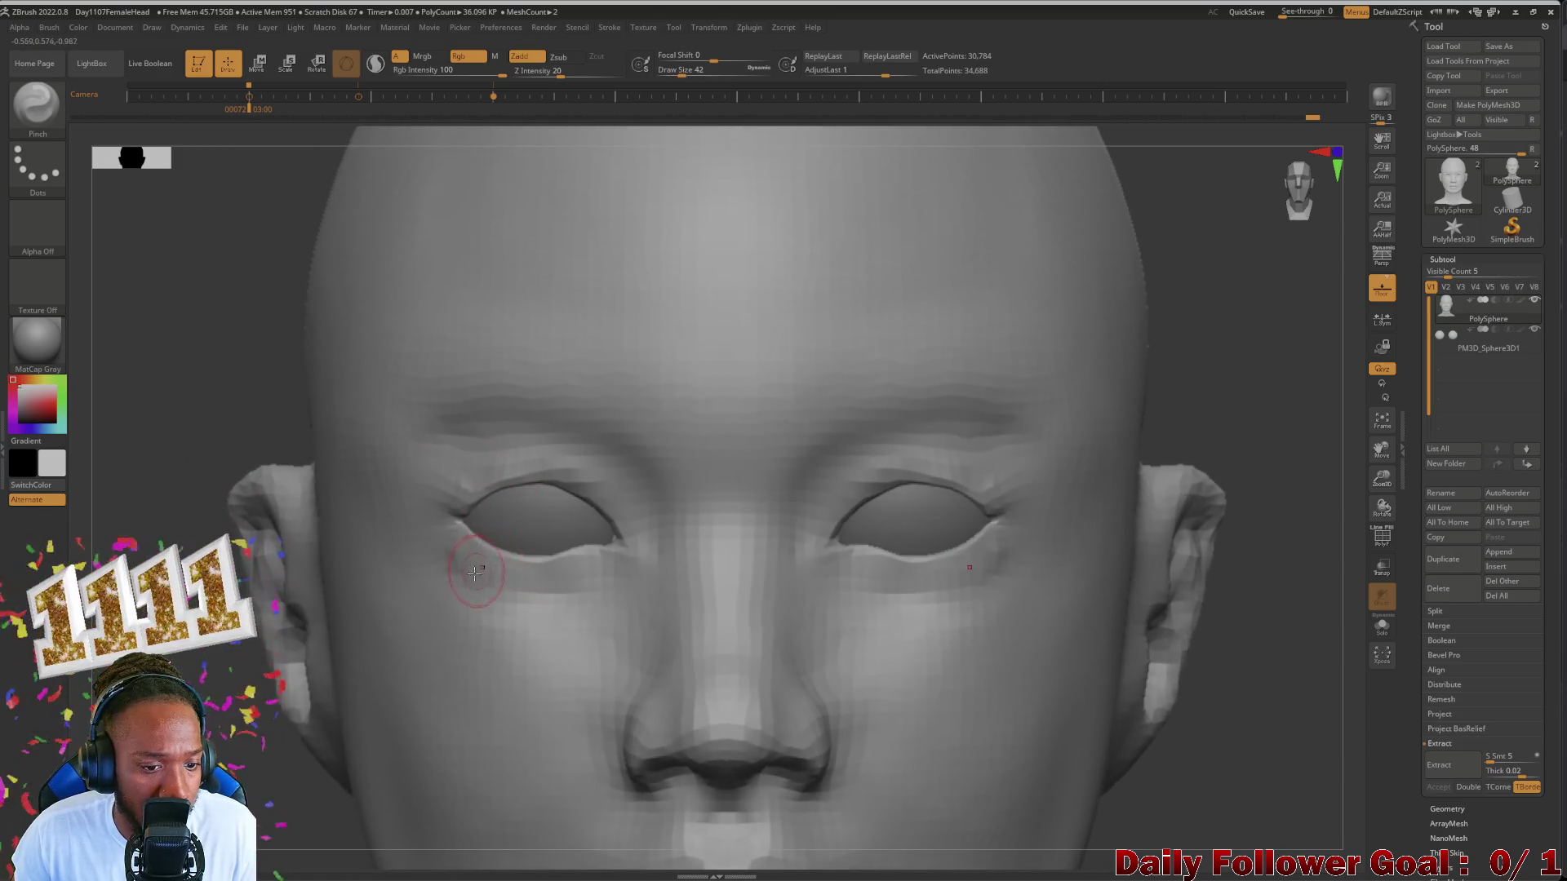
# Step: Smooth the upper lid toward the outer corner and recentre the head
pyautogui.press('shift')
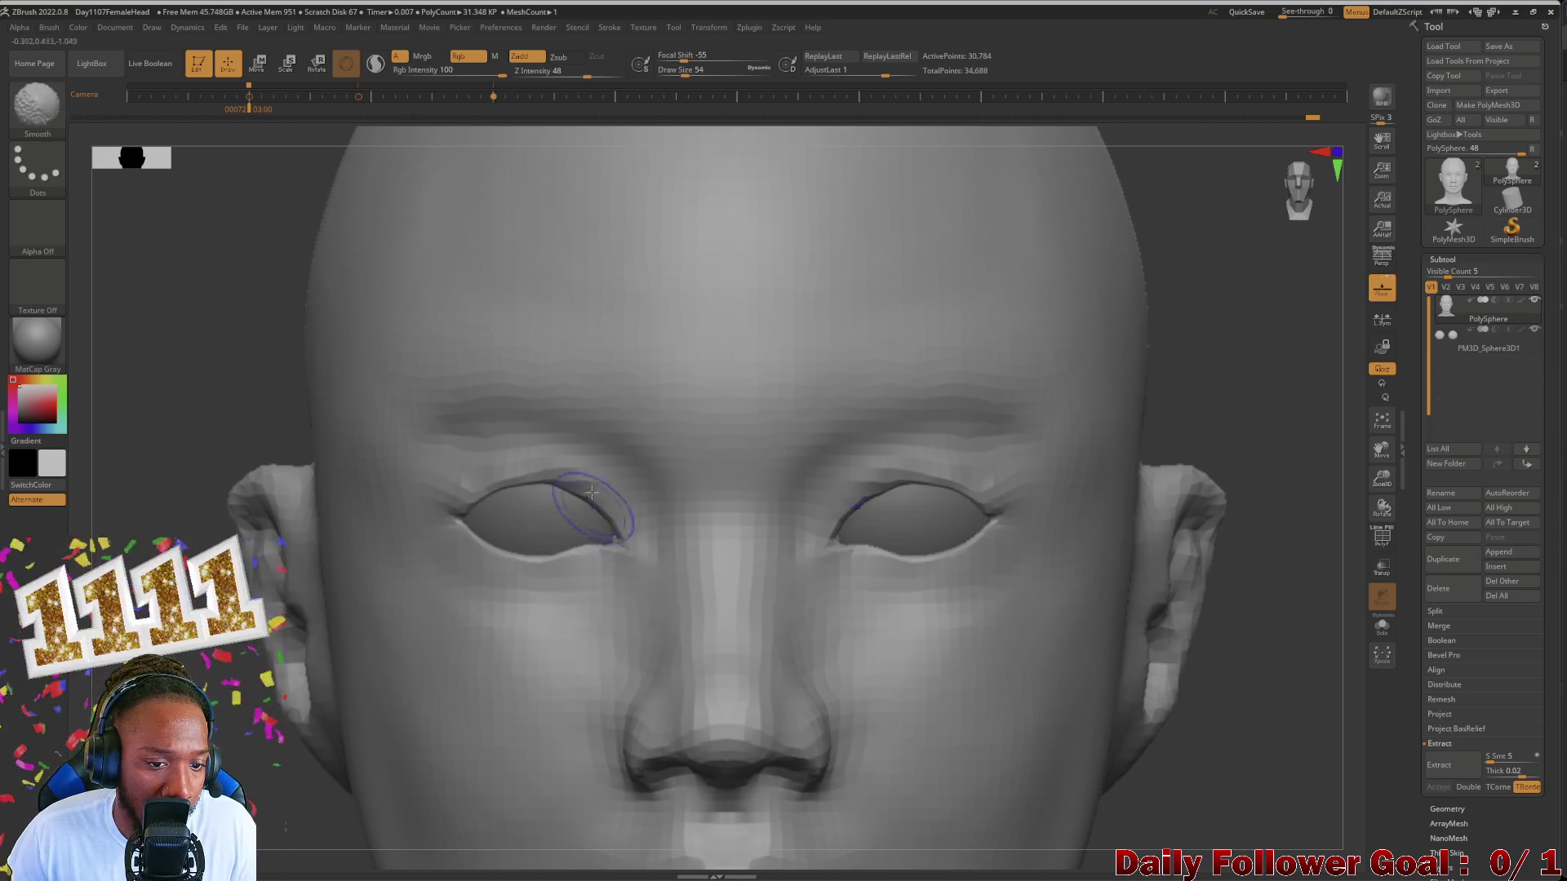
pyautogui.keyDown('shift'); pyautogui.moveTo(591, 493); pyautogui.dragTo(432, 518); pyautogui.keyUp('shift')
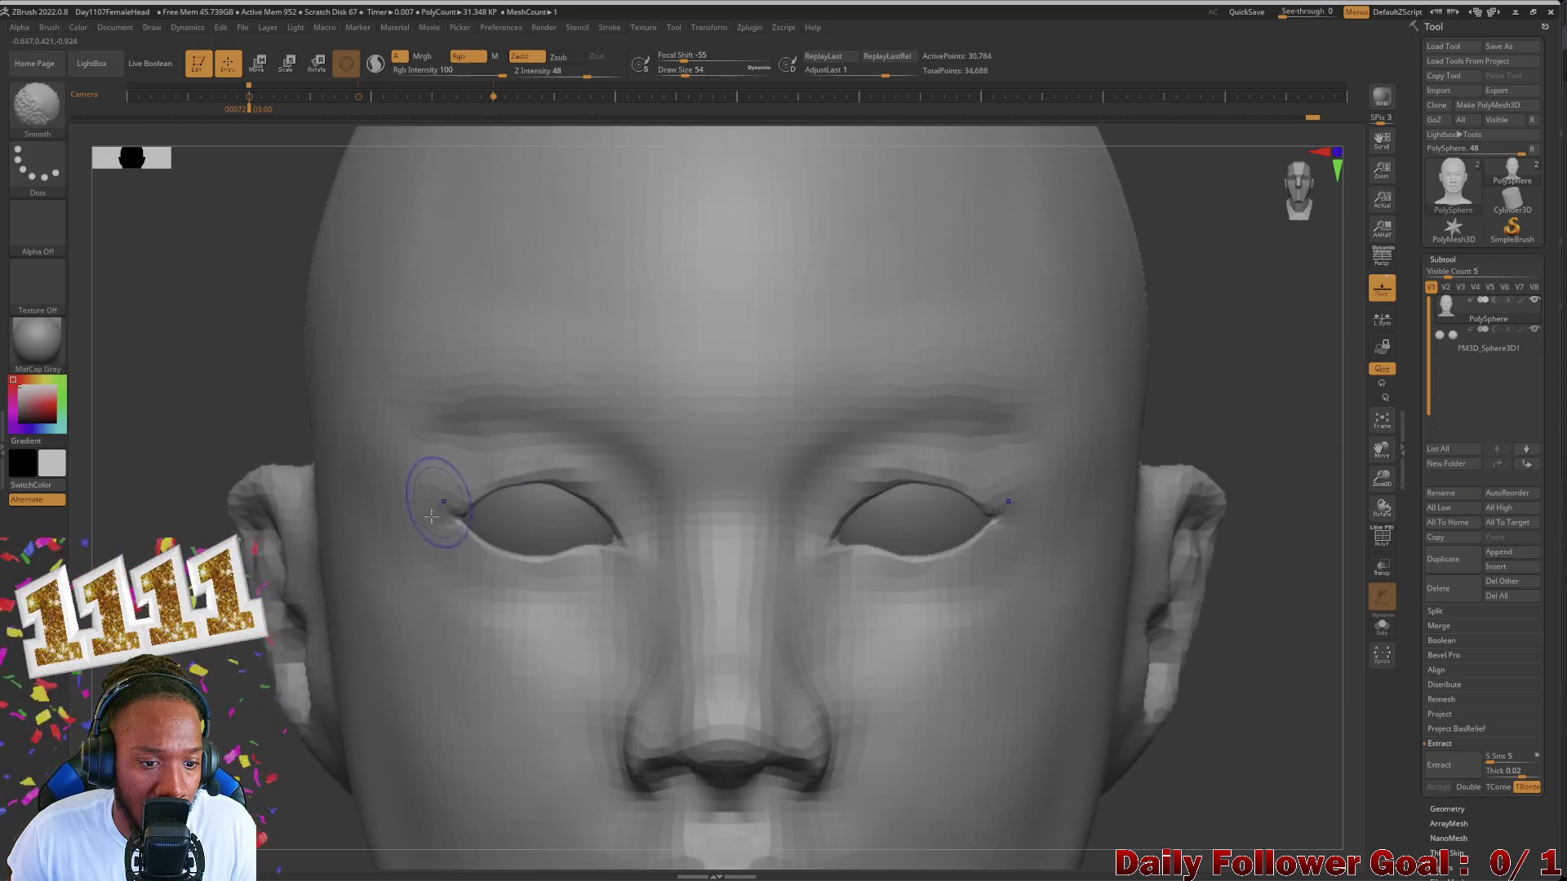
pyautogui.scroll(-3, 575, 490)
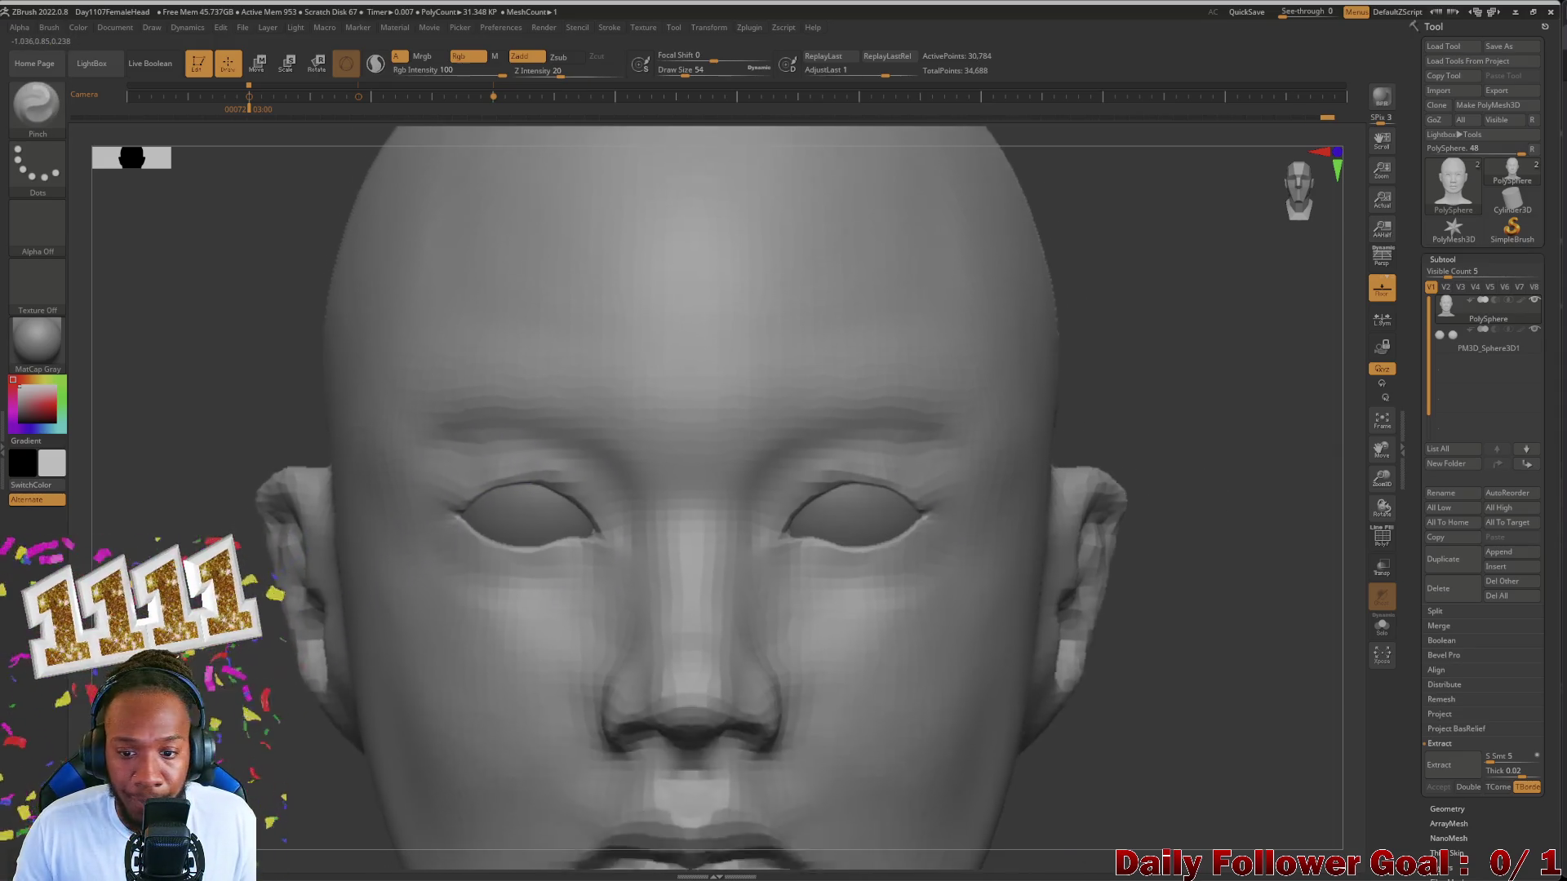
pyautogui.scroll(-3, 576, 490)
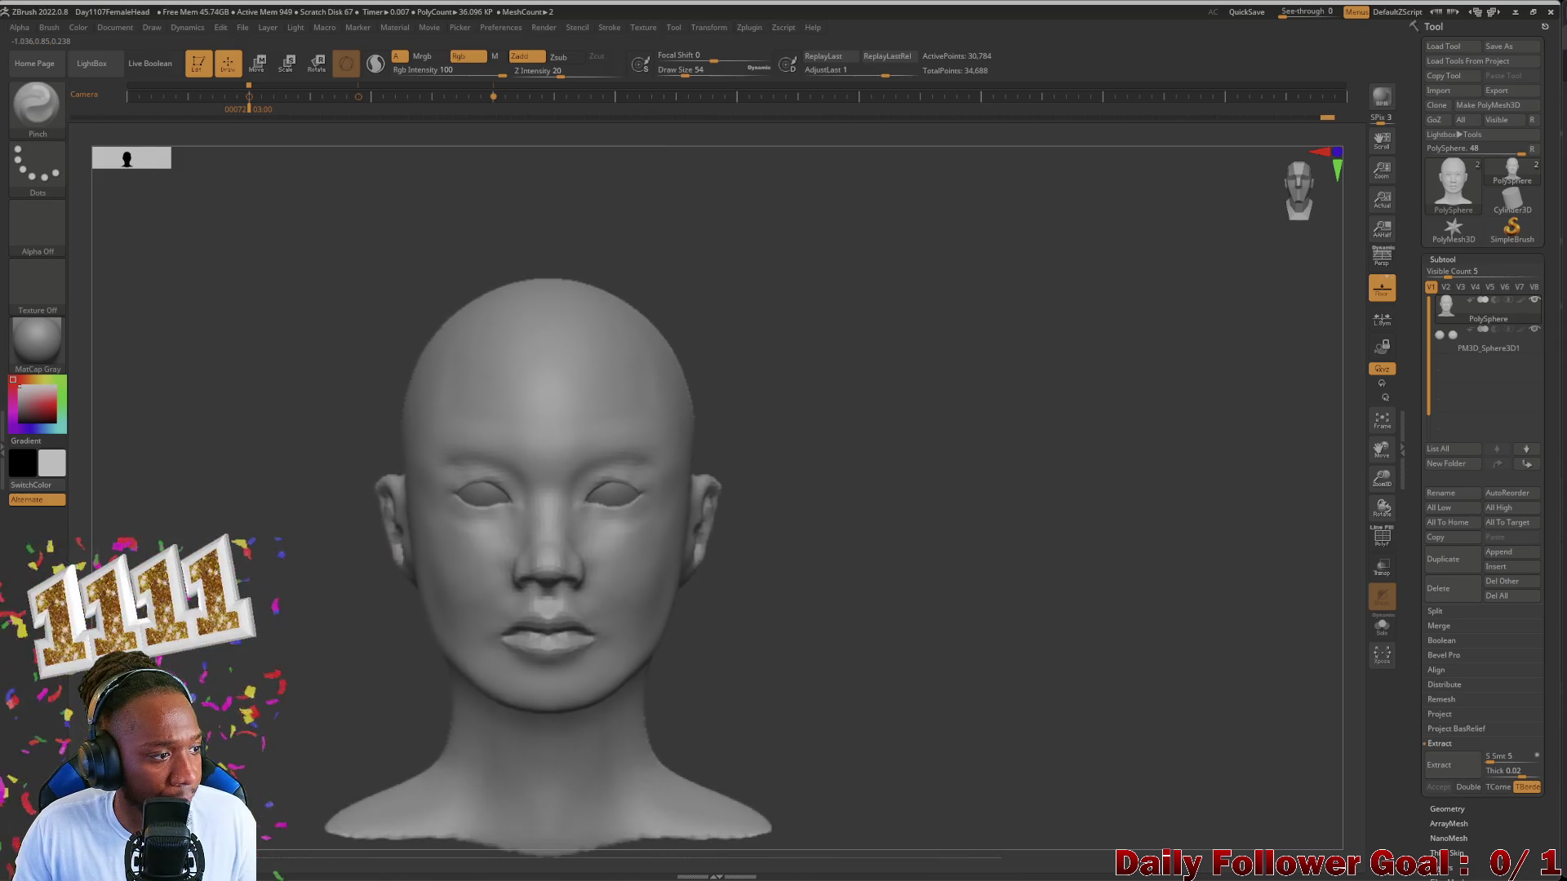
pyautogui.moveTo(294, 575); pyautogui.dragTo(326, 602)
pyautogui.scroll(3, 230, 750)
pyautogui.scroll(2, 566, 465)
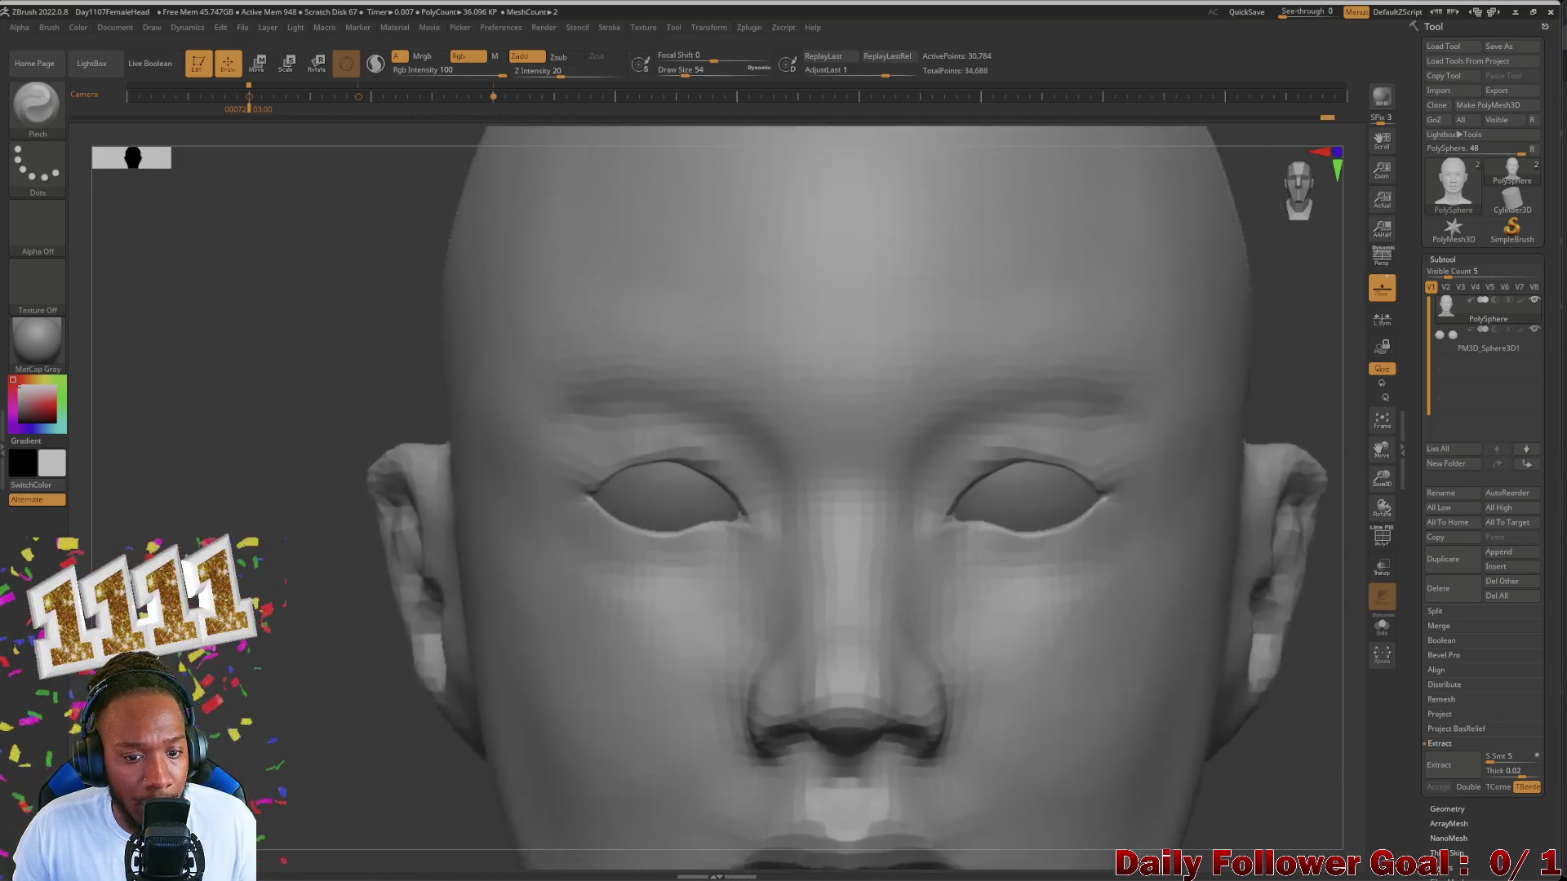
pyautogui.scroll(2, 565, 466)
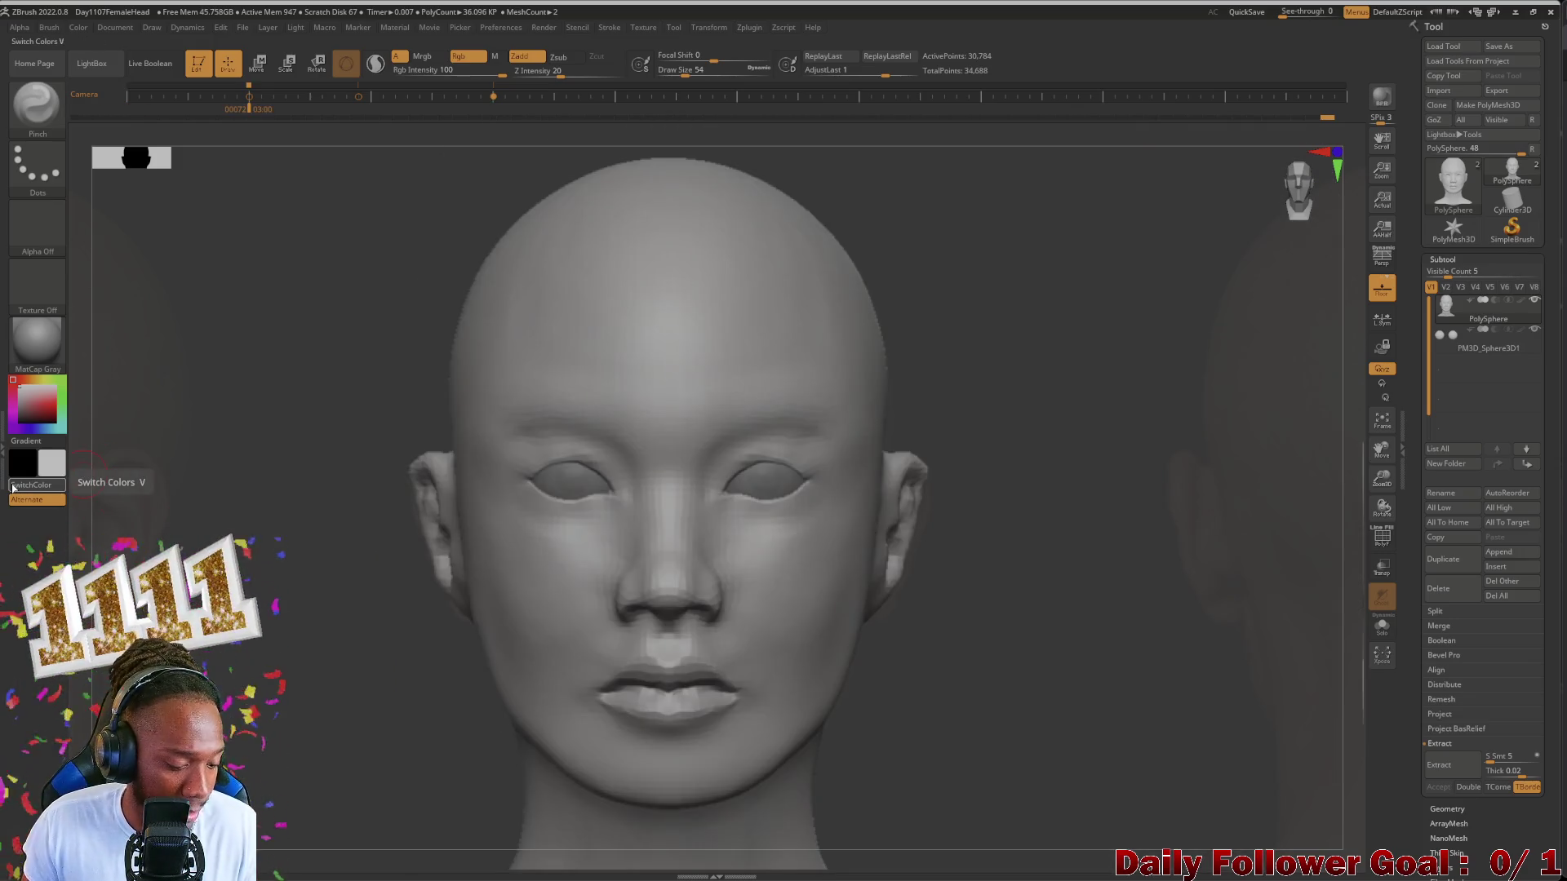
# Step: Raise the Spotlight opacity so the front and side reference photos cover the sculpt
pyautogui.hotkey('shift', 'z')
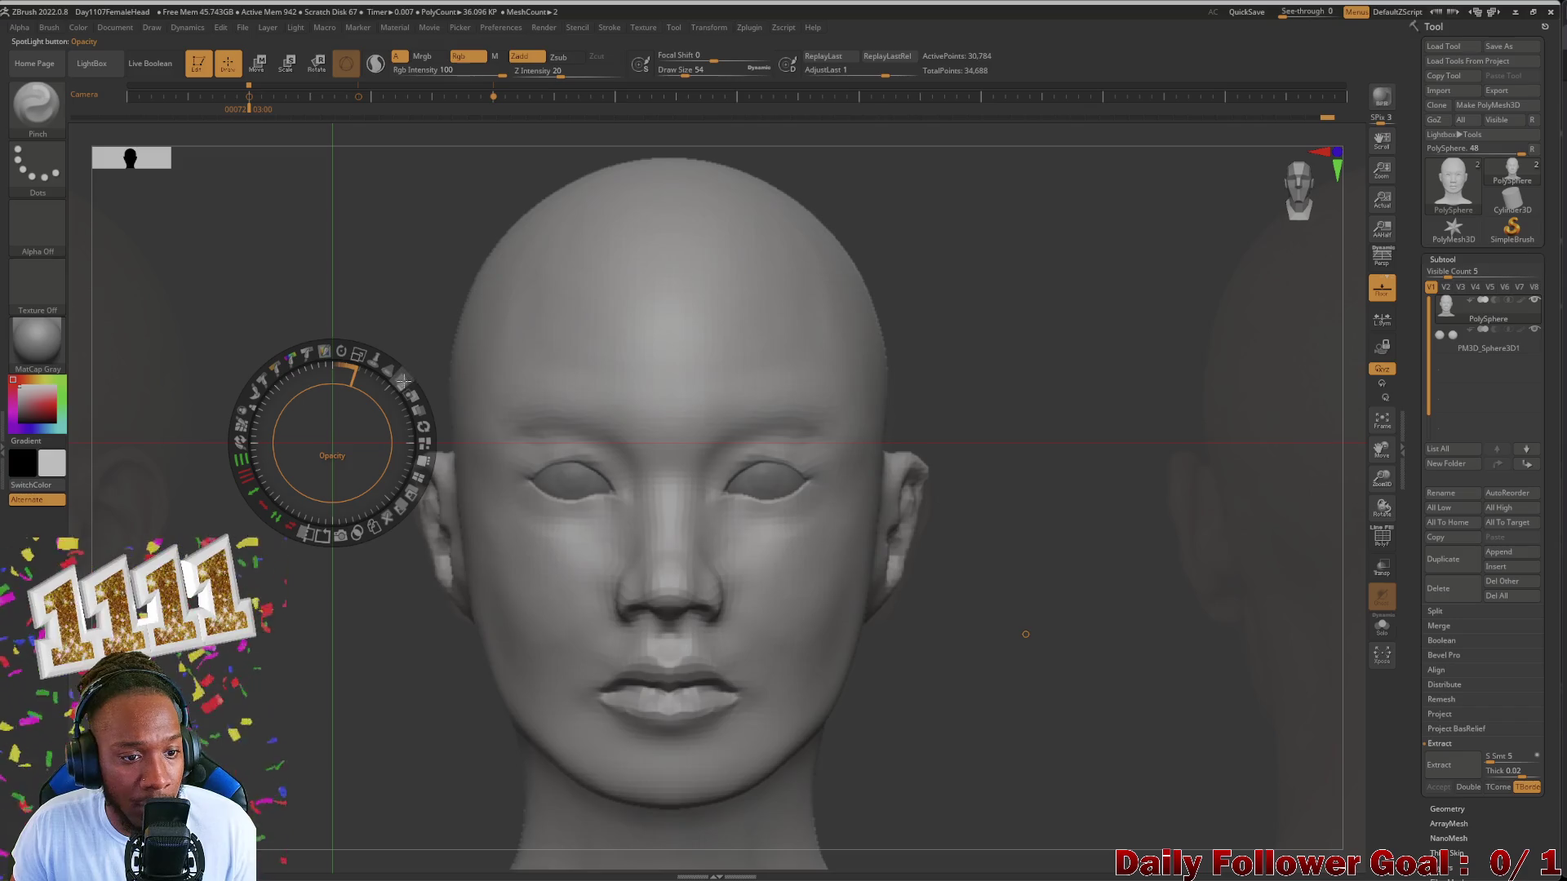
pyautogui.moveTo(404, 379); pyautogui.dragTo(410, 431)
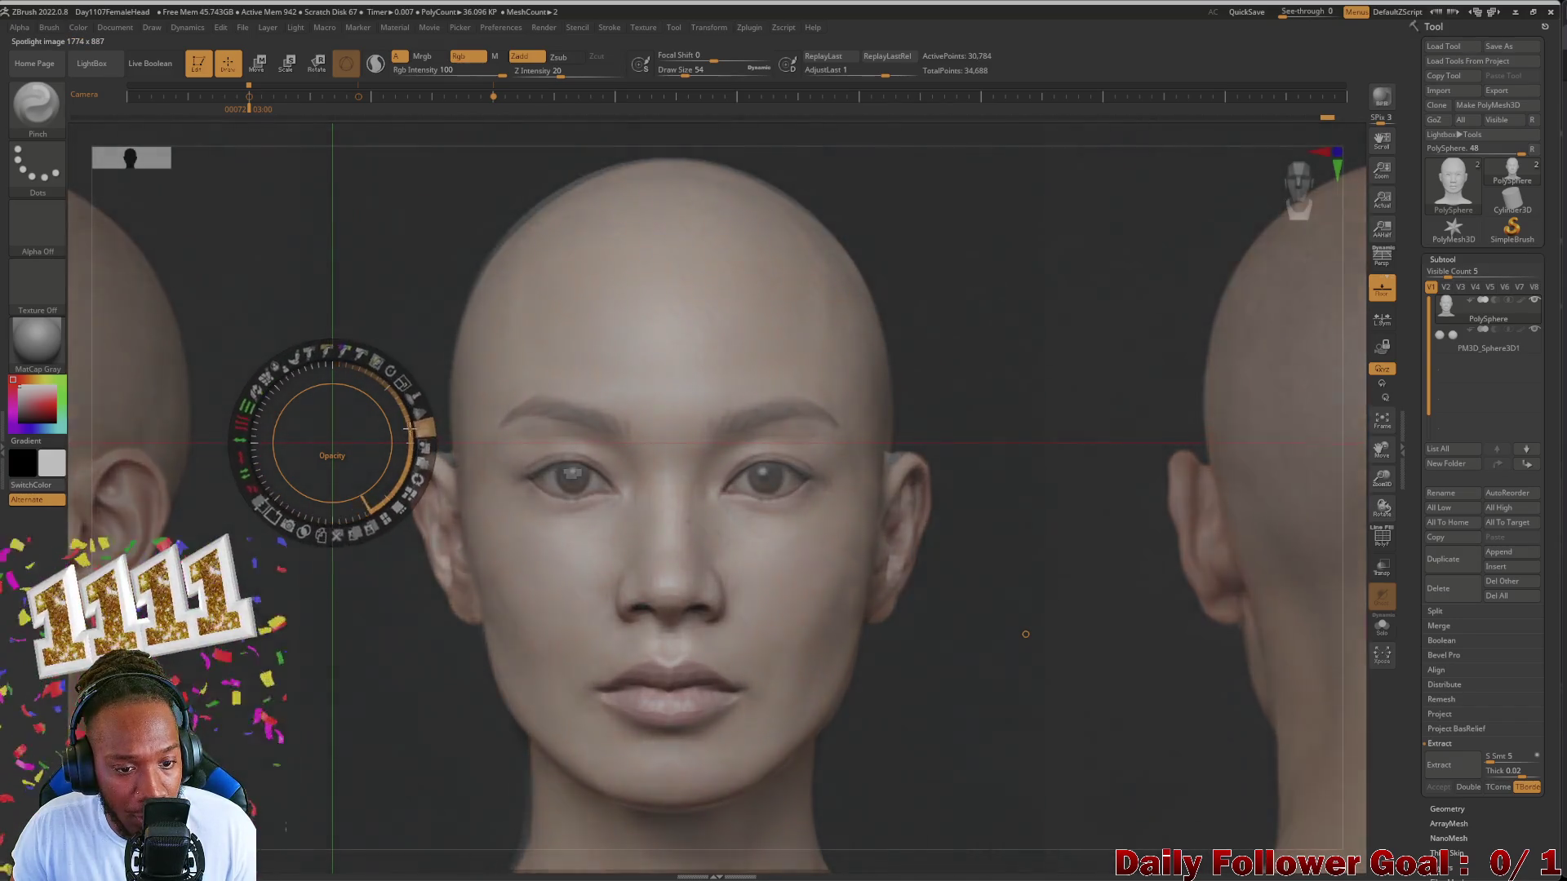
pyautogui.moveTo(410, 432); pyautogui.dragTo(422, 456)
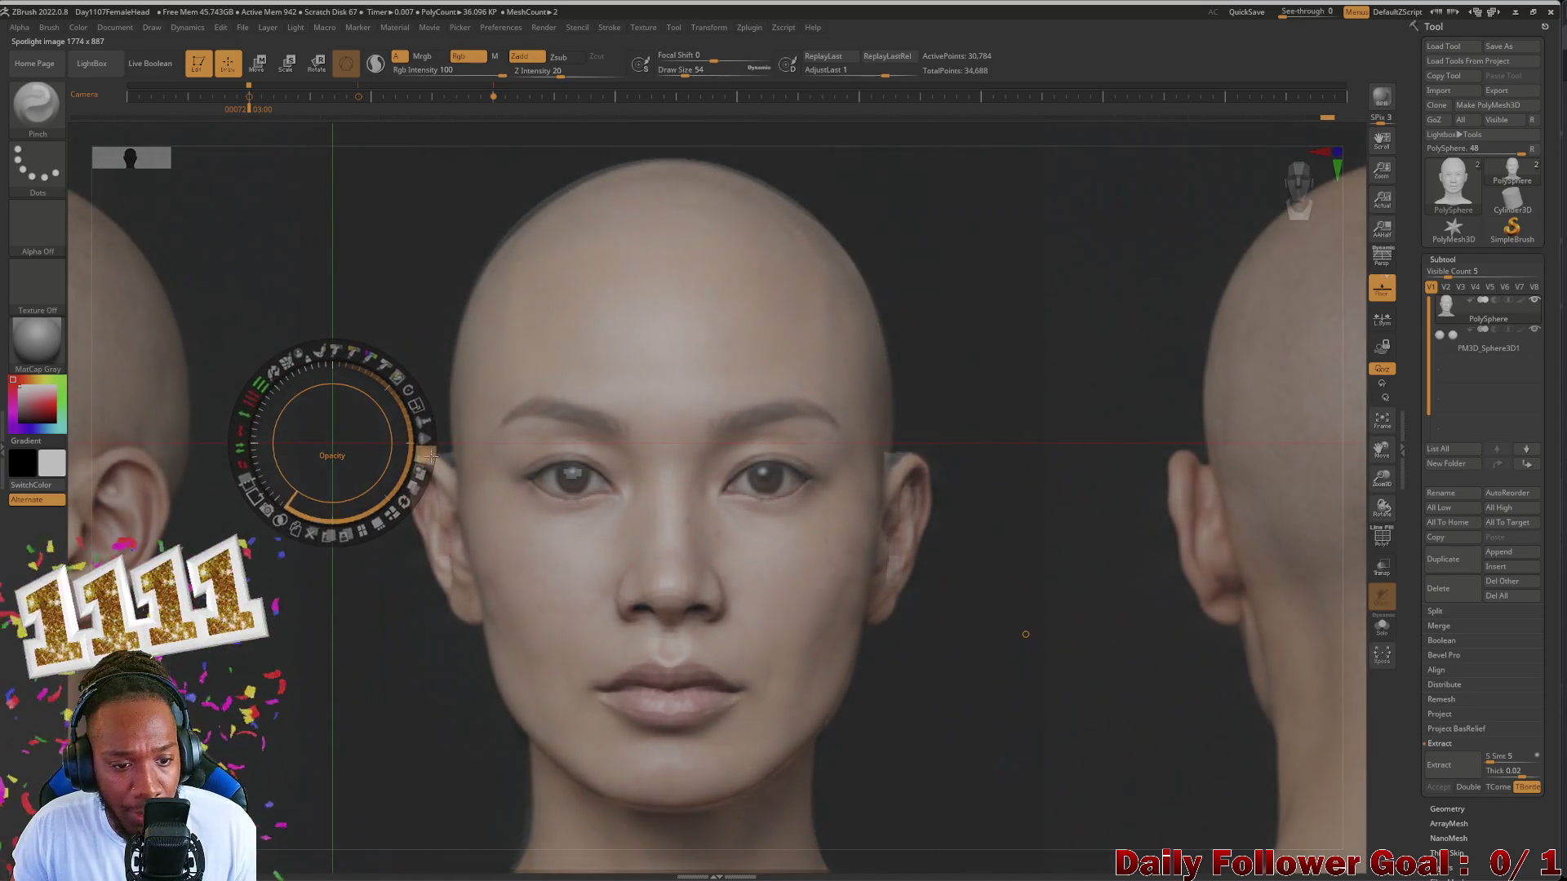
pyautogui.click(54, 108)
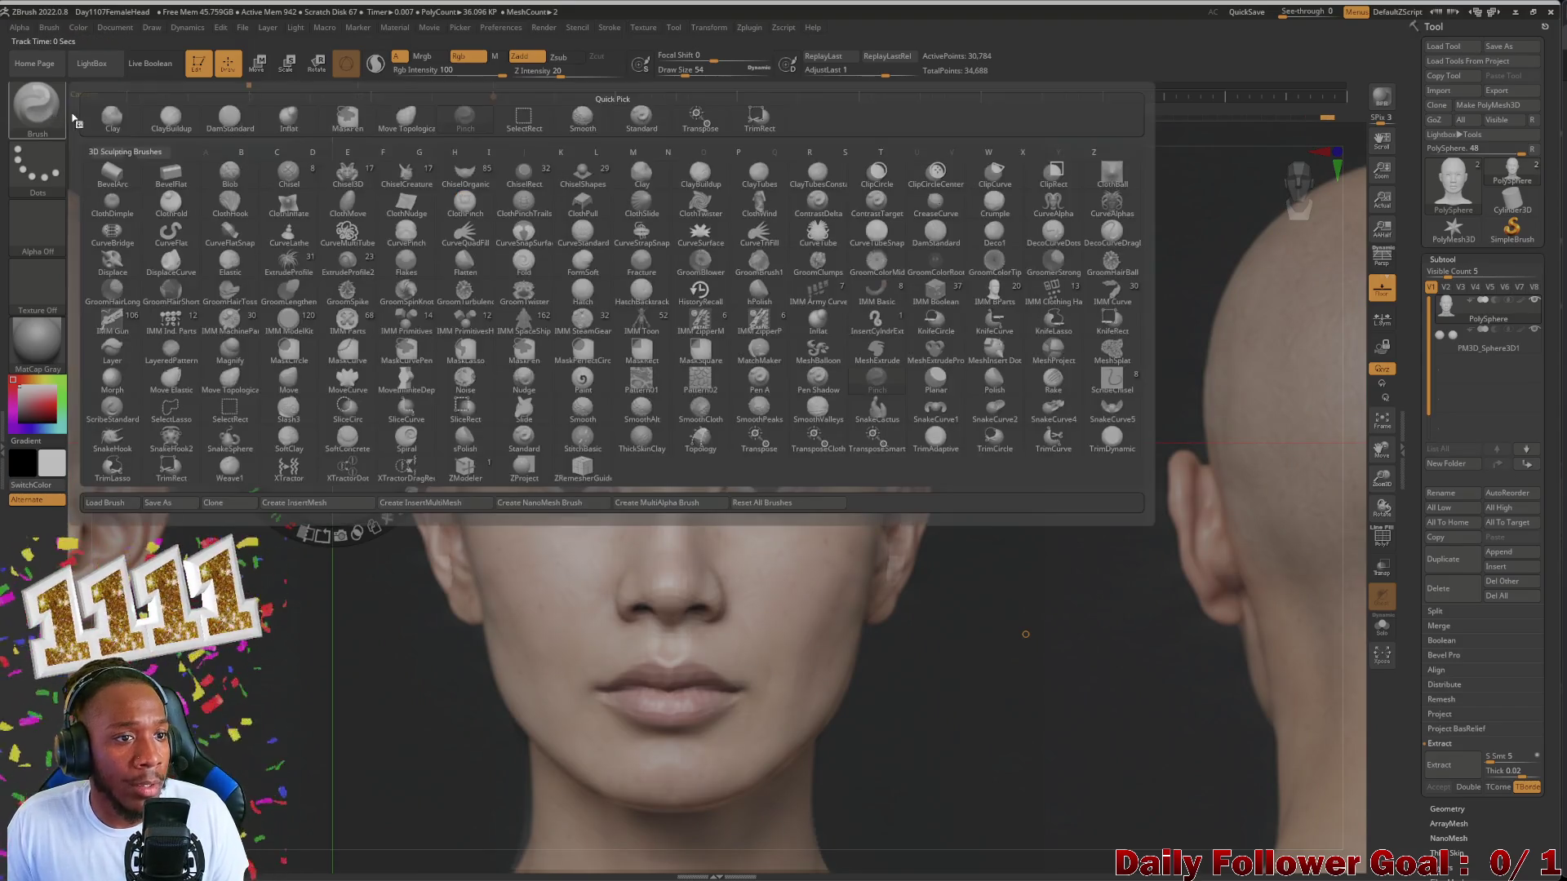
# Step: Choose DamStandard, hide the Spotlight dial and reduce the brush size
pyautogui.click(229, 116)
pyautogui.press('z')
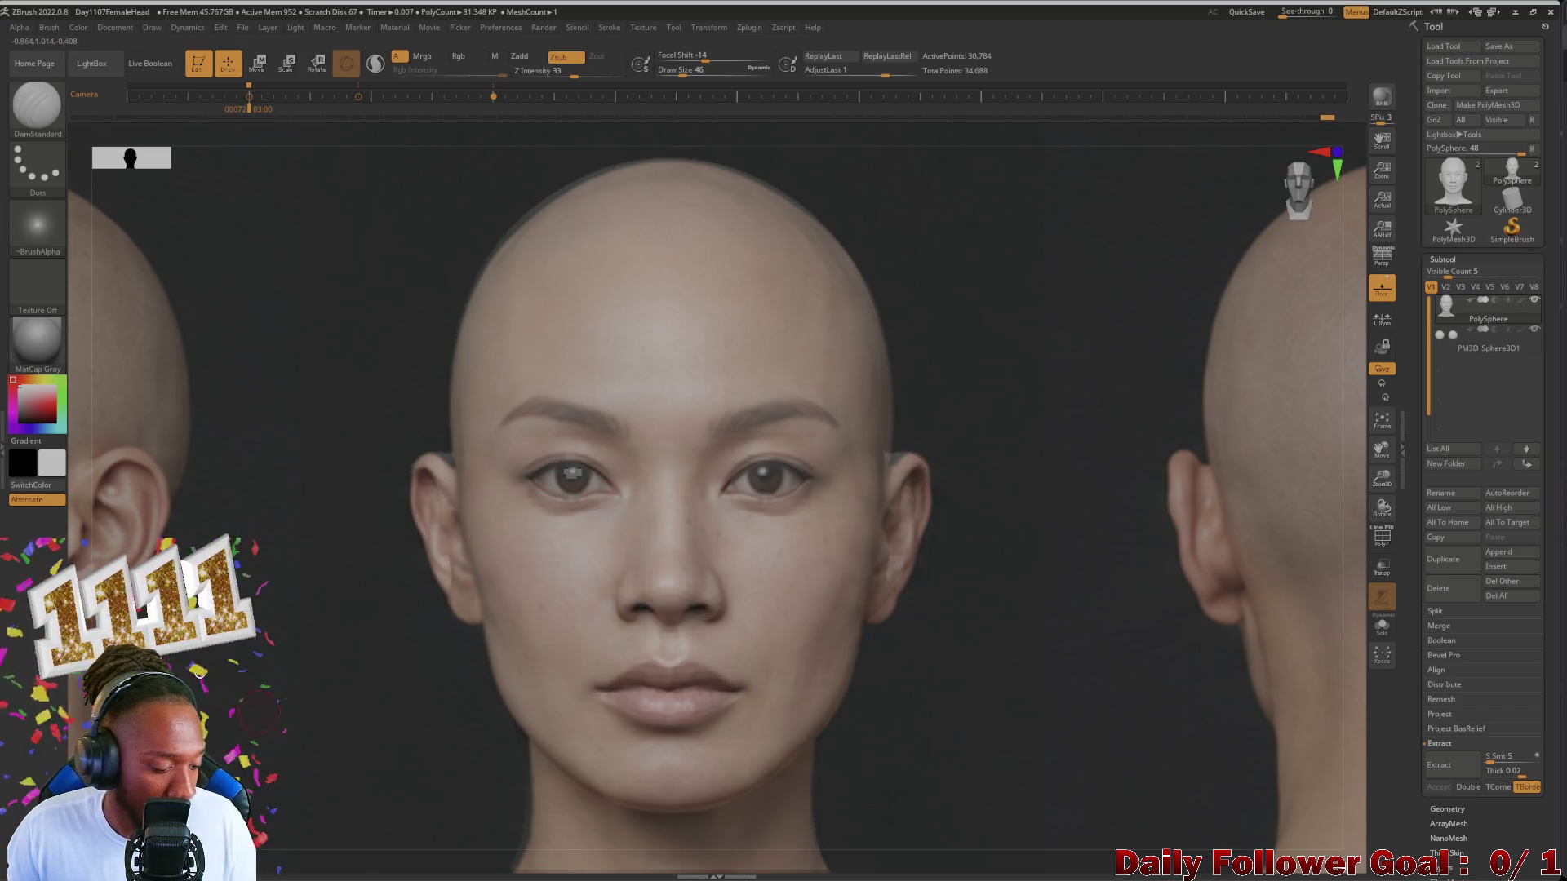
pyautogui.press('[')
pyautogui.press('[')
pyautogui.press('[')
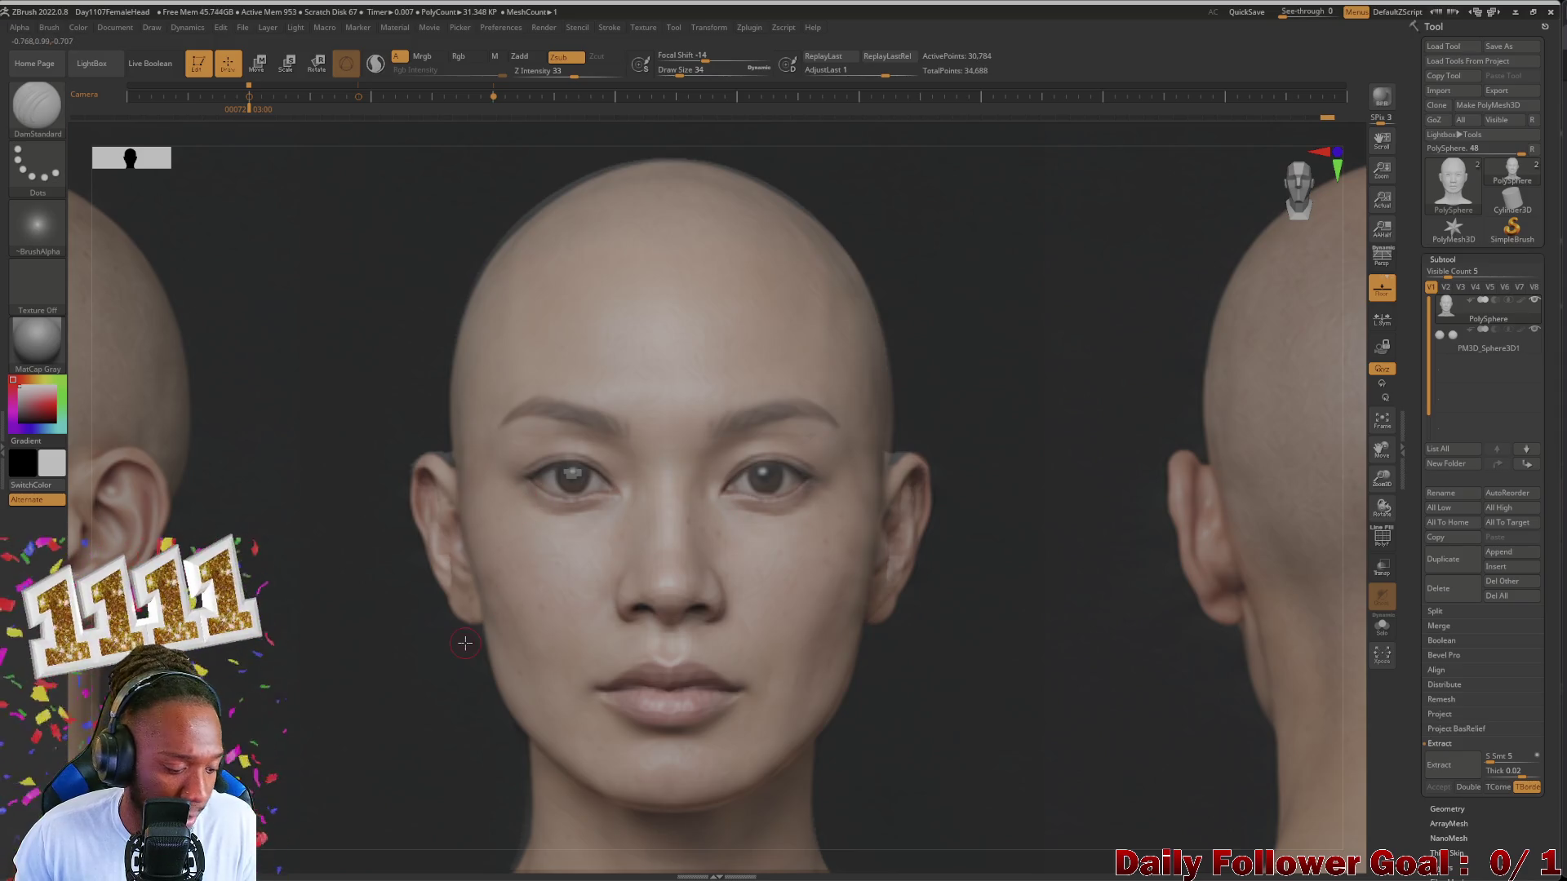
pyautogui.press('shift')
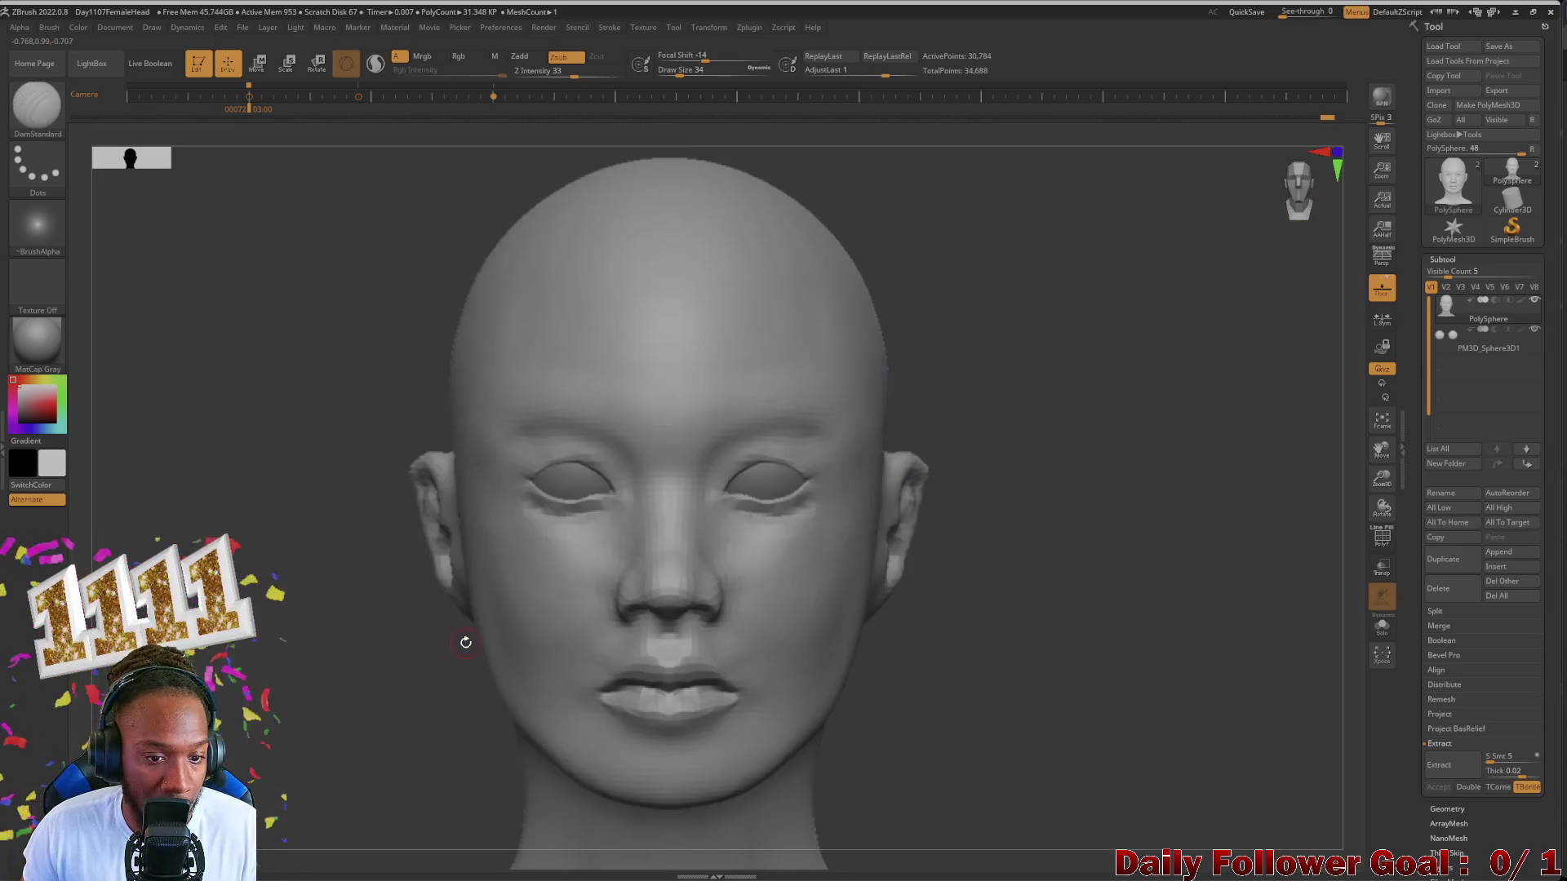
# Step: Hide the references, check the profile and choose the Inflat brush
pyautogui.keyDown('alt'); pyautogui.moveTo(465, 642); pyautogui.dragTo(466, 576, button='right'); pyautogui.keyUp('alt')
pyautogui.keyDown('alt'); pyautogui.moveTo(577, 576); pyautogui.dragTo(577, 525, button='right'); pyautogui.keyUp('alt')
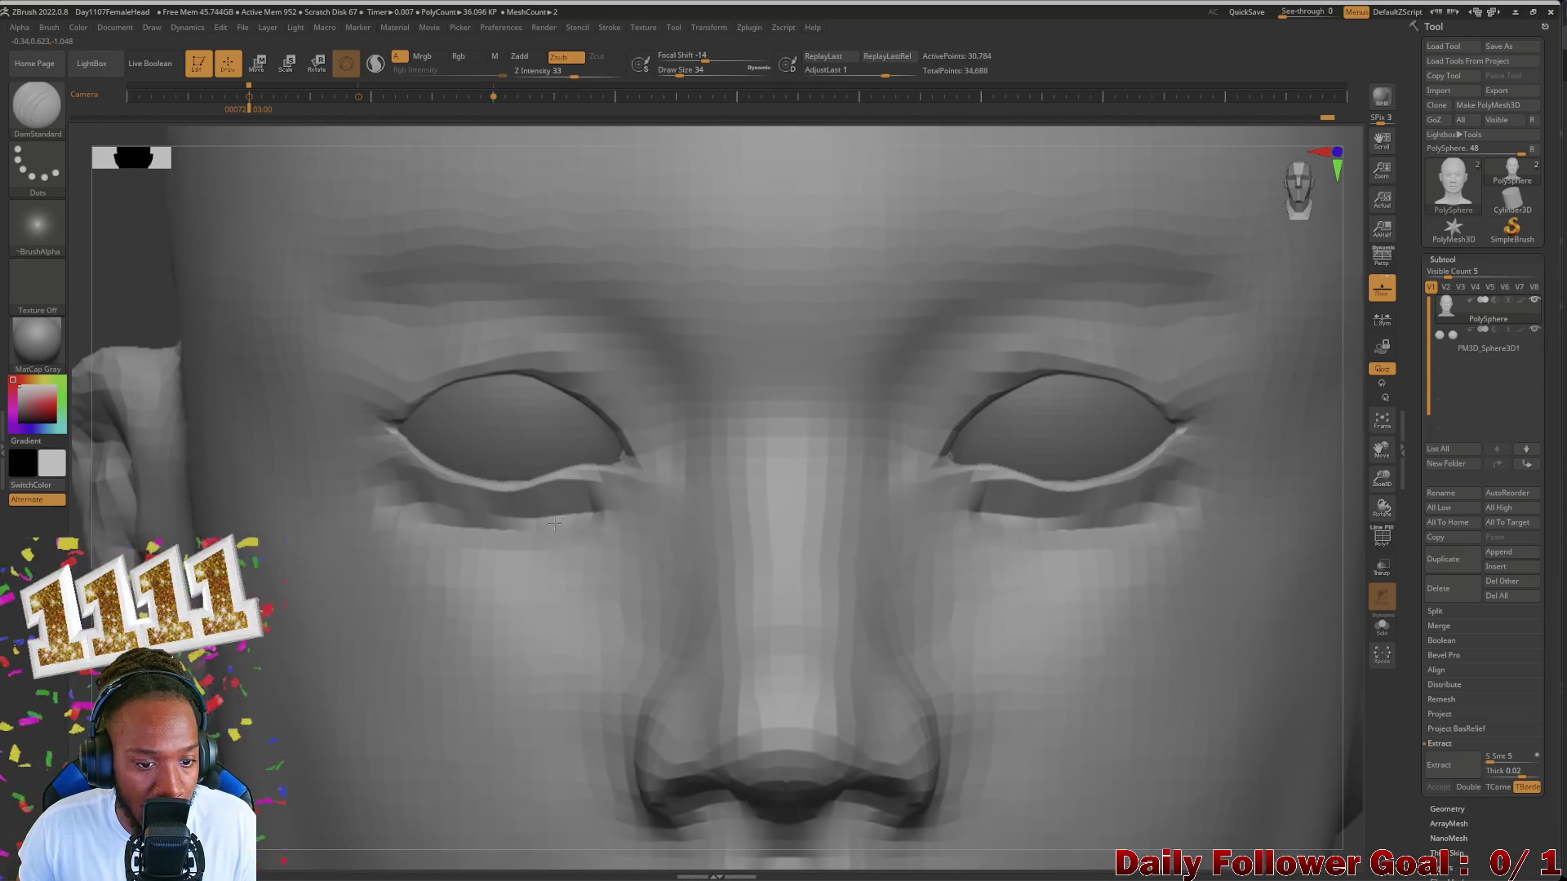
pyautogui.moveTo(466, 539); pyautogui.dragTo(80, 536, button='right')
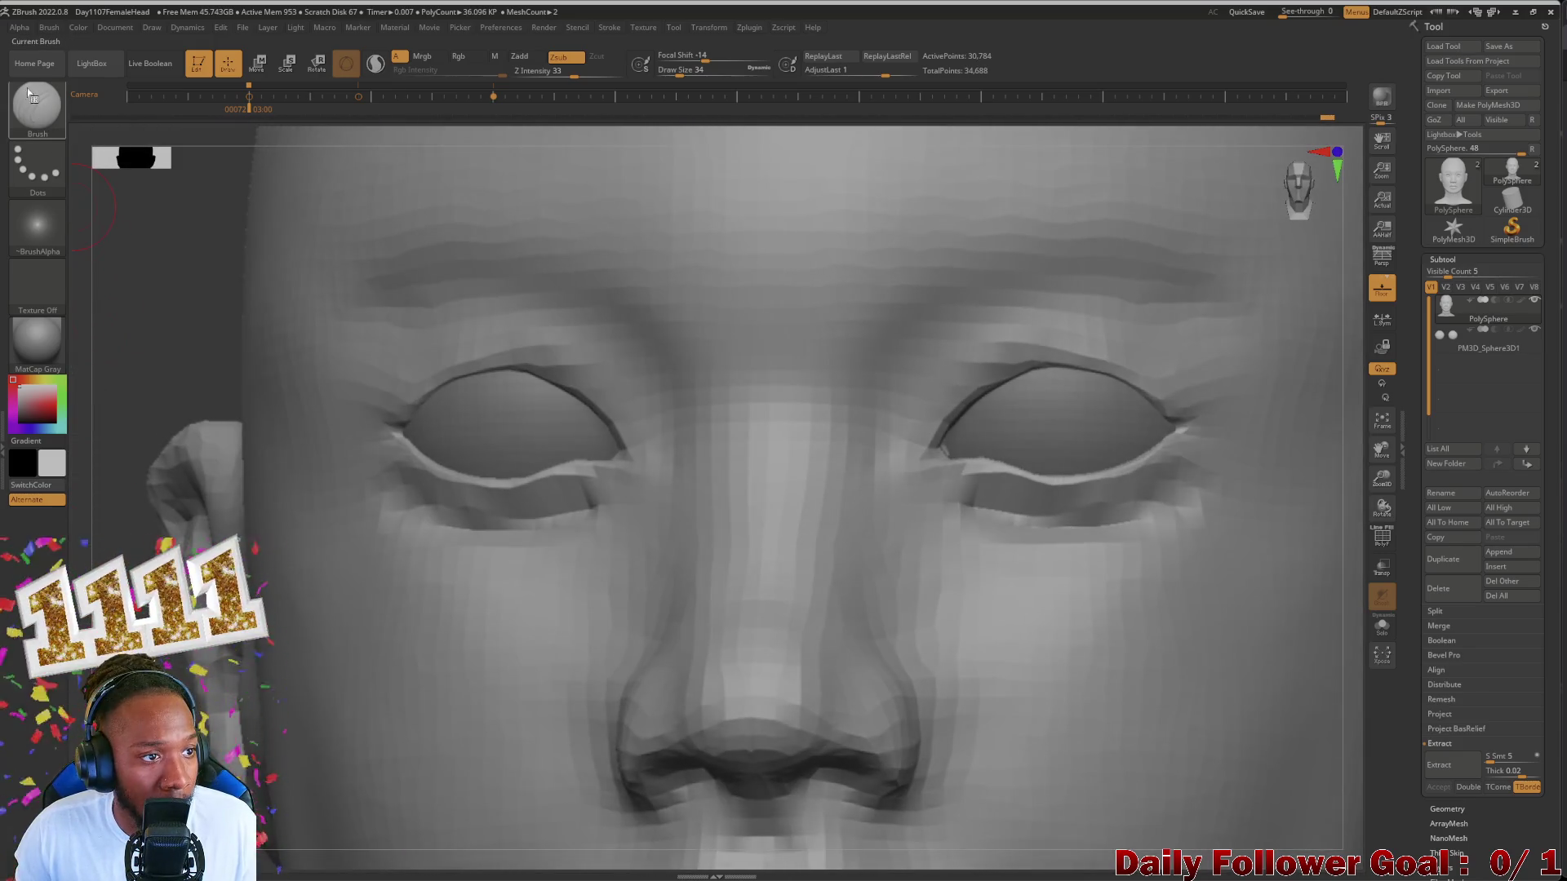
pyautogui.click(37, 107)
pyautogui.click(300, 123)
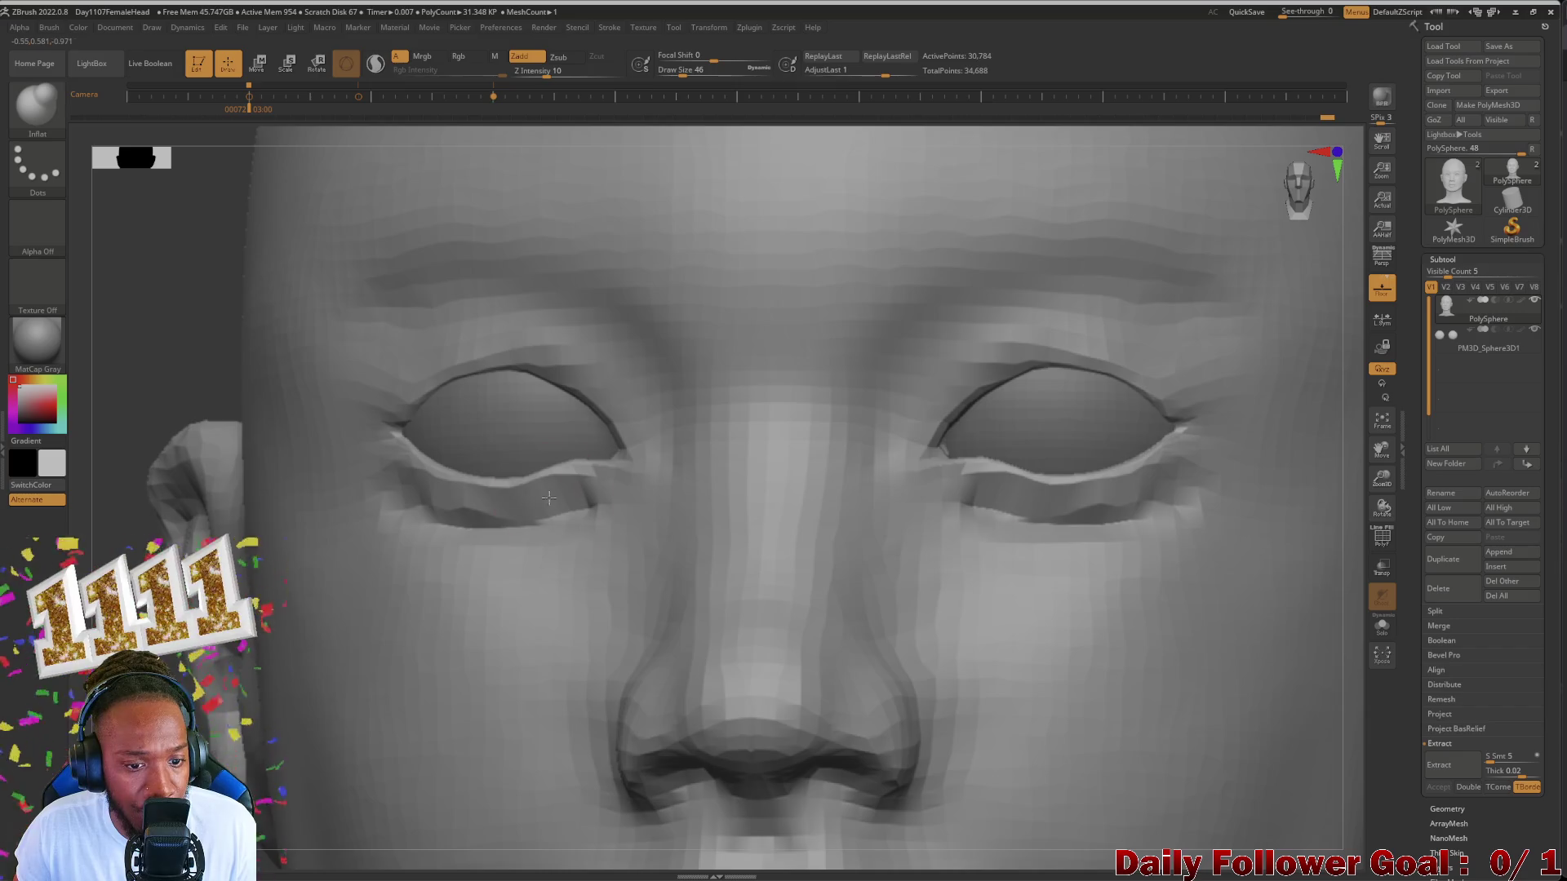
# Step: Puff out the lower eyelids on both eyes and smooth the area beneath them
pyautogui.moveTo(518, 518); pyautogui.dragTo(459, 505)
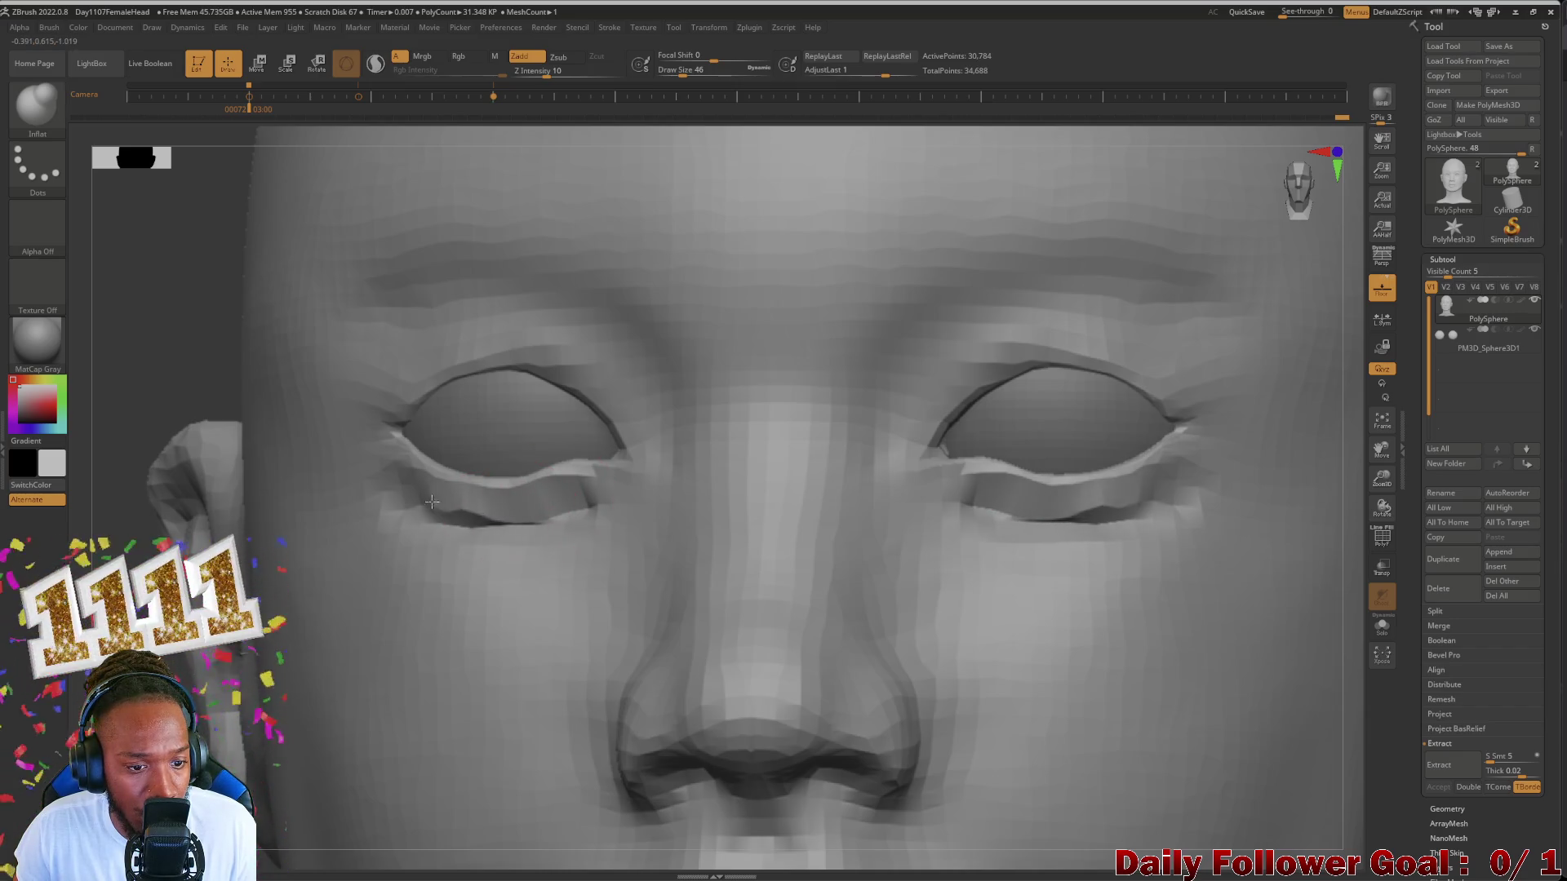
pyautogui.moveTo(389, 515); pyautogui.dragTo(454, 542, button='right')
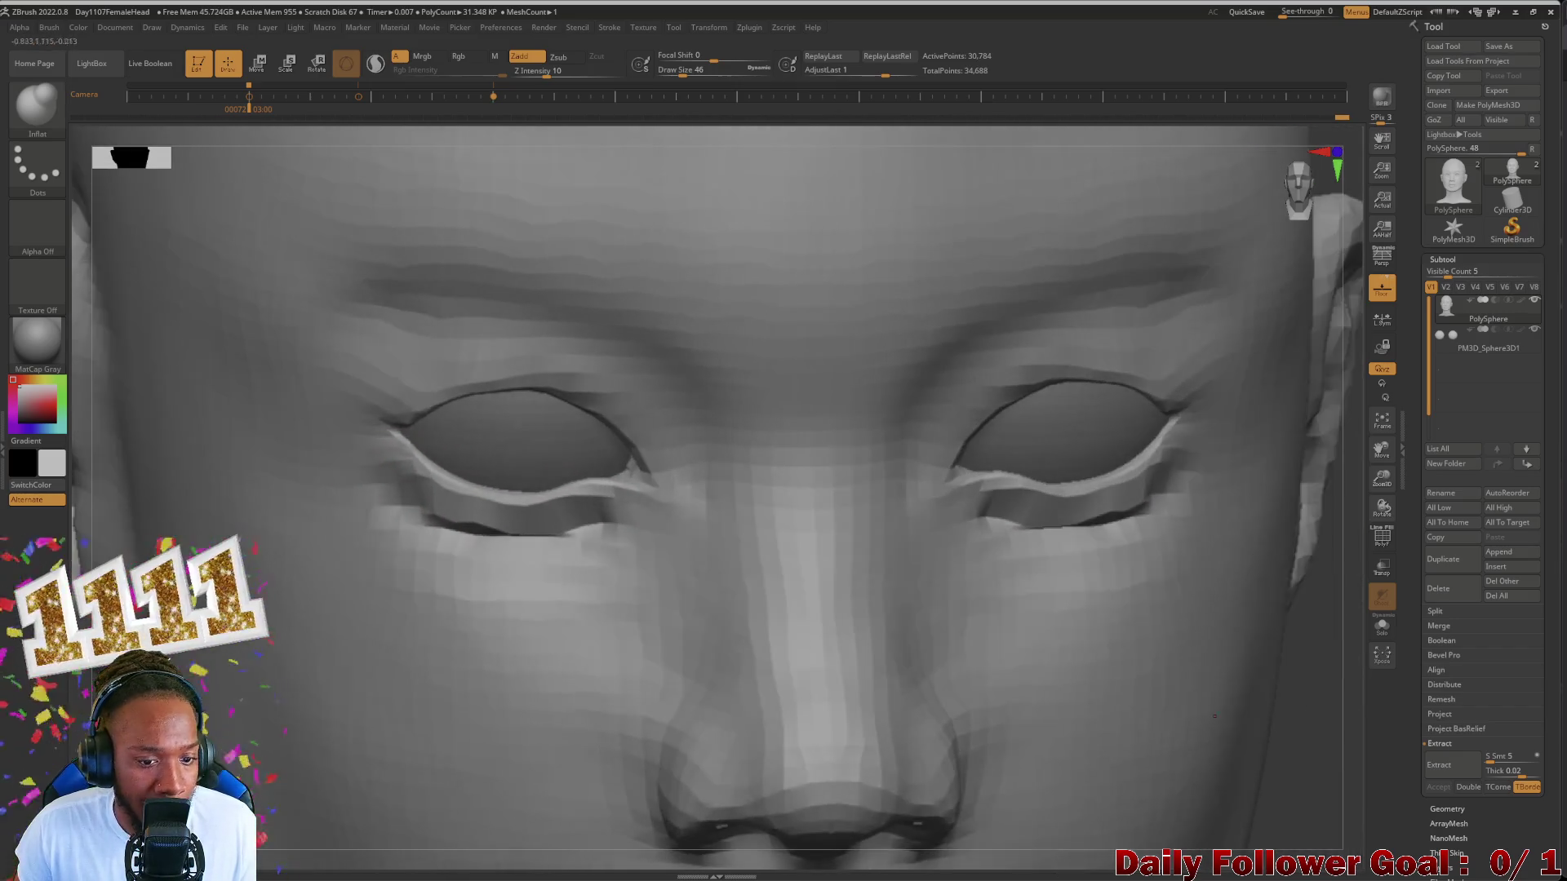
pyautogui.moveTo(454, 542)
pyautogui.keyDown('shift'); pyautogui.mouseDown()
pyautogui.moveTo(576, 526)
pyautogui.moveTo(542, 540)
pyautogui.mouseUp(); pyautogui.keyUp('shift')
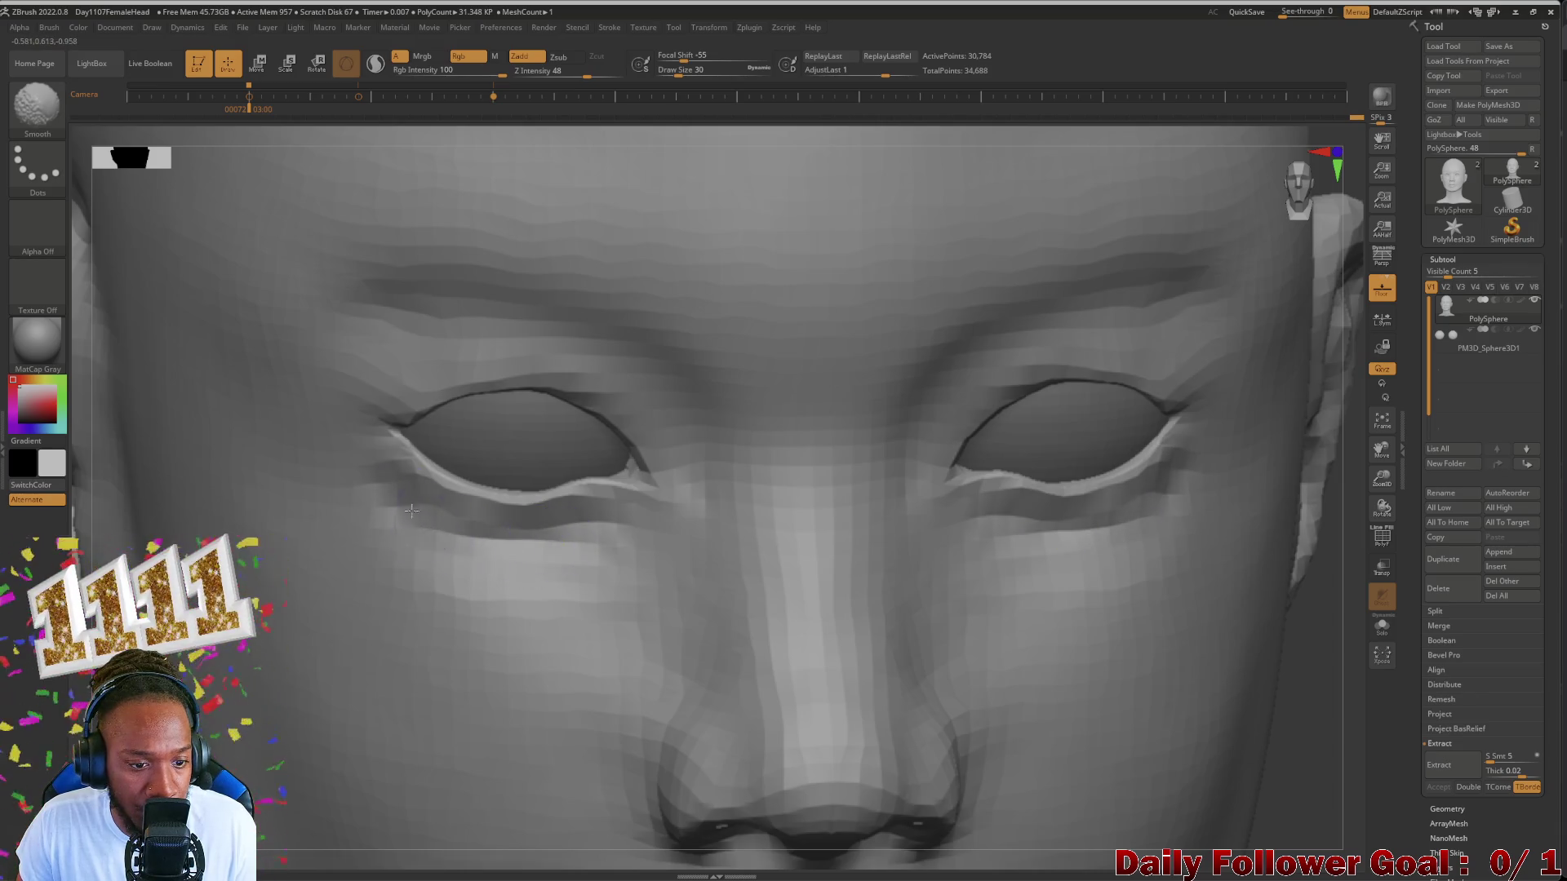
pyautogui.keyDown('alt'); pyautogui.moveTo(410, 510); pyautogui.dragTo(396, 589, button='right'); pyautogui.keyUp('alt')
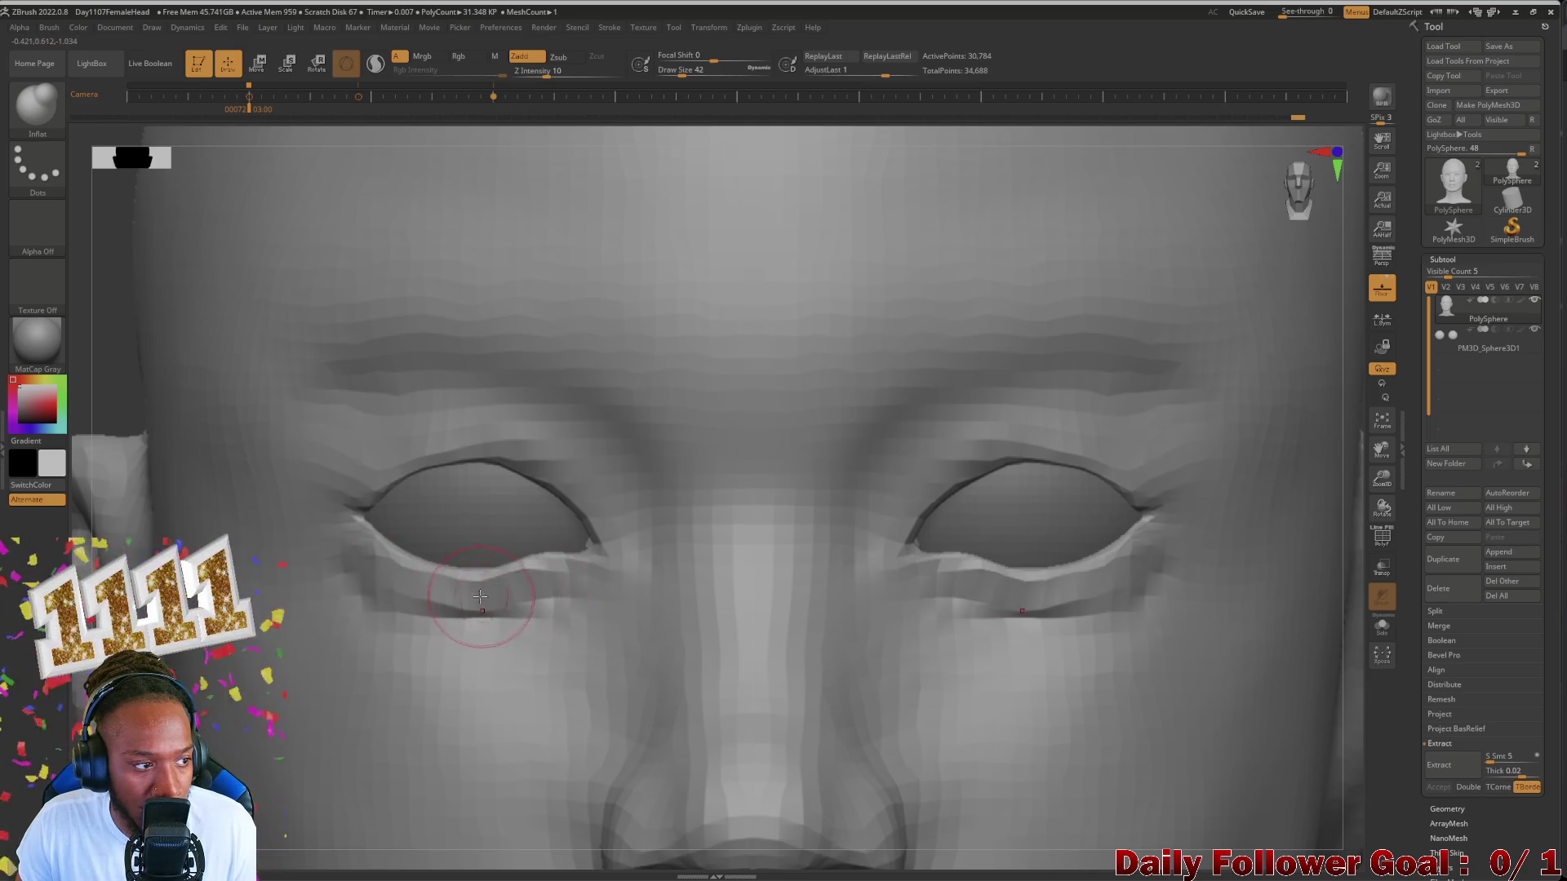
pyautogui.press('shift')
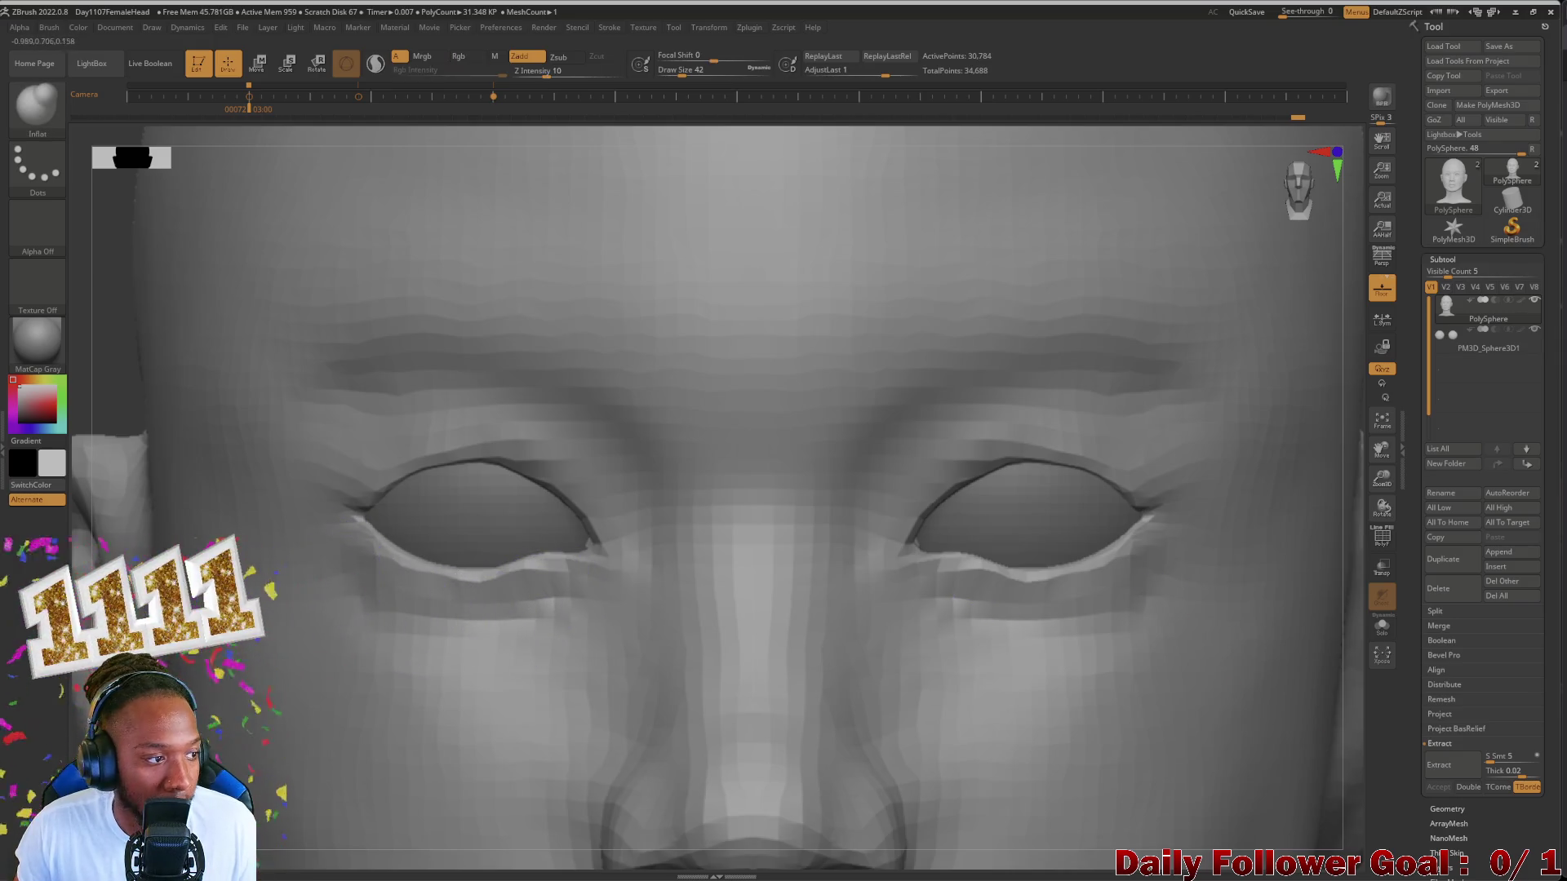
pyautogui.scroll(-5, 784, 490)
# Step: Check the head from the side, undo a stray under-eye smooth and return to front view
pyautogui.moveTo(1224, 490); pyautogui.dragTo(979, 489)
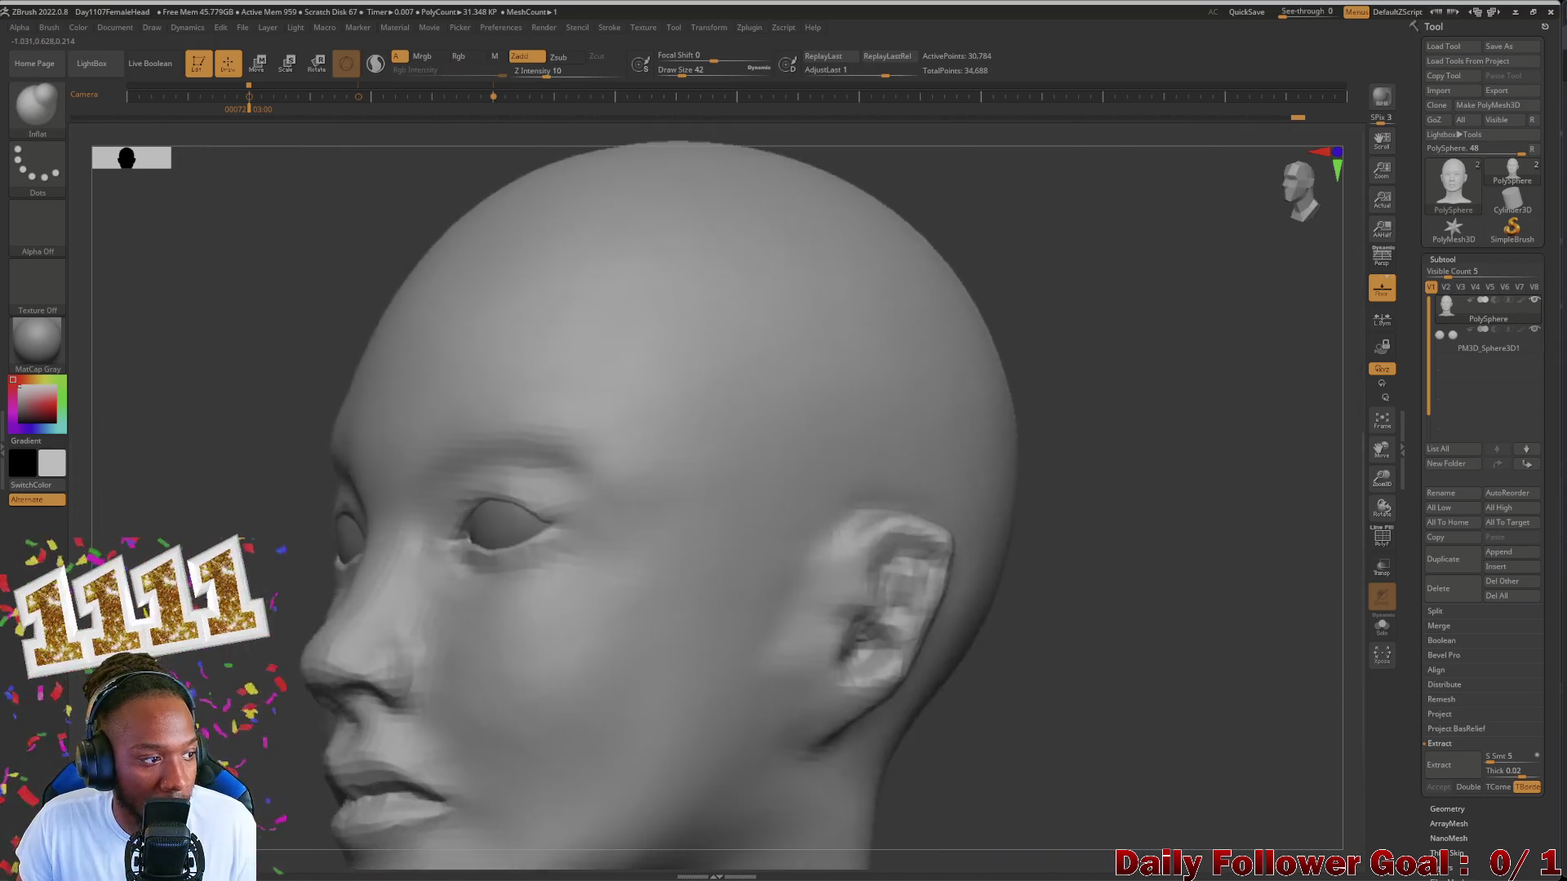
pyautogui.moveTo(1163, 489); pyautogui.dragTo(1041, 491)
pyautogui.scroll(3, 432, 630)
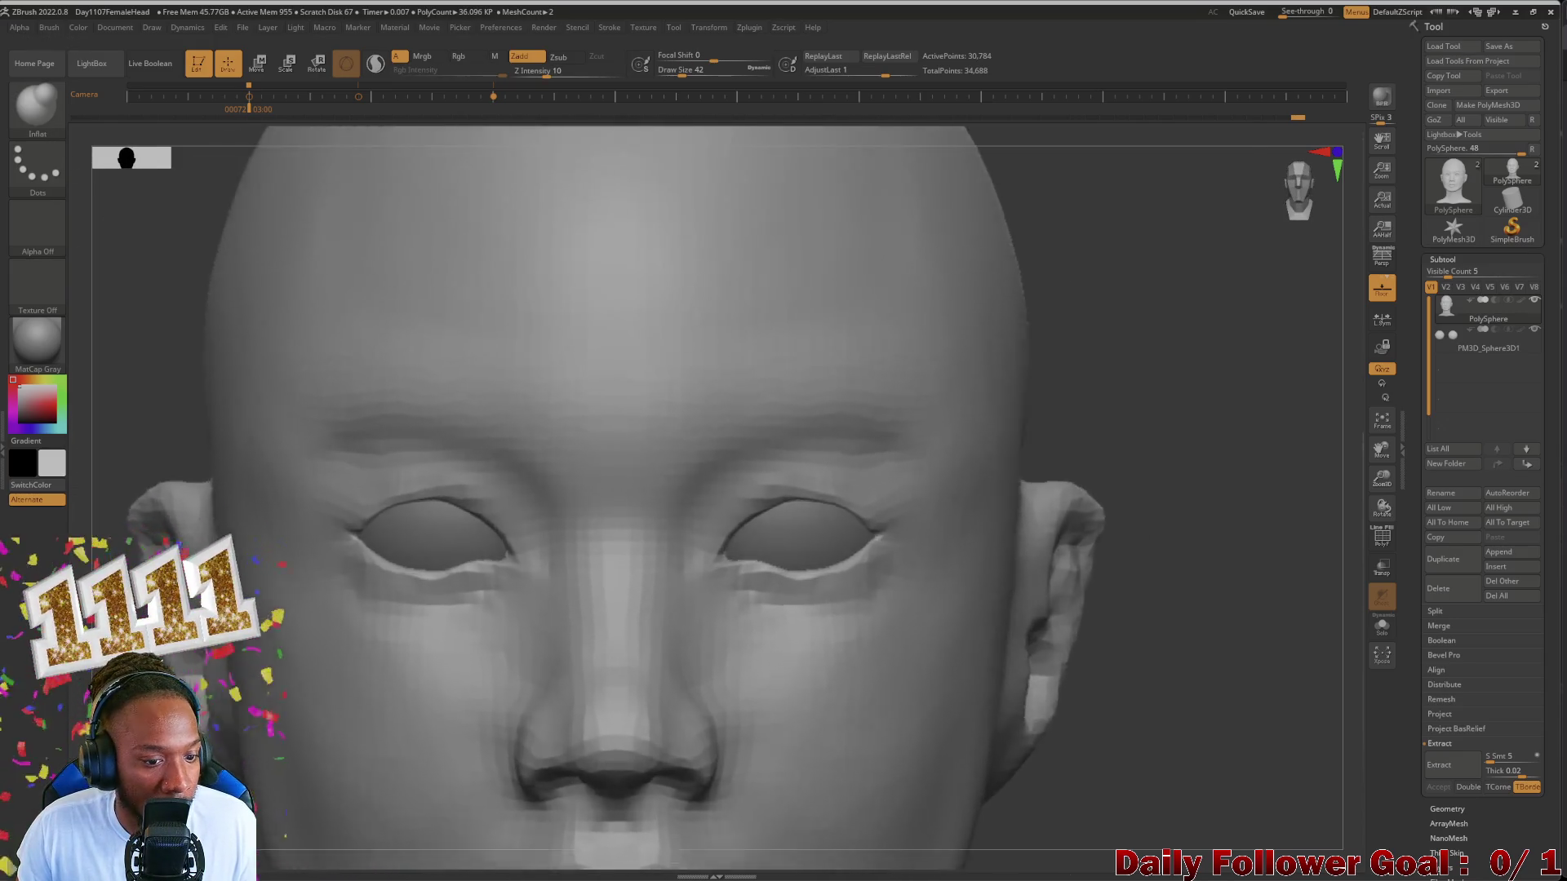
pyautogui.scroll(2, 431, 631)
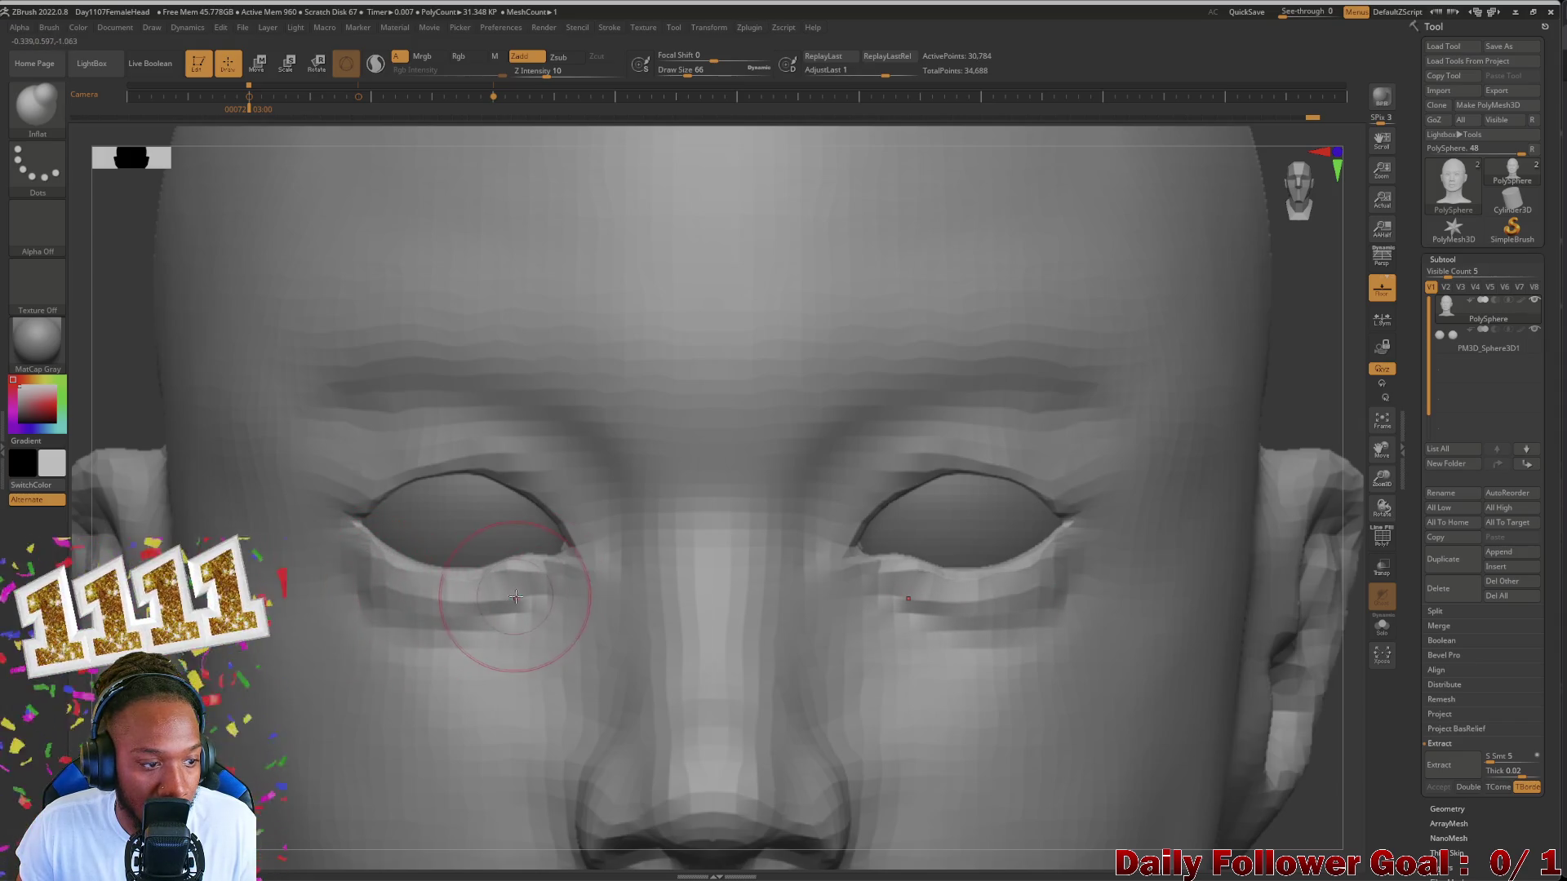
pyautogui.keyDown('shift'); pyautogui.moveTo(515, 595); pyautogui.dragTo(484, 629); pyautogui.keyUp('shift')
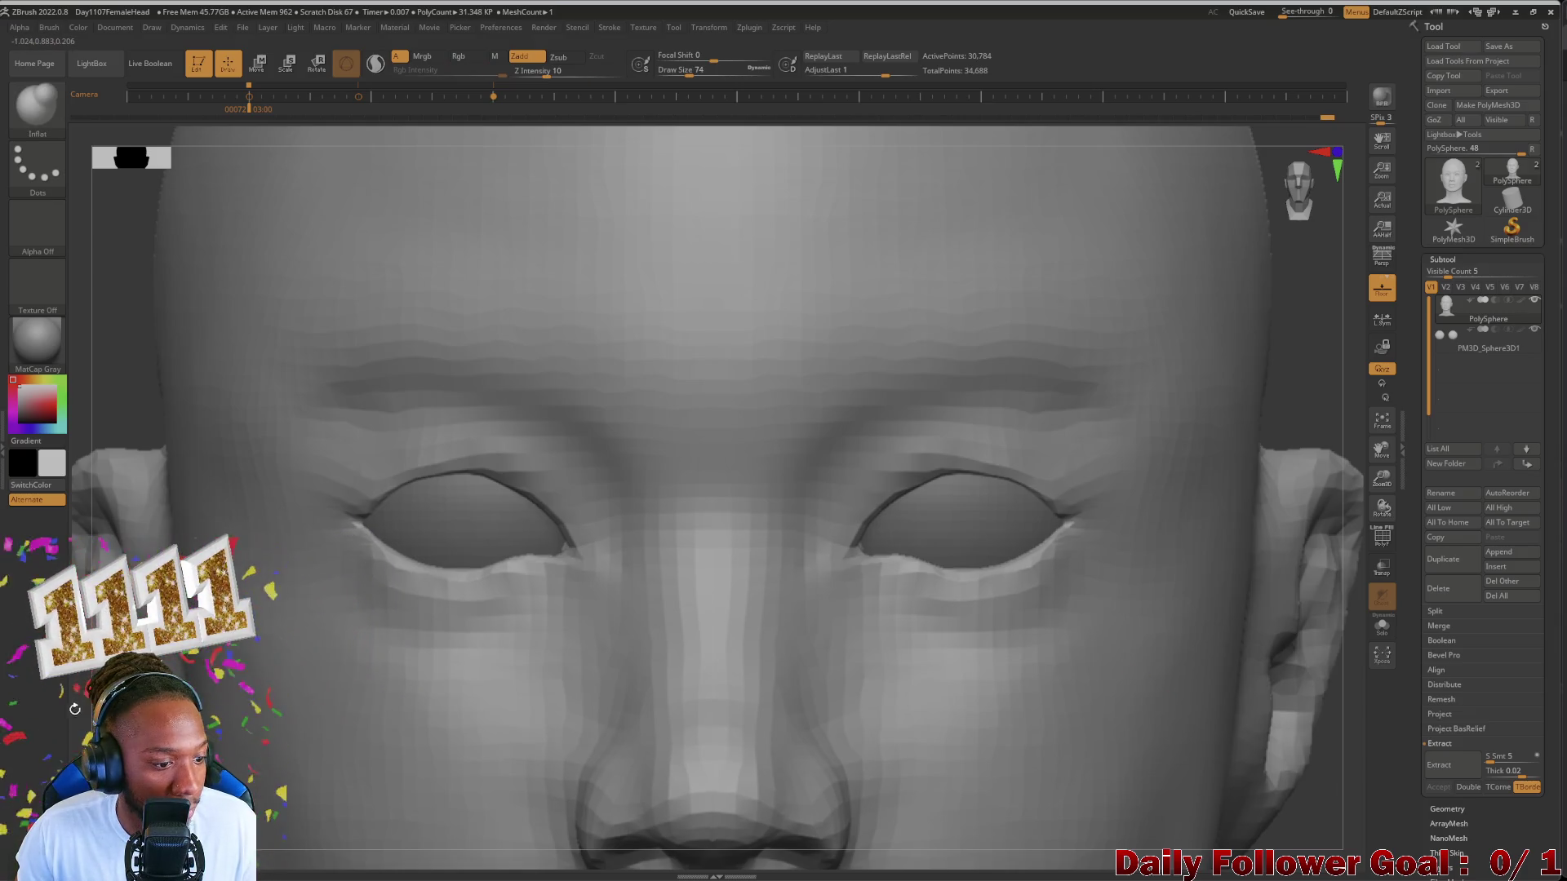
pyautogui.hotkey('ctrl', 'z')
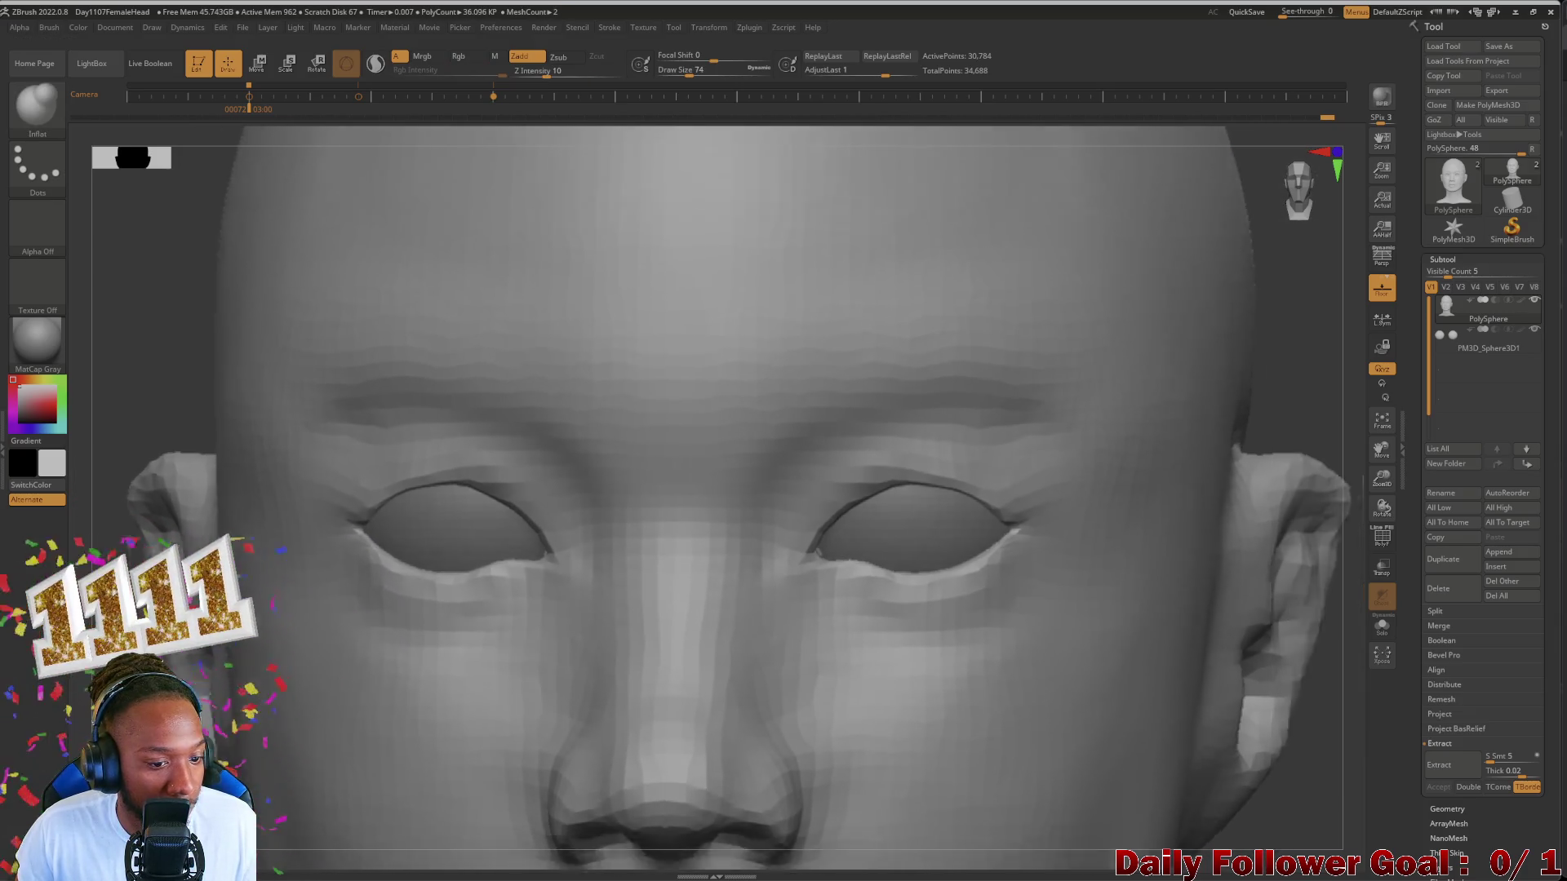
pyautogui.moveTo(784, 490)
pyautogui.keyDown('alt'); pyautogui.mouseDown(button='right')
pyautogui.moveTo(784, 404)
pyautogui.moveTo(735, 490)
pyautogui.mouseUp(button='right'); pyautogui.keyUp('alt')
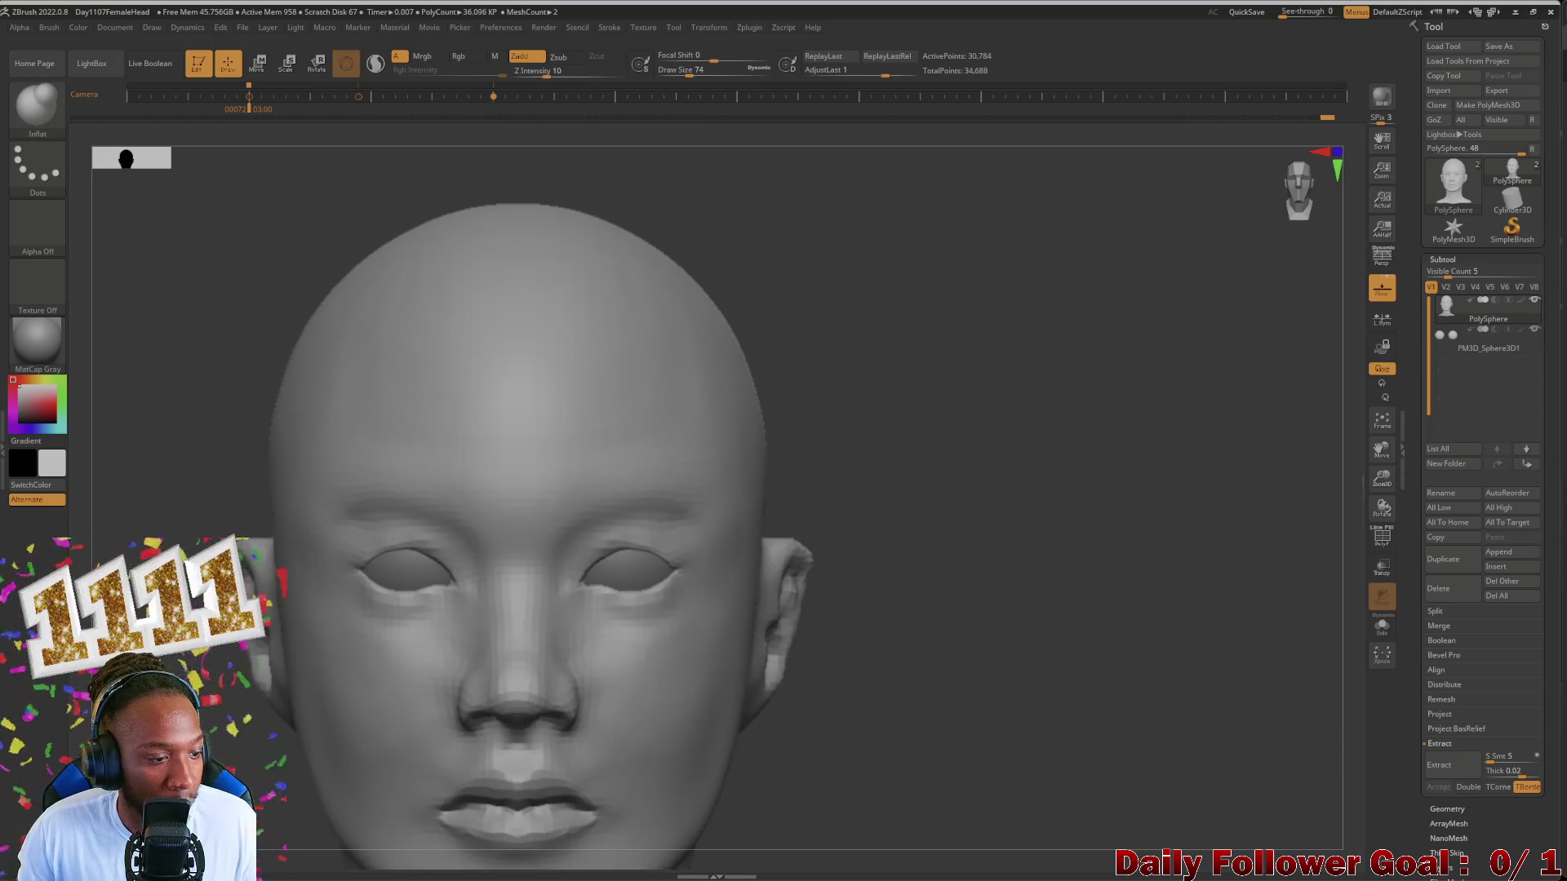
# Step: Smooth around the eyes with a smaller brush, check the profile and frame the whole head
pyautogui.keyDown('ctrl'); pyautogui.moveTo(281, 577); pyautogui.dragTo(286, 546, button='right'); pyautogui.keyUp('ctrl')
pyautogui.press('[')
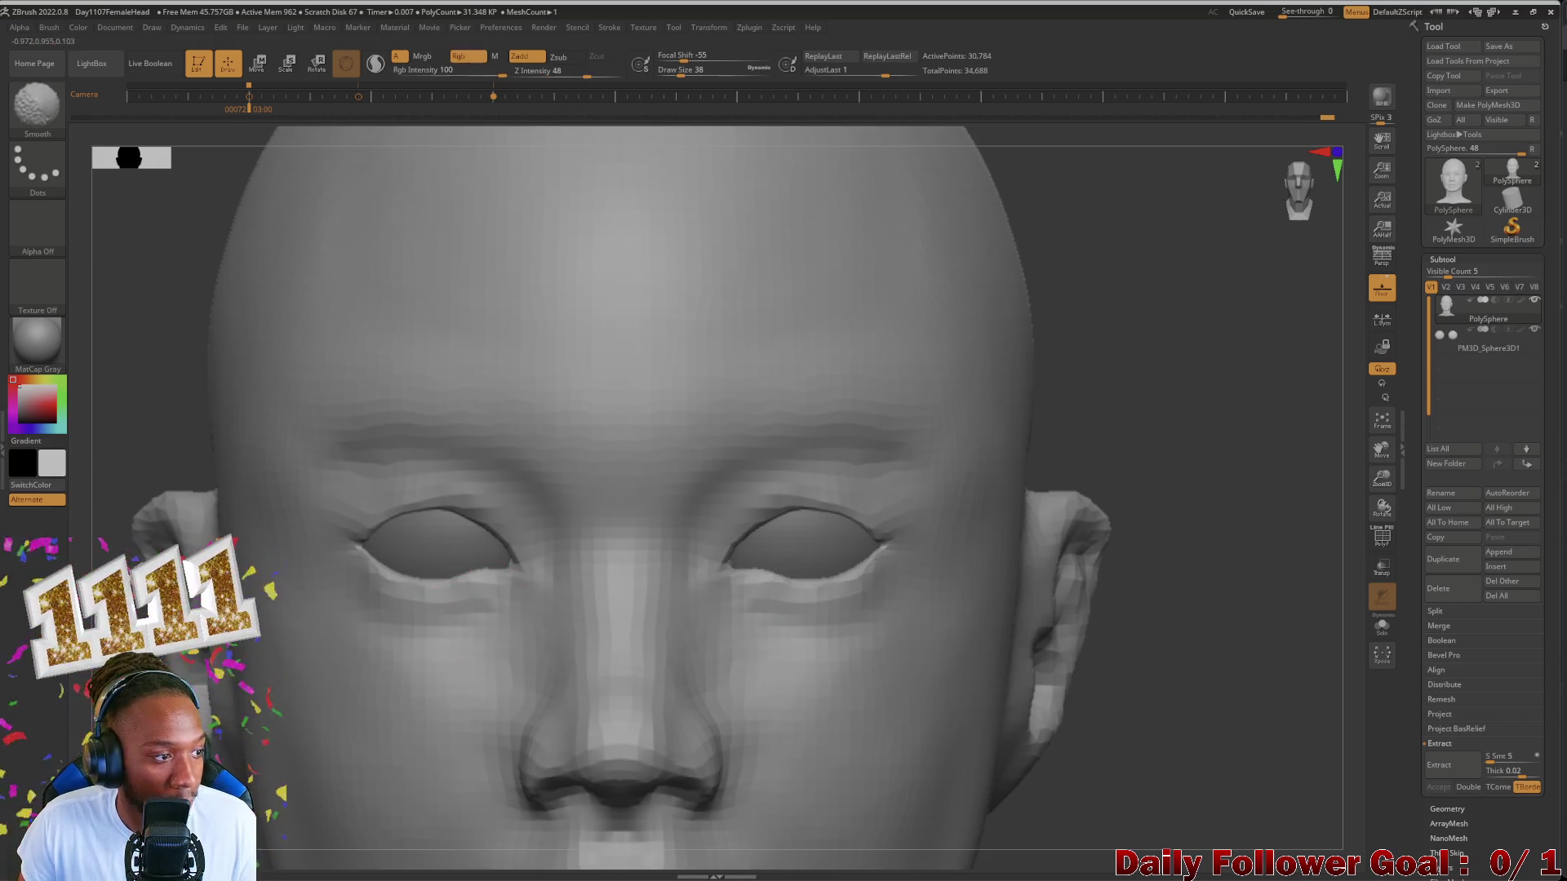
pyautogui.keyDown('shift'); pyautogui.moveTo(503, 590); pyautogui.dragTo(512, 602); pyautogui.keyUp('shift')
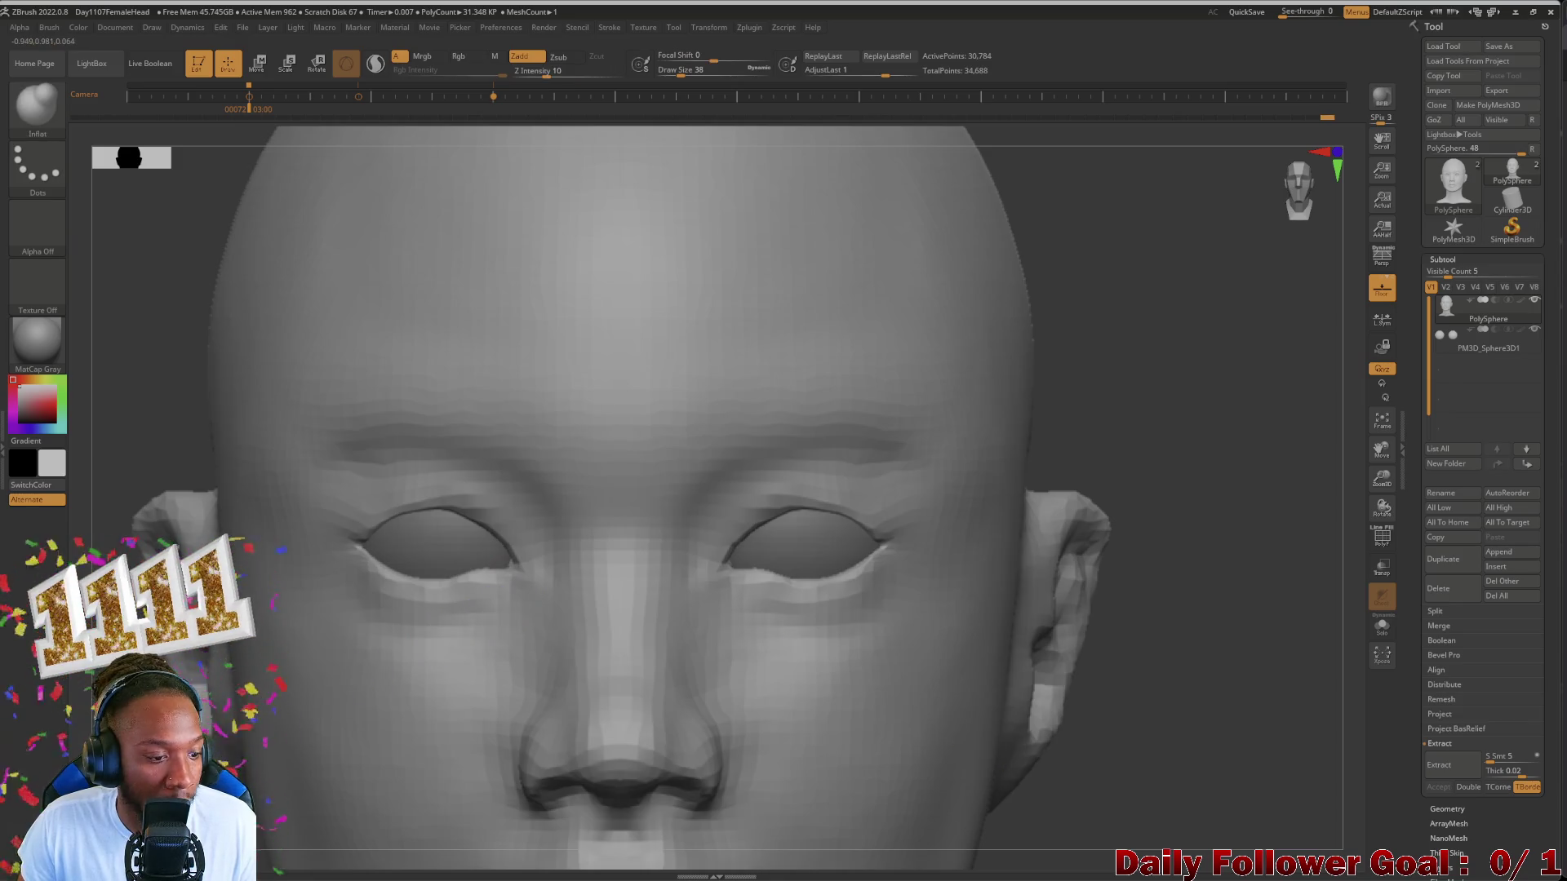
pyautogui.keyDown('shift'); pyautogui.moveTo(735, 557); pyautogui.dragTo(876, 563); pyautogui.keyUp('shift')
pyautogui.keyDown('ctrl'); pyautogui.moveTo(796, 564); pyautogui.dragTo(801, 612, button='right'); pyautogui.keyUp('ctrl')
pyautogui.moveTo(979, 491)
pyautogui.mouseDown()
pyautogui.moveTo(857, 490)
pyautogui.moveTo(979, 490)
pyautogui.mouseUp()
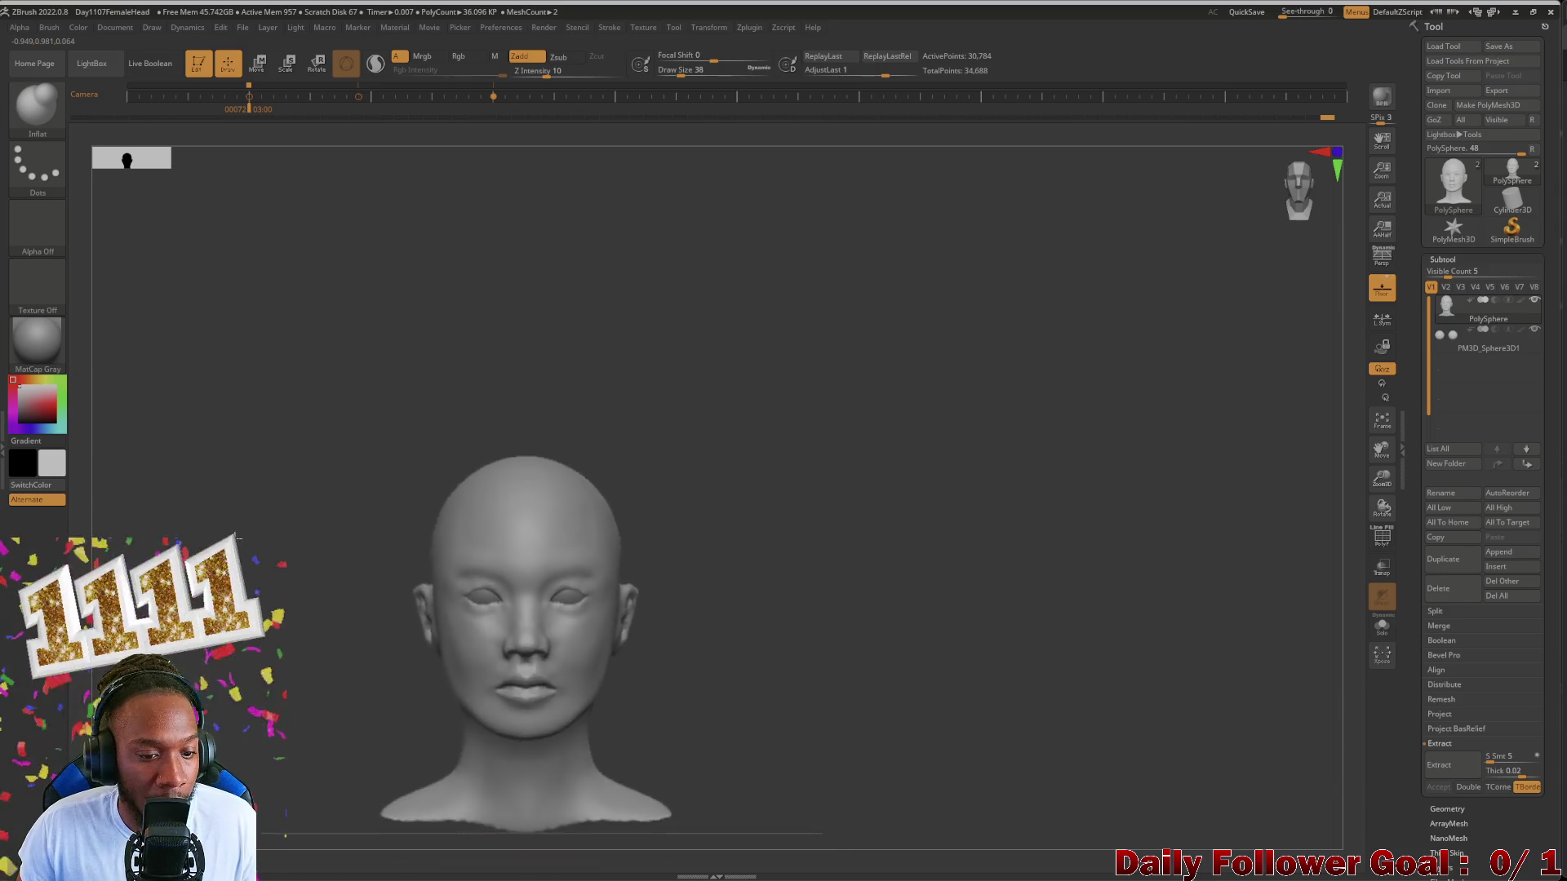
pyautogui.keyDown('ctrl'); pyautogui.moveTo(796, 564); pyautogui.dragTo(802, 489, button='right'); pyautogui.keyUp('ctrl')
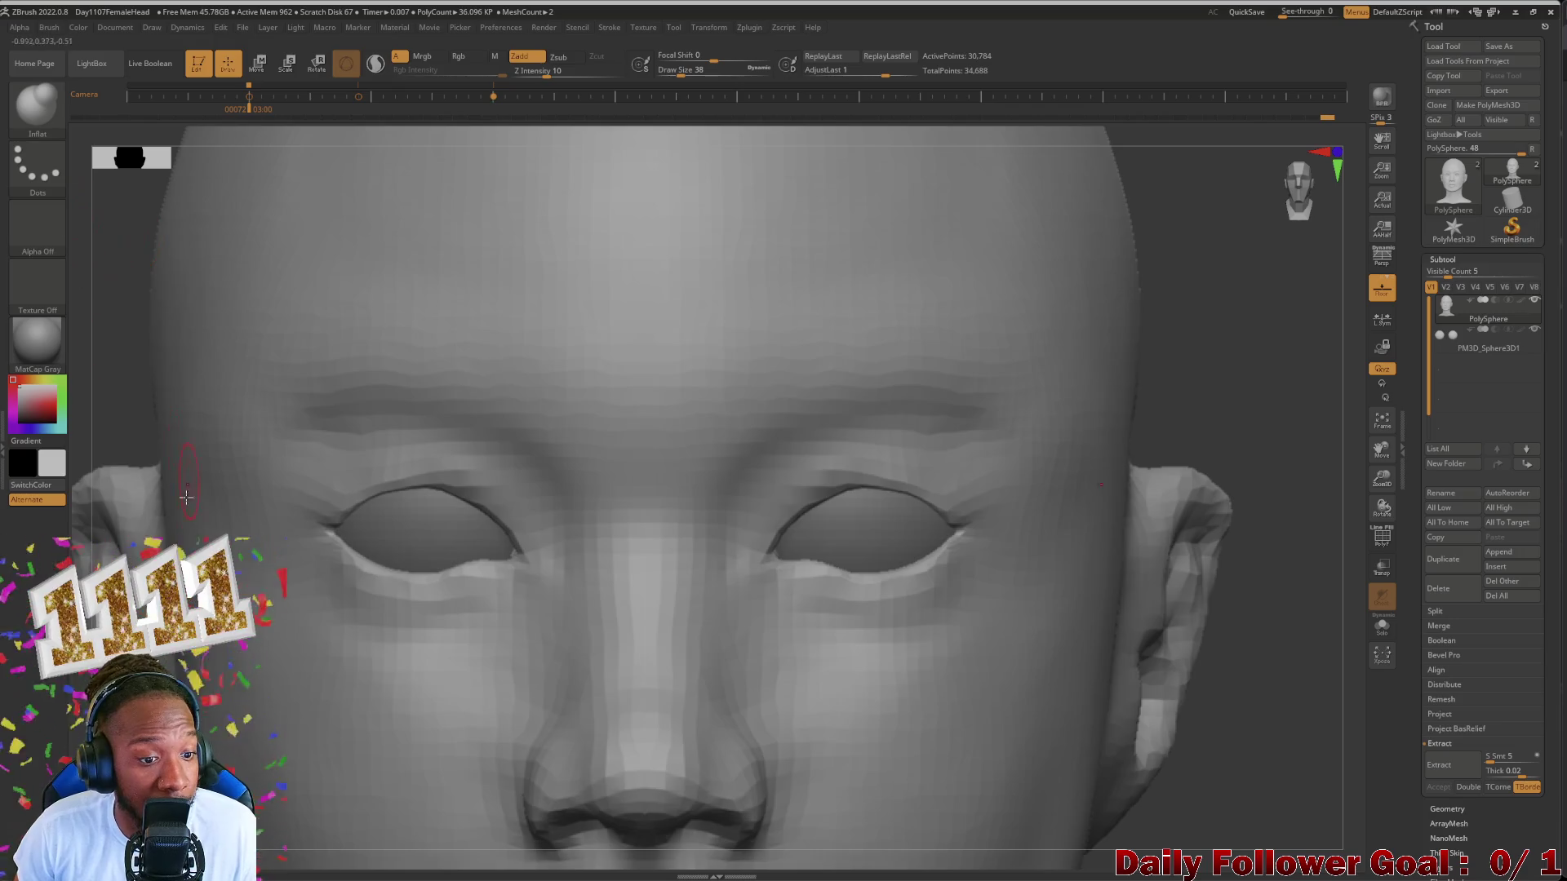
pyautogui.press('f')
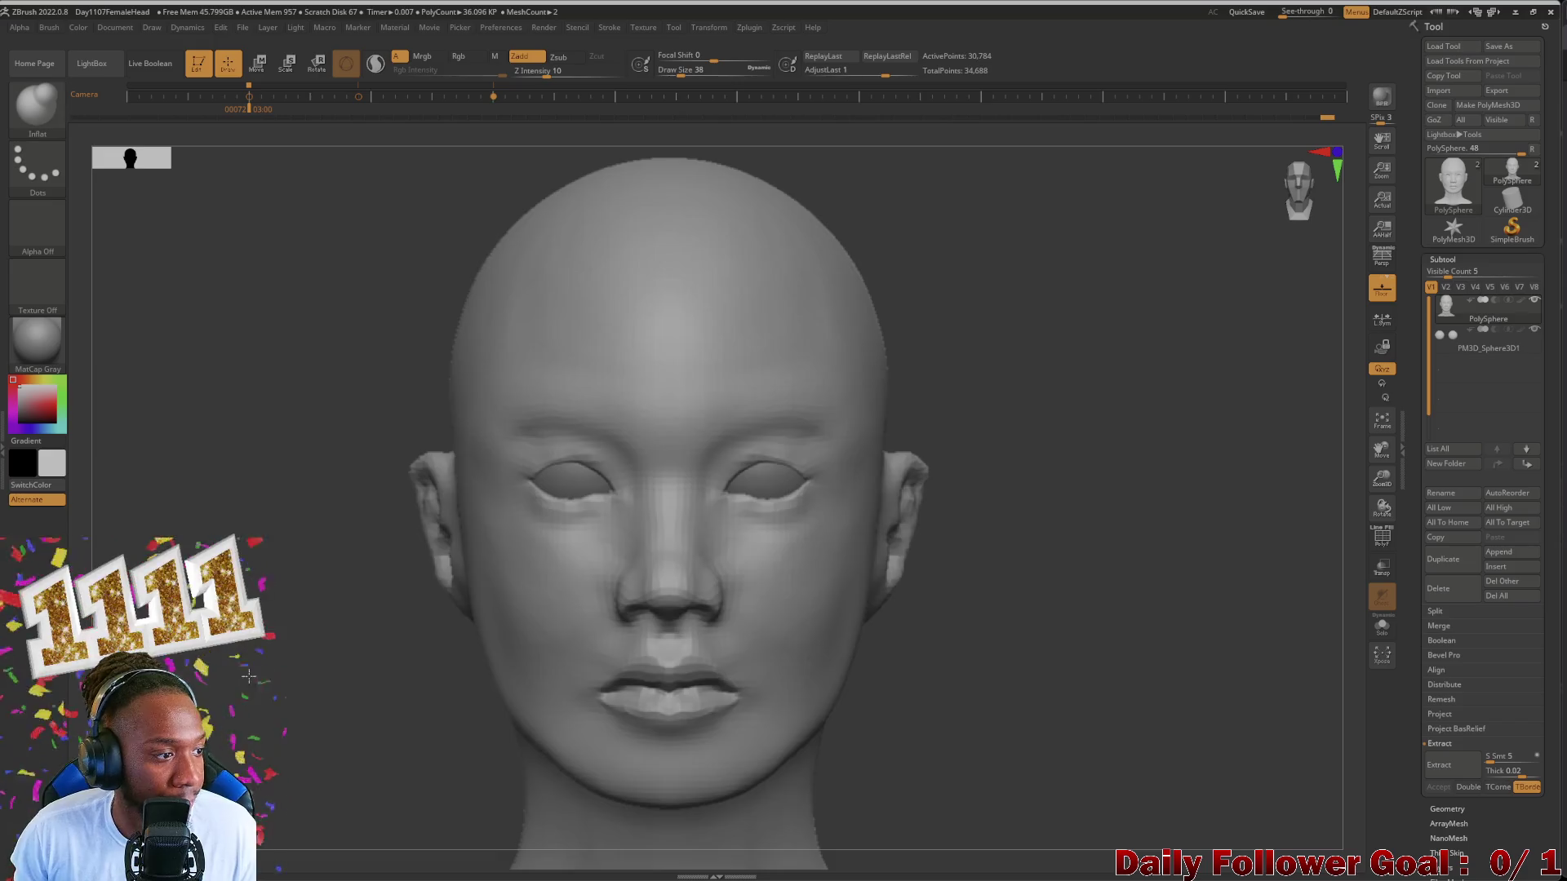
pyautogui.scroll(-3, 670, 490)
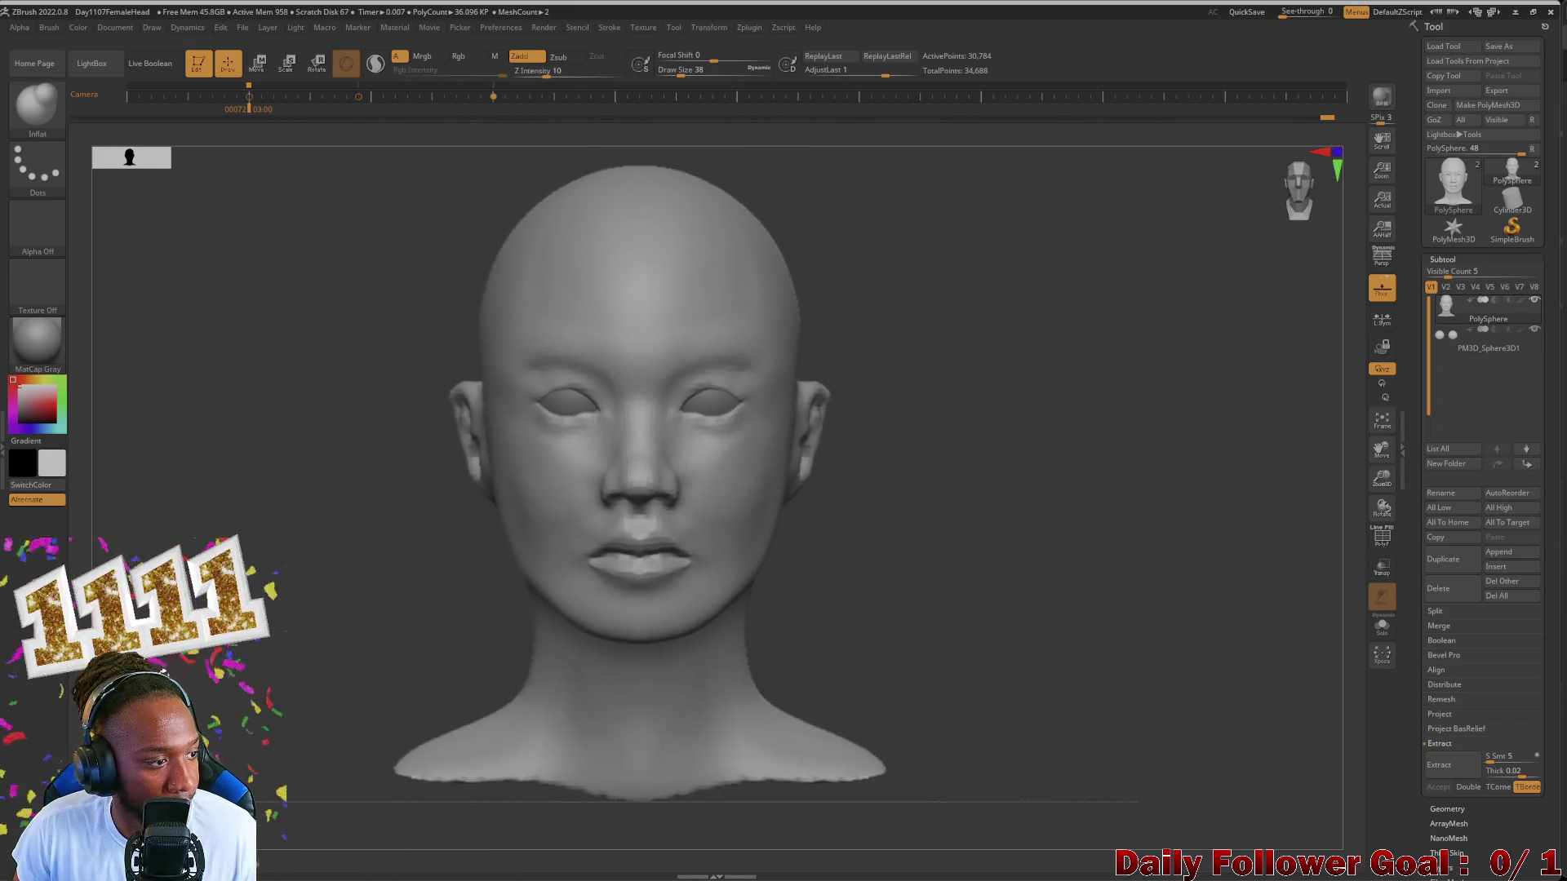
# Step: Orbit to a close three-quarter face and select DamStandard with B-D-S
pyautogui.moveTo(1041, 491)
pyautogui.mouseDown()
pyautogui.moveTo(1274, 490)
pyautogui.moveTo(931, 490)
pyautogui.moveTo(1236, 489)
pyautogui.mouseUp()
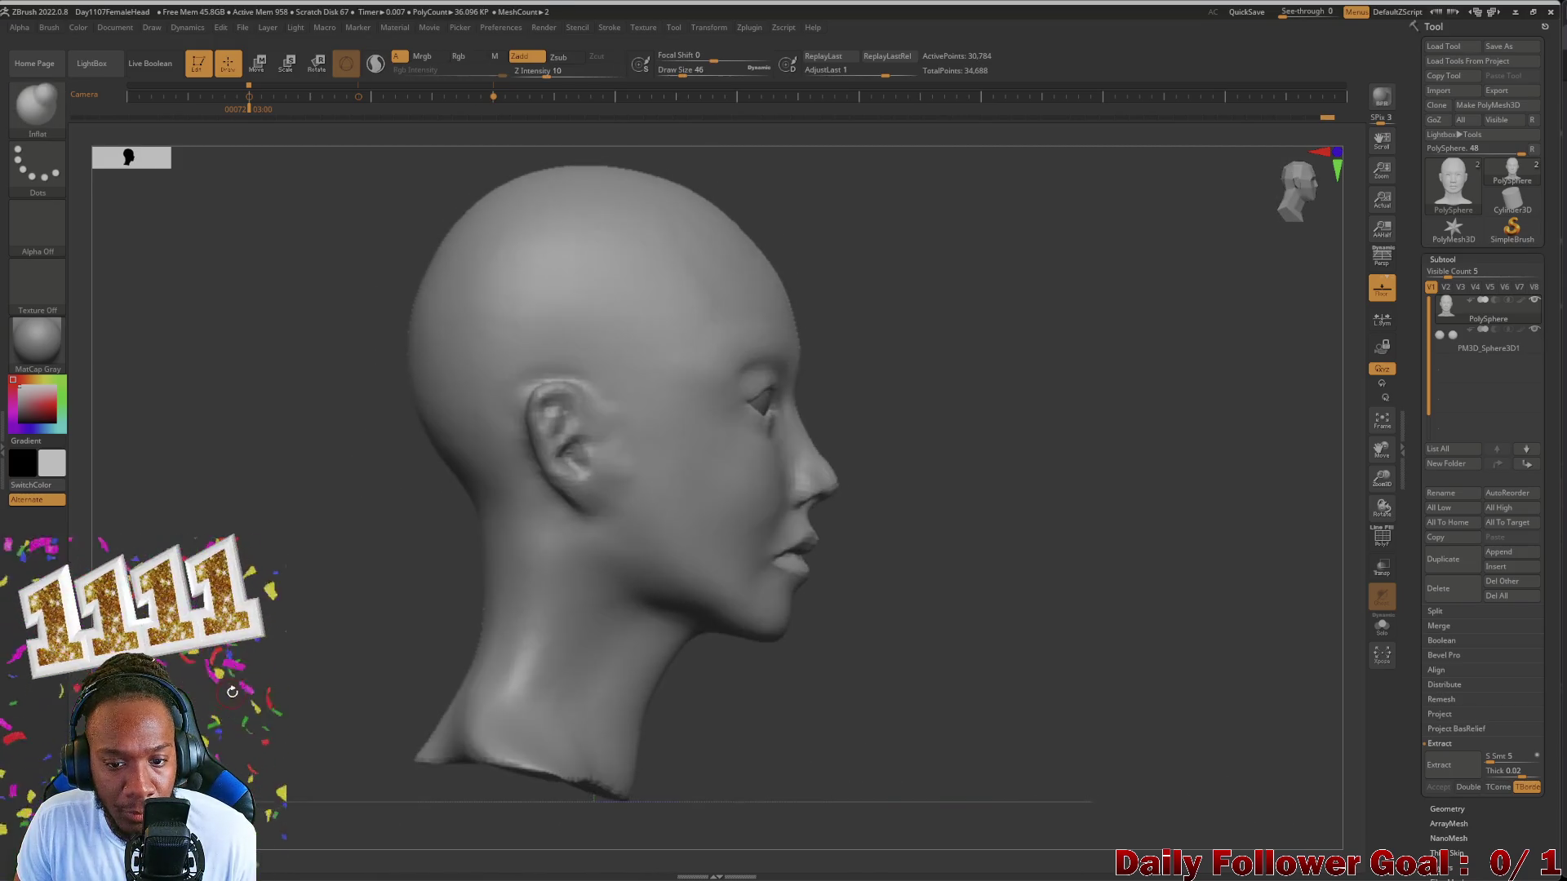
pyautogui.moveTo(1102, 491)
pyautogui.mouseDown()
pyautogui.moveTo(1028, 490)
pyautogui.moveTo(1103, 405)
pyautogui.moveTo(1078, 466)
pyautogui.moveTo(1053, 405)
pyautogui.moveTo(1103, 440)
pyautogui.moveTo(1102, 392)
pyautogui.mouseUp()
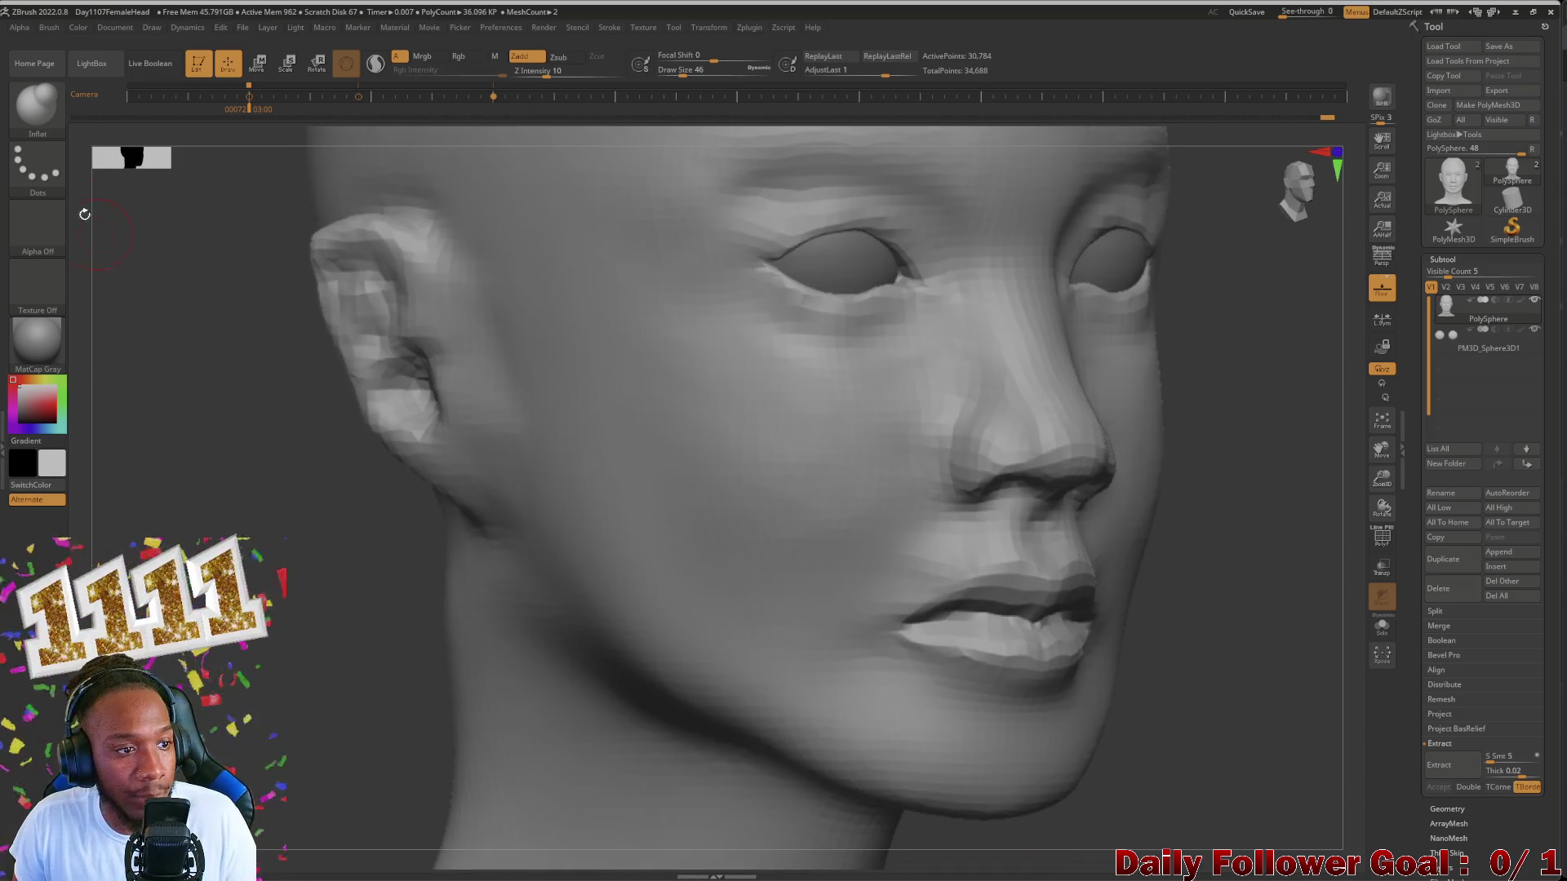
pyautogui.press('b')
pyautogui.press('d')
pyautogui.press('s')
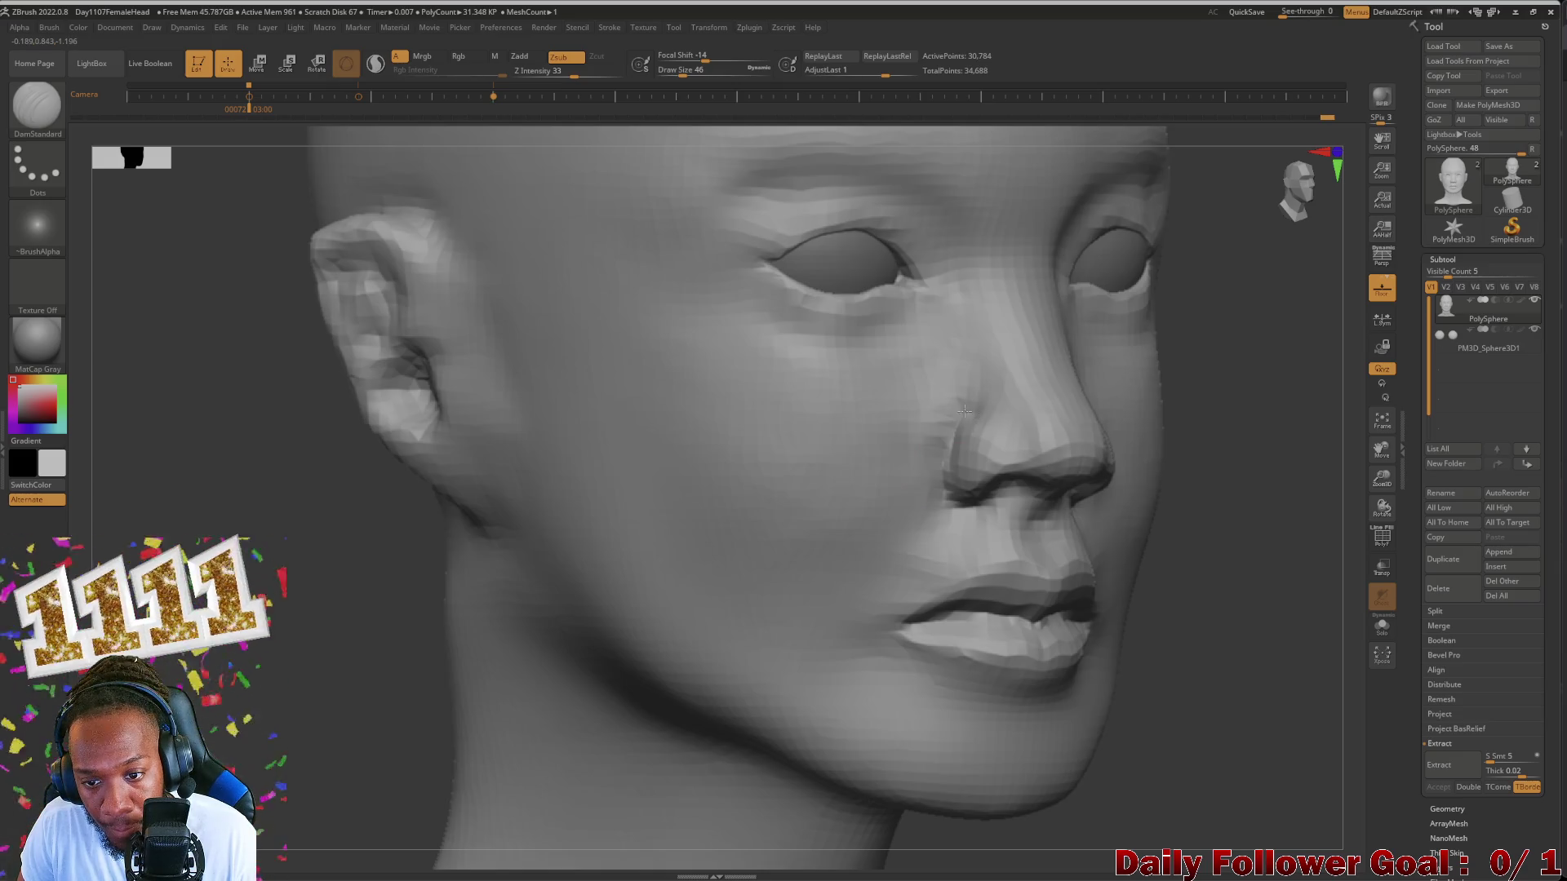
# Step: Smooth the skin beside the nose, checking it from profile, below and three-quarter views
pyautogui.moveTo(375, 717); pyautogui.dragTo(360, 716)
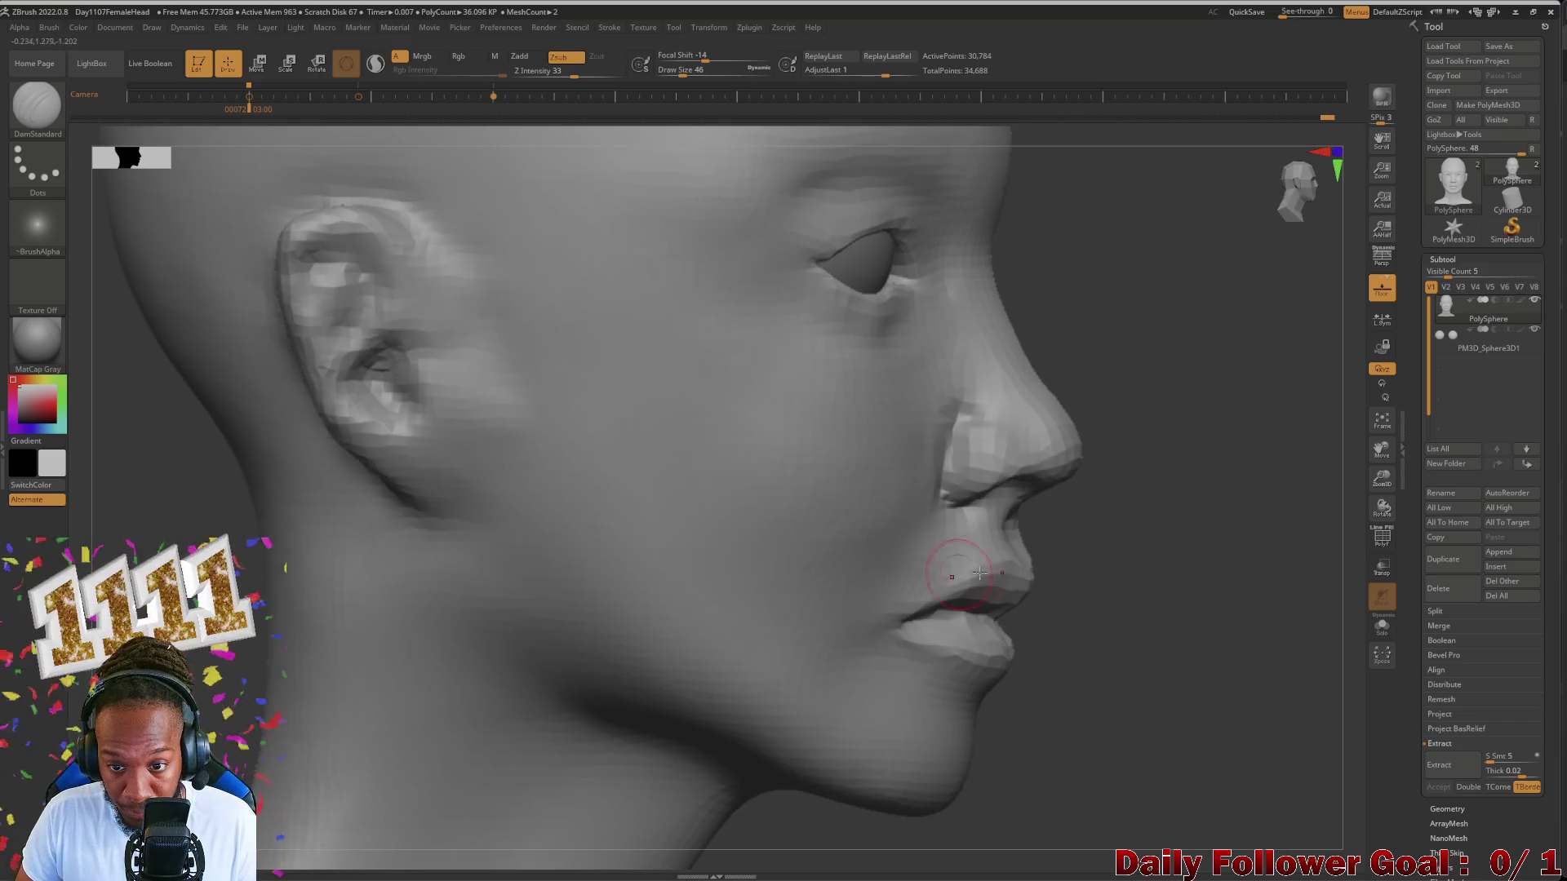
pyautogui.moveTo(942, 435); pyautogui.dragTo(942, 416, button='right')
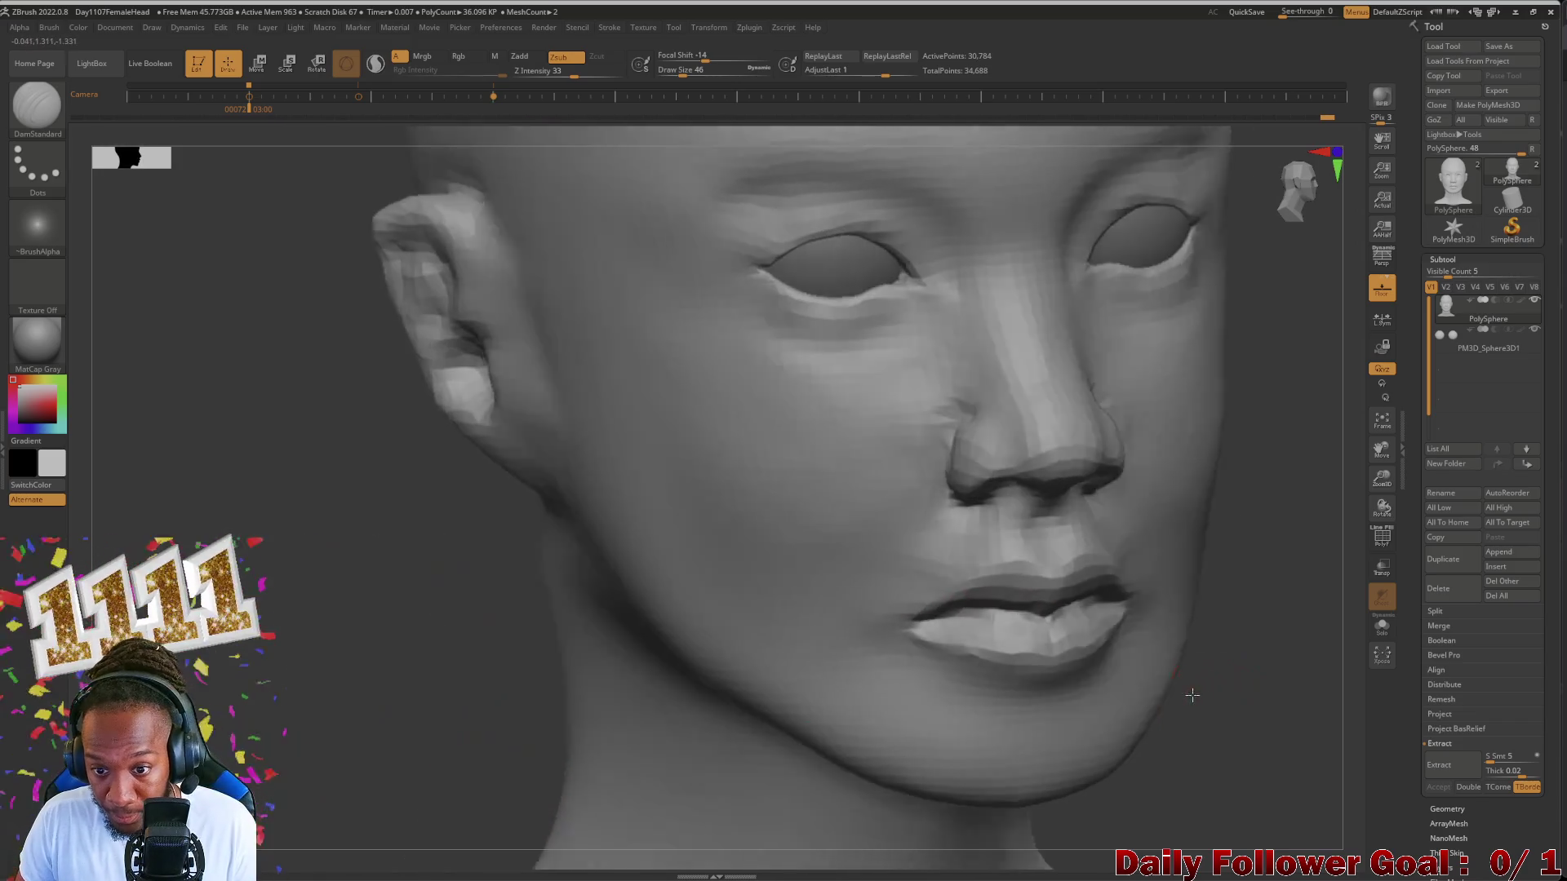
pyautogui.press('shift')
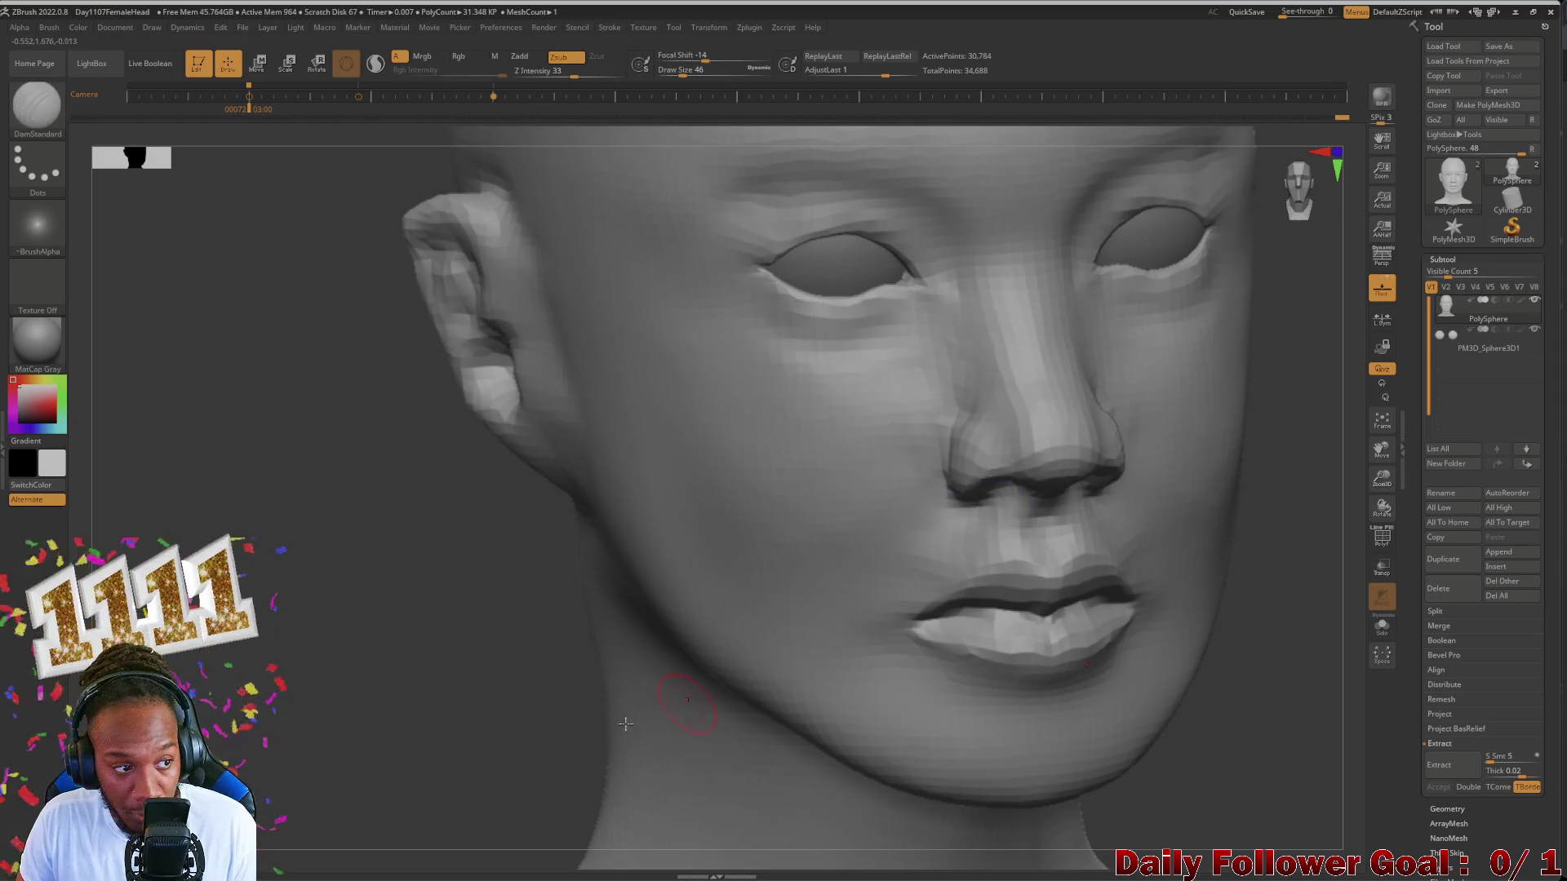
pyautogui.moveTo(988, 500); pyautogui.dragTo(979, 504, button='right')
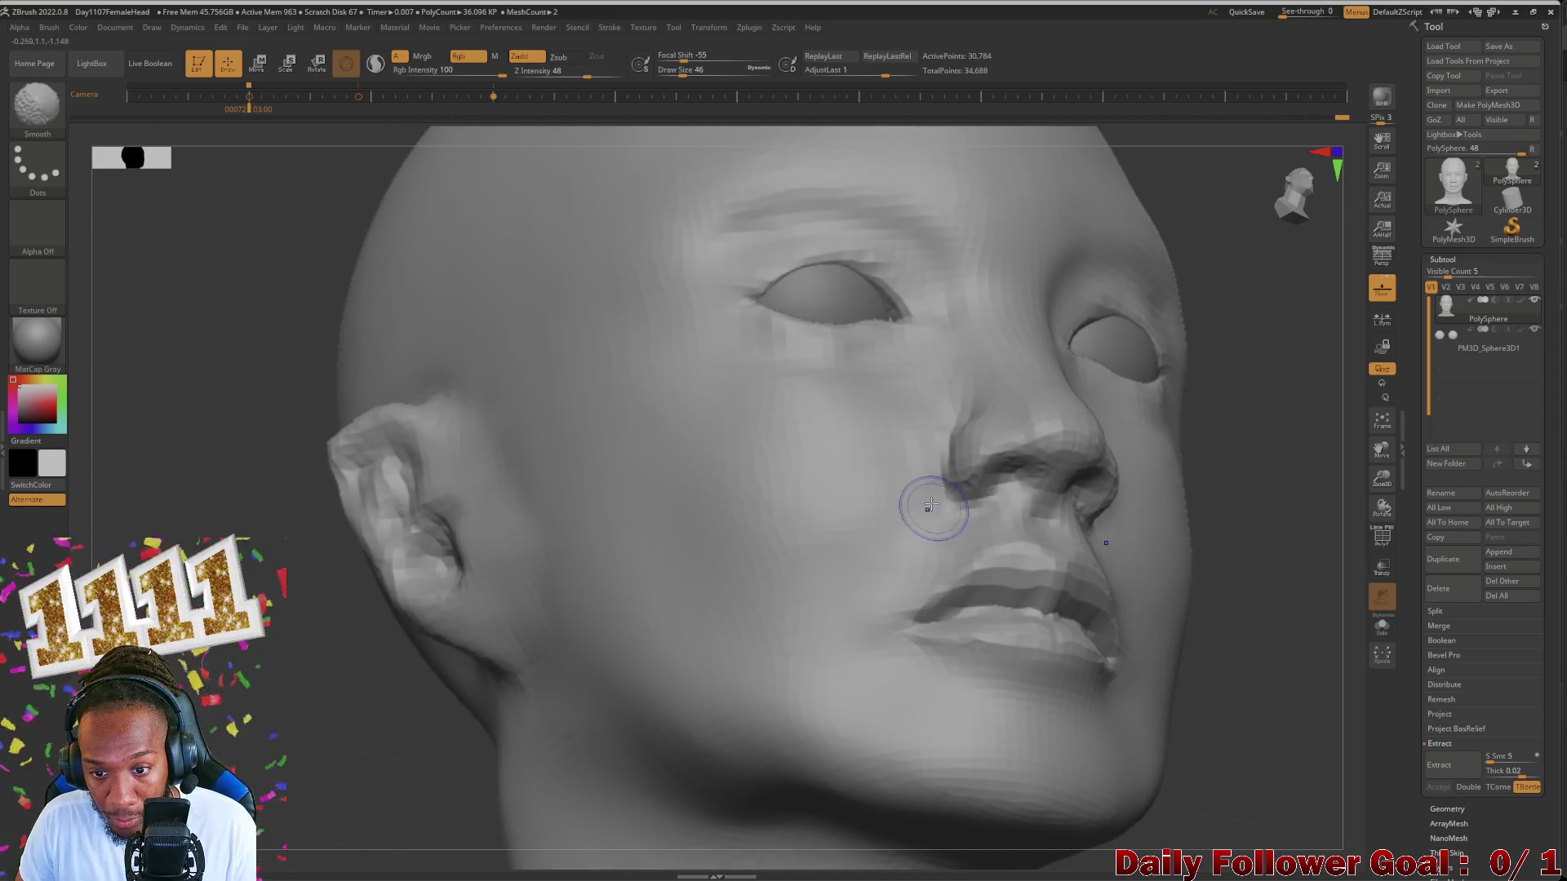
pyautogui.keyDown('shift'); pyautogui.moveTo(409, 797); pyautogui.dragTo(468, 742); pyautogui.keyUp('shift')
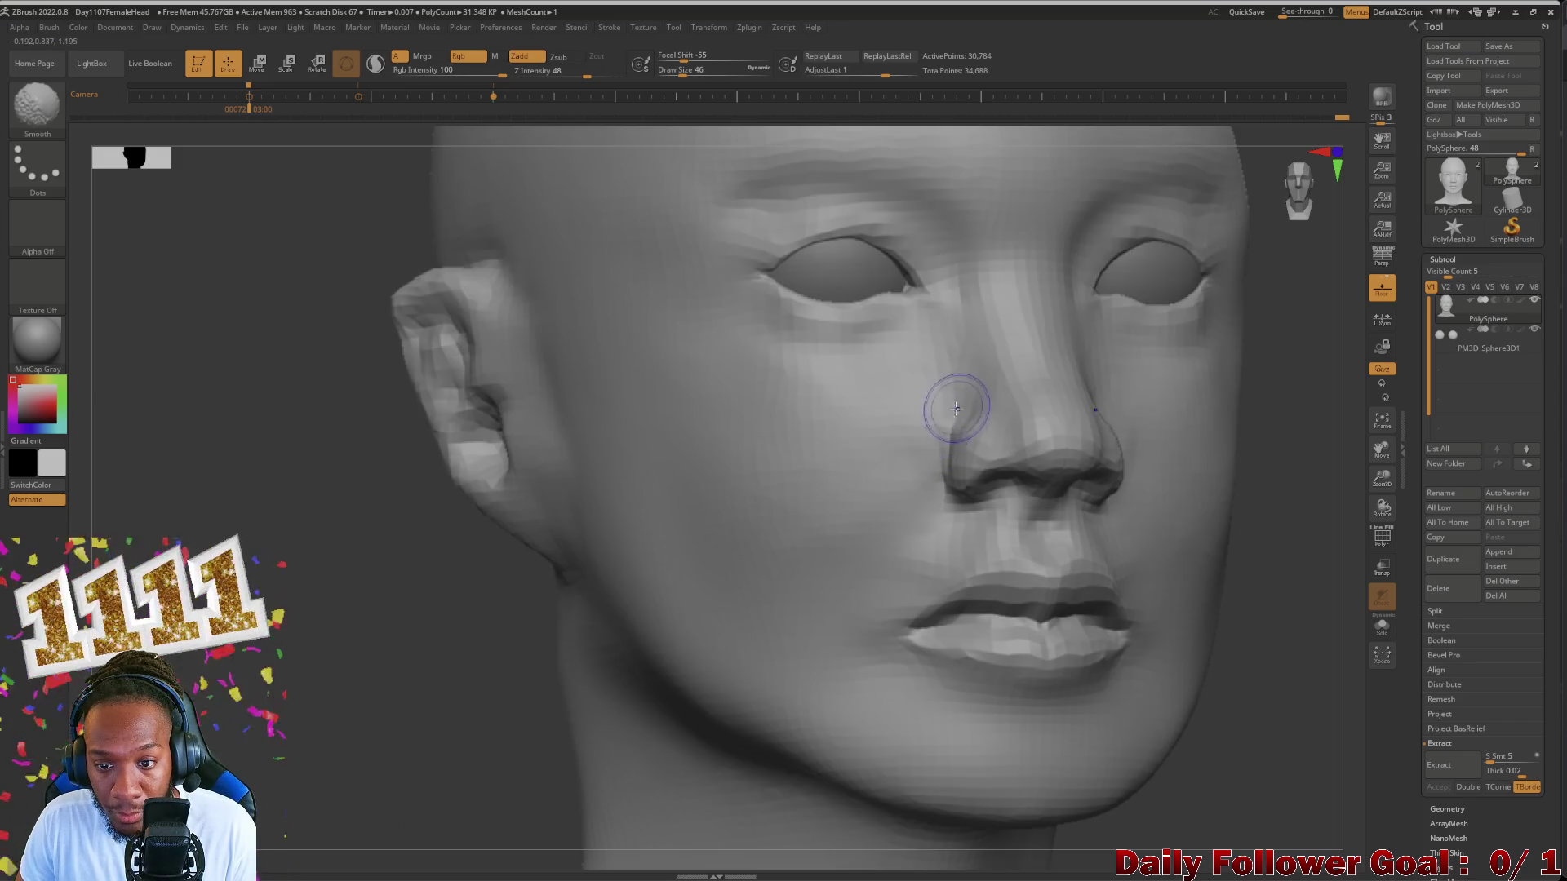
pyautogui.moveTo(845, 588); pyautogui.dragTo(264, 749, button='right')
pyautogui.keyDown('shift'); pyautogui.moveTo(265, 748); pyautogui.dragTo(306, 734); pyautogui.keyUp('shift')
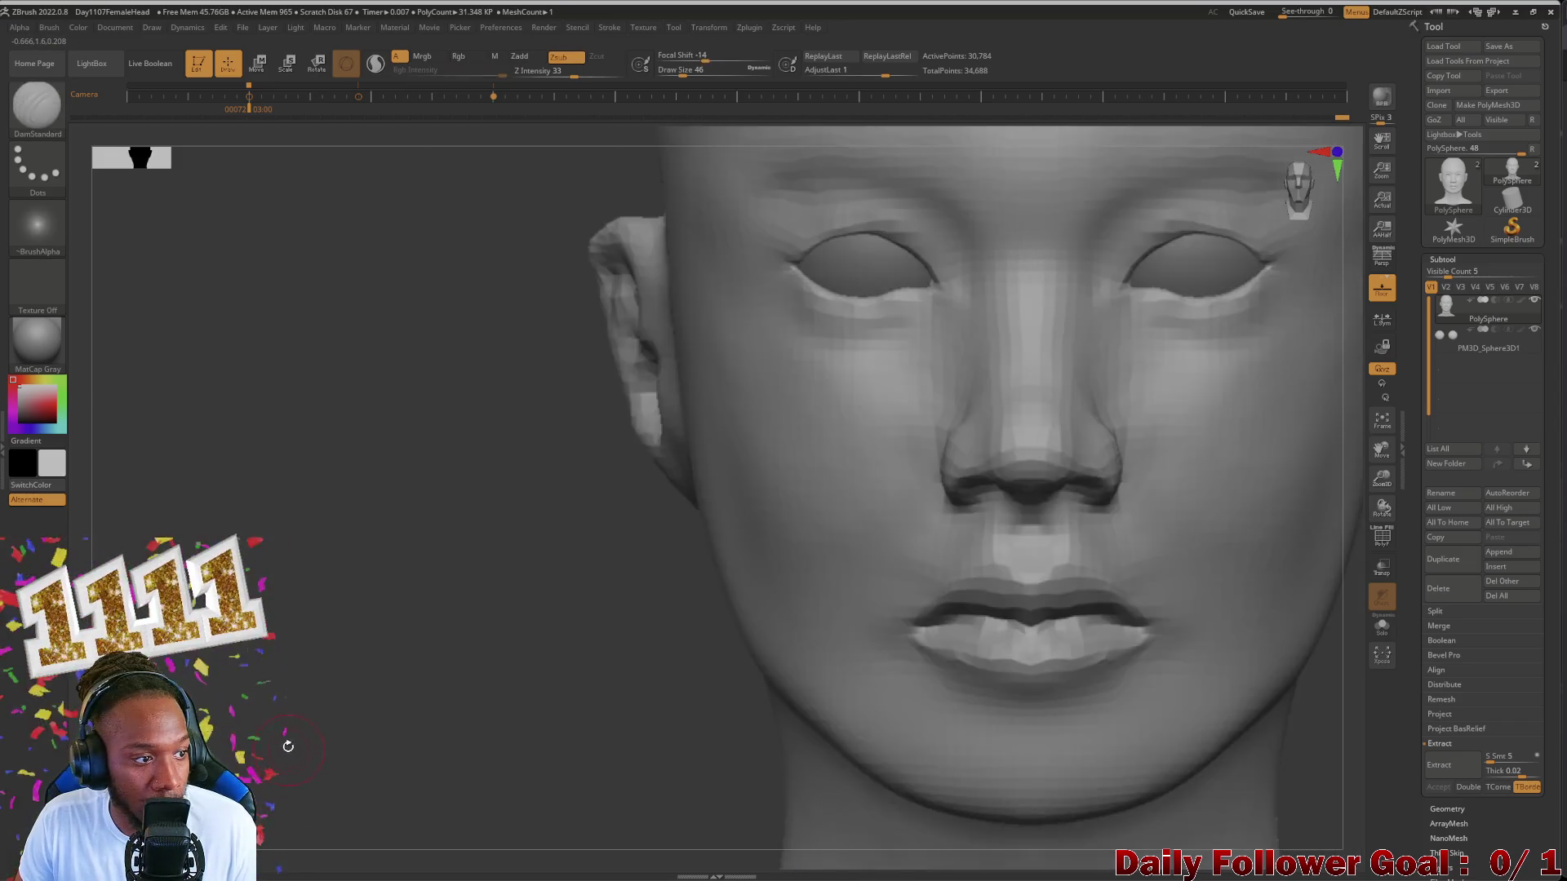
pyautogui.moveTo(306, 735); pyautogui.dragTo(342, 717, button='right')
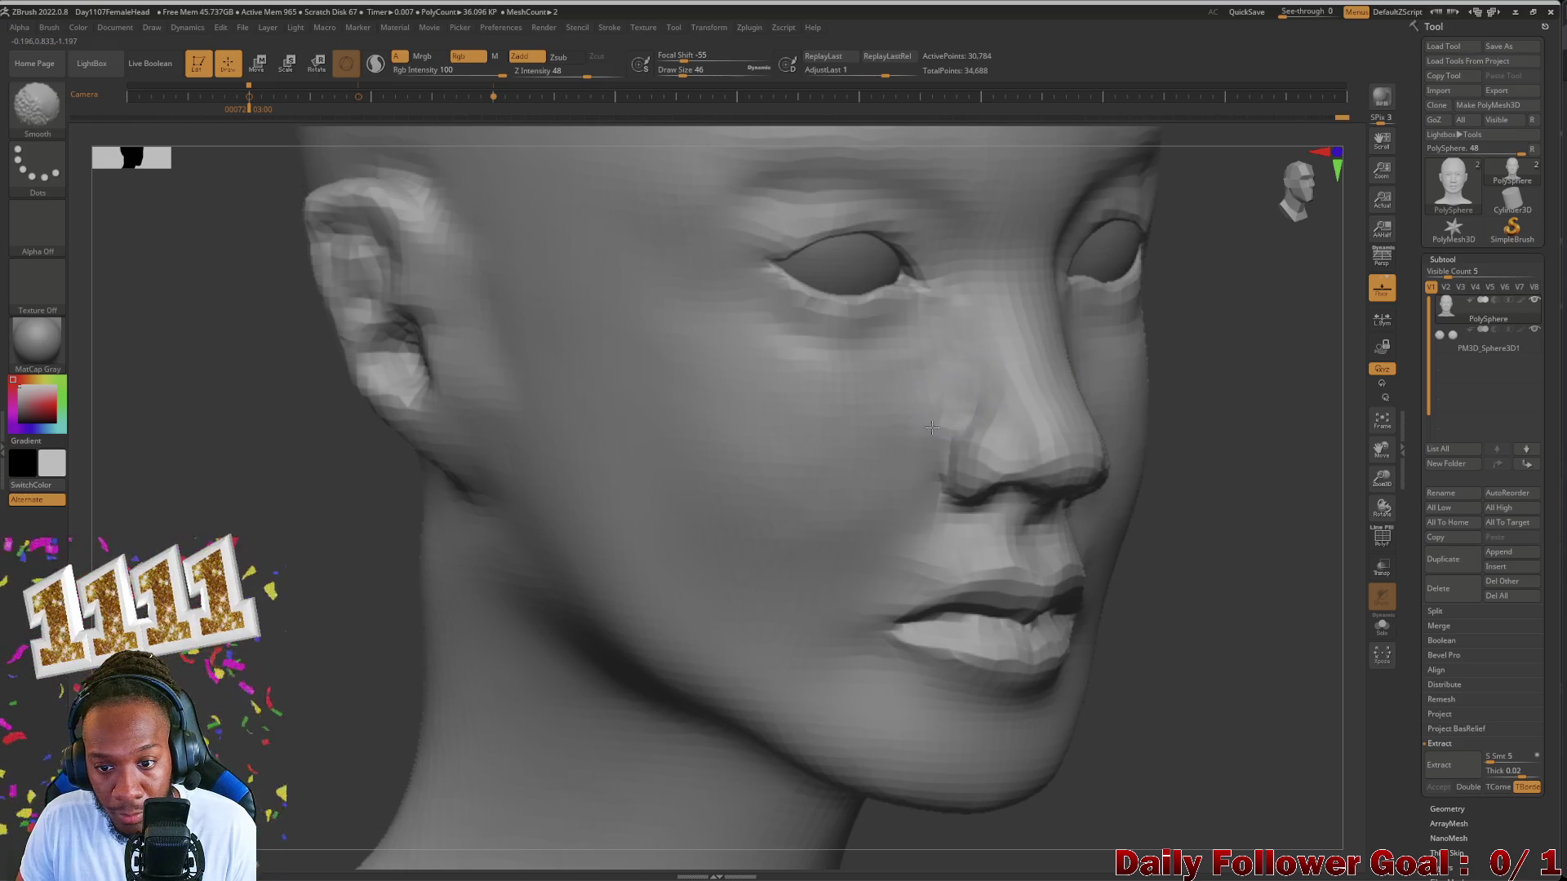
# Step: Carve a crease along the side of the nose and smooth the cheek, then check front and profile
pyautogui.moveTo(454, 812)
pyautogui.keyDown('shift'); pyautogui.mouseDown()
pyautogui.moveTo(363, 710)
pyautogui.moveTo(331, 707)
pyautogui.mouseUp(); pyautogui.keyUp('shift')
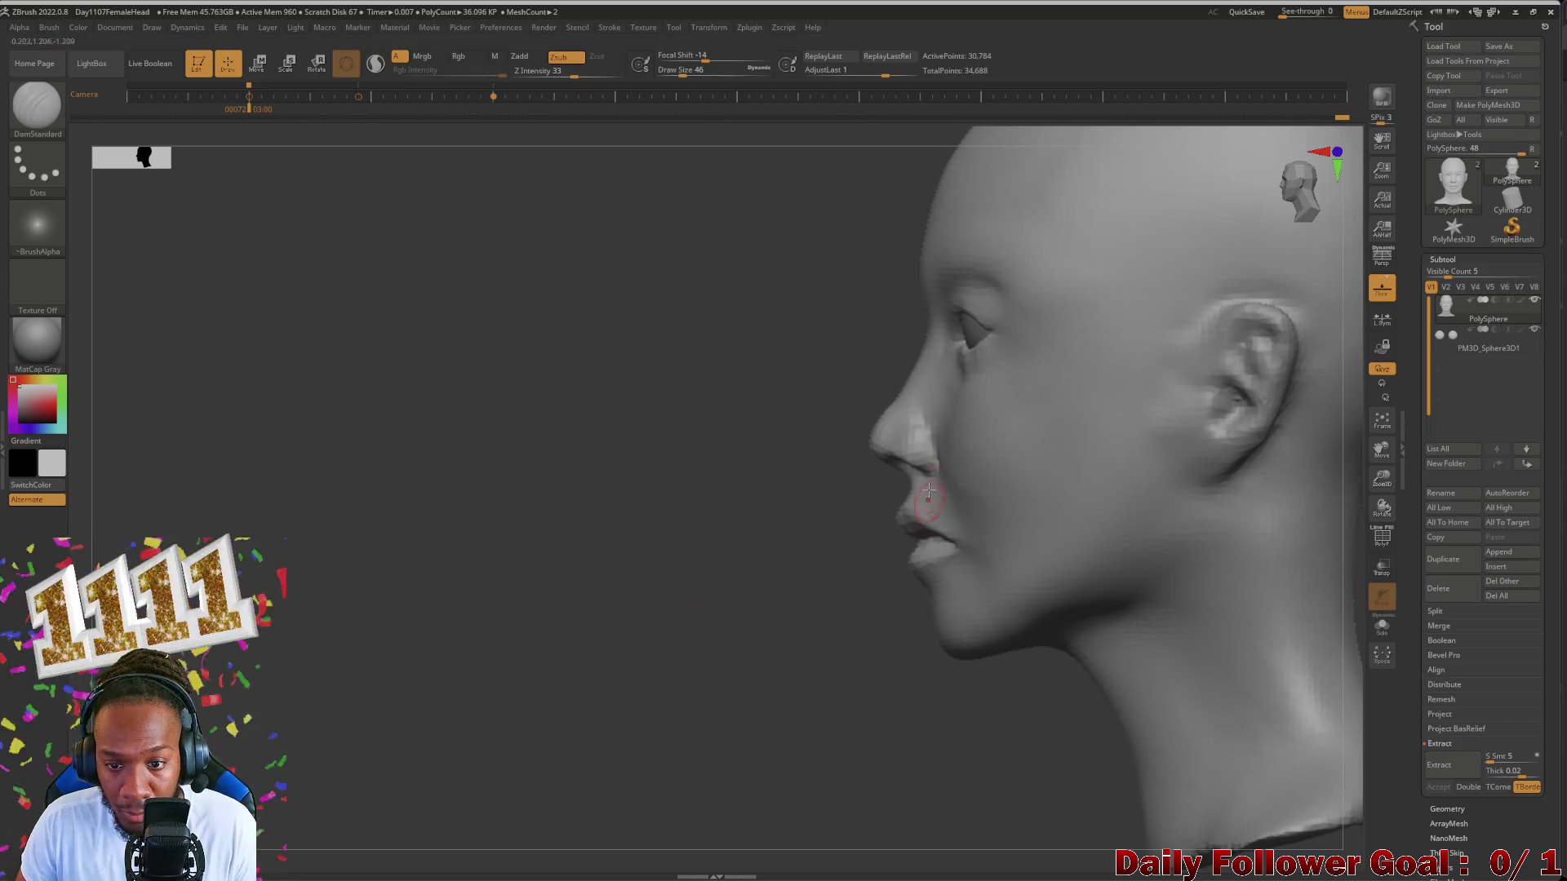
pyautogui.moveTo(928, 496)
pyautogui.mouseDown(button='right')
pyautogui.moveTo(658, 577)
pyautogui.moveTo(665, 601)
pyautogui.mouseUp(button='right')
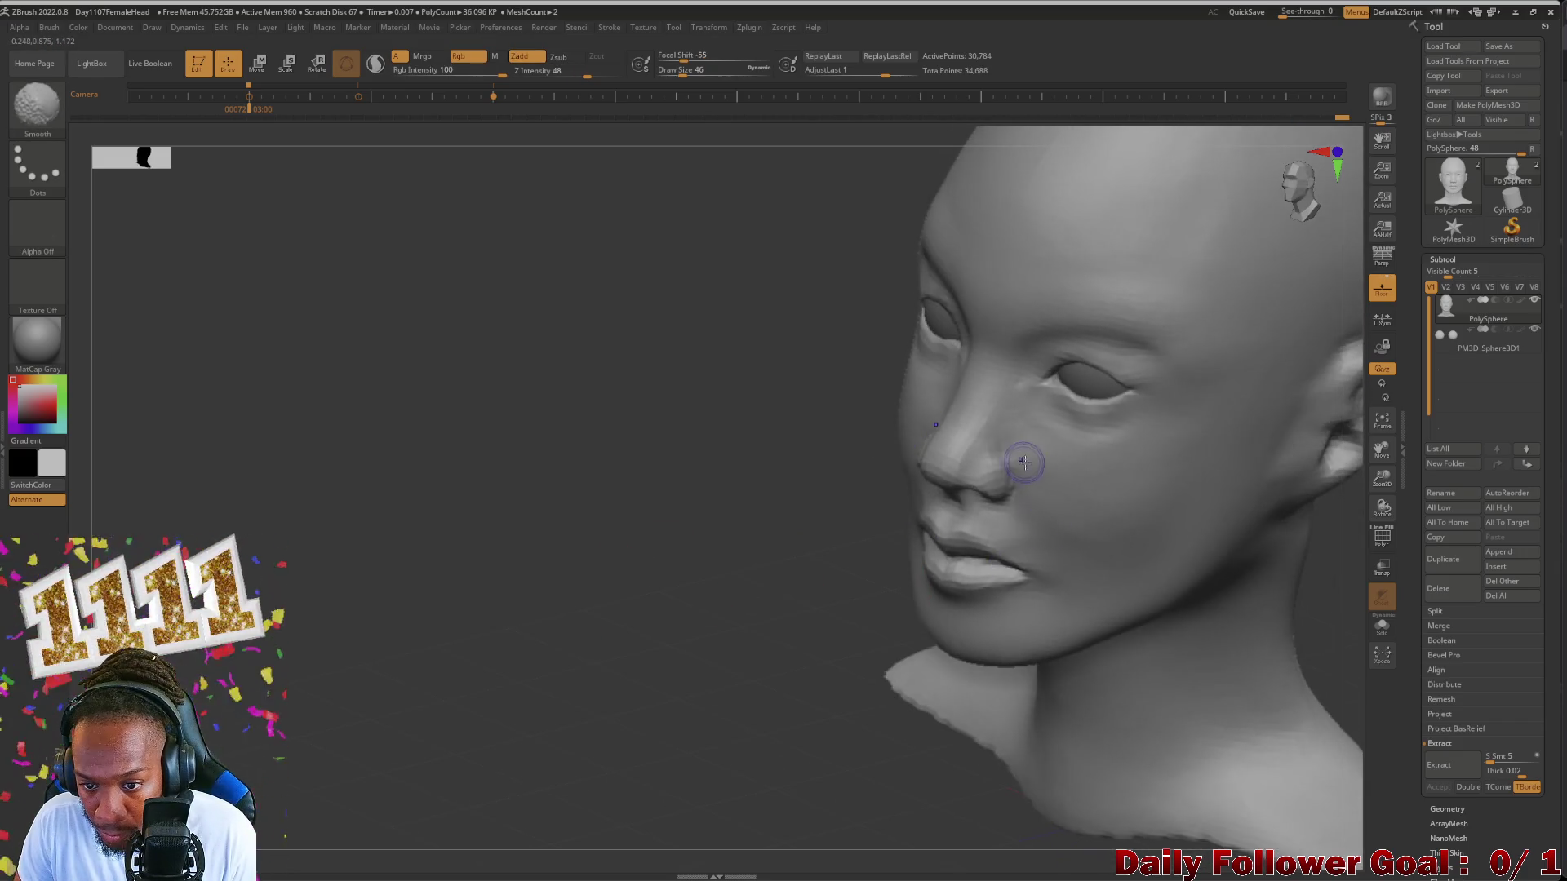
pyautogui.keyDown('shift'); pyautogui.moveTo(980, 529); pyautogui.dragTo(443, 629, button='right'); pyautogui.keyUp('shift')
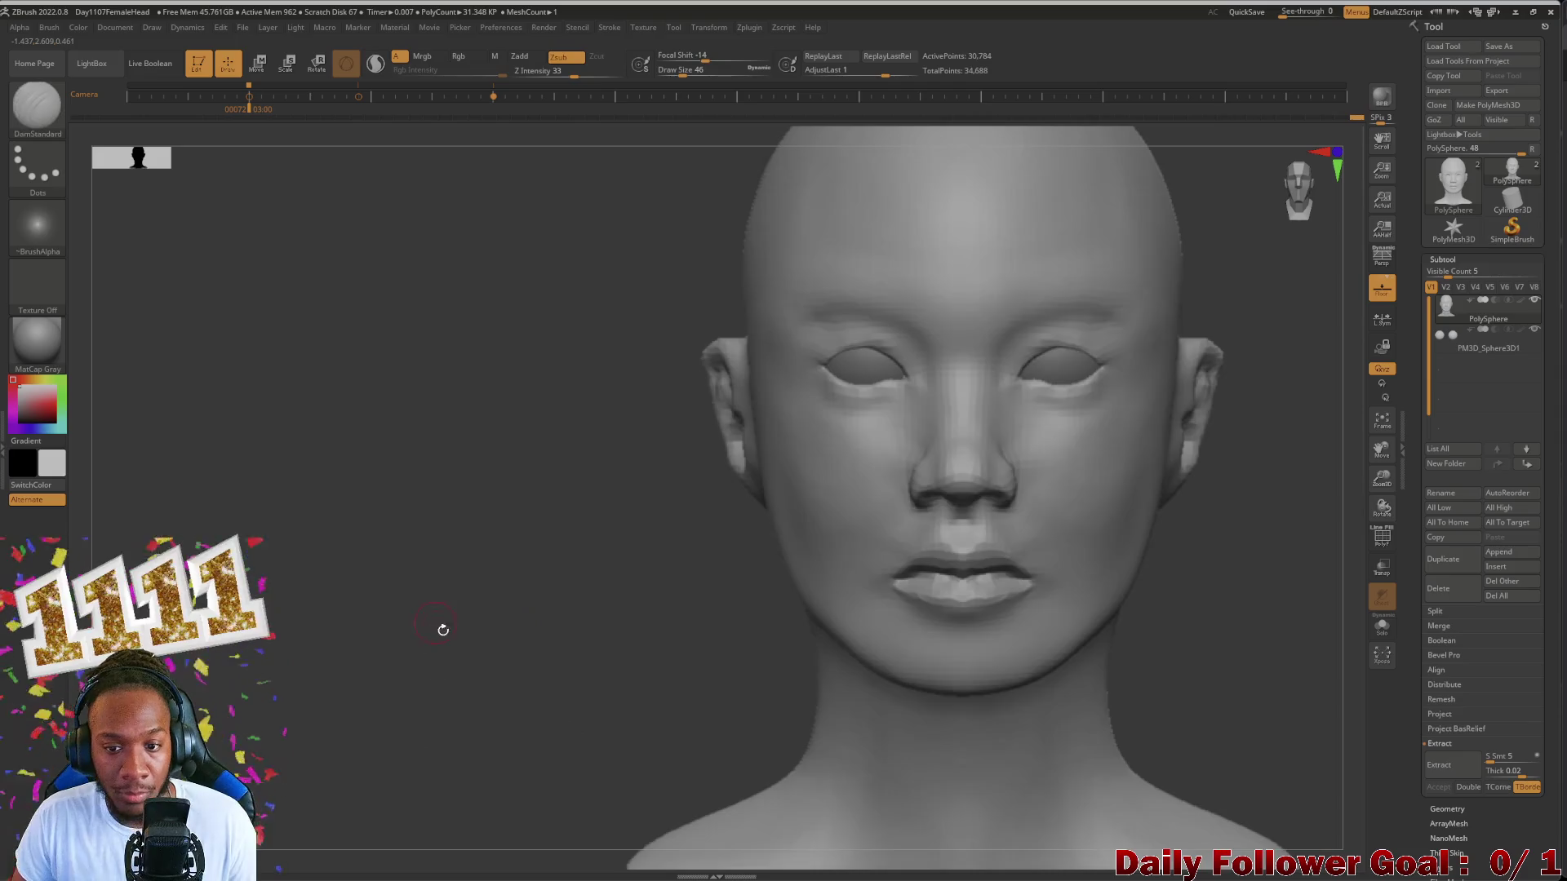
pyautogui.moveTo(478, 682)
pyautogui.keyDown('alt'); pyautogui.mouseDown(button='right')
pyautogui.moveTo(493, 525)
pyautogui.moveTo(448, 666)
pyautogui.moveTo(492, 668)
pyautogui.moveTo(458, 665)
pyautogui.moveTo(401, 704)
pyautogui.moveTo(370, 797)
pyautogui.moveTo(302, 601)
pyautogui.moveTo(282, 623)
pyautogui.moveTo(297, 690)
pyautogui.moveTo(347, 532)
pyautogui.moveTo(315, 753)
pyautogui.moveTo(350, 617)
pyautogui.moveTo(291, 630)
pyautogui.moveTo(298, 654)
pyautogui.moveTo(289, 638)
pyautogui.moveTo(354, 647)
pyautogui.moveTo(345, 621)
pyautogui.moveTo(423, 630)
pyautogui.moveTo(462, 713)
pyautogui.moveTo(298, 682)
pyautogui.moveTo(265, 656)
pyautogui.moveTo(327, 671)
pyautogui.mouseUp(button='right'); pyautogui.keyUp('alt')
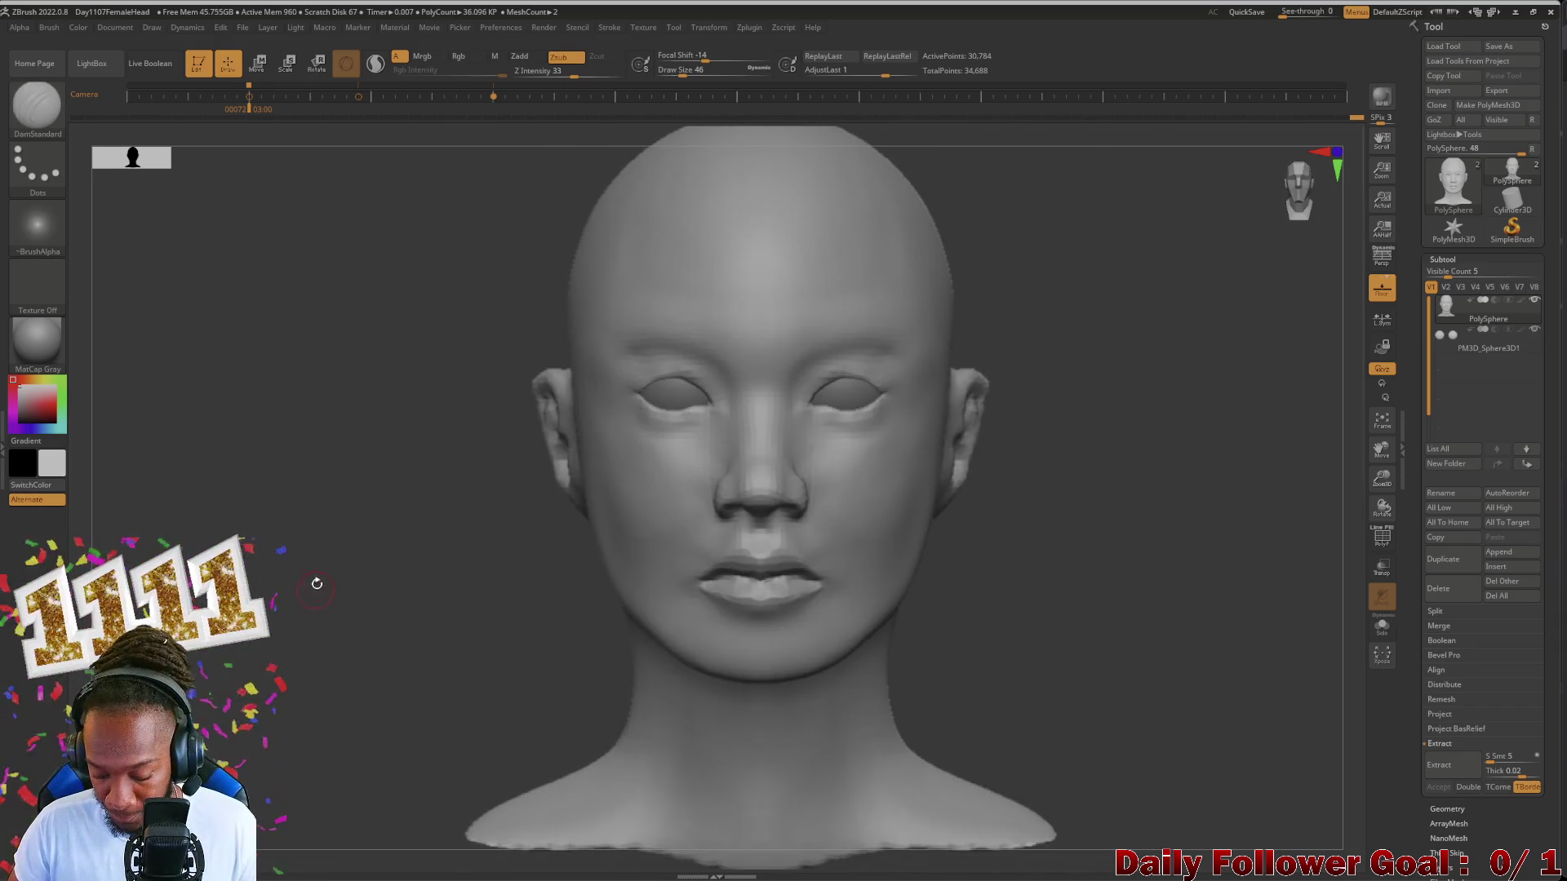
# Step: Overlay the front reference photo and zoom in on the forehead and eyes
pyautogui.moveTo(296, 569)
pyautogui.keyDown('alt'); pyautogui.mouseDown(button='right')
pyautogui.moveTo(189, 512)
pyautogui.moveTo(196, 576)
pyautogui.moveTo(364, 530)
pyautogui.mouseUp(button='right'); pyautogui.keyUp('alt')
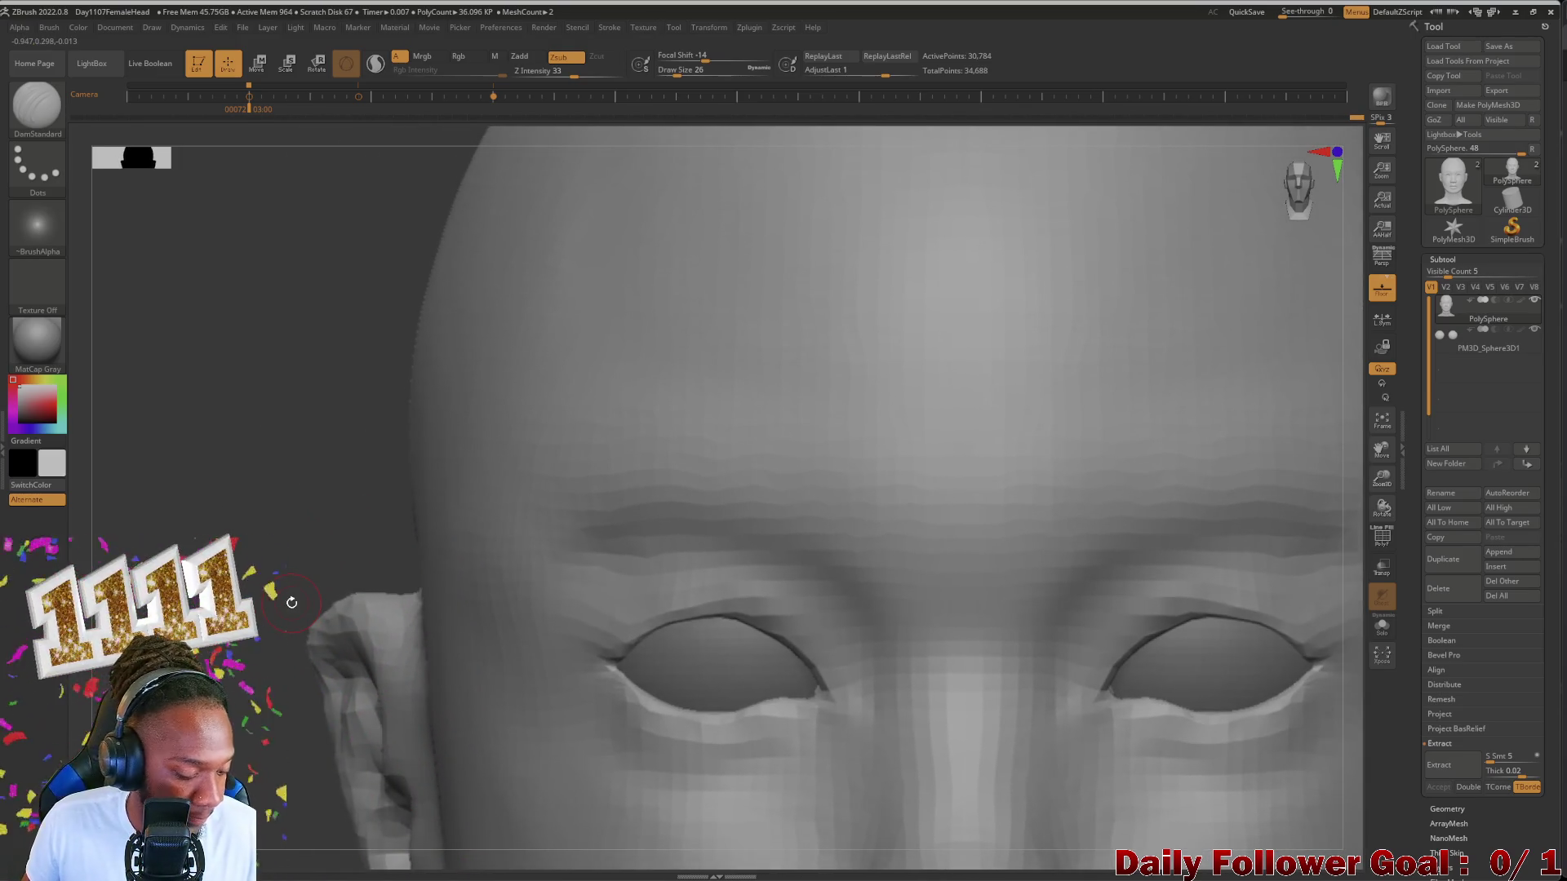
pyautogui.hotkey('shift', 'z')
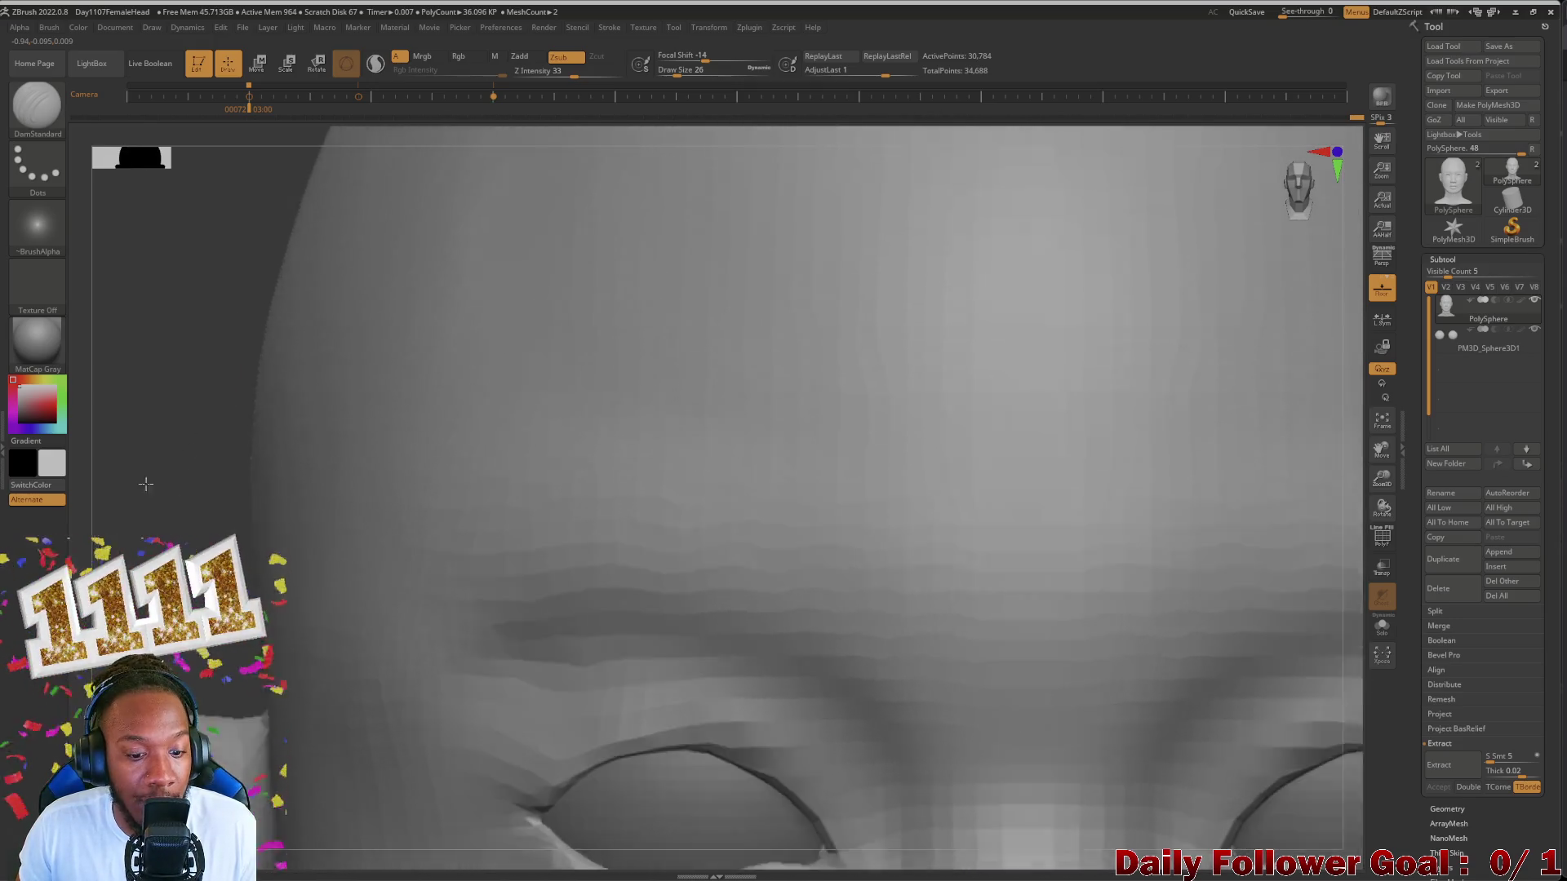
pyautogui.keyDown('alt'); pyautogui.moveTo(144, 484); pyautogui.dragTo(158, 203); pyautogui.keyUp('alt')
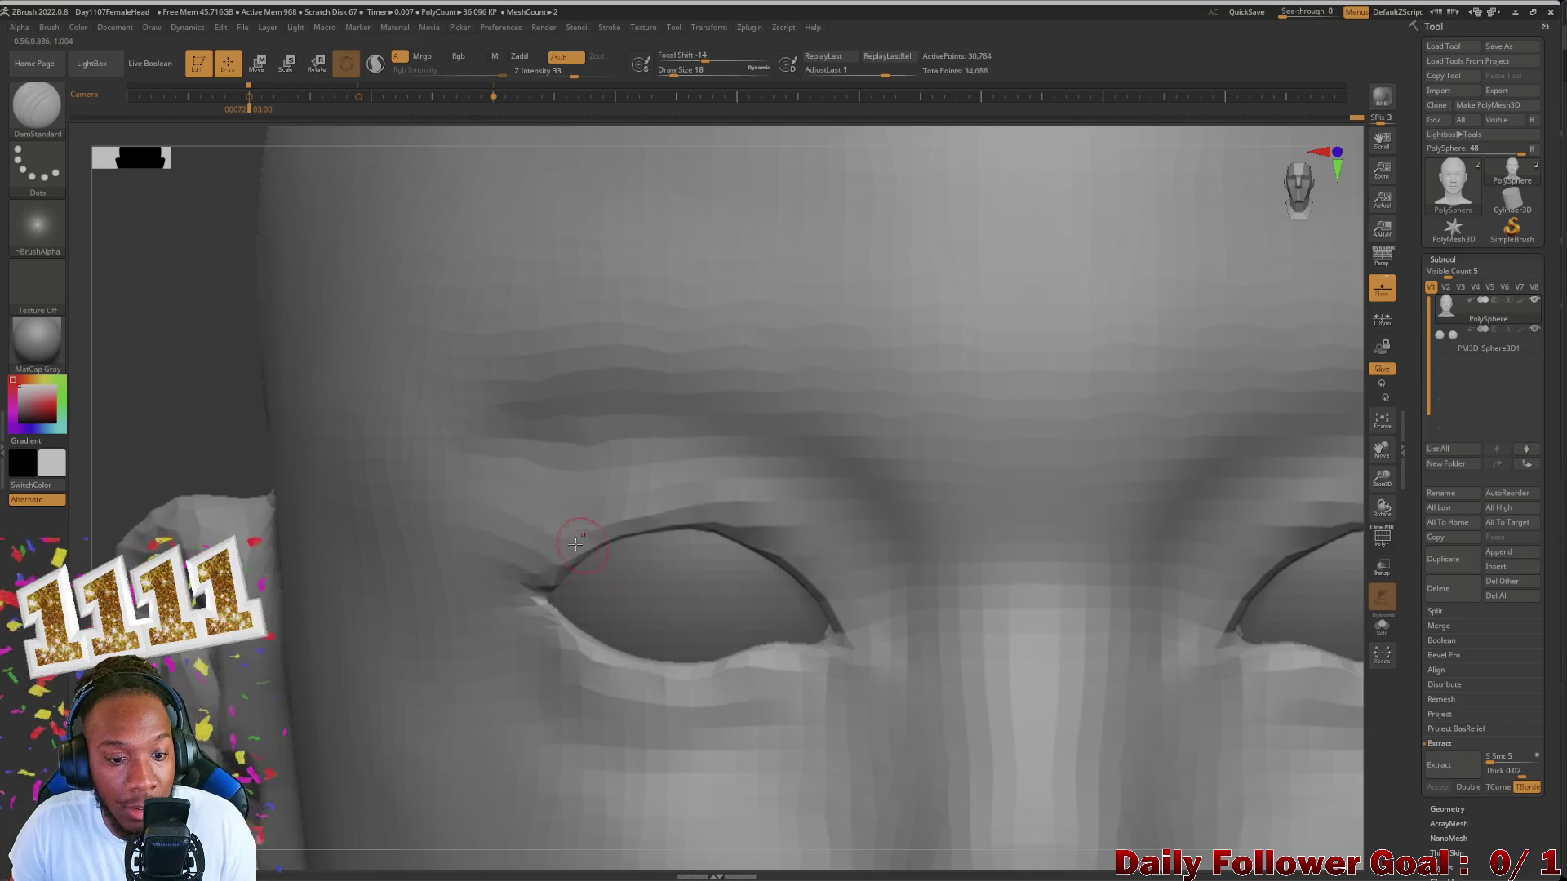
# Step: Carve the upper eyelid fold with a small brush, then puff up the inner corner with Inflate
pyautogui.press('[')
pyautogui.press('[')
pyautogui.press('[')
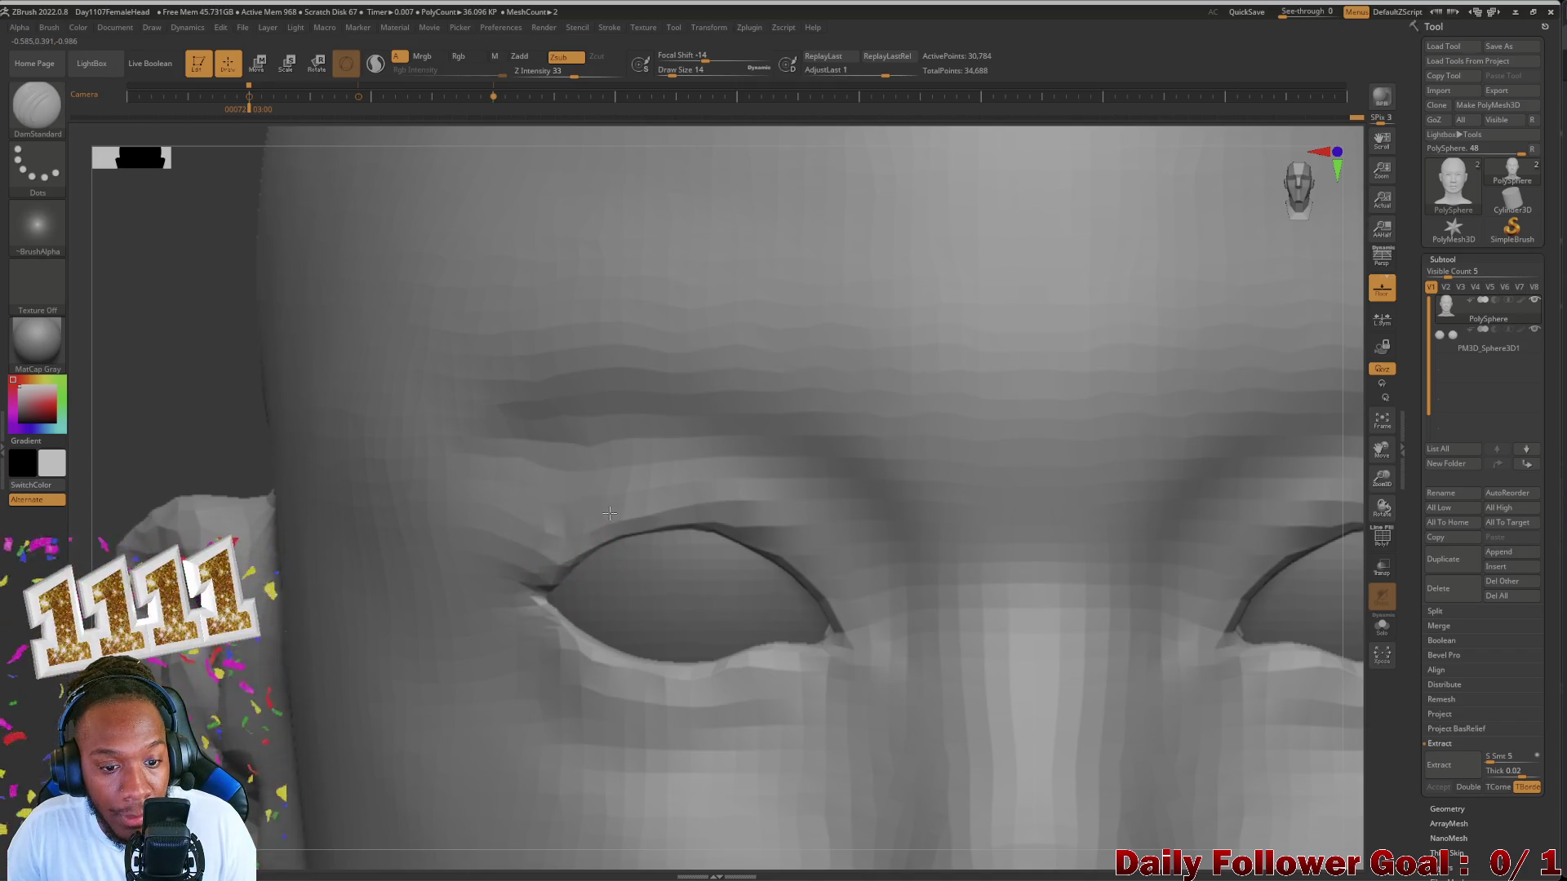
pyautogui.press('[')
pyautogui.press('[')
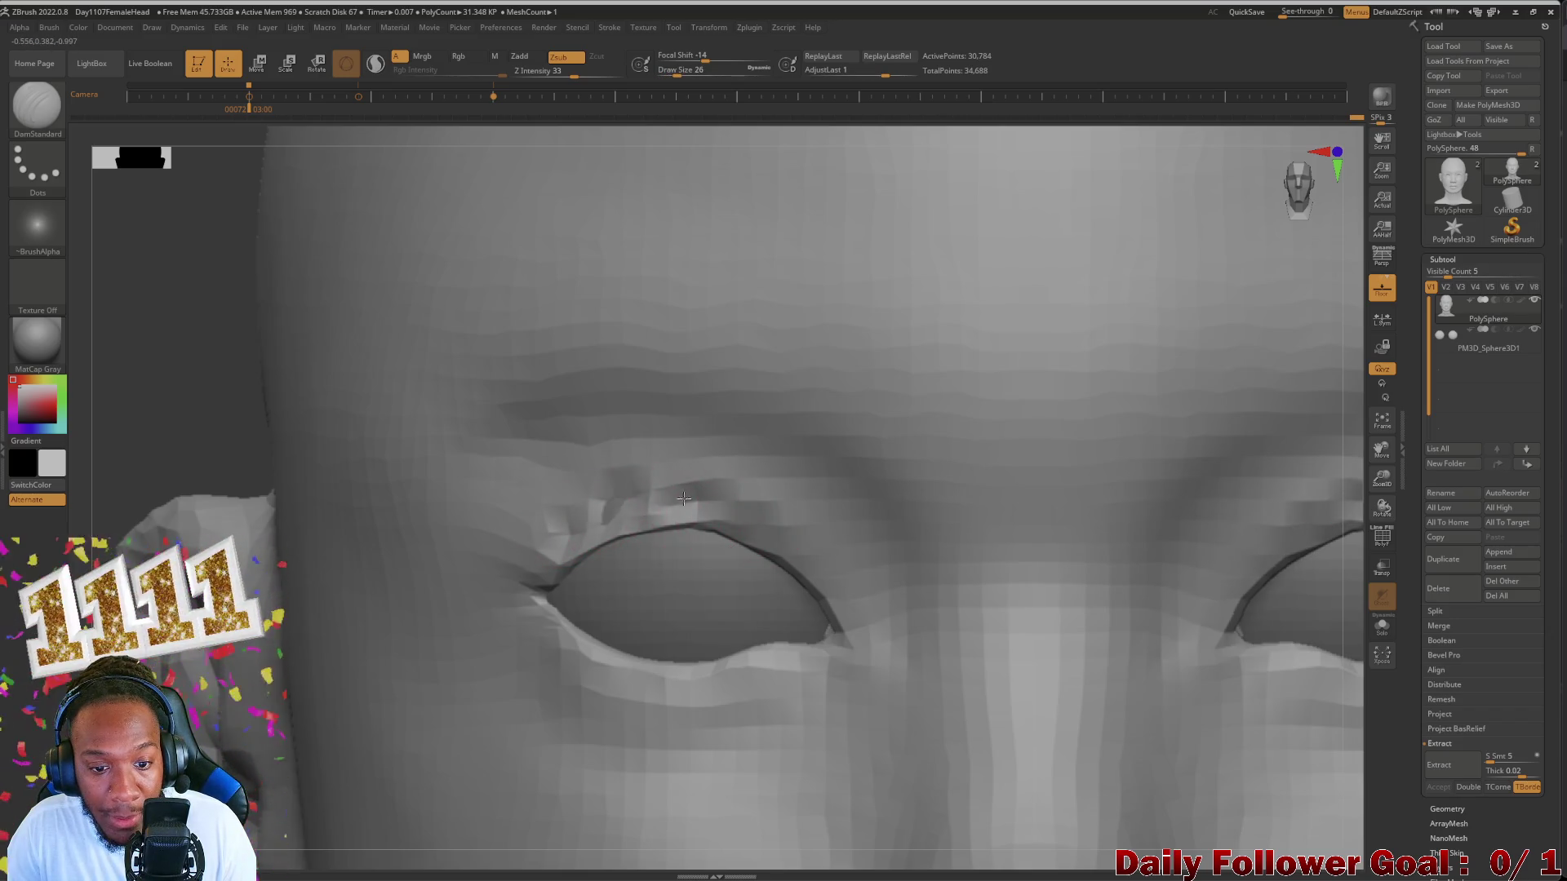
pyautogui.moveTo(683, 497)
pyautogui.mouseDown()
pyautogui.moveTo(790, 530)
pyautogui.moveTo(563, 519)
pyautogui.mouseUp()
pyautogui.moveTo(331, 619); pyautogui.dragTo(160, 420)
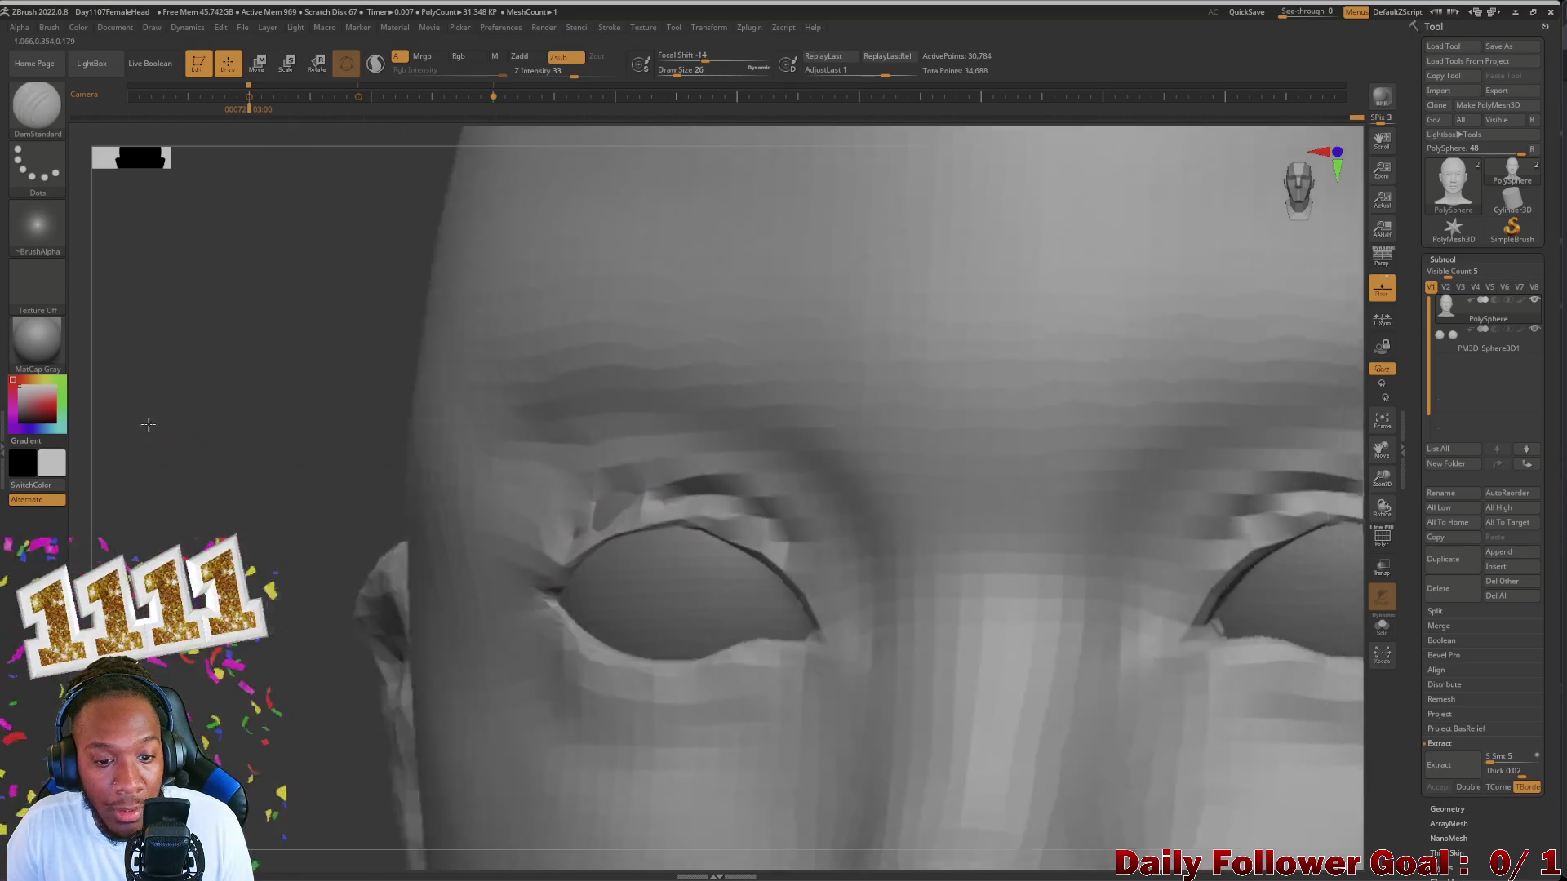
pyautogui.press('b')
pyautogui.press('i')
pyautogui.press('n')
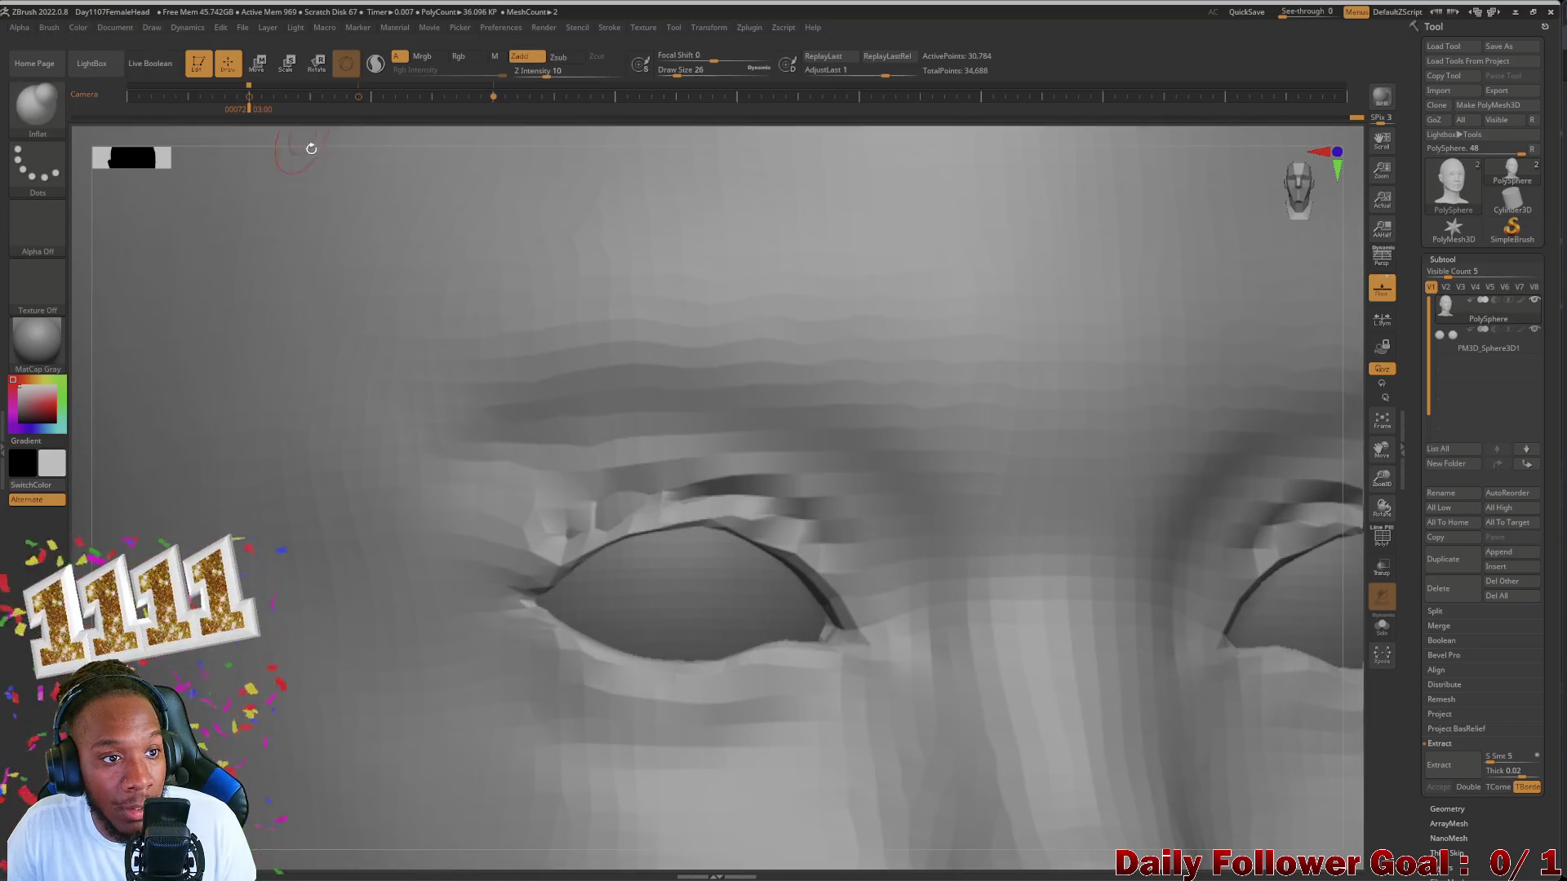
pyautogui.moveTo(569, 548); pyautogui.dragTo(598, 537)
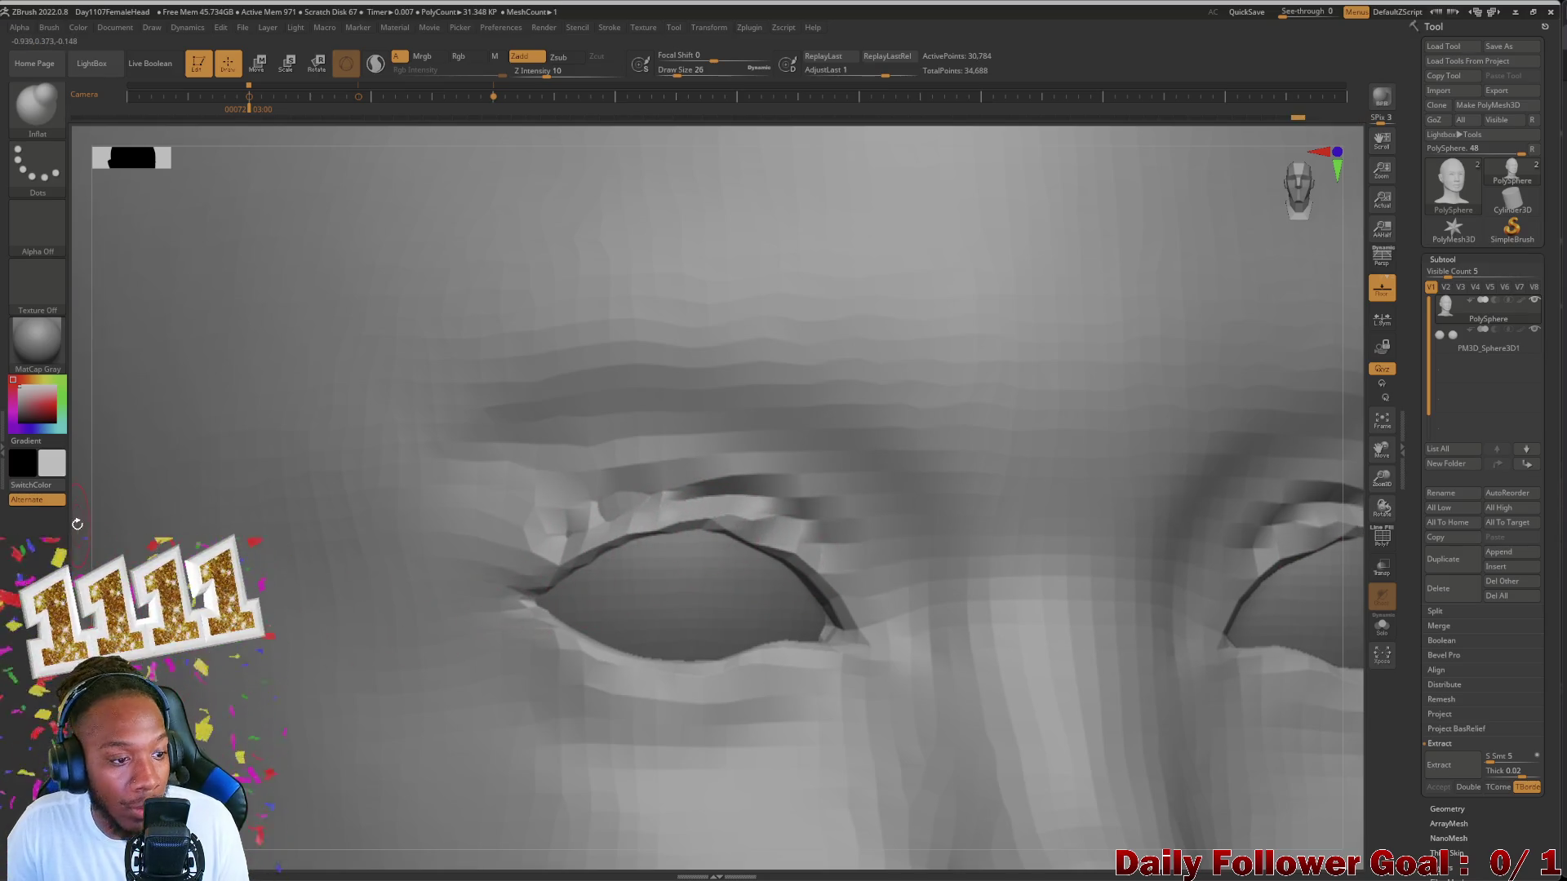
# Step: Smooth the upper eyelid ridge and inner eye corner, then zoom out to the whole head
pyautogui.keyDown('shift'); pyautogui.moveTo(515, 603); pyautogui.dragTo(551, 601); pyautogui.keyUp('shift')
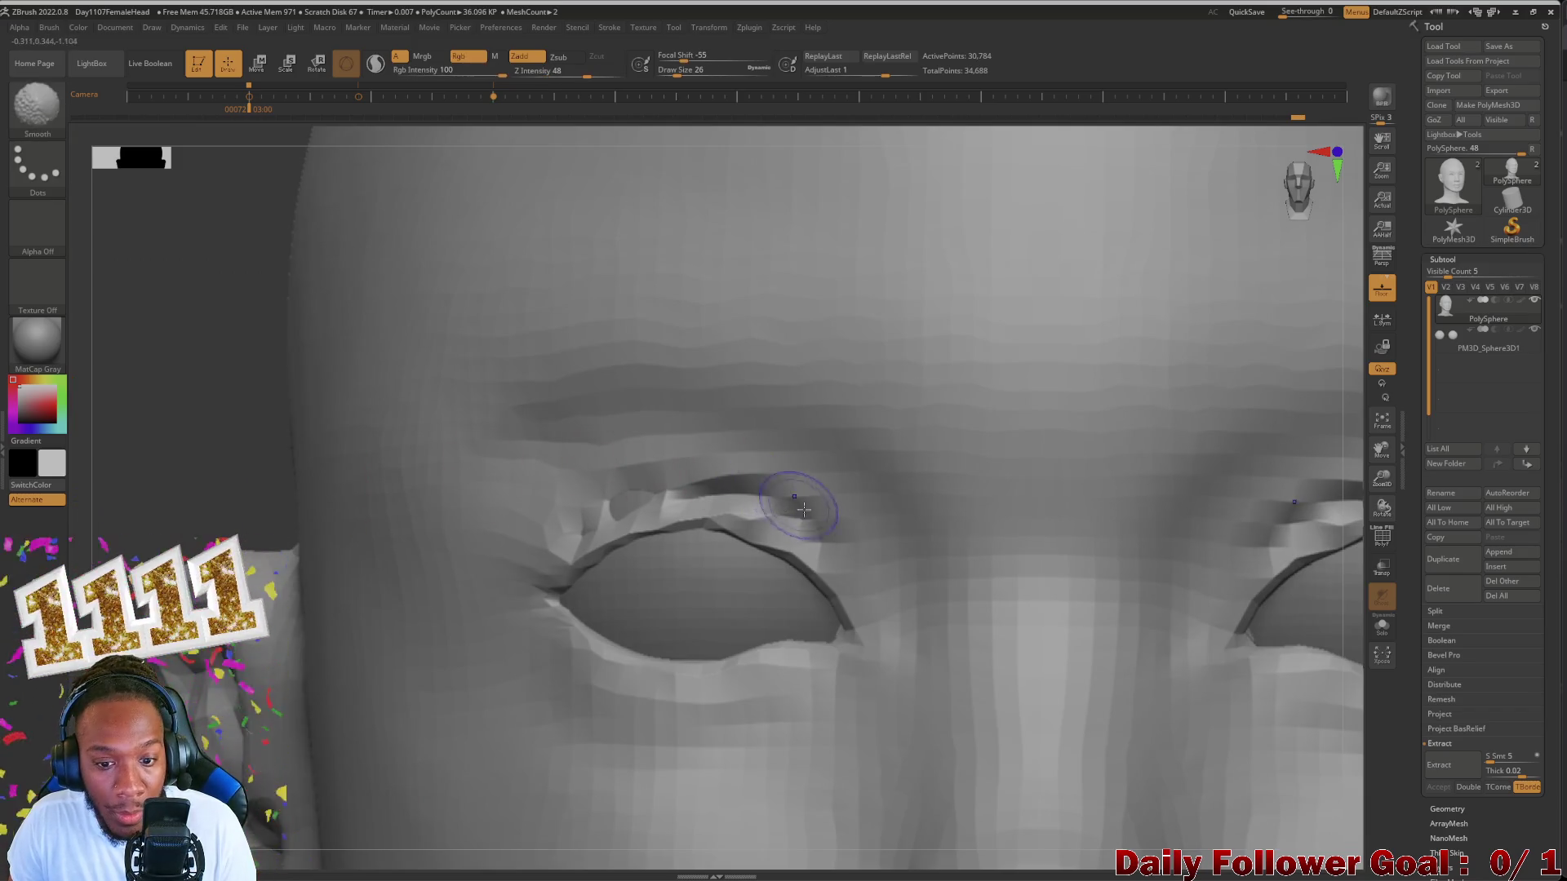
pyautogui.keyDown('shift'); pyautogui.moveTo(833, 514); pyautogui.dragTo(589, 516); pyautogui.keyUp('shift')
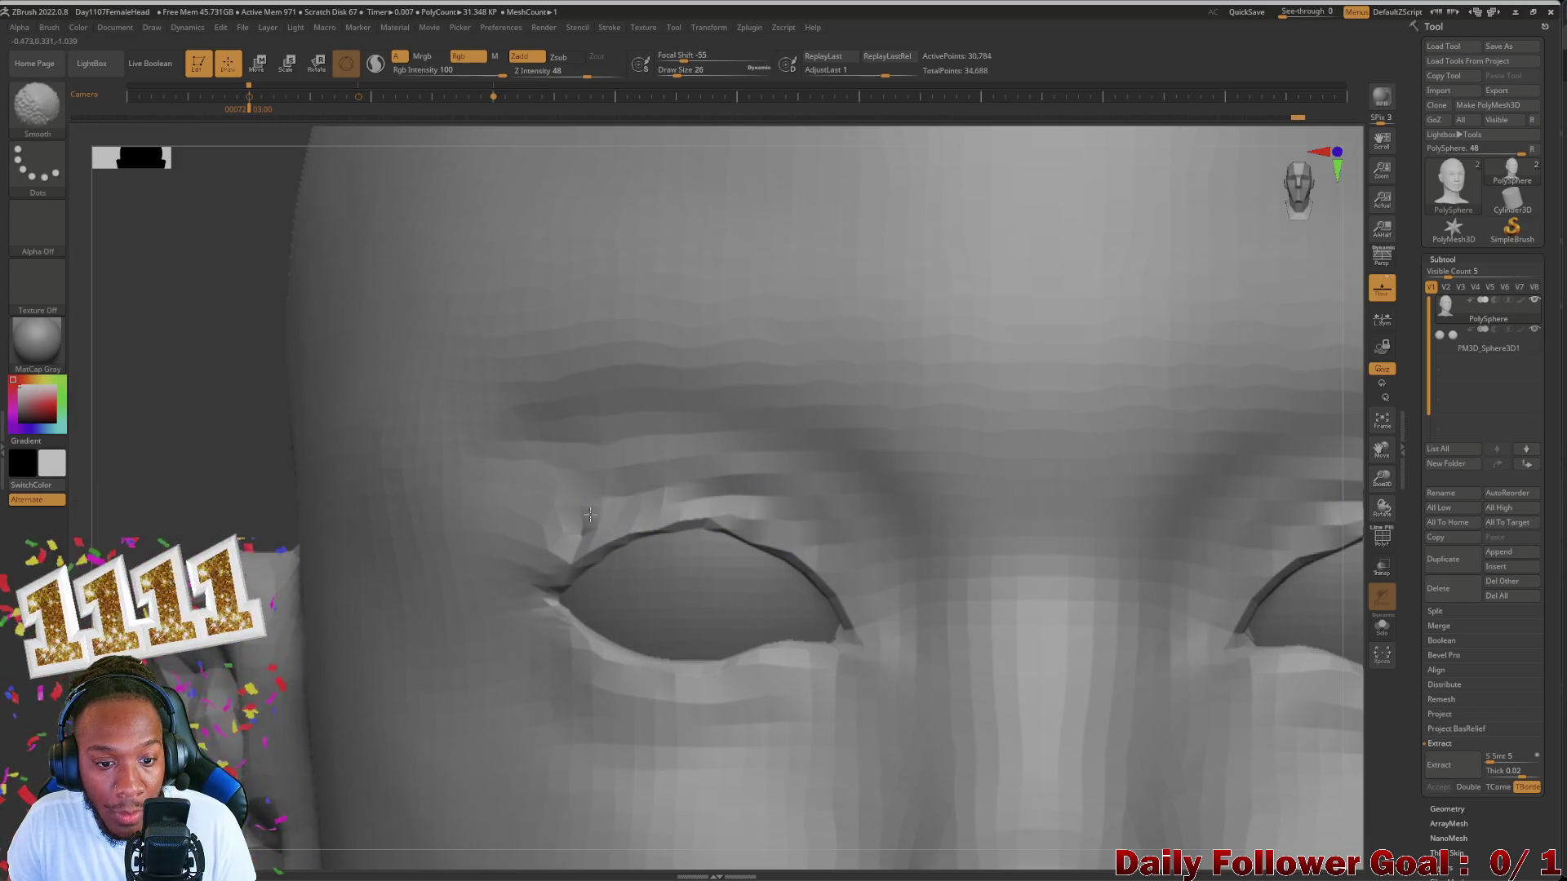
pyautogui.keyDown('shift'); pyautogui.moveTo(491, 568); pyautogui.dragTo(576, 521); pyautogui.keyUp('shift')
pyautogui.moveTo(710, 491)
pyautogui.keyDown('shift'); pyautogui.mouseDown()
pyautogui.moveTo(735, 507)
pyautogui.moveTo(629, 560)
pyautogui.moveTo(735, 535)
pyautogui.moveTo(612, 560)
pyautogui.mouseUp(); pyautogui.keyUp('shift')
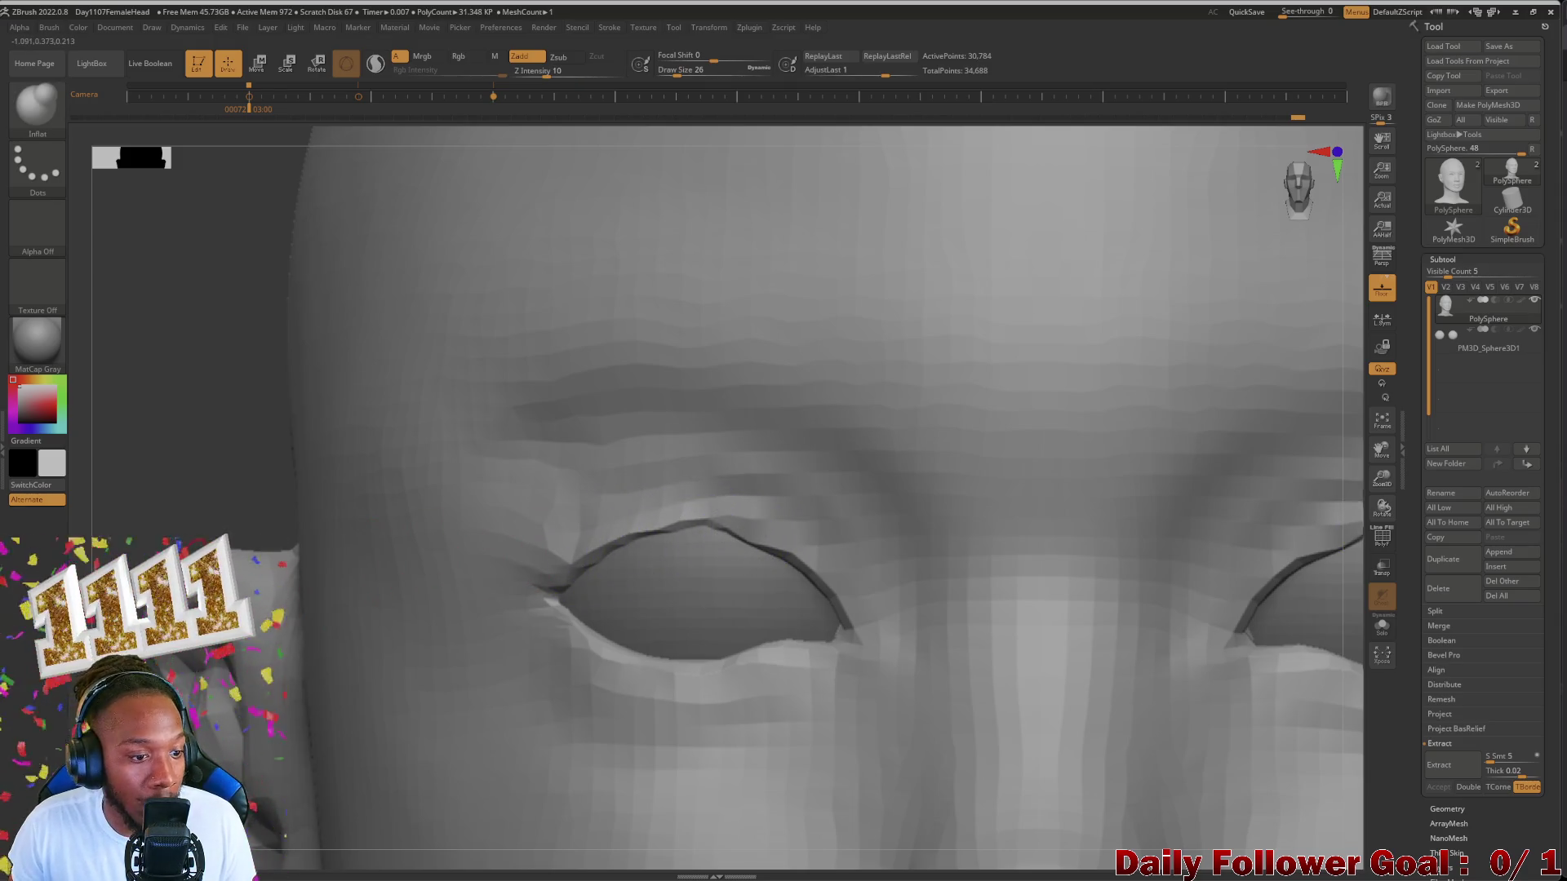
pyautogui.keyDown('alt'); pyautogui.moveTo(159, 493); pyautogui.dragTo(234, 332); pyautogui.keyUp('alt')
pyautogui.keyDown('alt'); pyautogui.moveTo(216, 483); pyautogui.dragTo(231, 281); pyautogui.keyUp('alt')
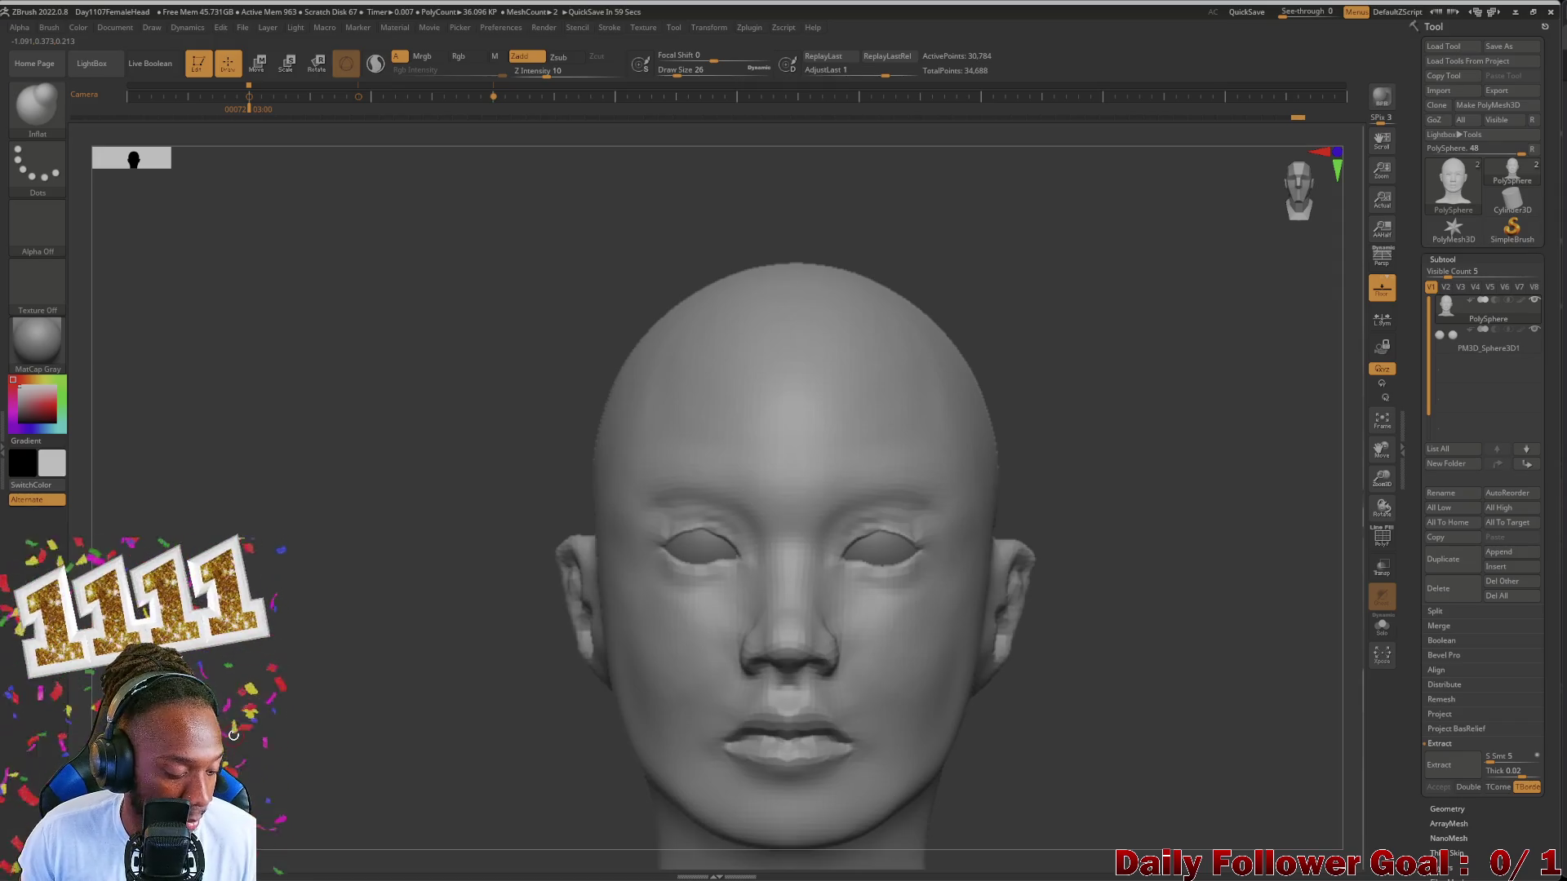
pyautogui.press('ctrl')
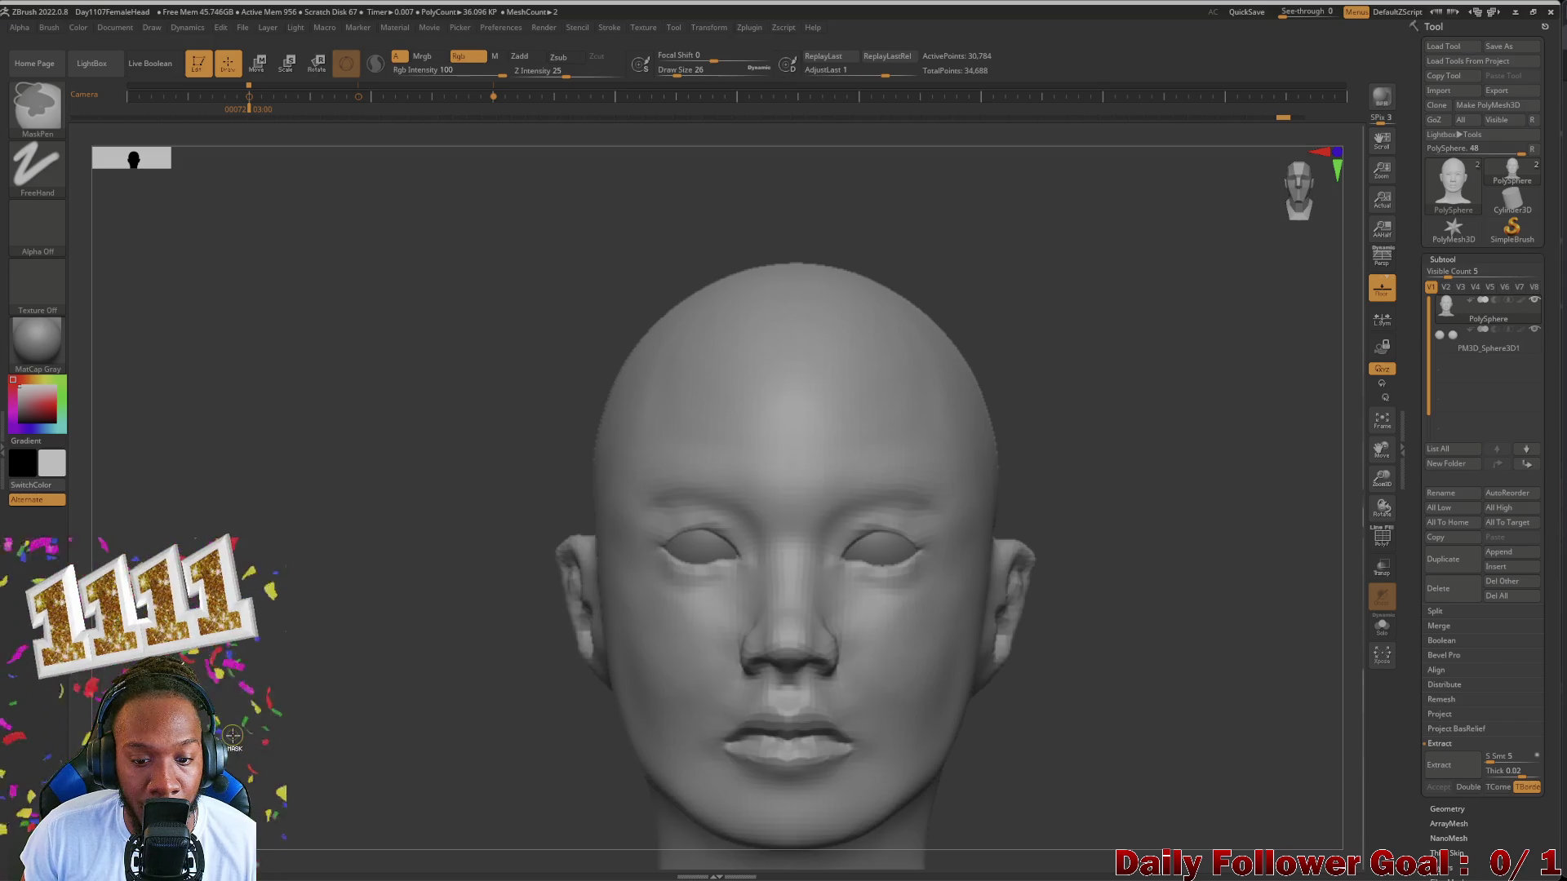
pyautogui.press('ctrl')
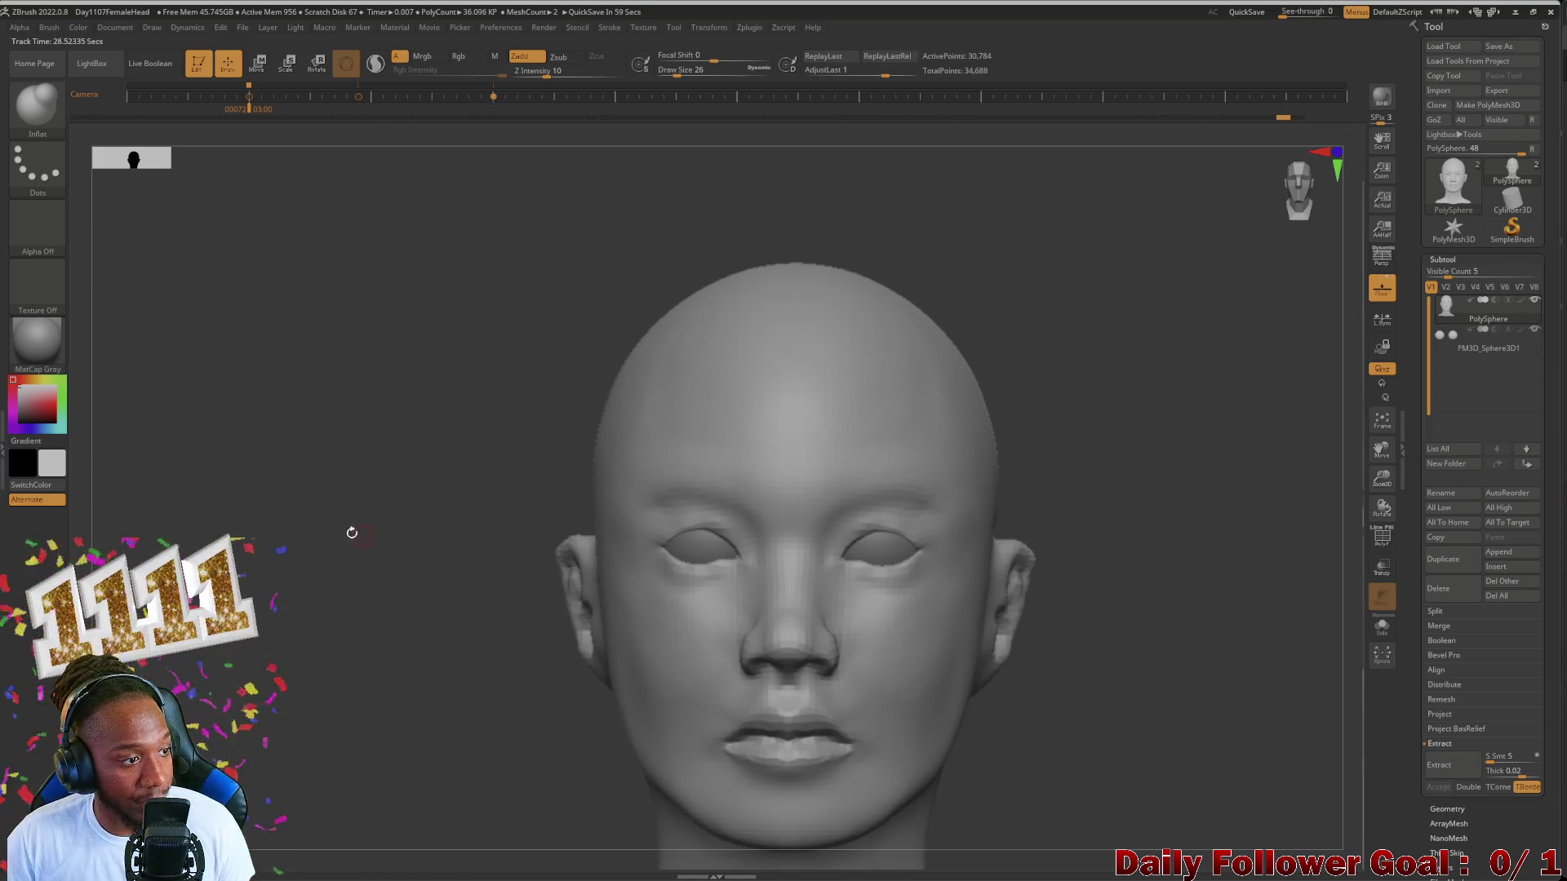
pyautogui.scroll(3, 665, 507)
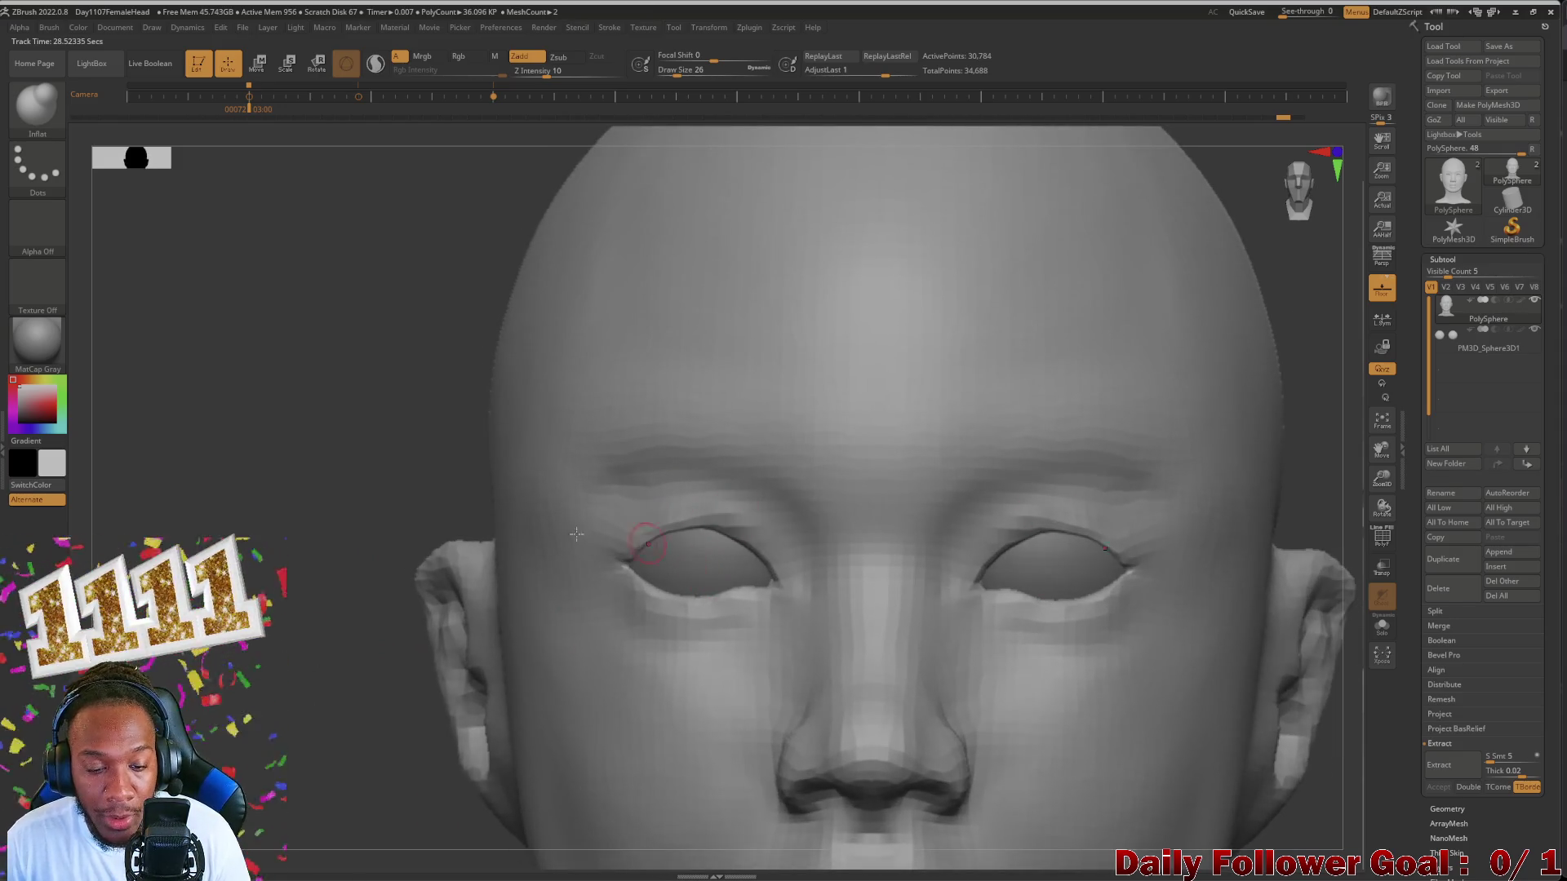
pyautogui.scroll(3, 446, 519)
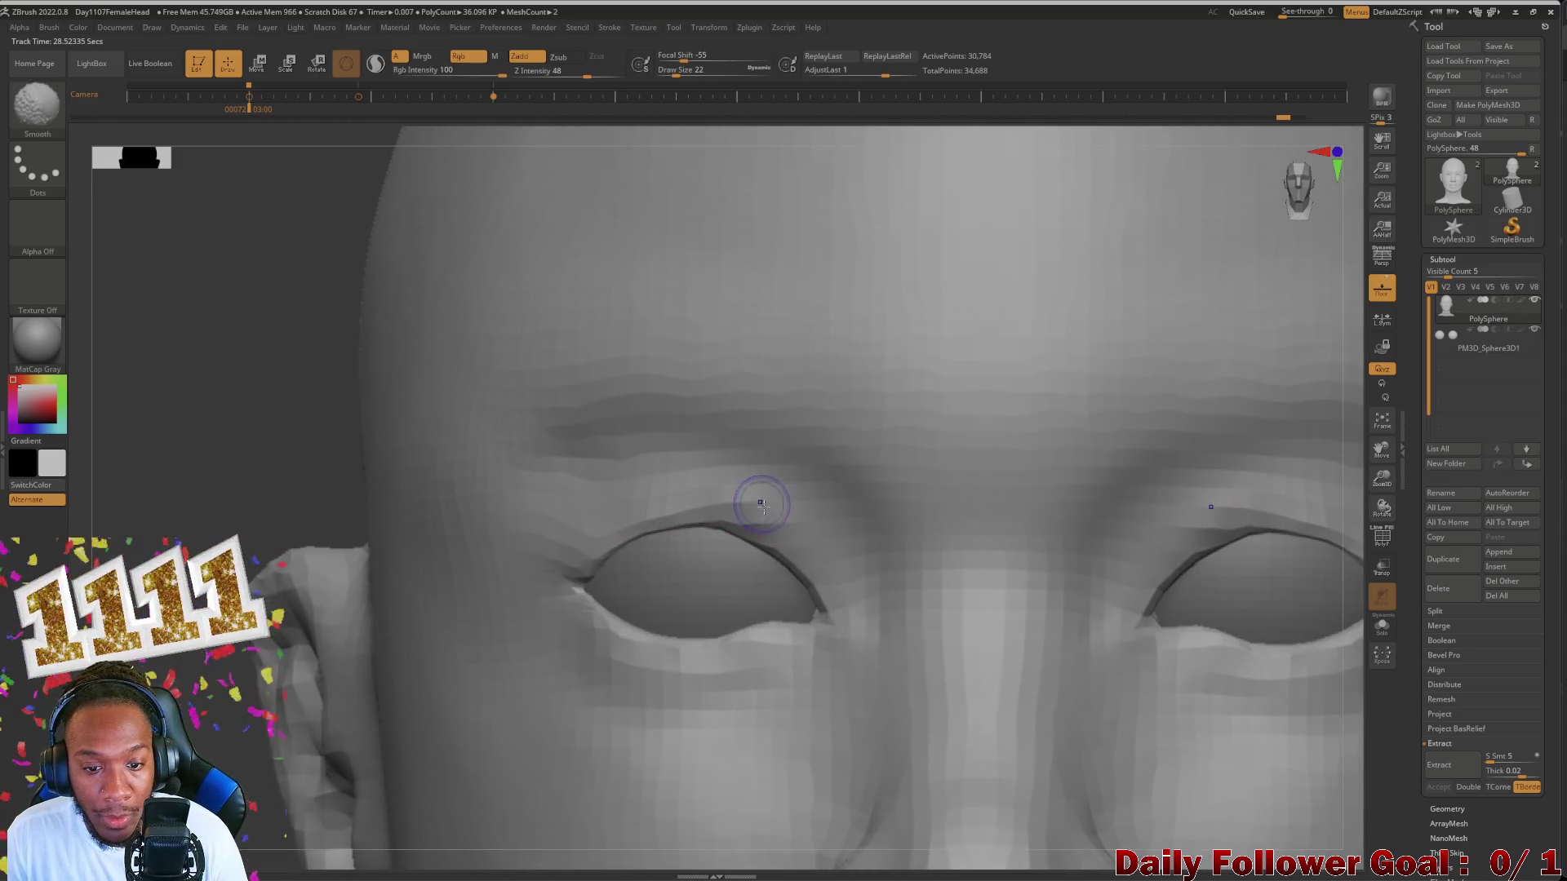
# Step: Smooth the skin around the left eye and upper lid, rotating in close to check
pyautogui.keyDown('shift'); pyautogui.moveTo(741, 509); pyautogui.dragTo(734, 501); pyautogui.keyUp('shift')
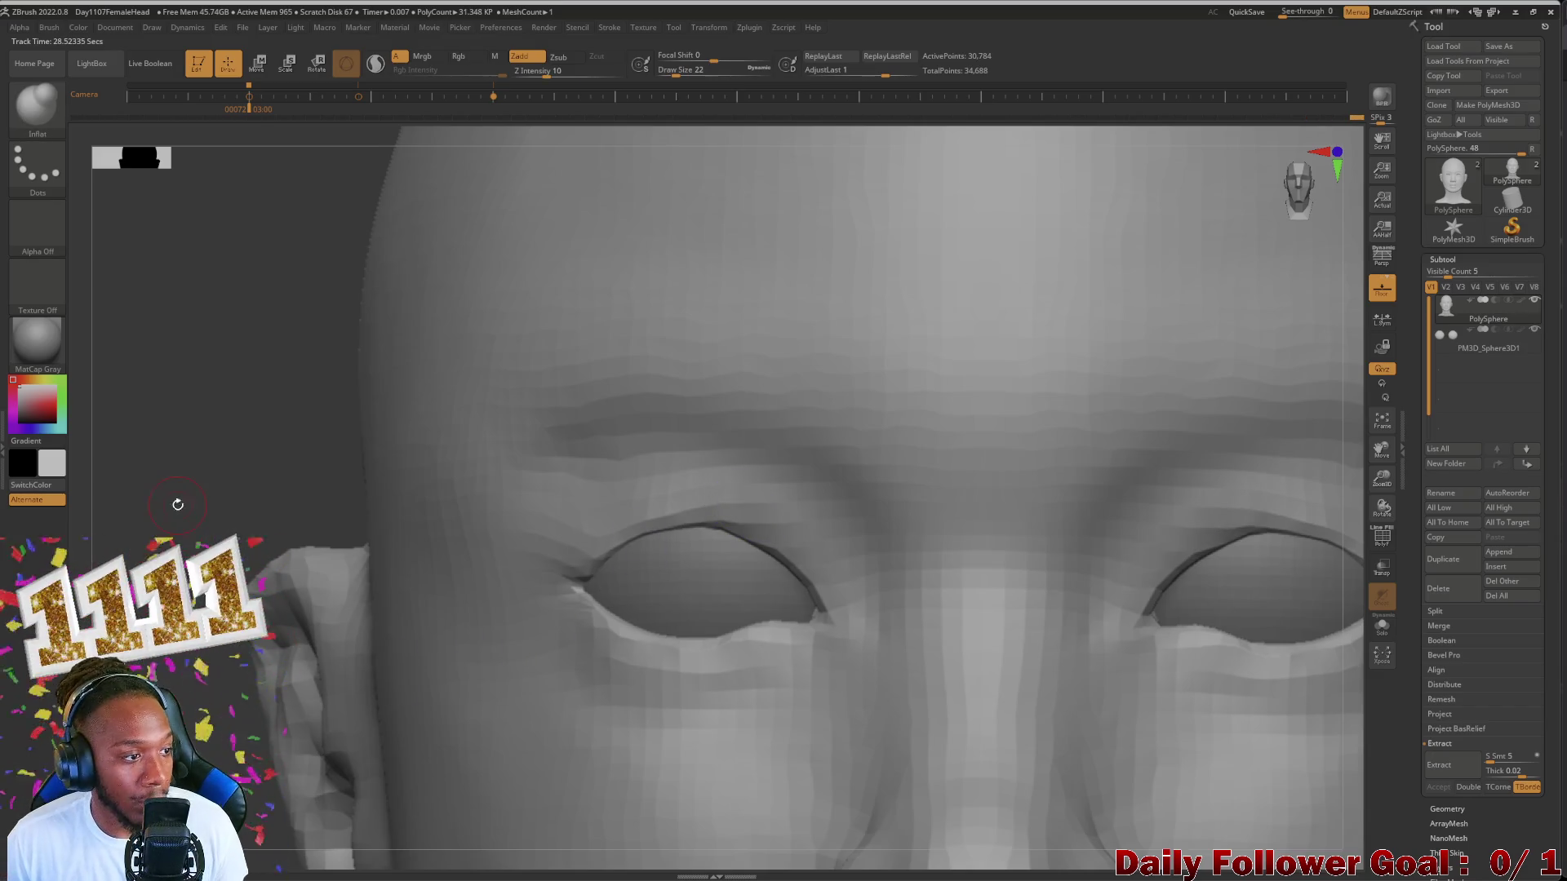
pyautogui.keyDown('shift'); pyautogui.moveTo(695, 500); pyautogui.dragTo(769, 536); pyautogui.keyUp('shift')
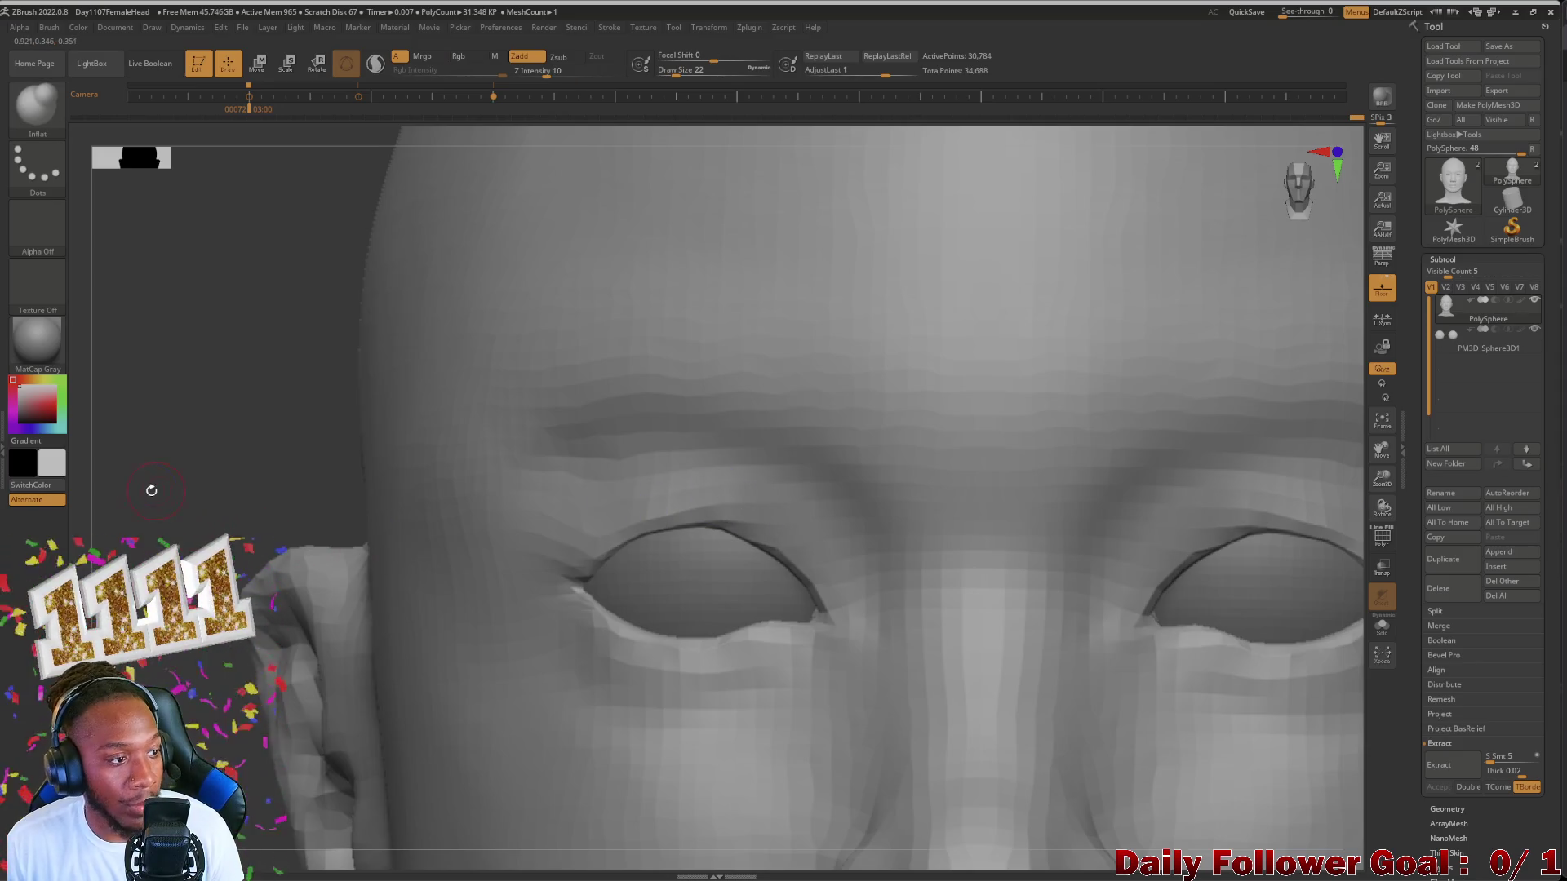
pyautogui.moveTo(151, 490)
pyautogui.mouseDown()
pyautogui.moveTo(145, 524)
pyautogui.moveTo(370, 589)
pyautogui.moveTo(362, 515)
pyautogui.mouseUp()
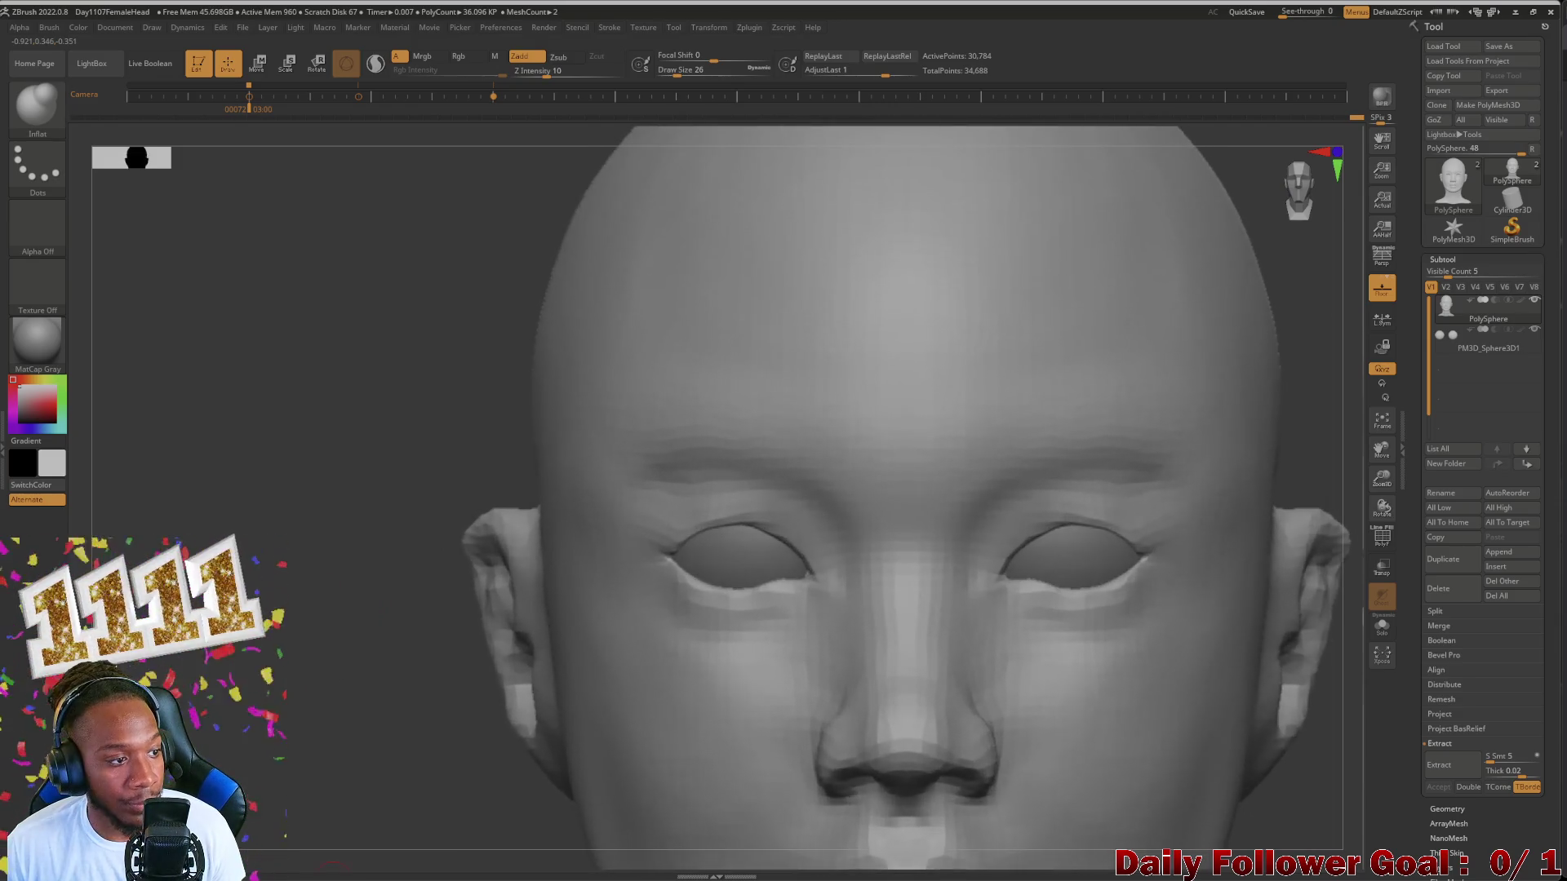
pyautogui.keyDown('alt'); pyautogui.moveTo(333, 602); pyautogui.dragTo(843, 610); pyautogui.keyUp('alt')
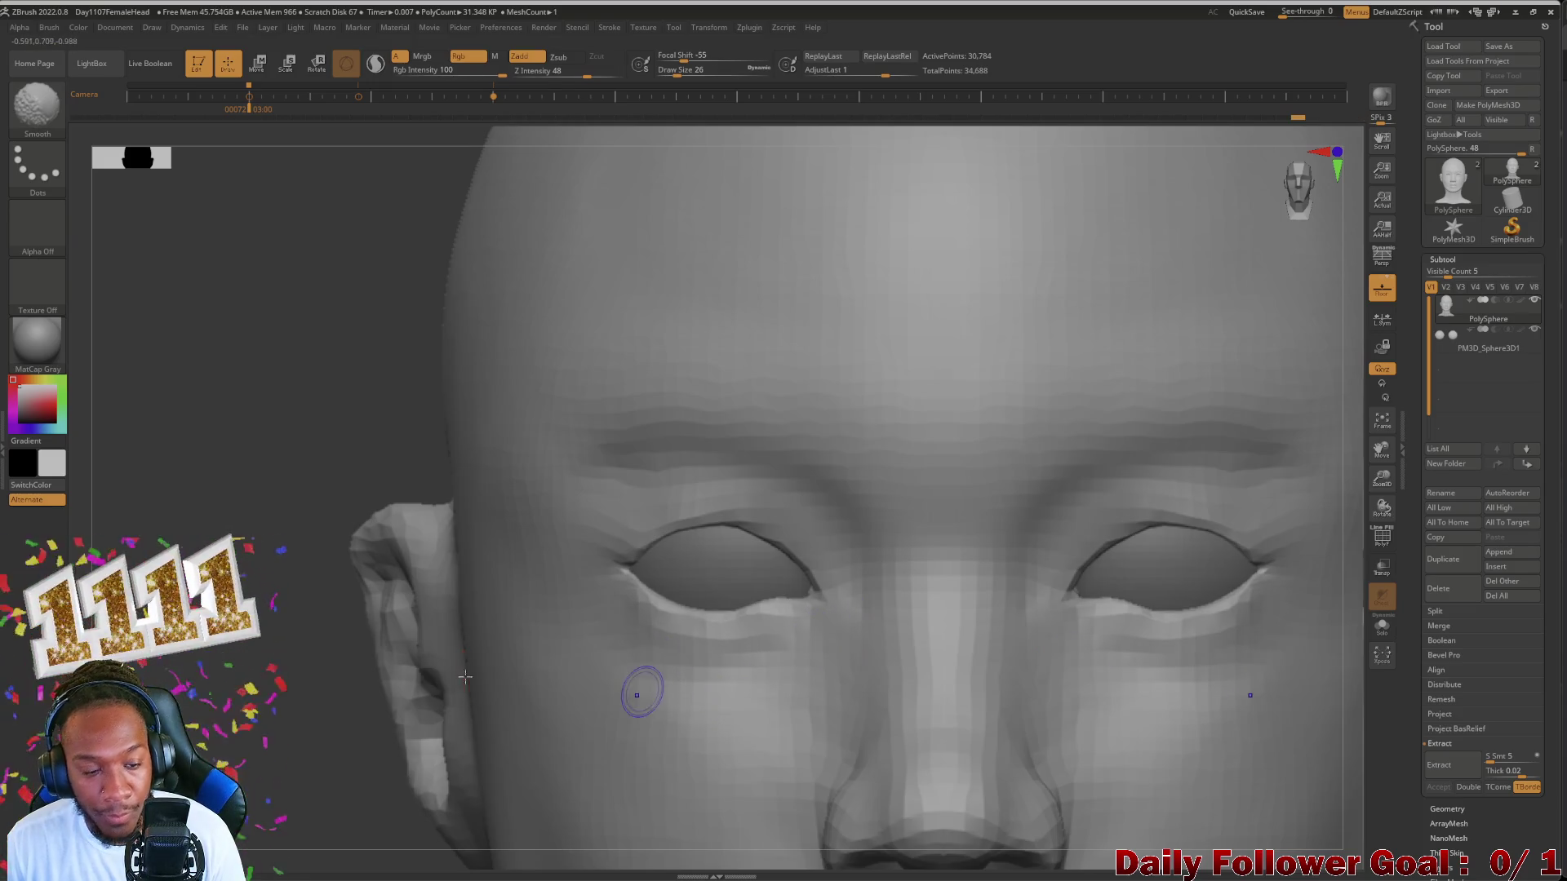
# Step: Zoom out and frame the whole head and neck from the front
pyautogui.moveTo(641, 689)
pyautogui.keyDown('ctrl'); pyautogui.mouseDown(button='right')
pyautogui.moveTo(230, 658)
pyautogui.moveTo(315, 666)
pyautogui.moveTo(285, 762)
pyautogui.mouseUp(button='right'); pyautogui.keyUp('ctrl')
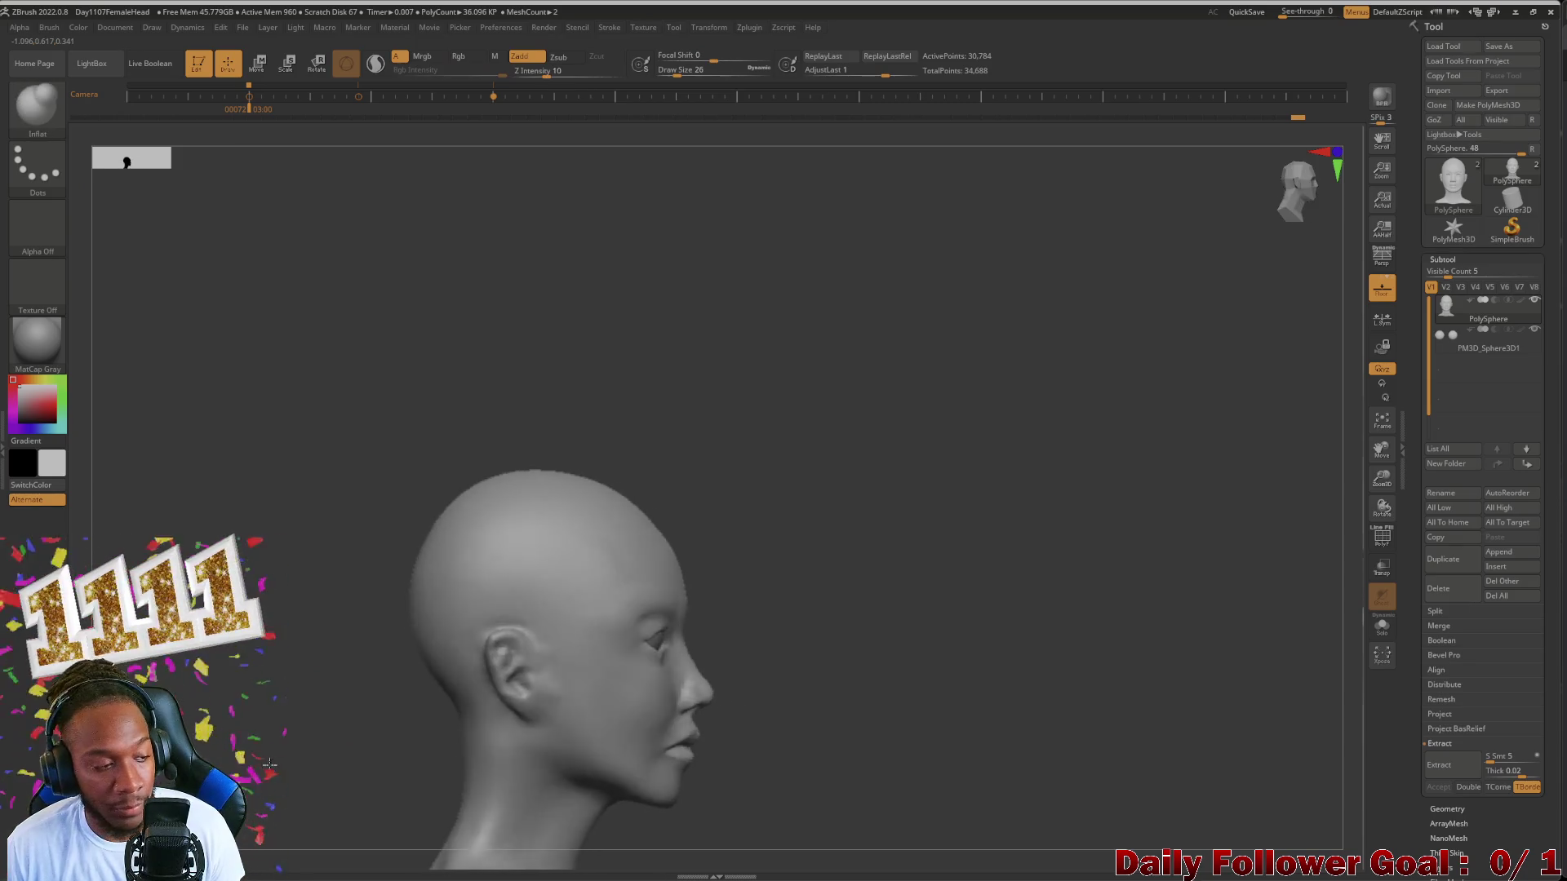
pyautogui.moveTo(286, 762)
pyautogui.mouseDown(button='right')
pyautogui.moveTo(261, 746)
pyautogui.moveTo(185, 553)
pyautogui.moveTo(239, 713)
pyautogui.moveTo(272, 755)
pyautogui.mouseUp(button='right')
pyautogui.press('f')
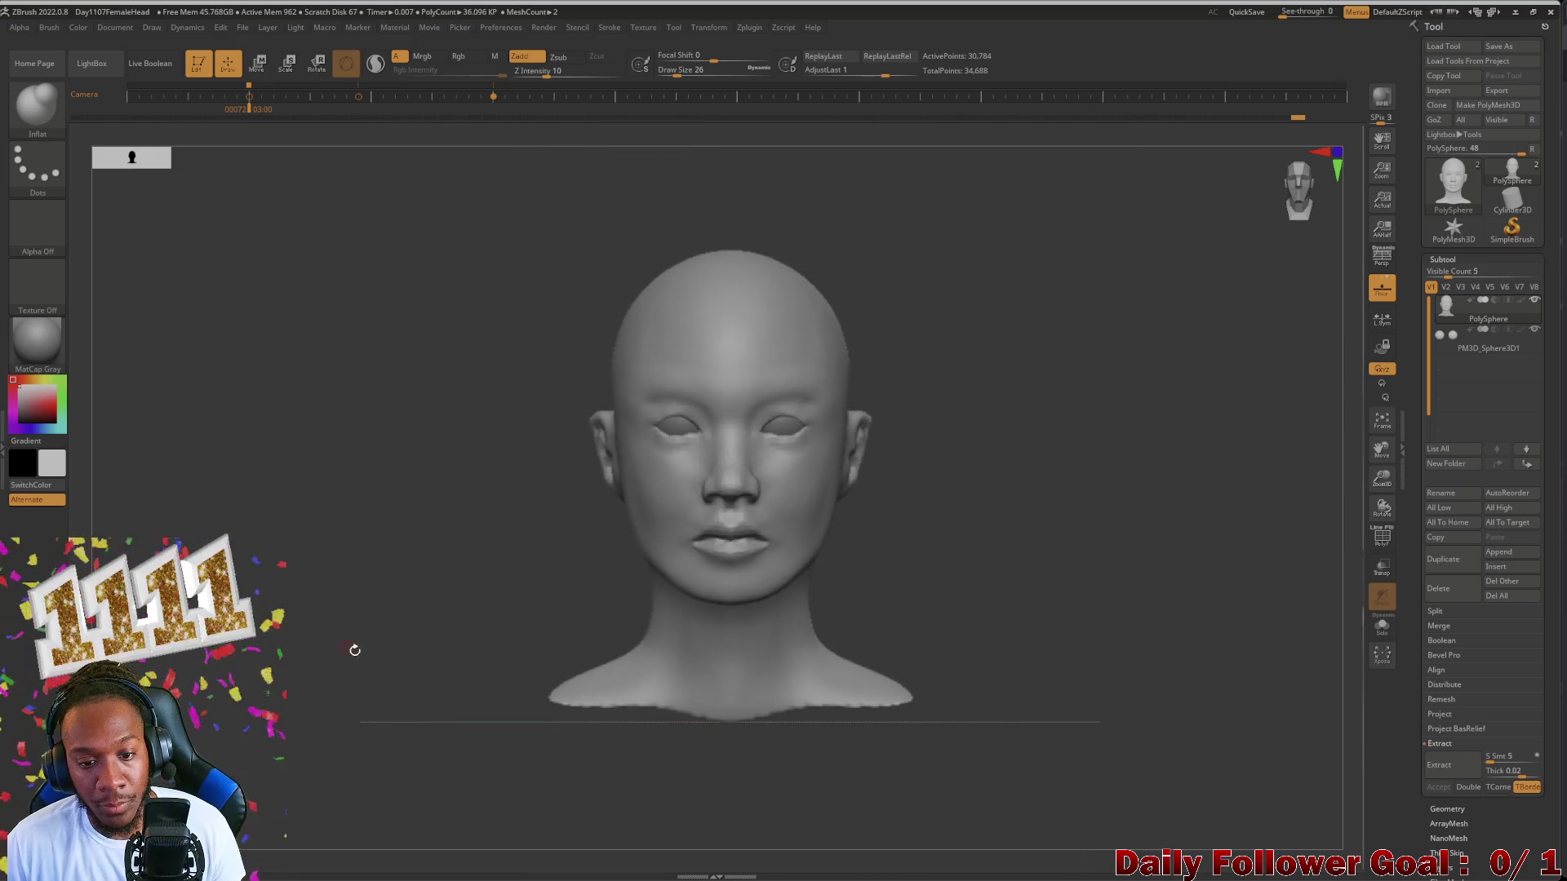
# Step: Snap the head to a straight-on front view
pyautogui.moveTo(353, 648)
pyautogui.keyDown('shift'); pyautogui.mouseDown(button='right')
pyautogui.moveTo(327, 591)
pyautogui.moveTo(326, 718)
pyautogui.moveTo(354, 718)
pyautogui.moveTo(281, 717)
pyautogui.mouseUp(button='right'); pyautogui.keyUp('shift')
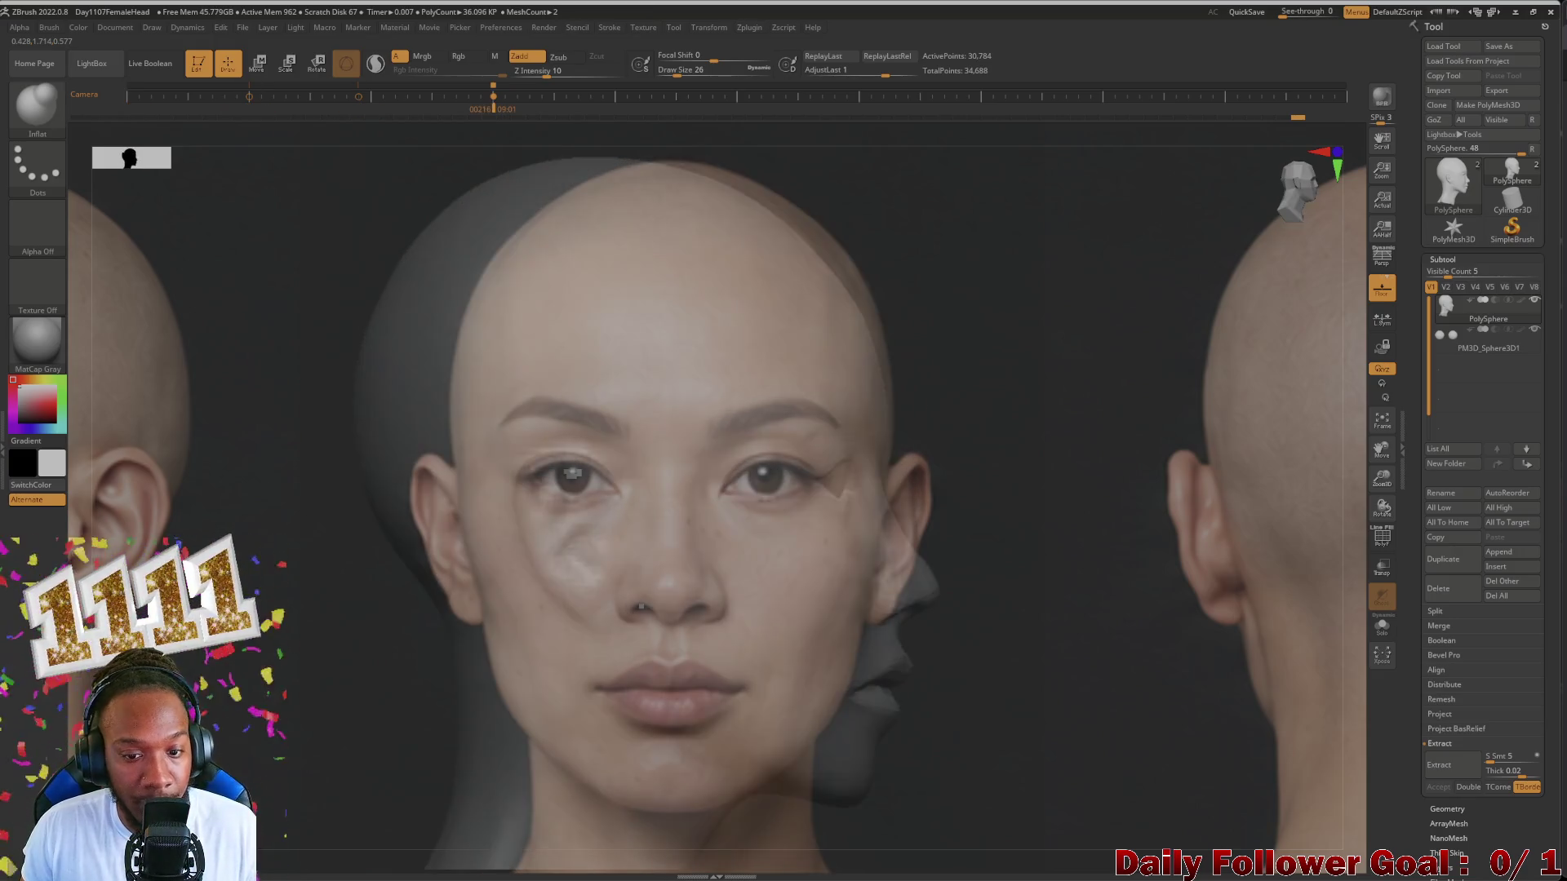
# Step: Move and enlarge the side reference photo over the model's profile and fade it nearly transparent
pyautogui.press('z')
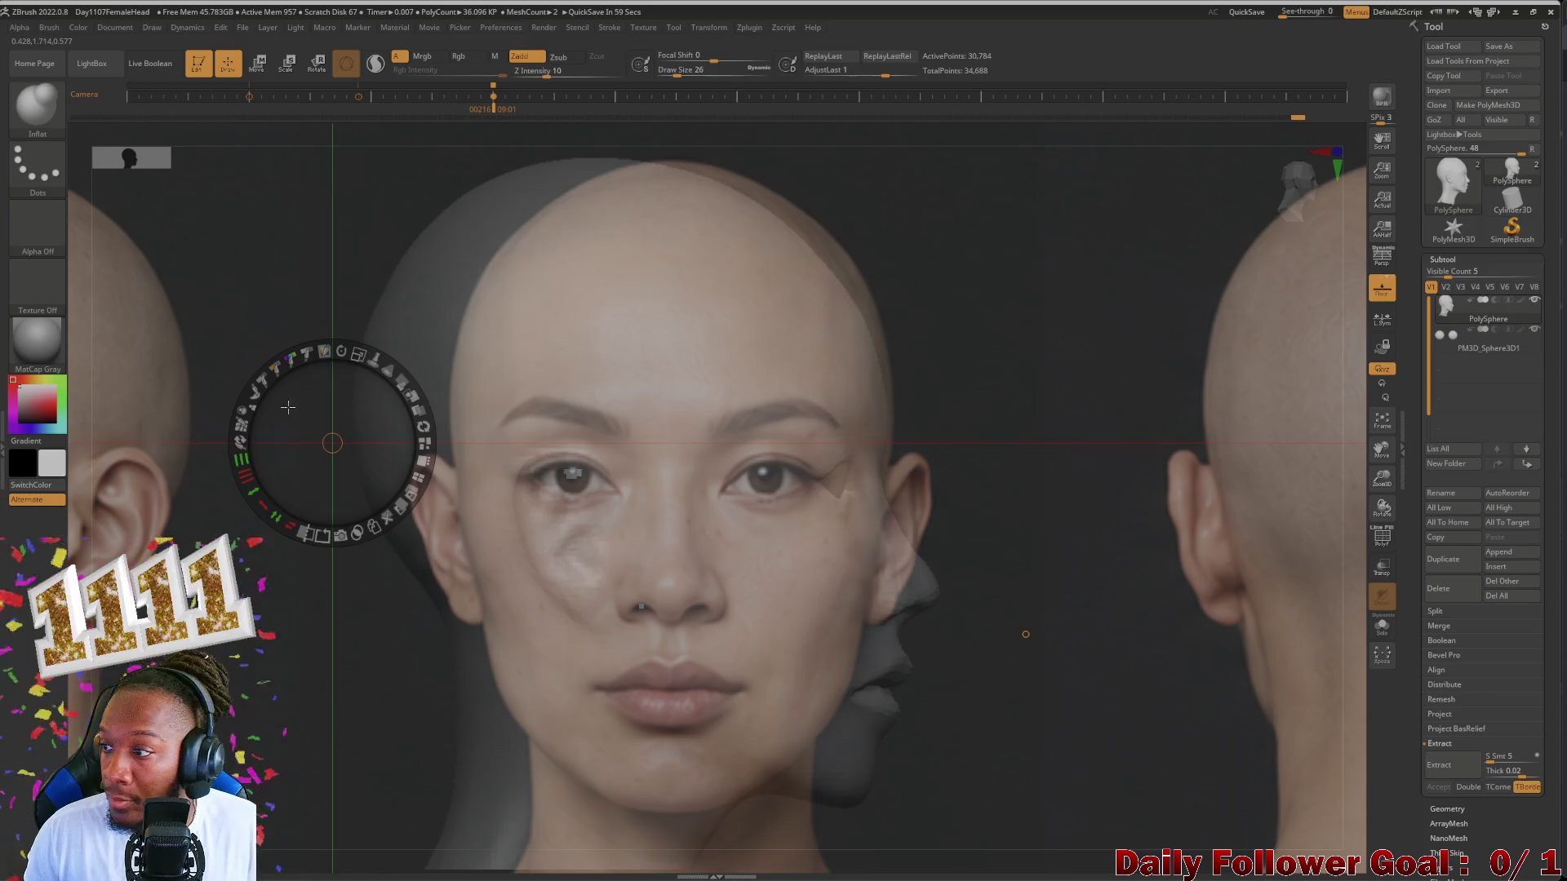
pyautogui.moveTo(1027, 635); pyautogui.dragTo(780, 572)
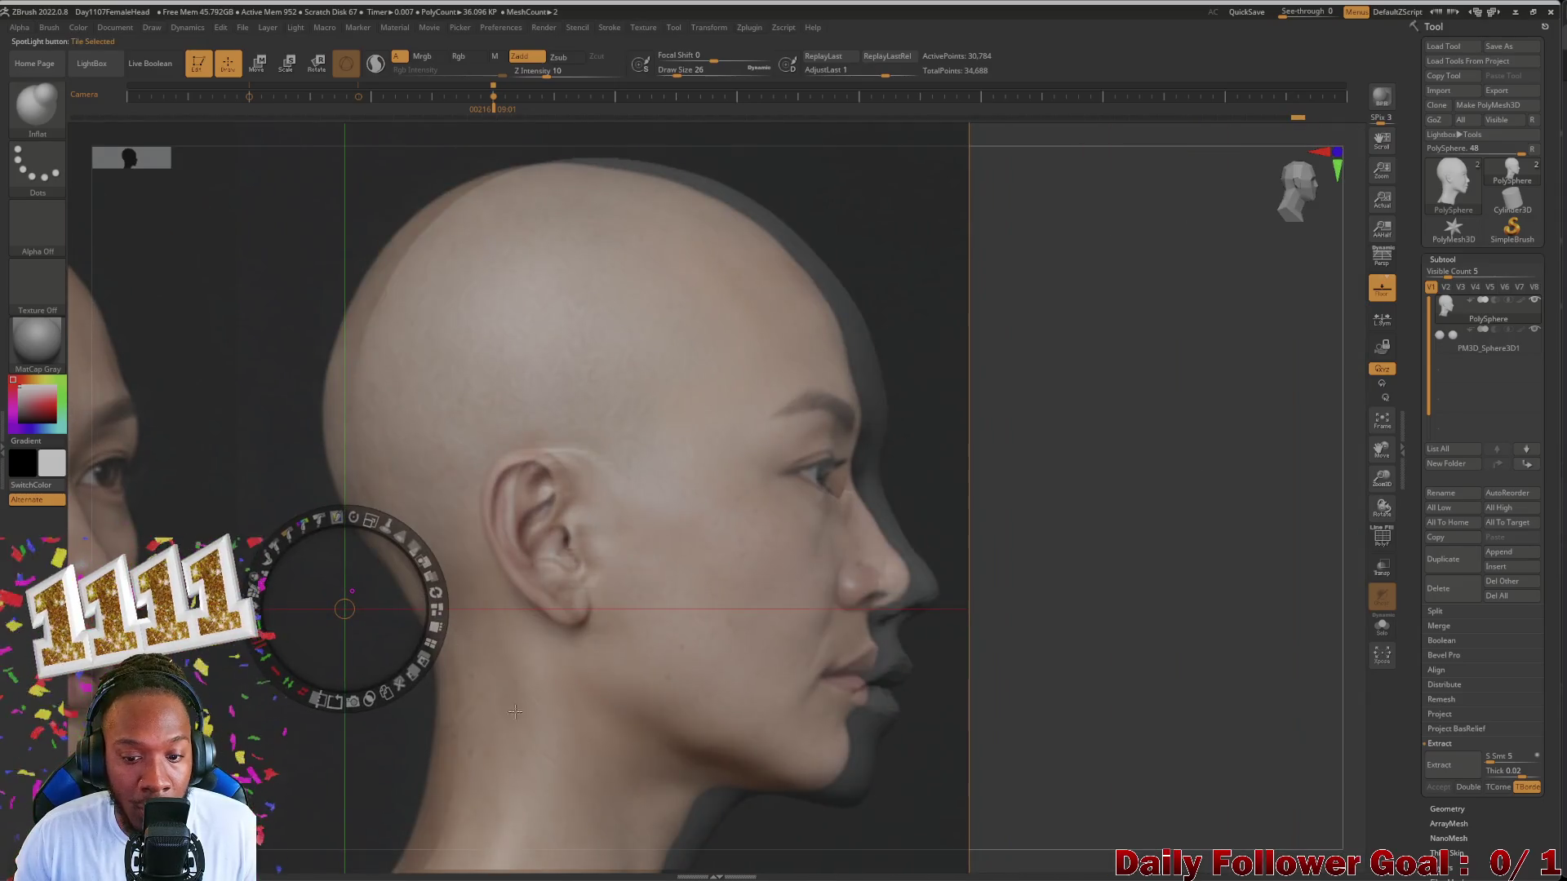
pyautogui.moveTo(314, 743)
pyautogui.mouseDown()
pyautogui.moveTo(560, 719)
pyautogui.moveTo(558, 735)
pyautogui.moveTo(341, 695)
pyautogui.mouseUp()
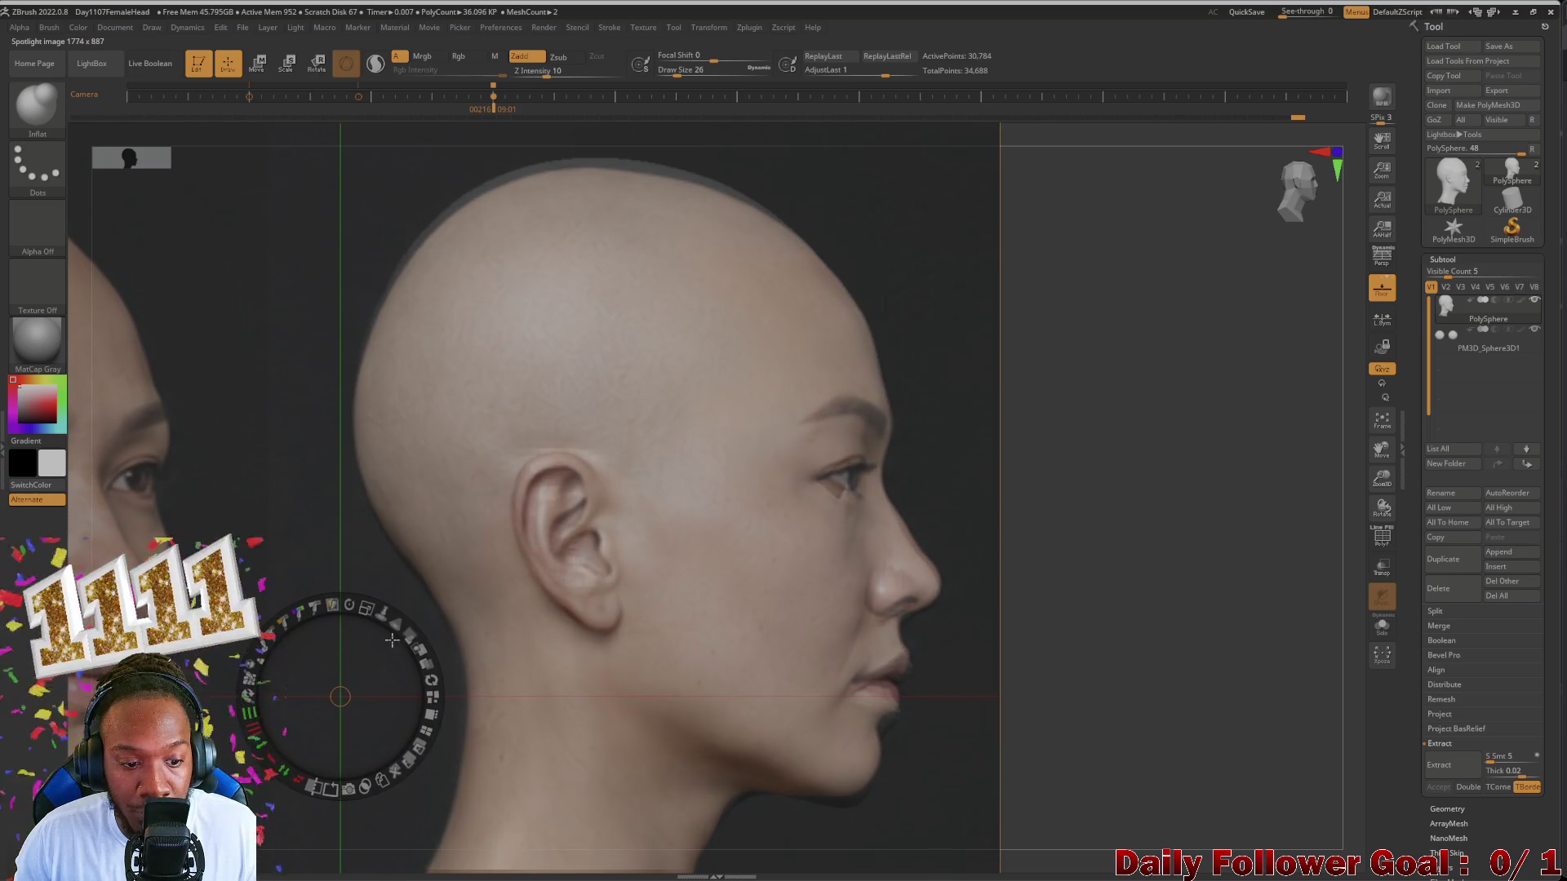
pyautogui.moveTo(392, 641)
pyautogui.mouseDown()
pyautogui.moveTo(294, 622)
pyautogui.moveTo(312, 655)
pyautogui.moveTo(383, 638)
pyautogui.moveTo(369, 699)
pyautogui.moveTo(322, 654)
pyautogui.moveTo(361, 671)
pyautogui.moveTo(362, 701)
pyautogui.moveTo(339, 668)
pyautogui.moveTo(343, 685)
pyautogui.mouseUp()
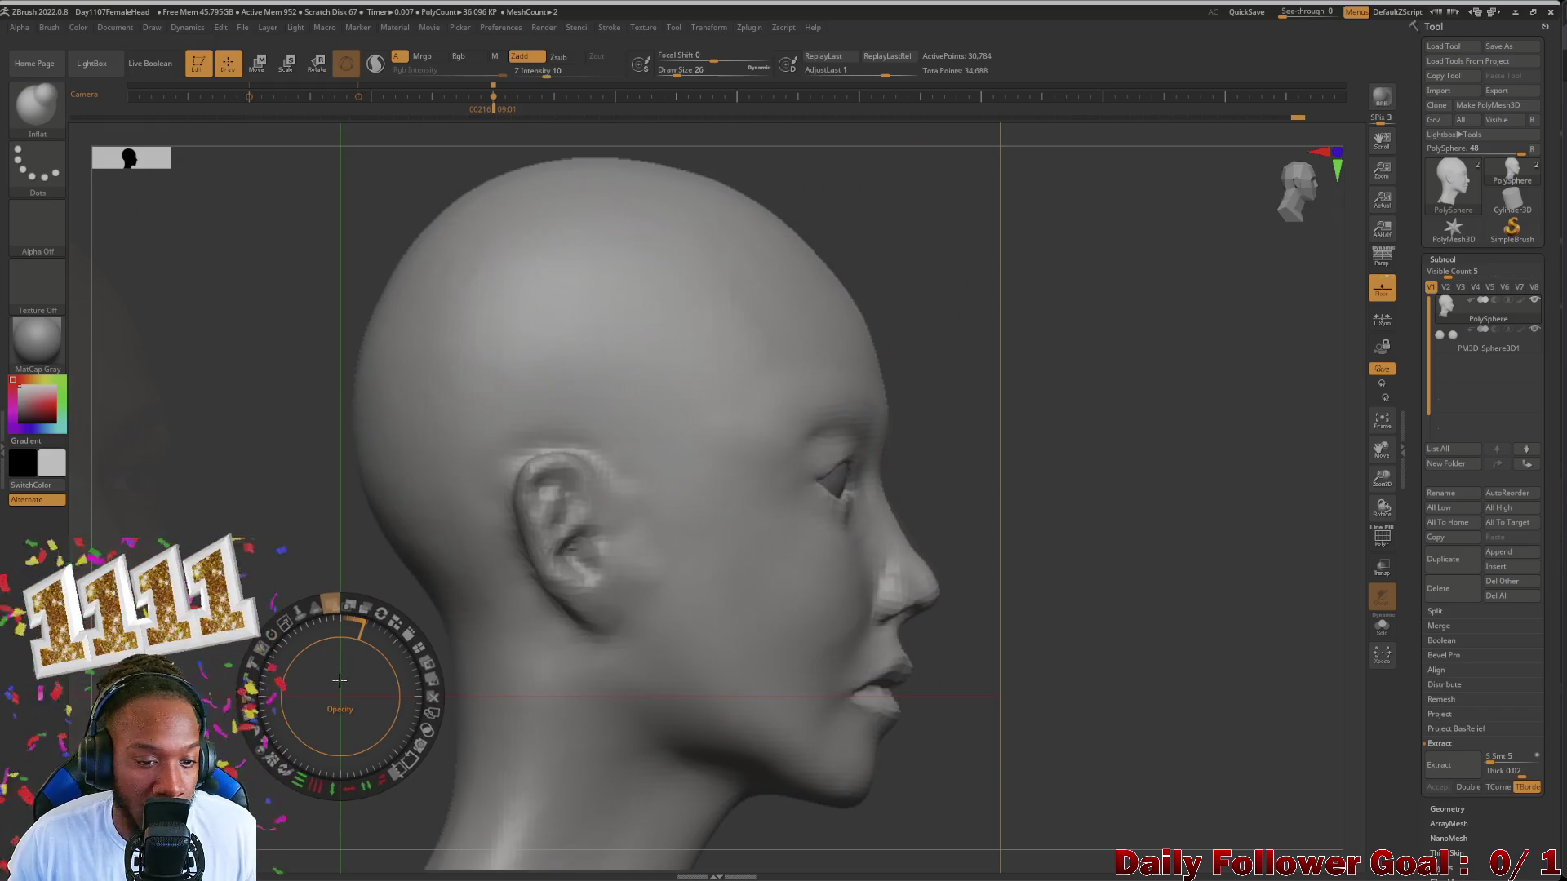
# Step: Restore and fine-tune the reference photo's opacity for comparison
pyautogui.moveTo(338, 681); pyautogui.dragTo(342, 695)
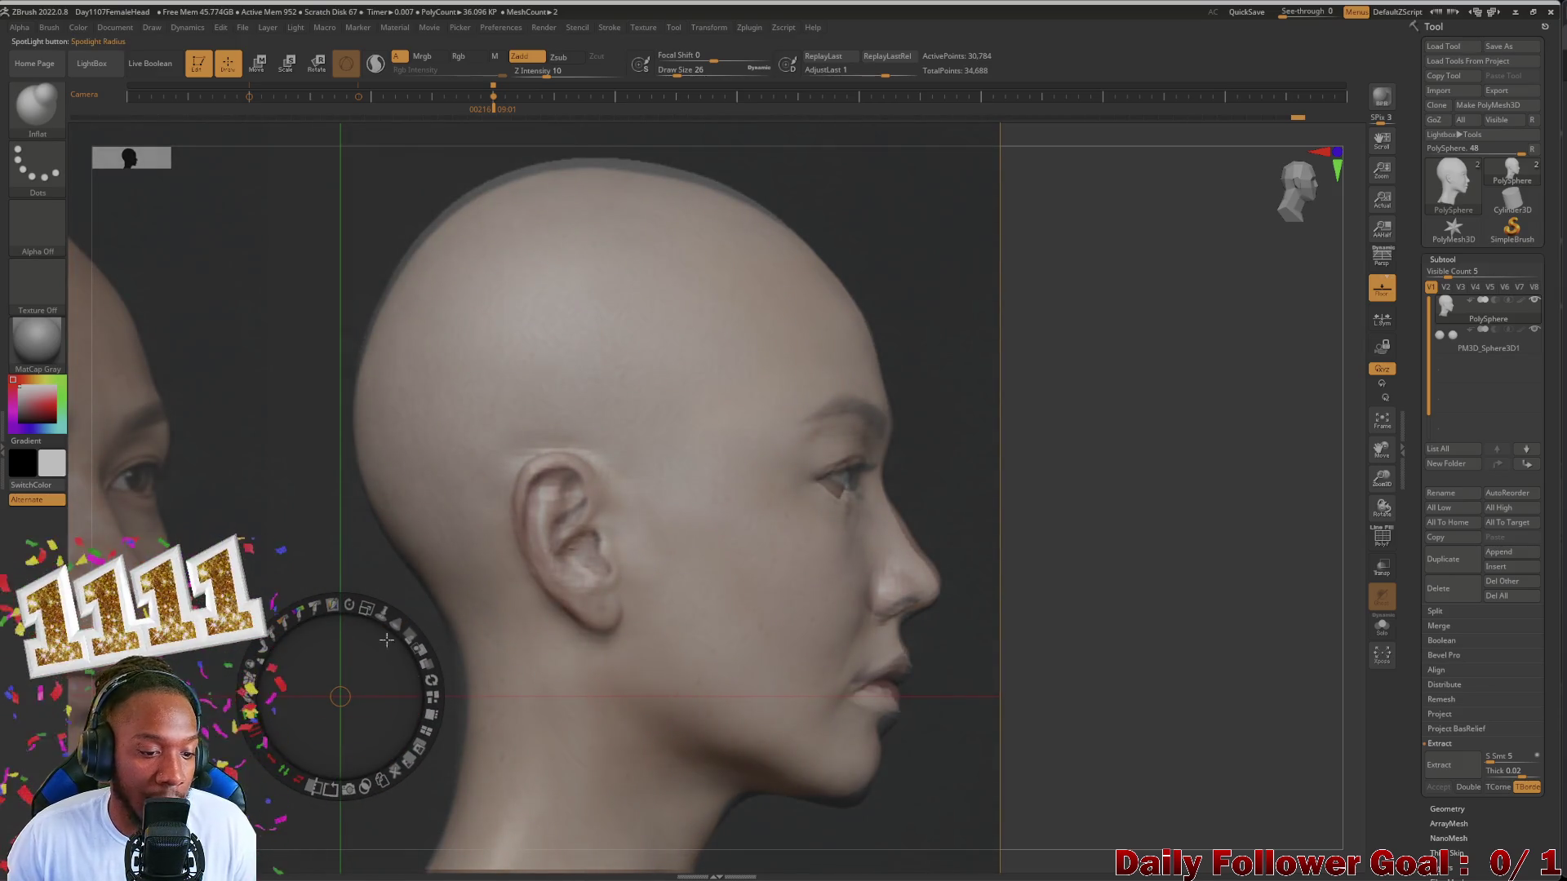
pyautogui.moveTo(340, 691); pyautogui.dragTo(340, 697)
pyautogui.moveTo(412, 633)
pyautogui.mouseDown()
pyautogui.moveTo(404, 661)
pyautogui.moveTo(397, 643)
pyautogui.mouseUp()
pyautogui.click(41, 122)
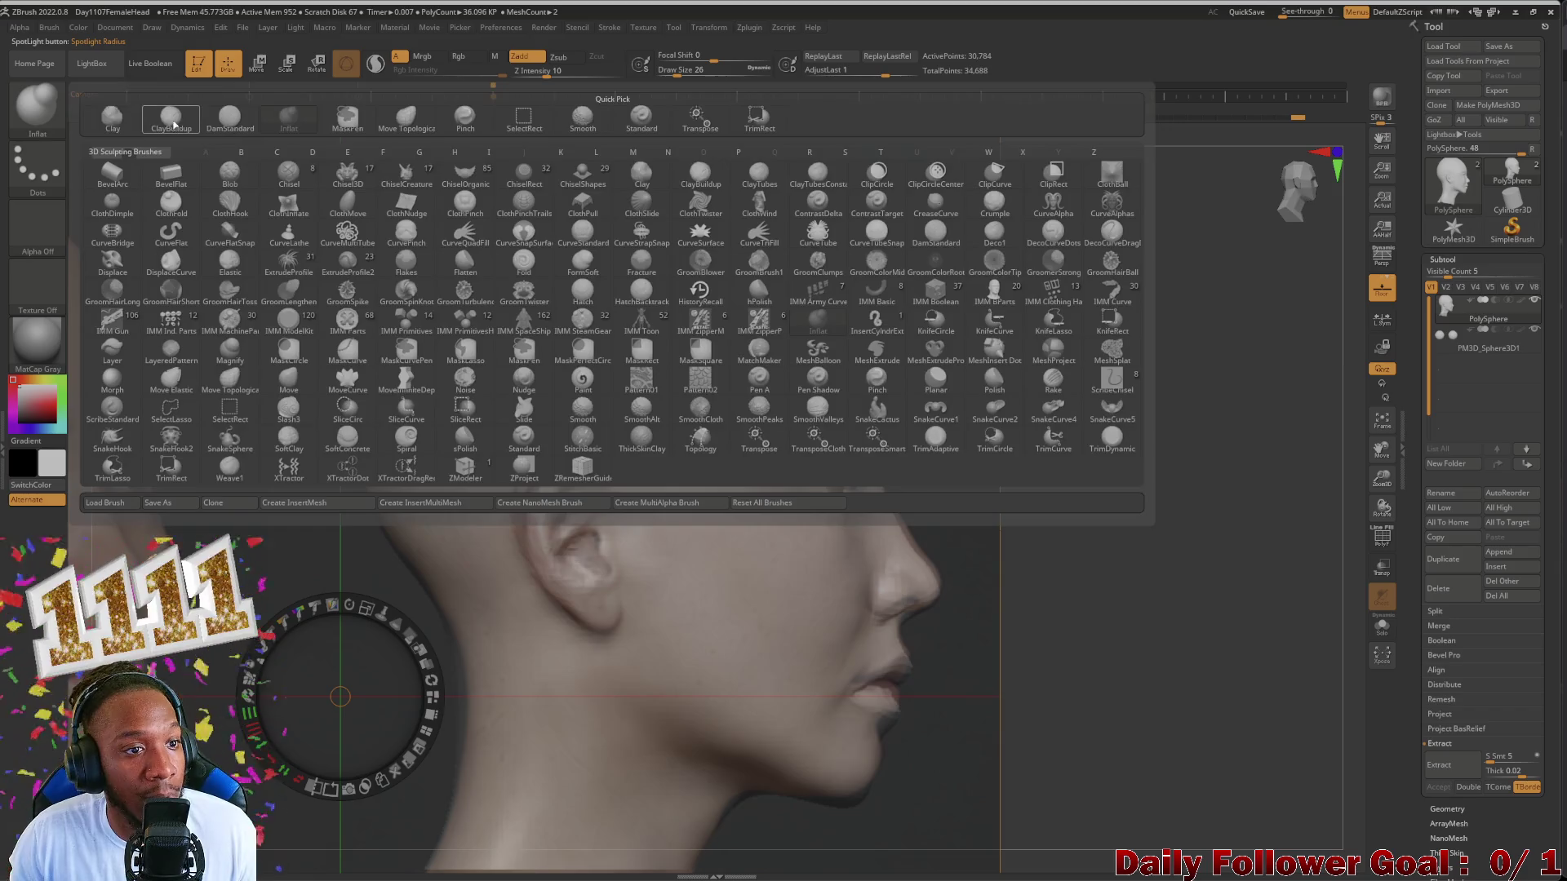
# Step: Leave overlay adjustment and switch brushes to Clay Buildup for the ear, undoing a stray stroke
pyautogui.click(235, 140)
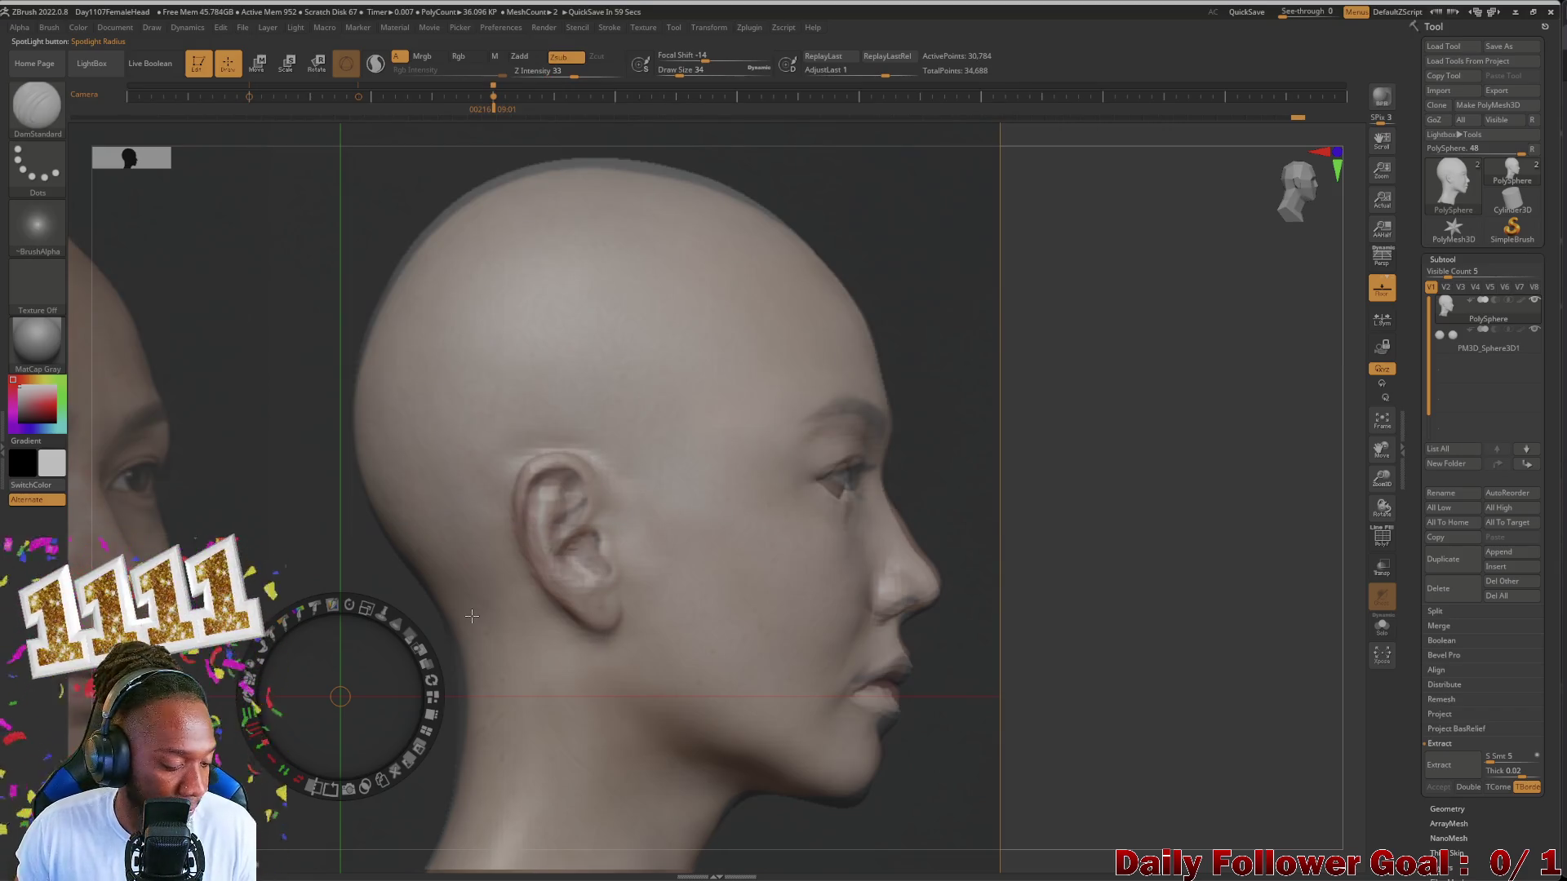
pyautogui.press('z')
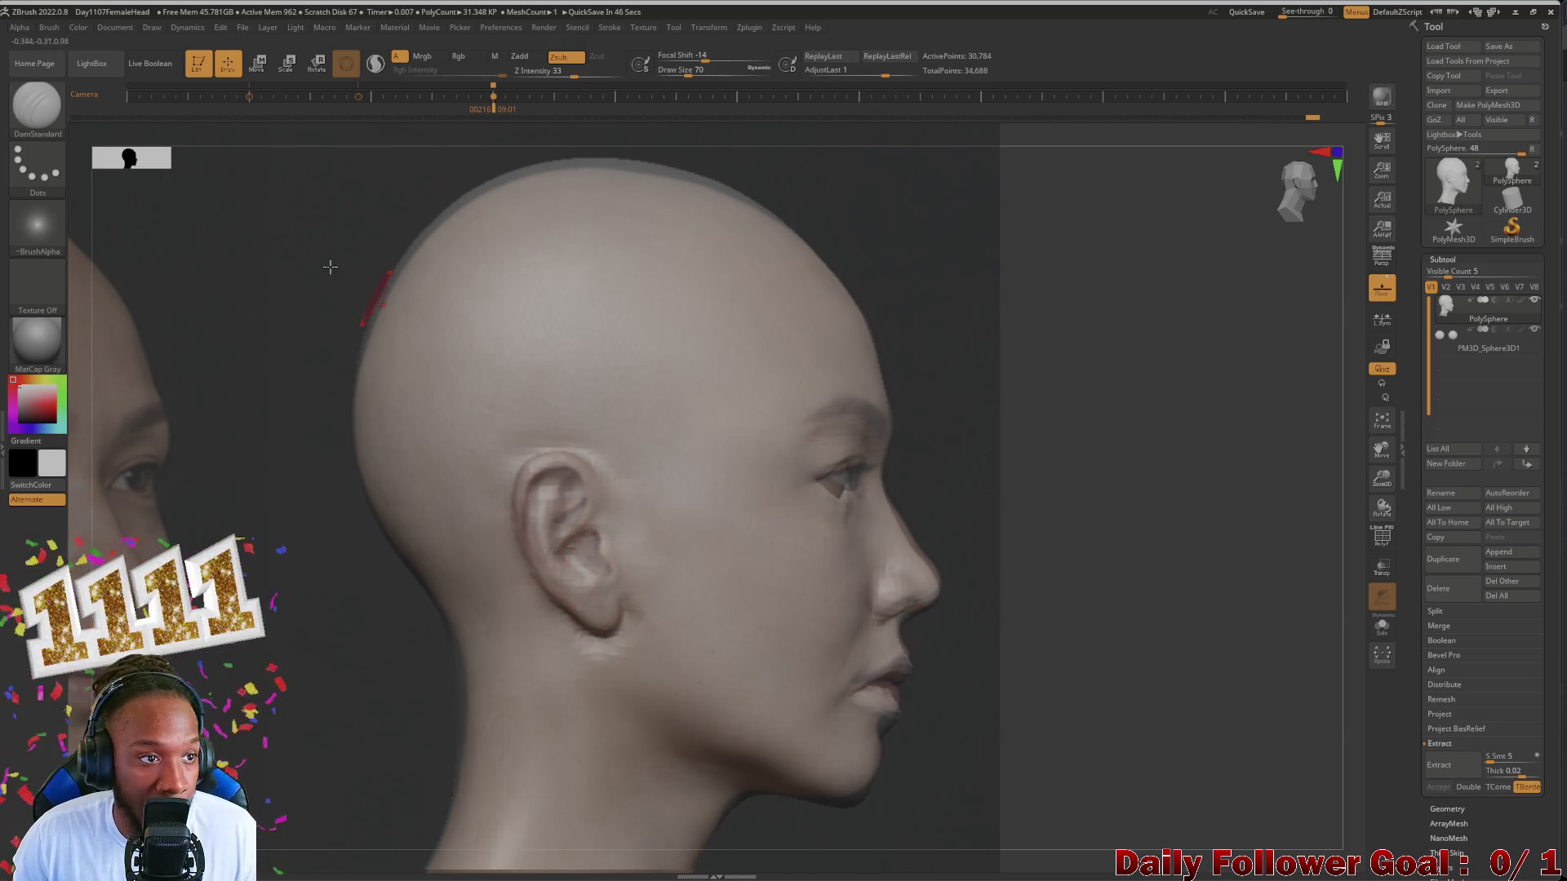
pyautogui.click(37, 107)
pyautogui.click(171, 119)
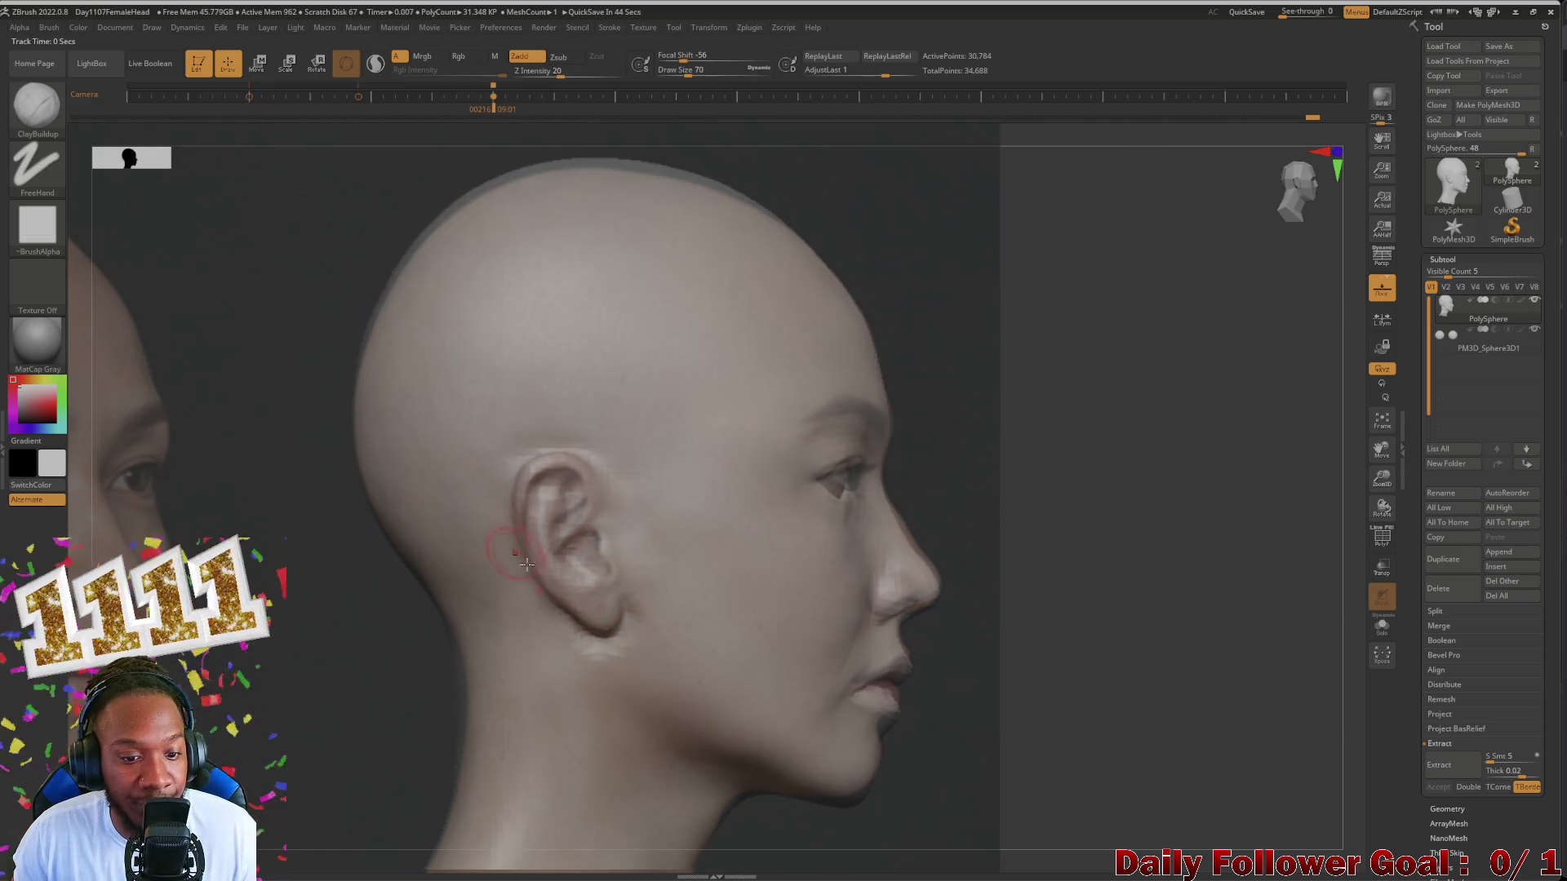
pyautogui.press('ctrl')
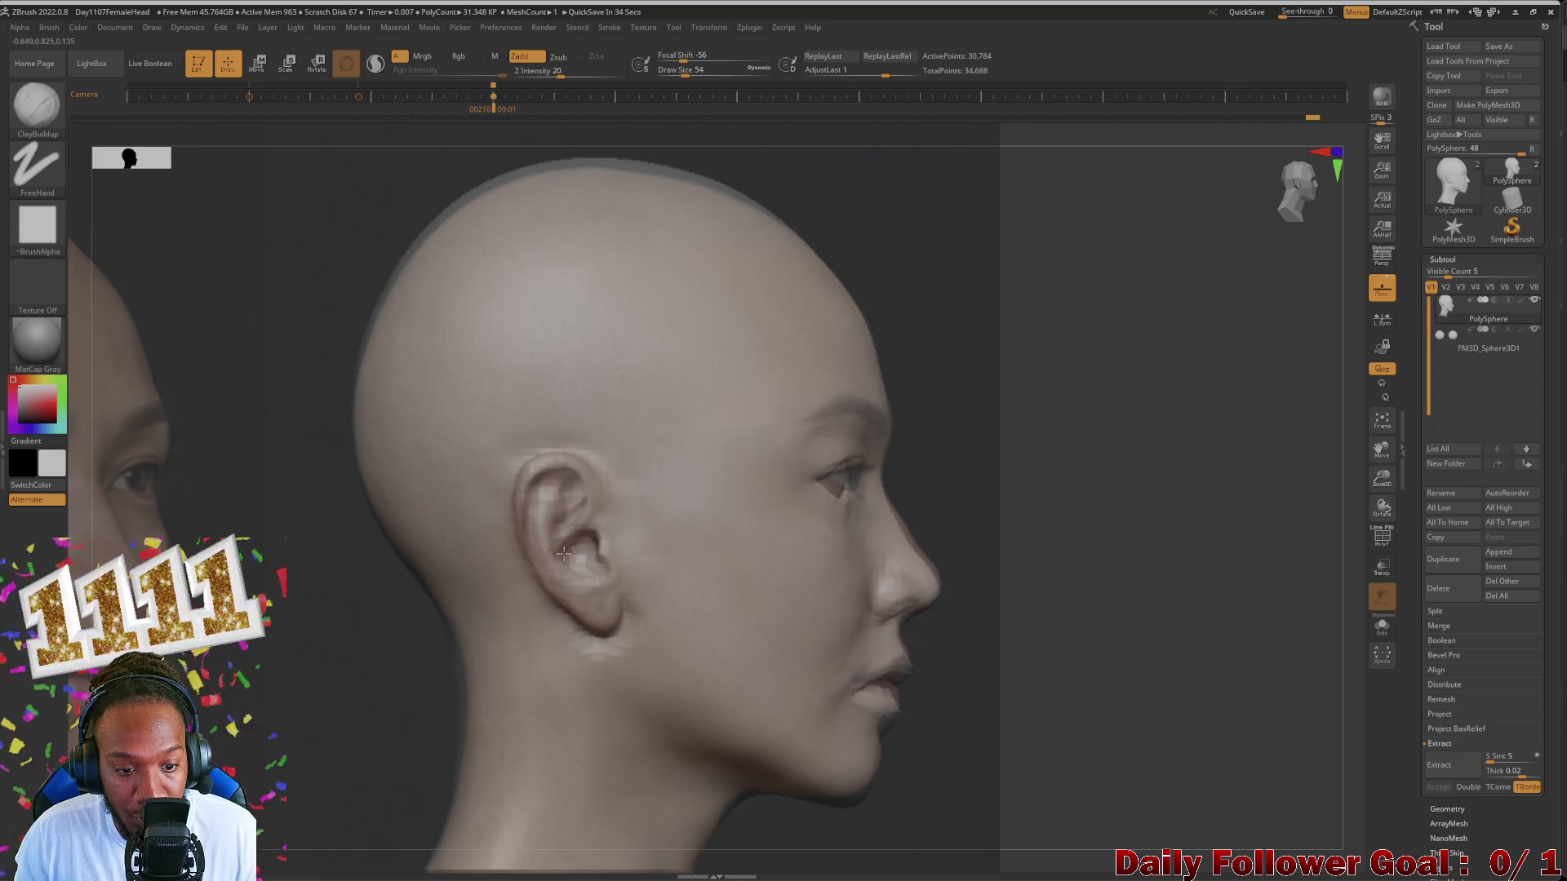
pyautogui.hotkey('ctrl', 'z')
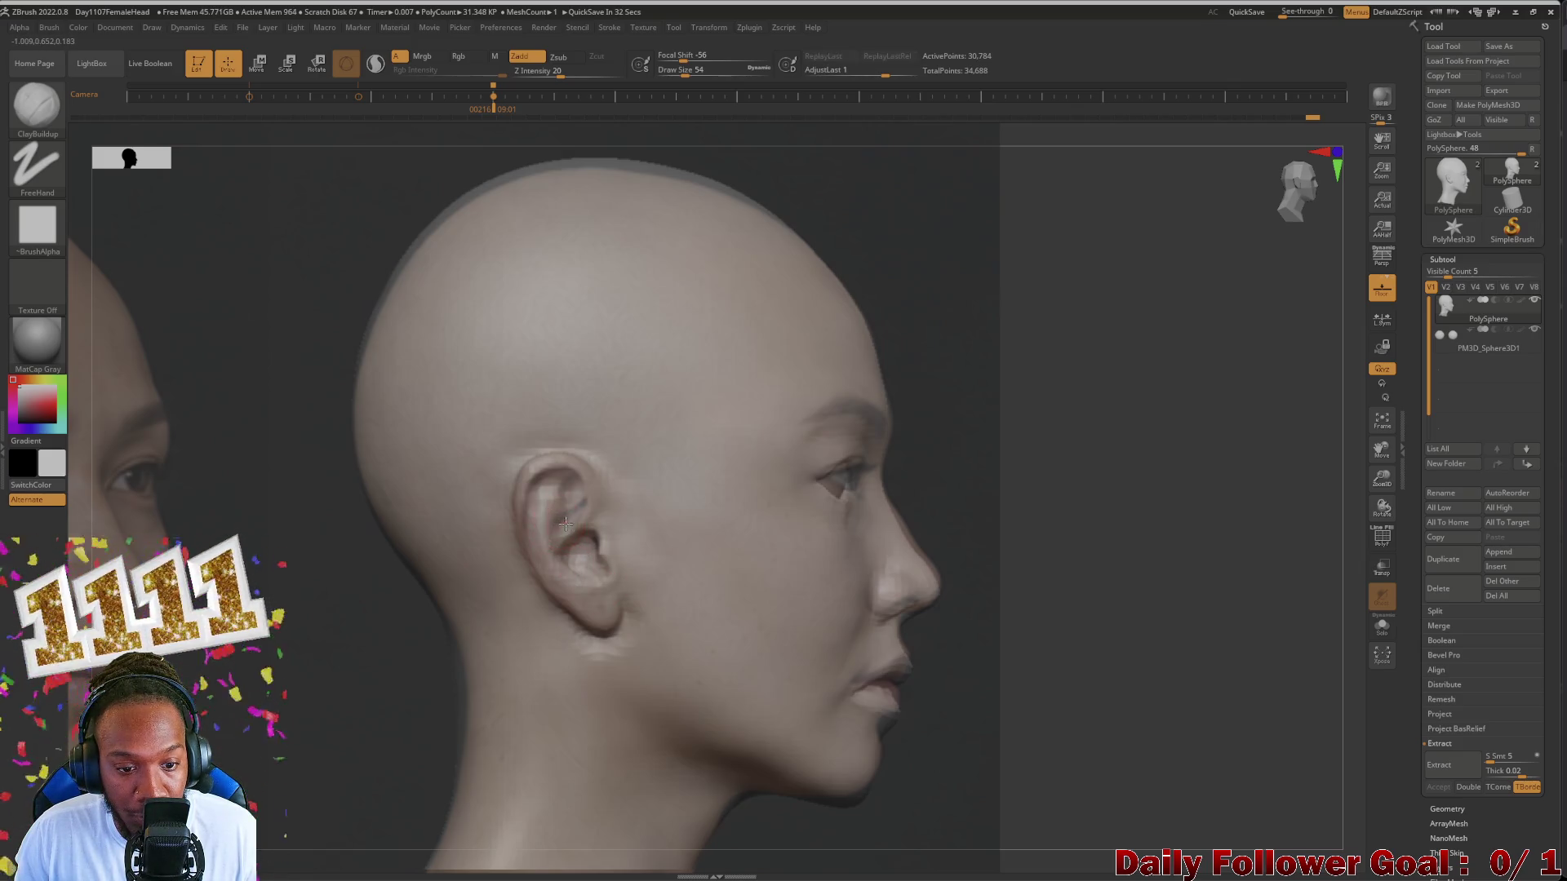
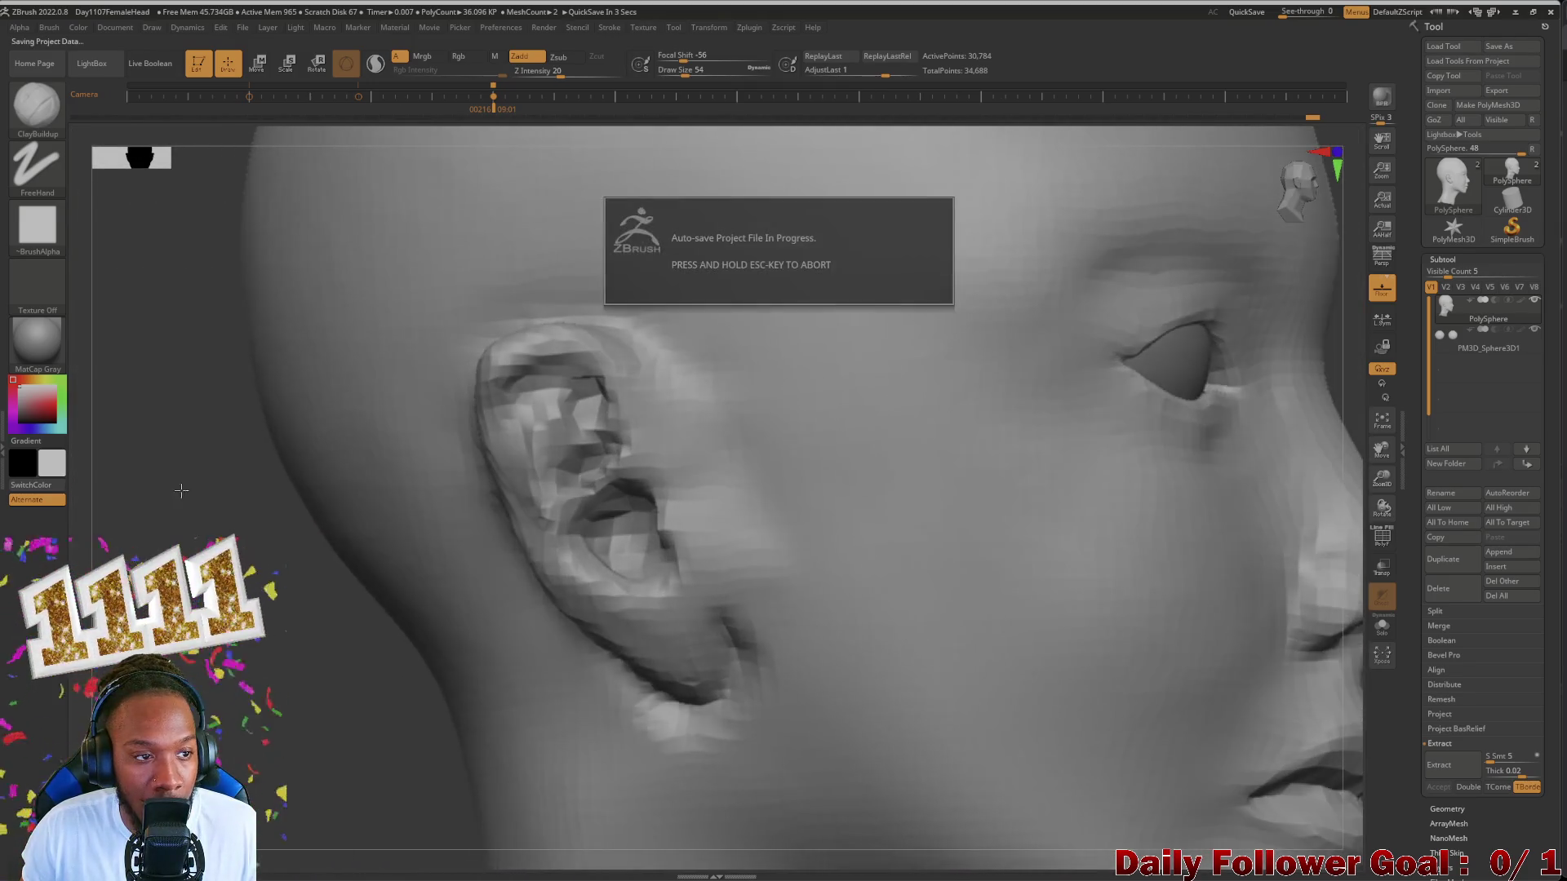
# Step: Switch to Move Topological and start pulling the ear's outer edge into shape
pyautogui.press('b')
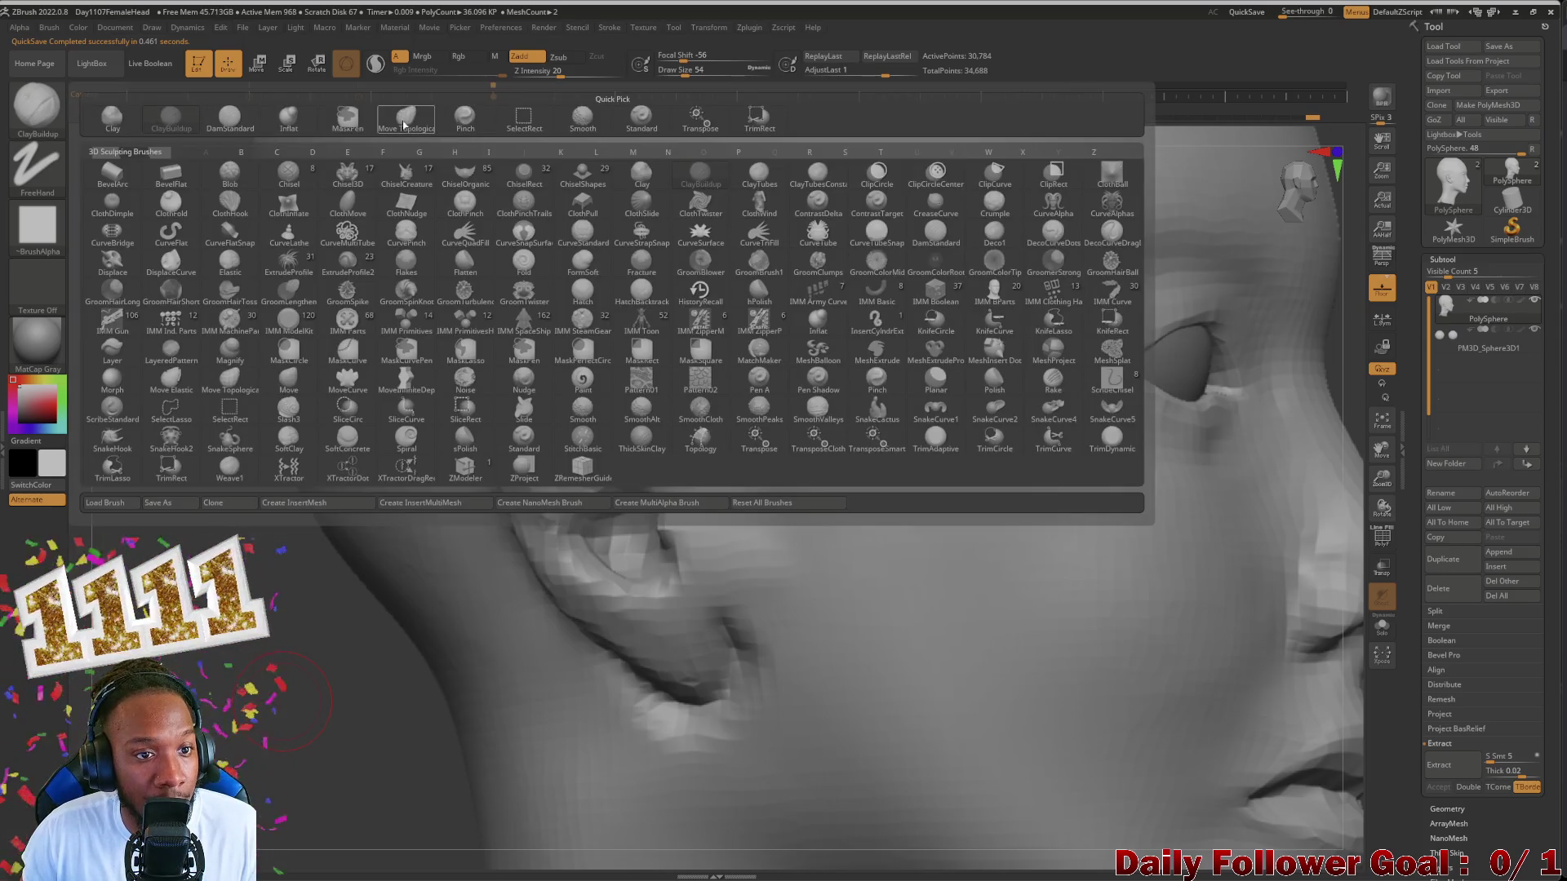
pyautogui.click(405, 117)
pyautogui.moveTo(306, 588); pyautogui.dragTo(383, 606)
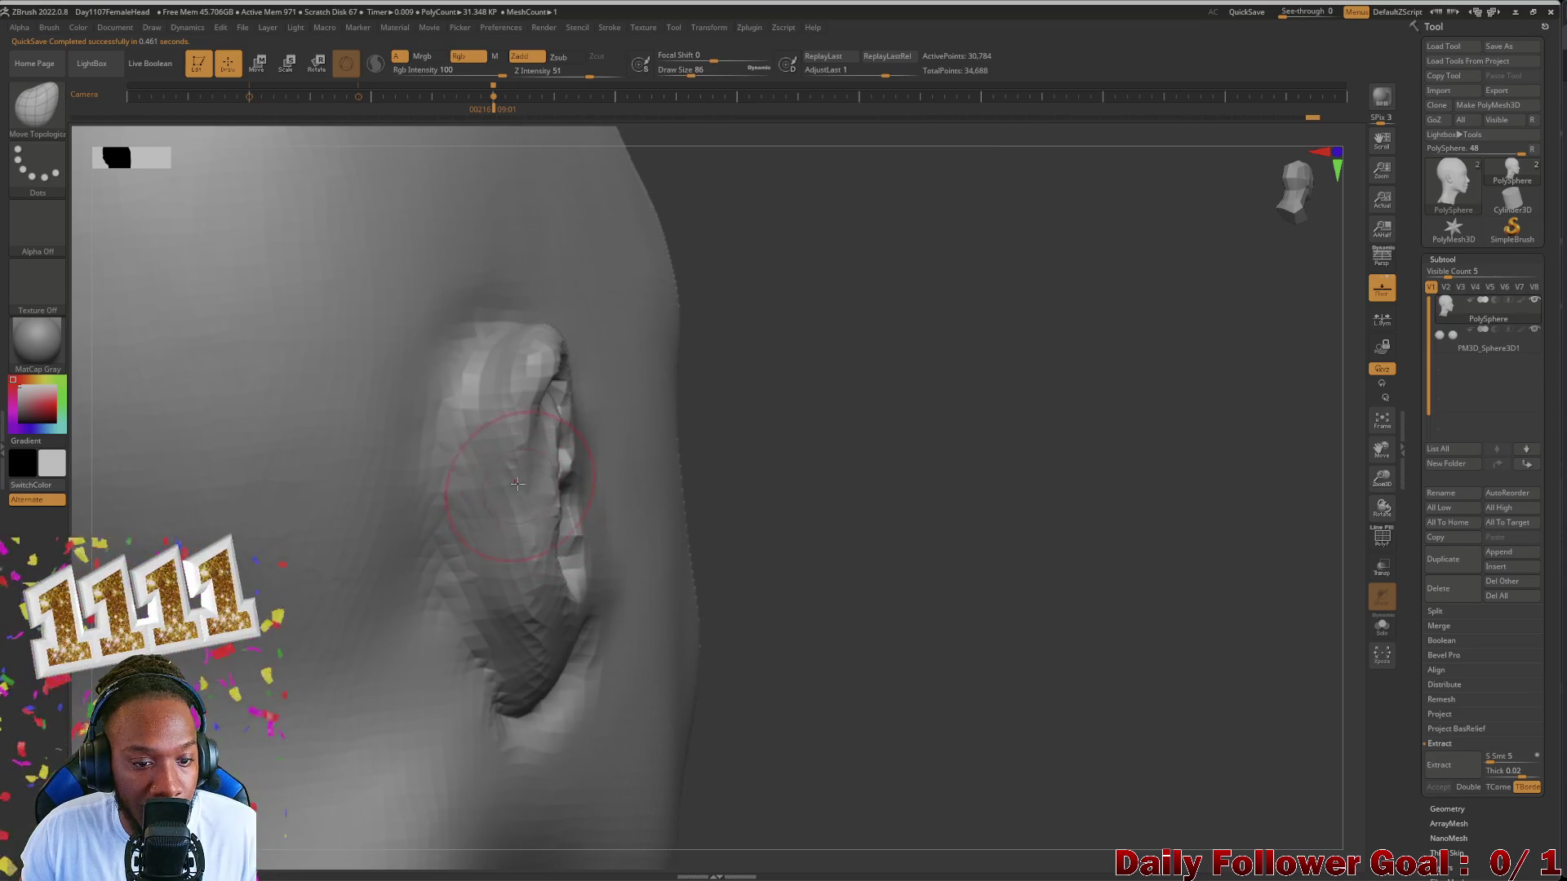
pyautogui.moveTo(703, 606)
pyautogui.mouseDown()
pyautogui.moveTo(477, 442)
pyautogui.moveTo(489, 510)
pyautogui.mouseUp()
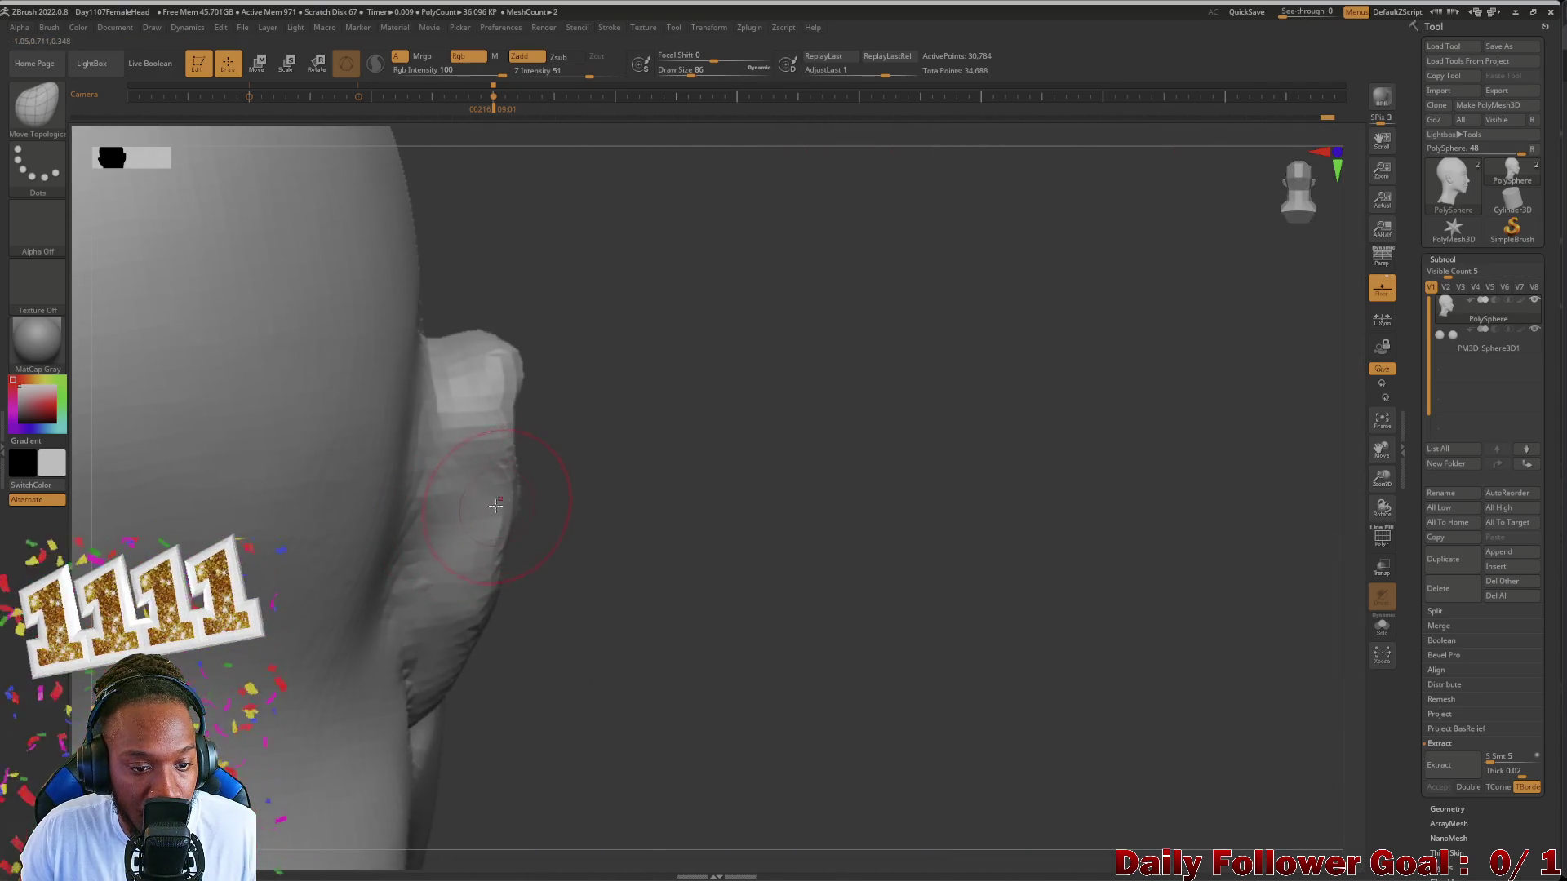
pyautogui.moveTo(496, 502)
pyautogui.mouseDown()
pyautogui.moveTo(478, 416)
pyautogui.moveTo(515, 400)
pyautogui.mouseUp()
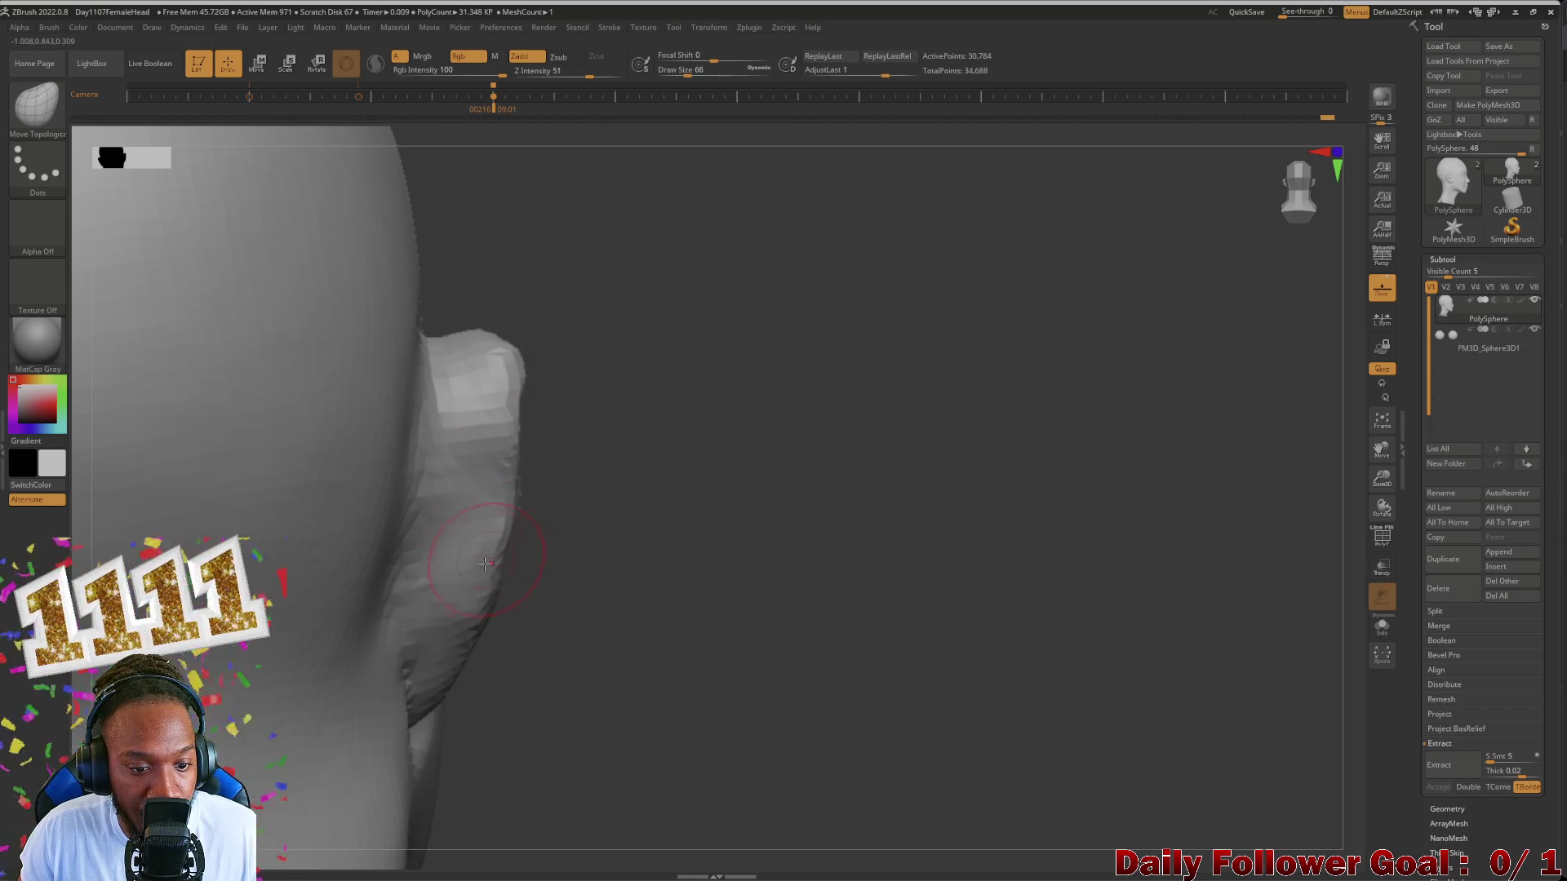
pyautogui.moveTo(513, 589); pyautogui.dragTo(444, 575)
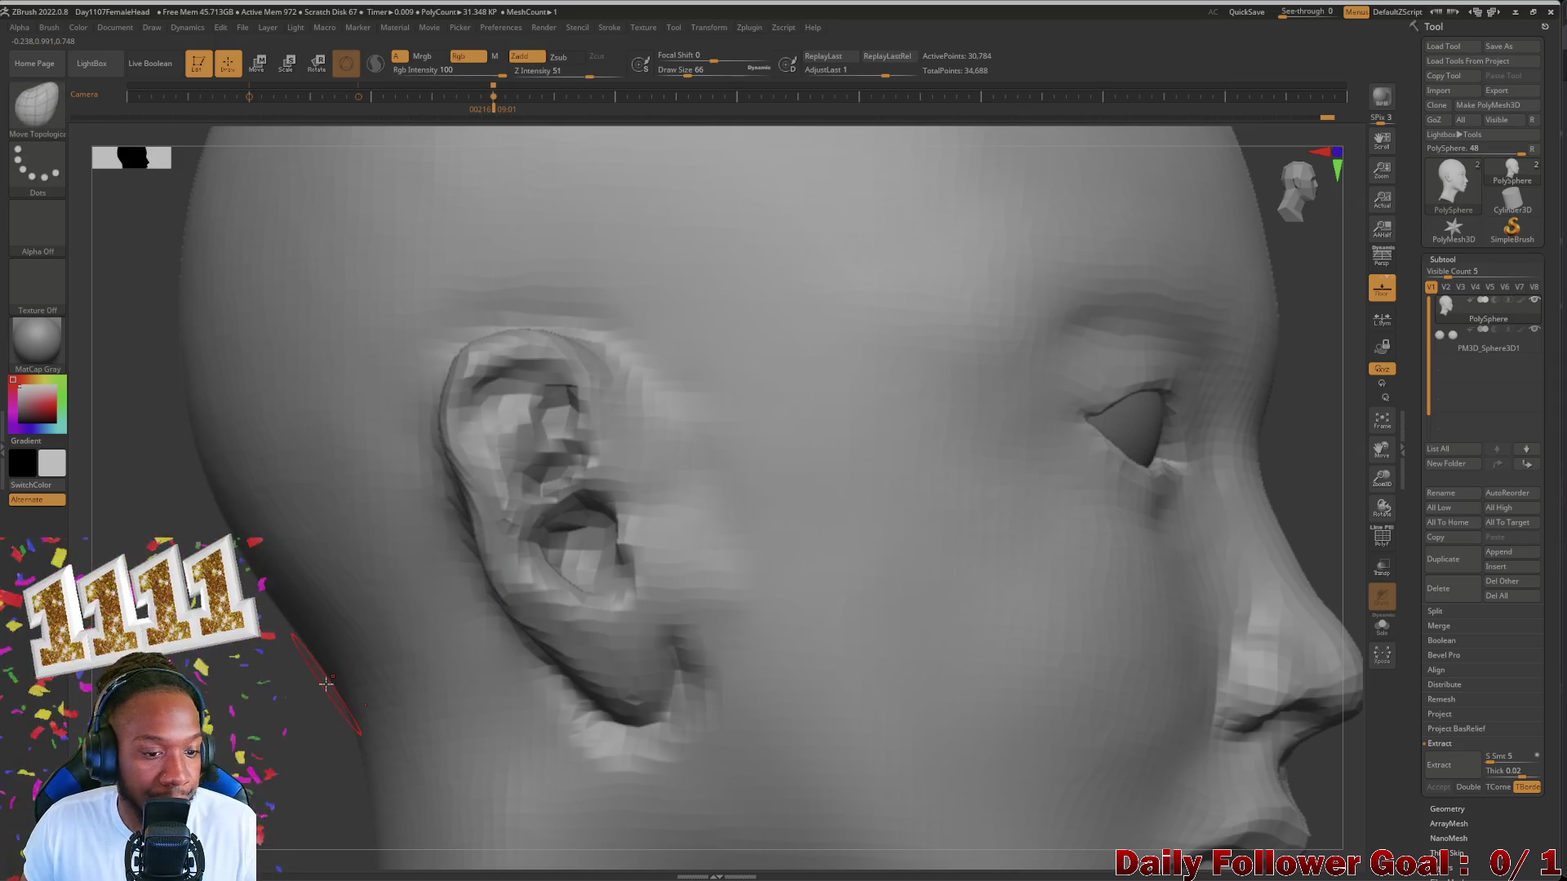
# Step: Reshape and even out the ear rim higher up, checking its contour in profile
pyautogui.moveTo(471, 512)
pyautogui.mouseDown()
pyautogui.moveTo(451, 521)
pyautogui.moveTo(451, 472)
pyautogui.mouseUp()
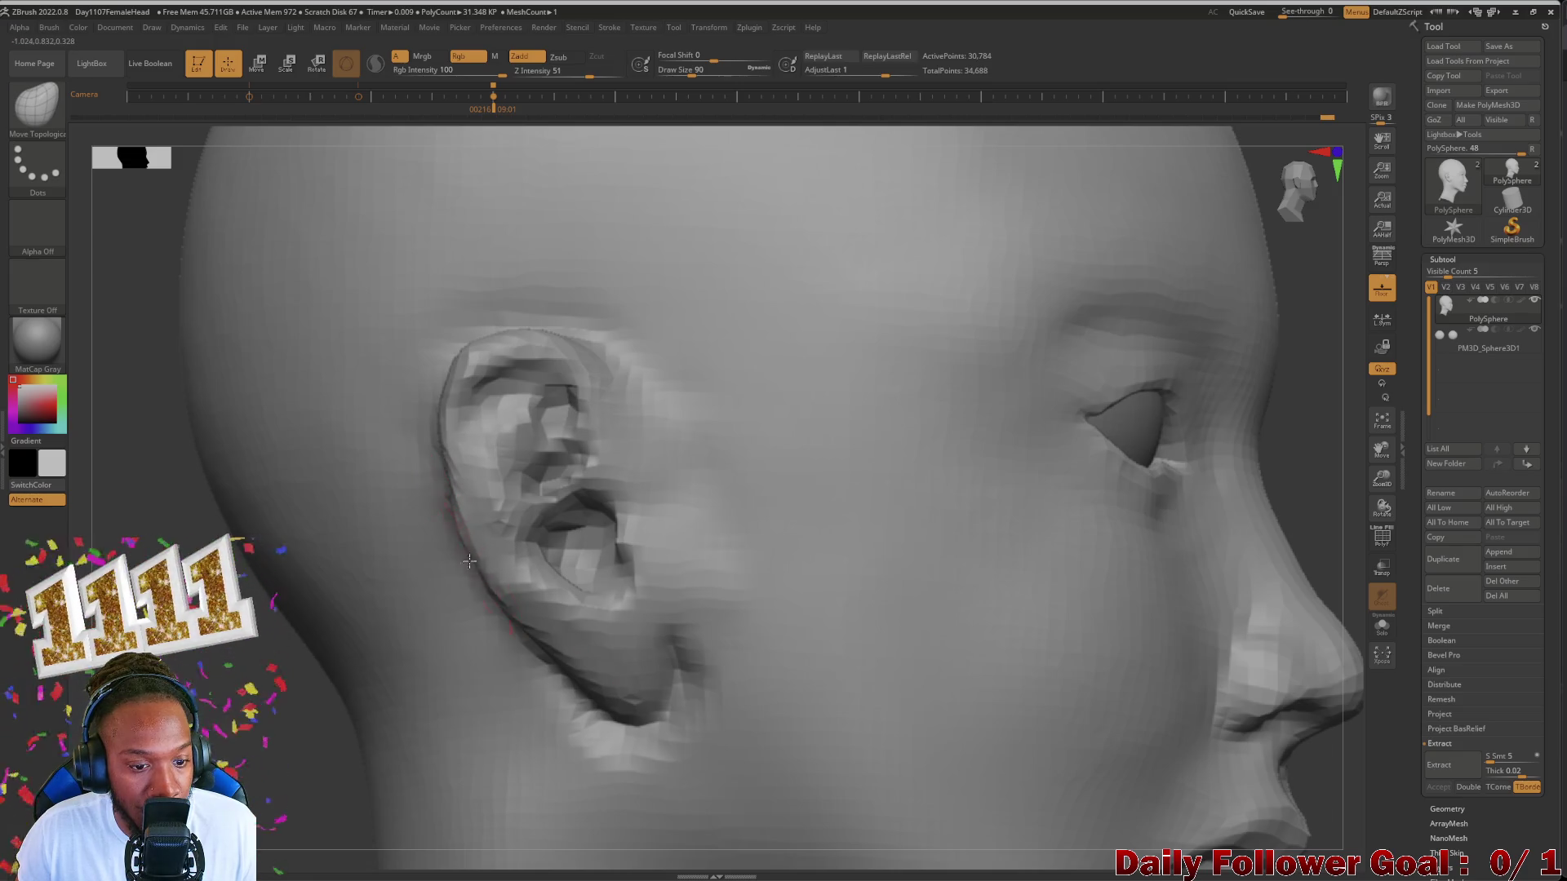
pyautogui.moveTo(456, 539); pyautogui.dragTo(431, 404)
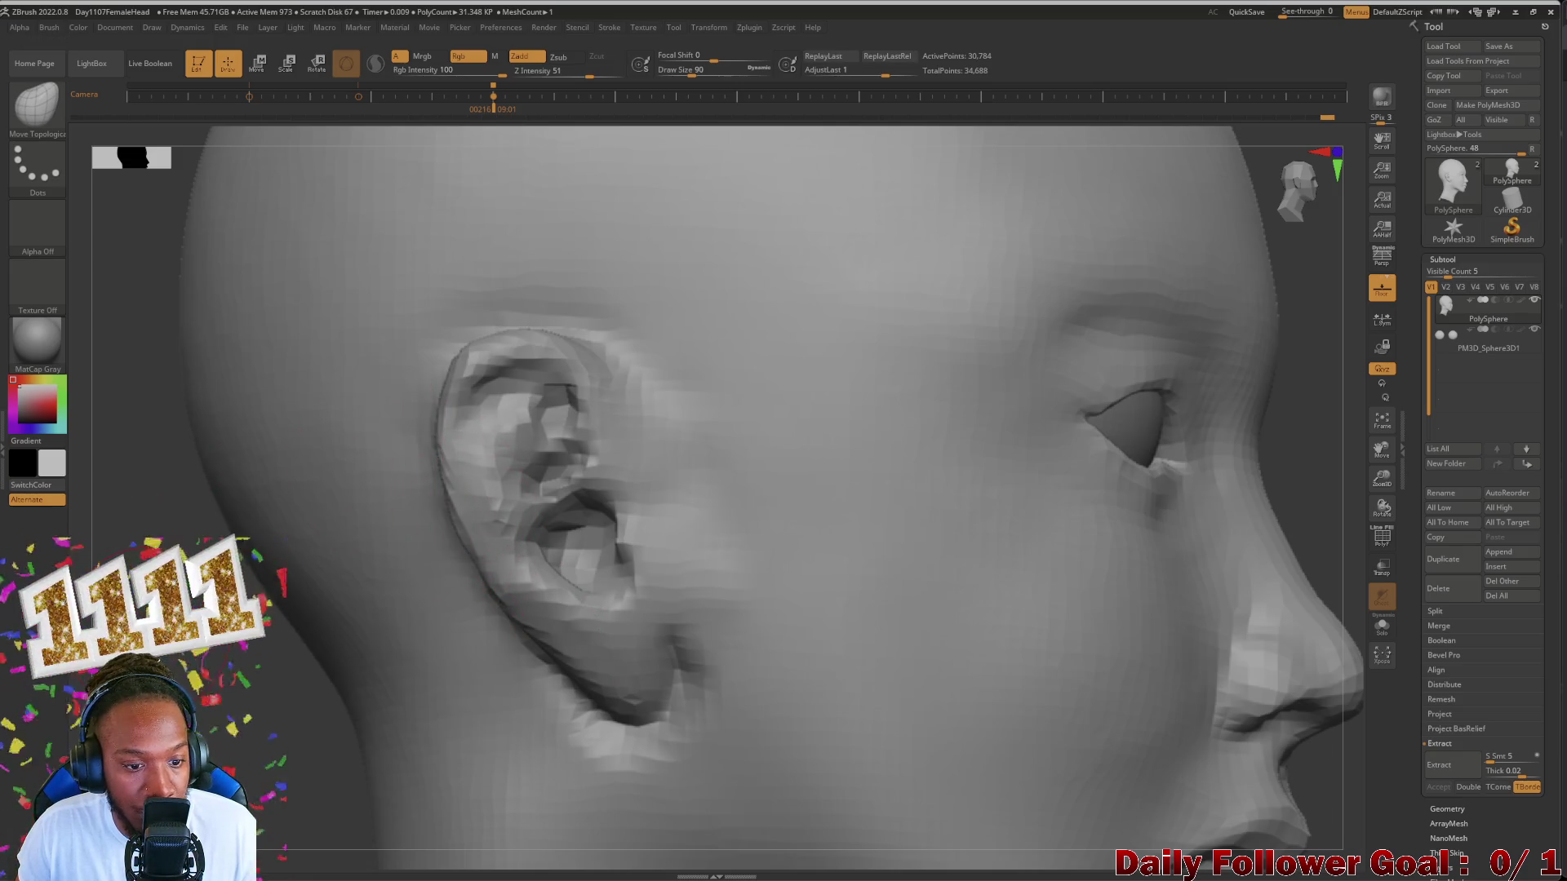
pyautogui.moveTo(441, 466)
pyautogui.mouseDown(button='right')
pyautogui.moveTo(391, 466)
pyautogui.moveTo(514, 466)
pyautogui.moveTo(454, 428)
pyautogui.mouseUp(button='right')
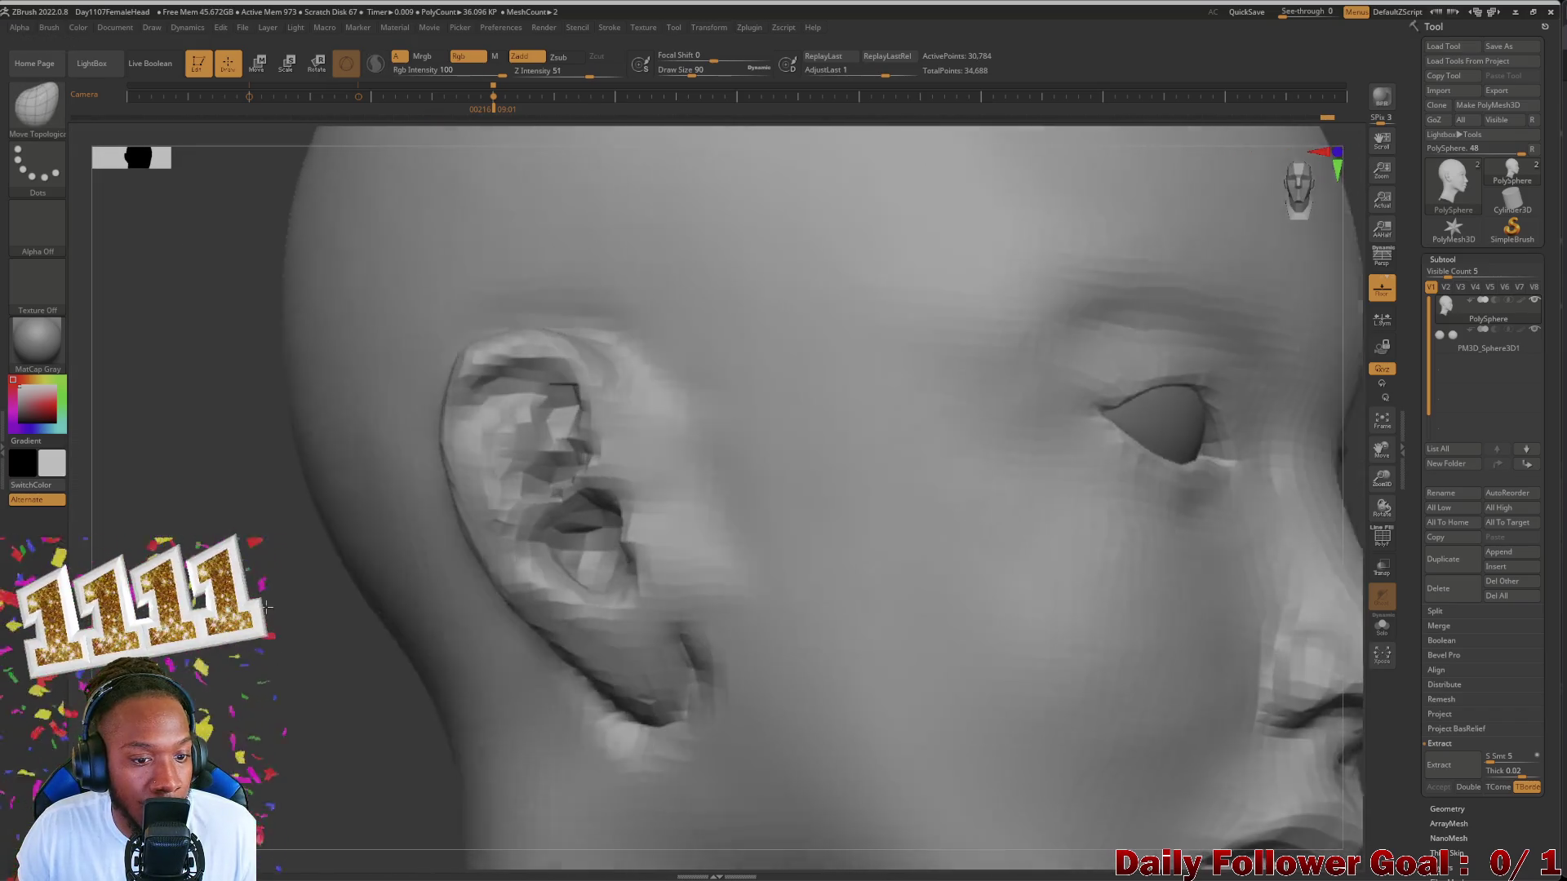
pyautogui.keyDown('shift'); pyautogui.moveTo(444, 392); pyautogui.dragTo(448, 401); pyautogui.keyUp('shift')
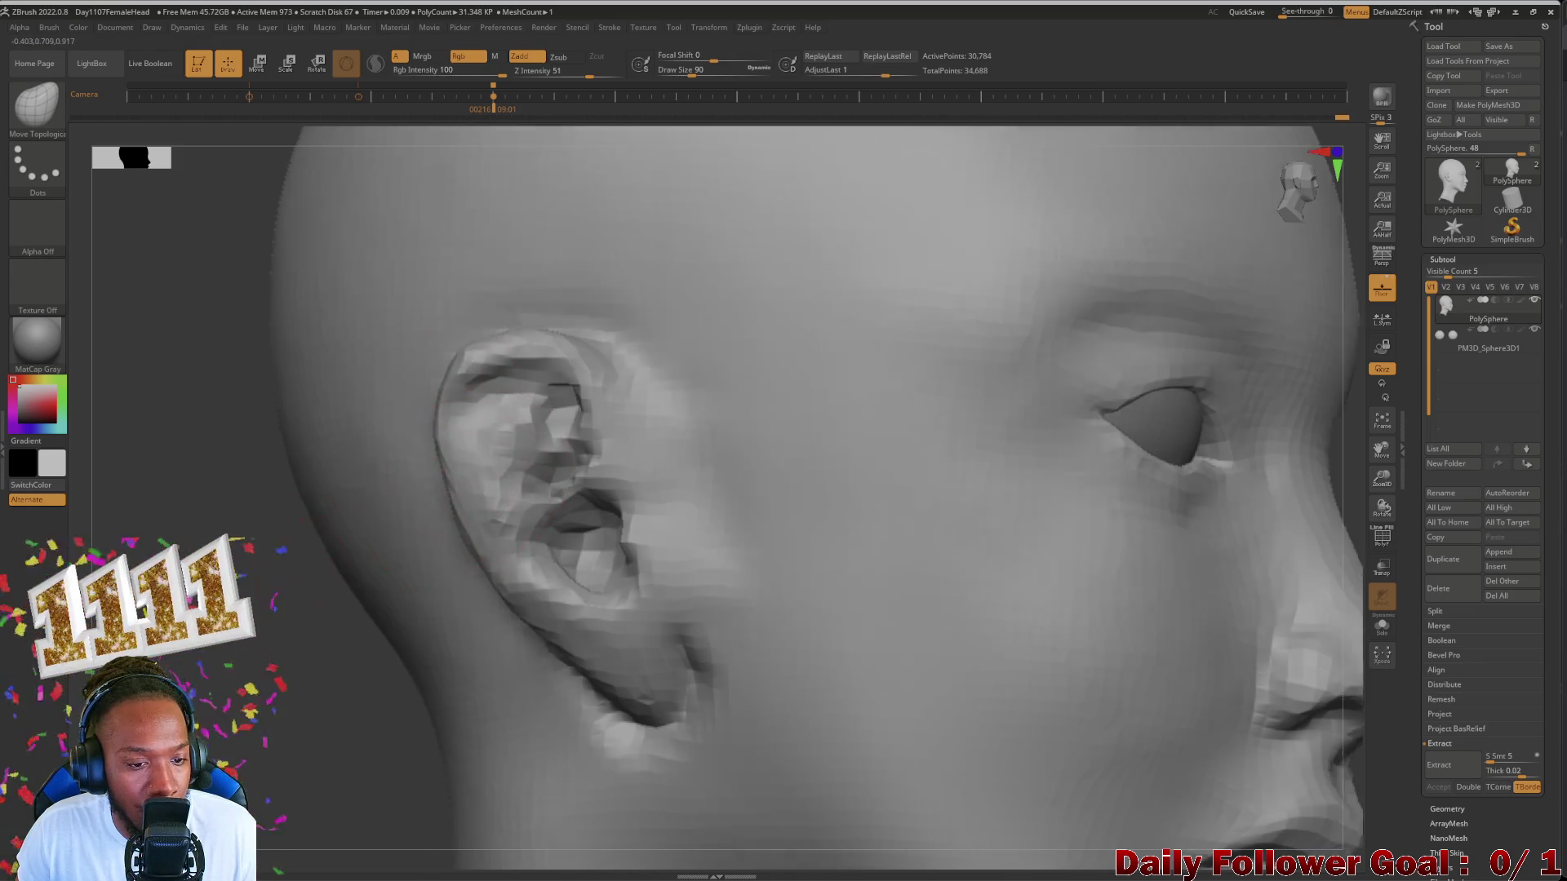
pyautogui.moveTo(459, 507); pyautogui.dragTo(267, 573, button='right')
pyautogui.moveTo(487, 469); pyautogui.dragTo(403, 447, button='right')
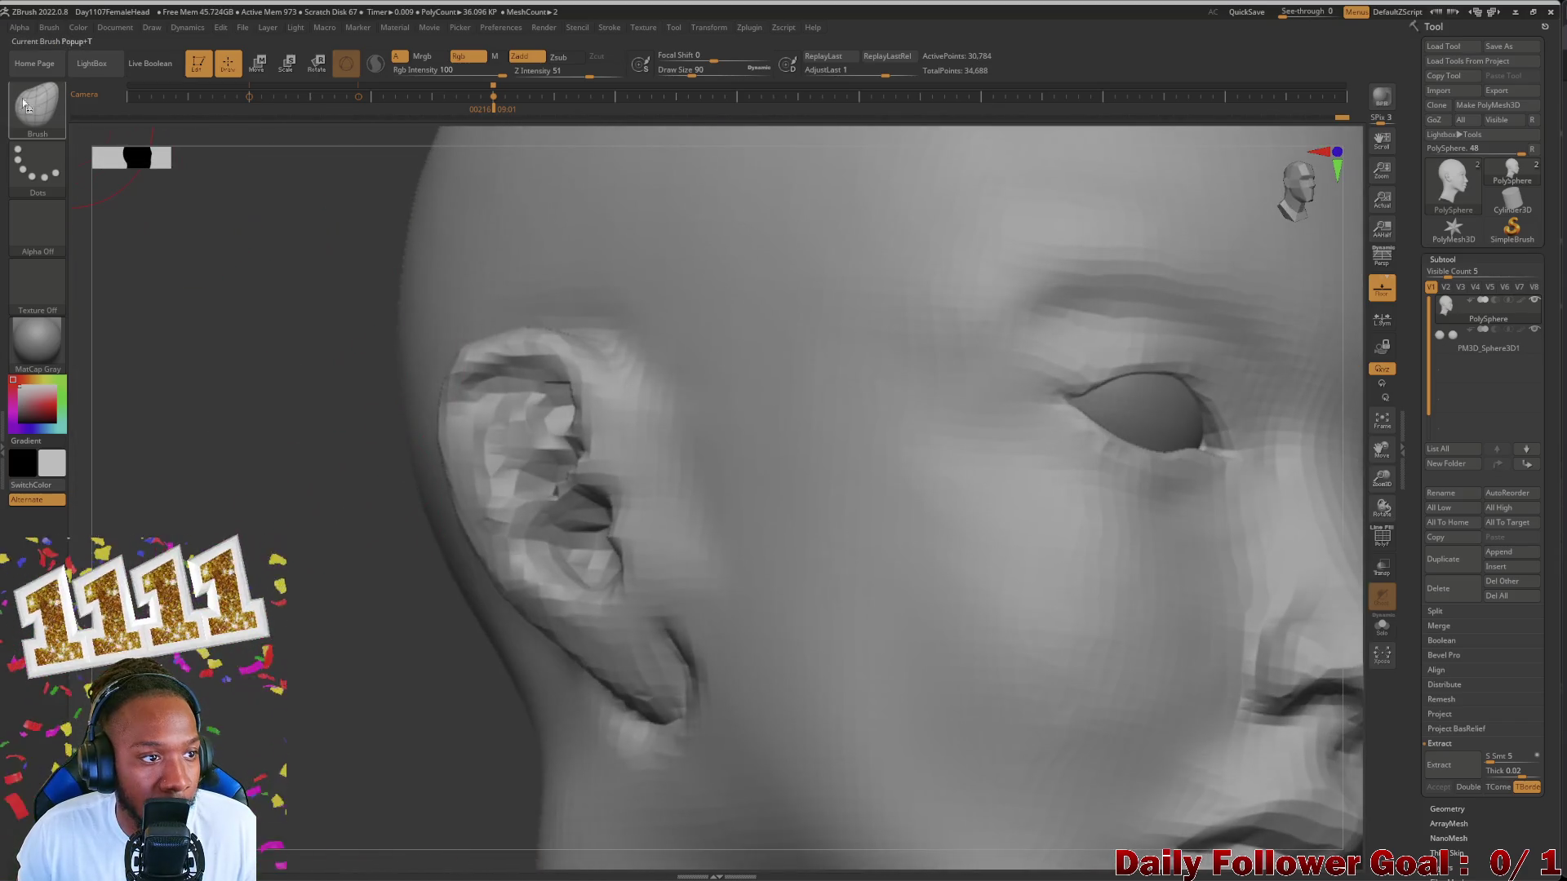
pyautogui.click(37, 105)
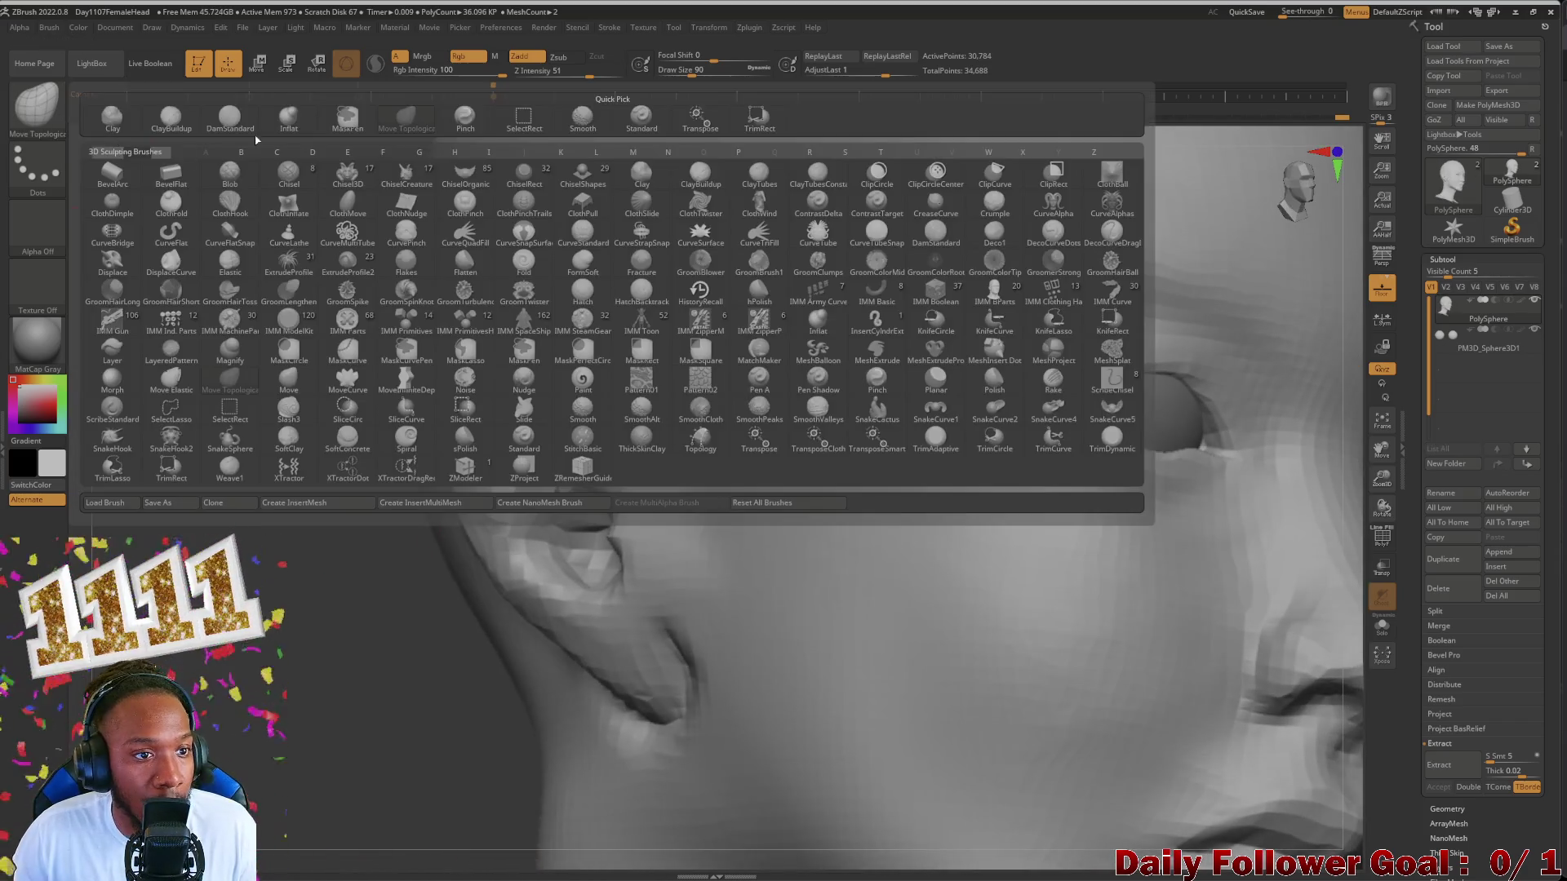
# Step: Switch to the ClayBuildup brush and review the ear from side and three-quarter views
pyautogui.click(506, 124)
pyautogui.click(37, 103)
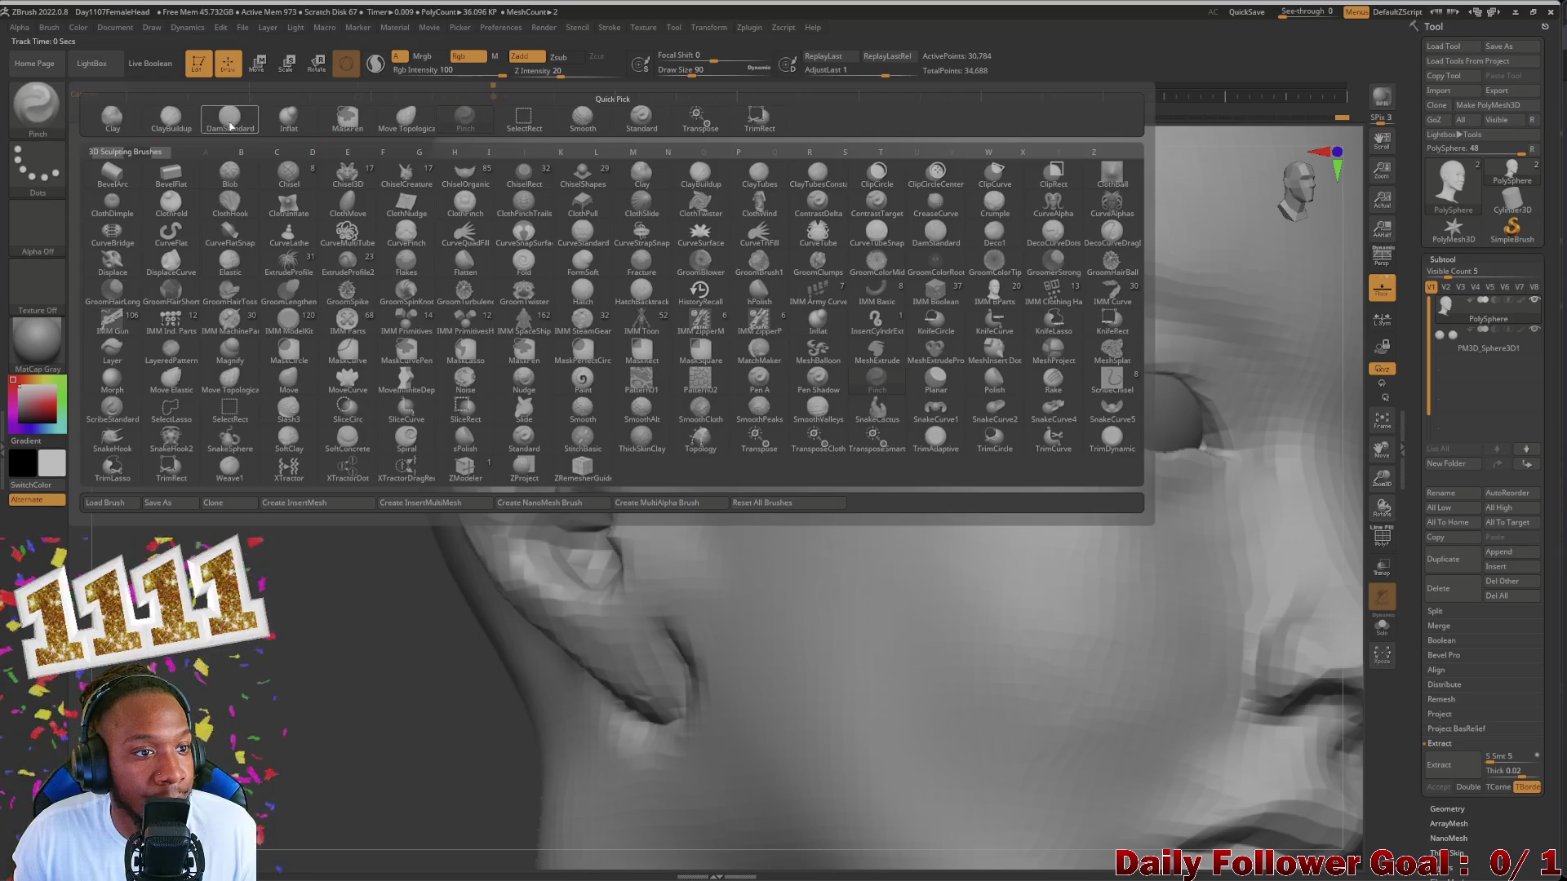
pyautogui.click(170, 119)
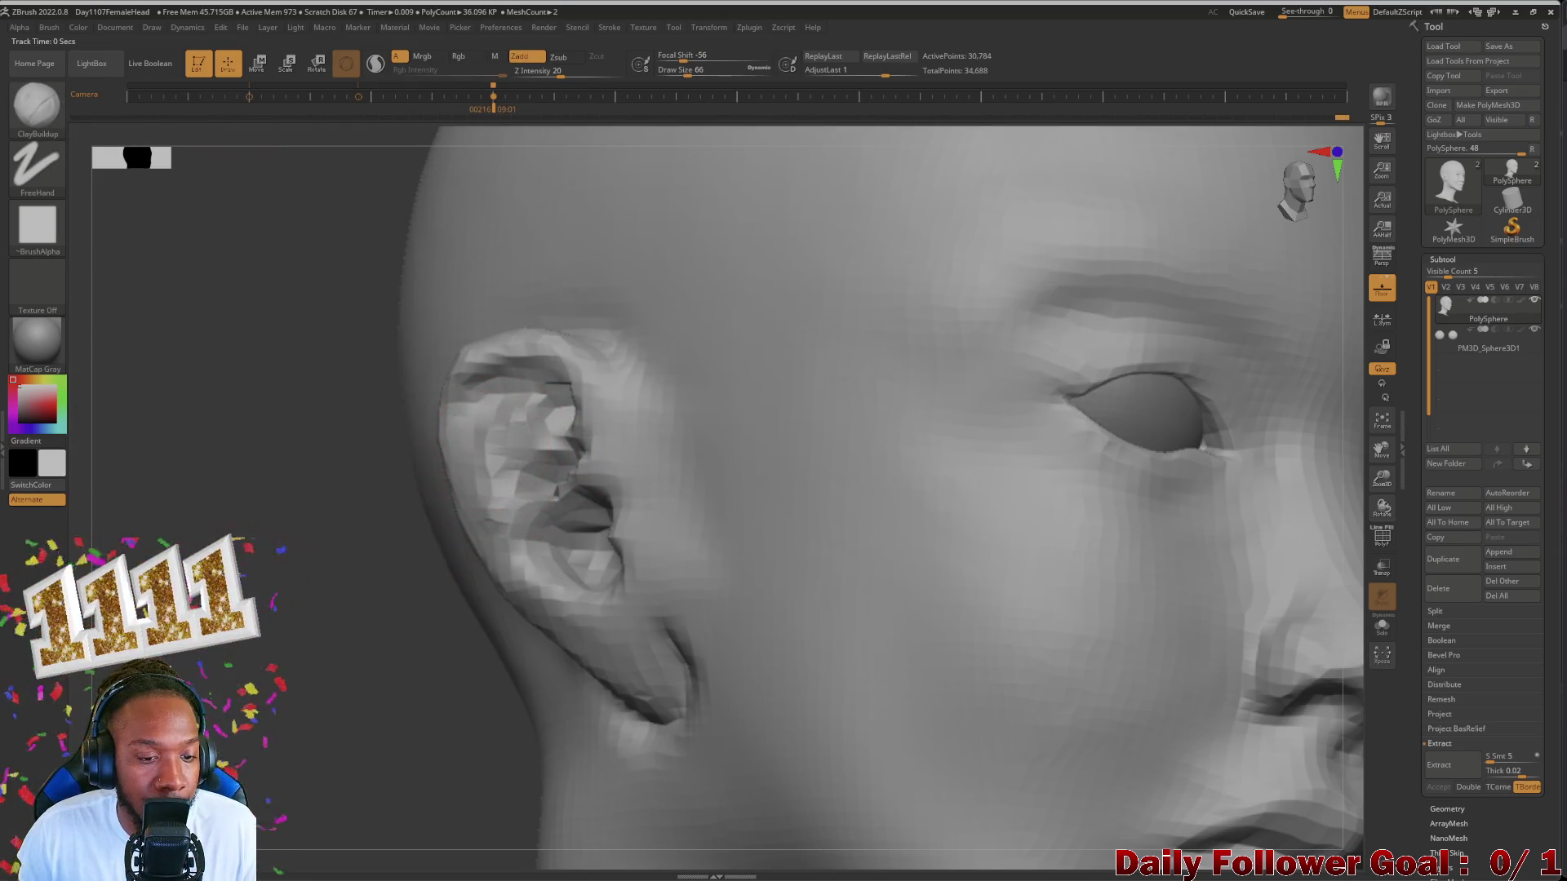
pyautogui.moveTo(306, 490); pyautogui.dragTo(426, 477)
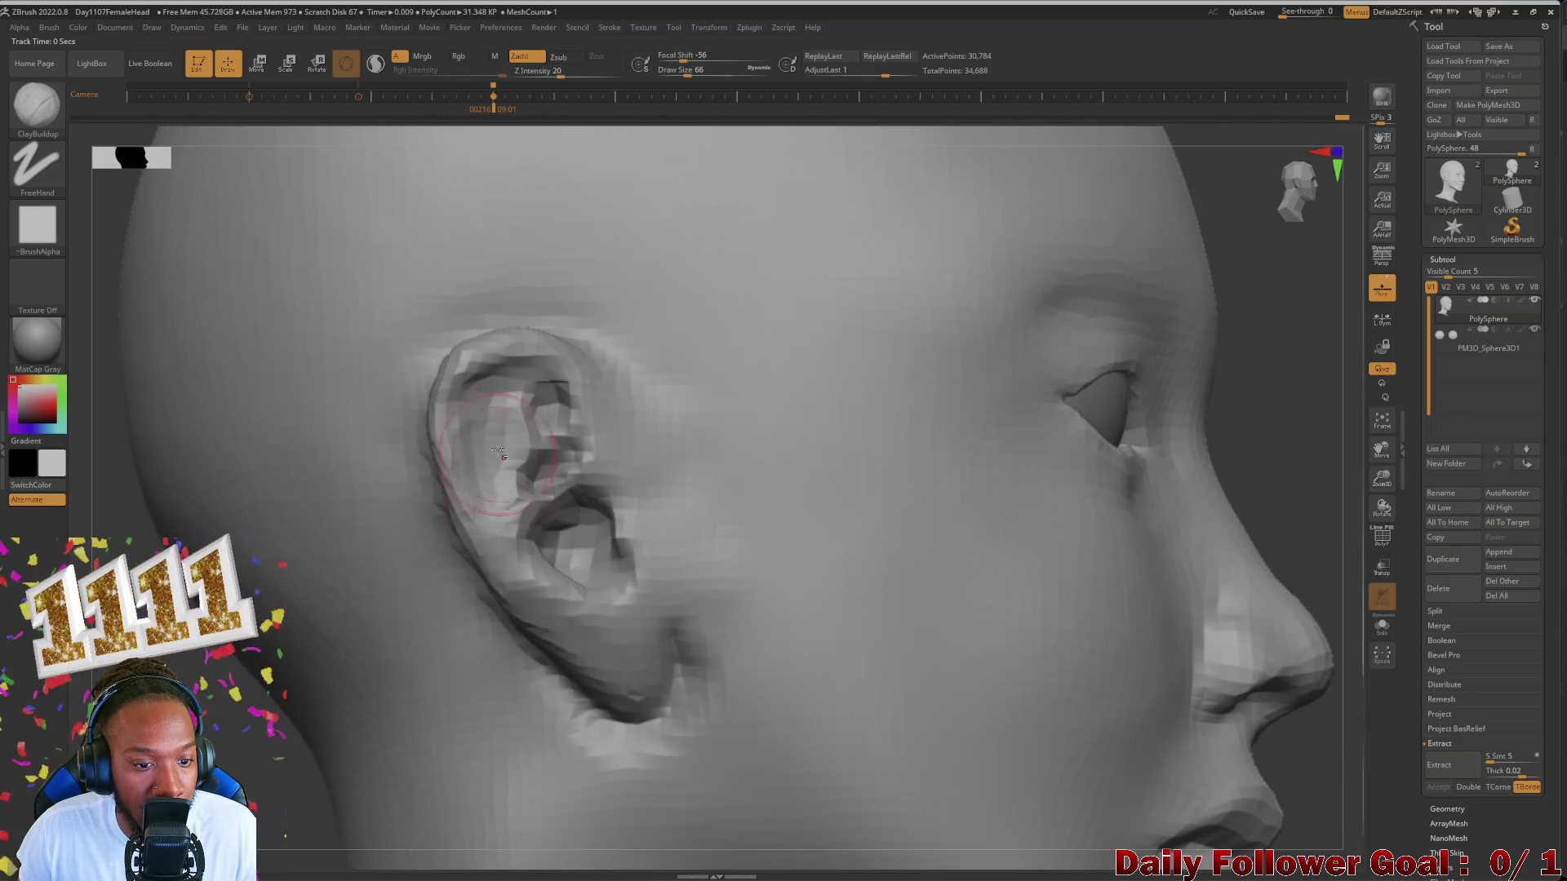
pyautogui.moveTo(228, 718); pyautogui.dragTo(457, 600)
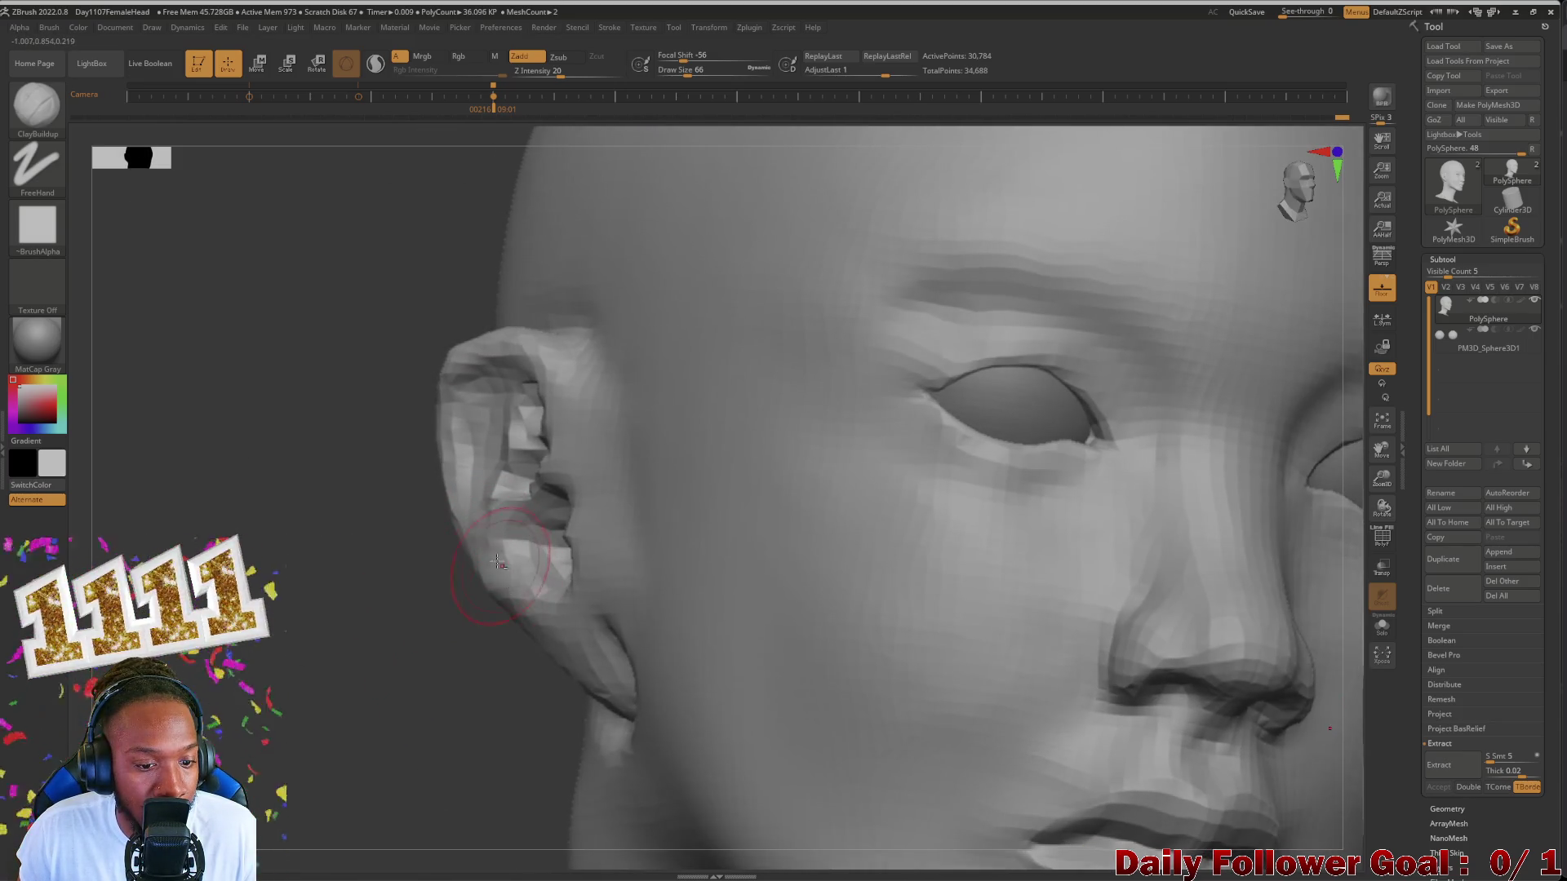
pyautogui.moveTo(351, 618); pyautogui.dragTo(218, 685)
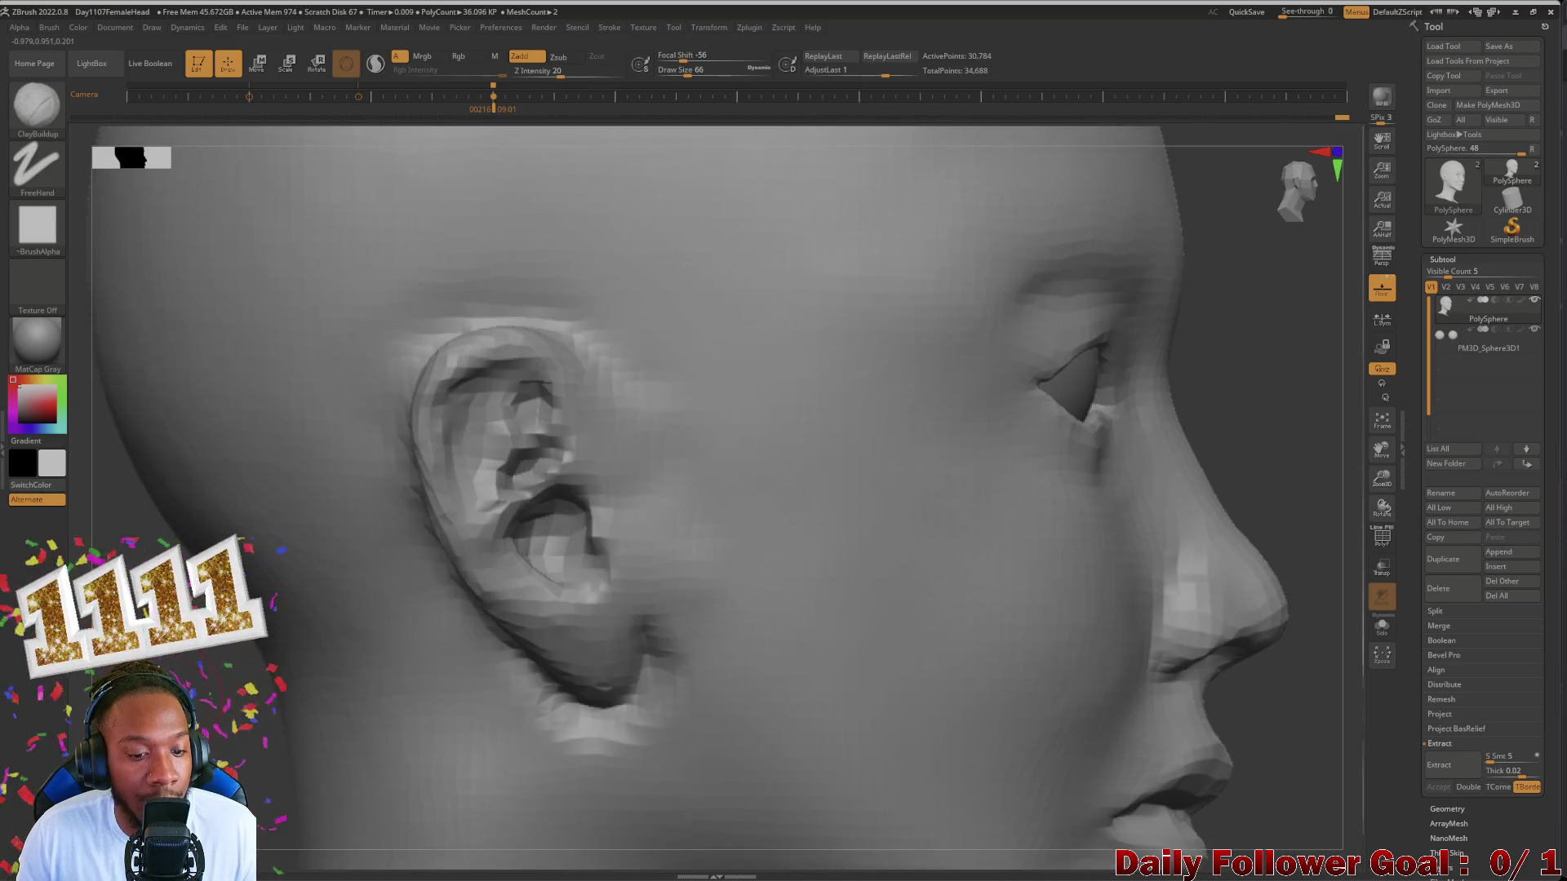
# Step: Frame the whole head, then close in on the ear's inner folds and lobe
pyautogui.press('f')
pyautogui.moveTo(246, 686)
pyautogui.mouseDown()
pyautogui.moveTo(465, 613)
pyautogui.moveTo(187, 655)
pyautogui.moveTo(367, 637)
pyautogui.mouseUp()
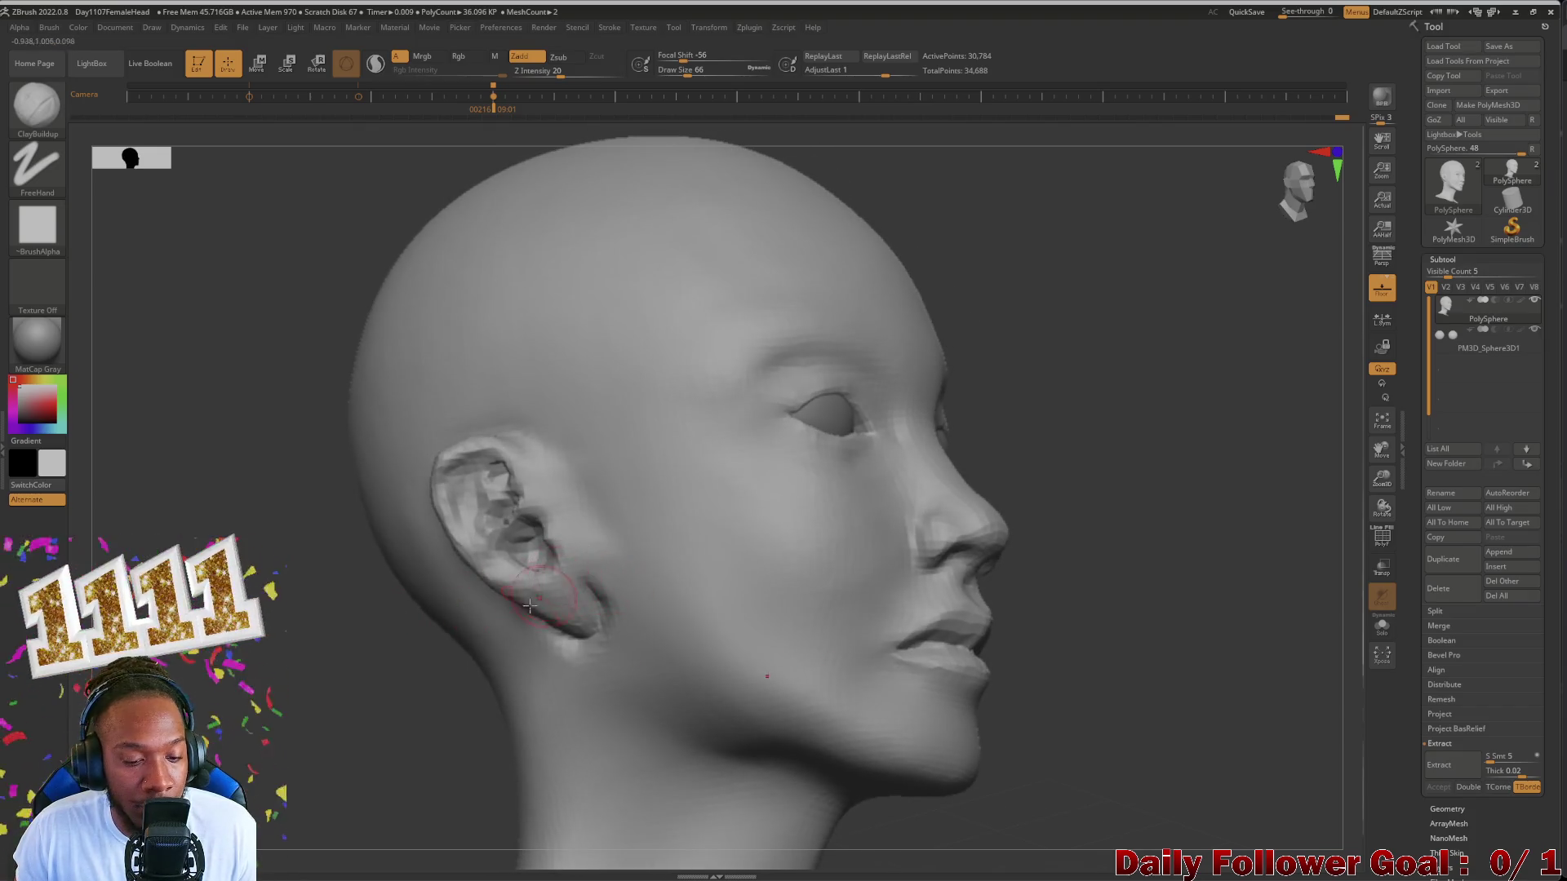
pyautogui.moveTo(1102, 612); pyautogui.dragTo(97, 167)
pyautogui.click(37, 108)
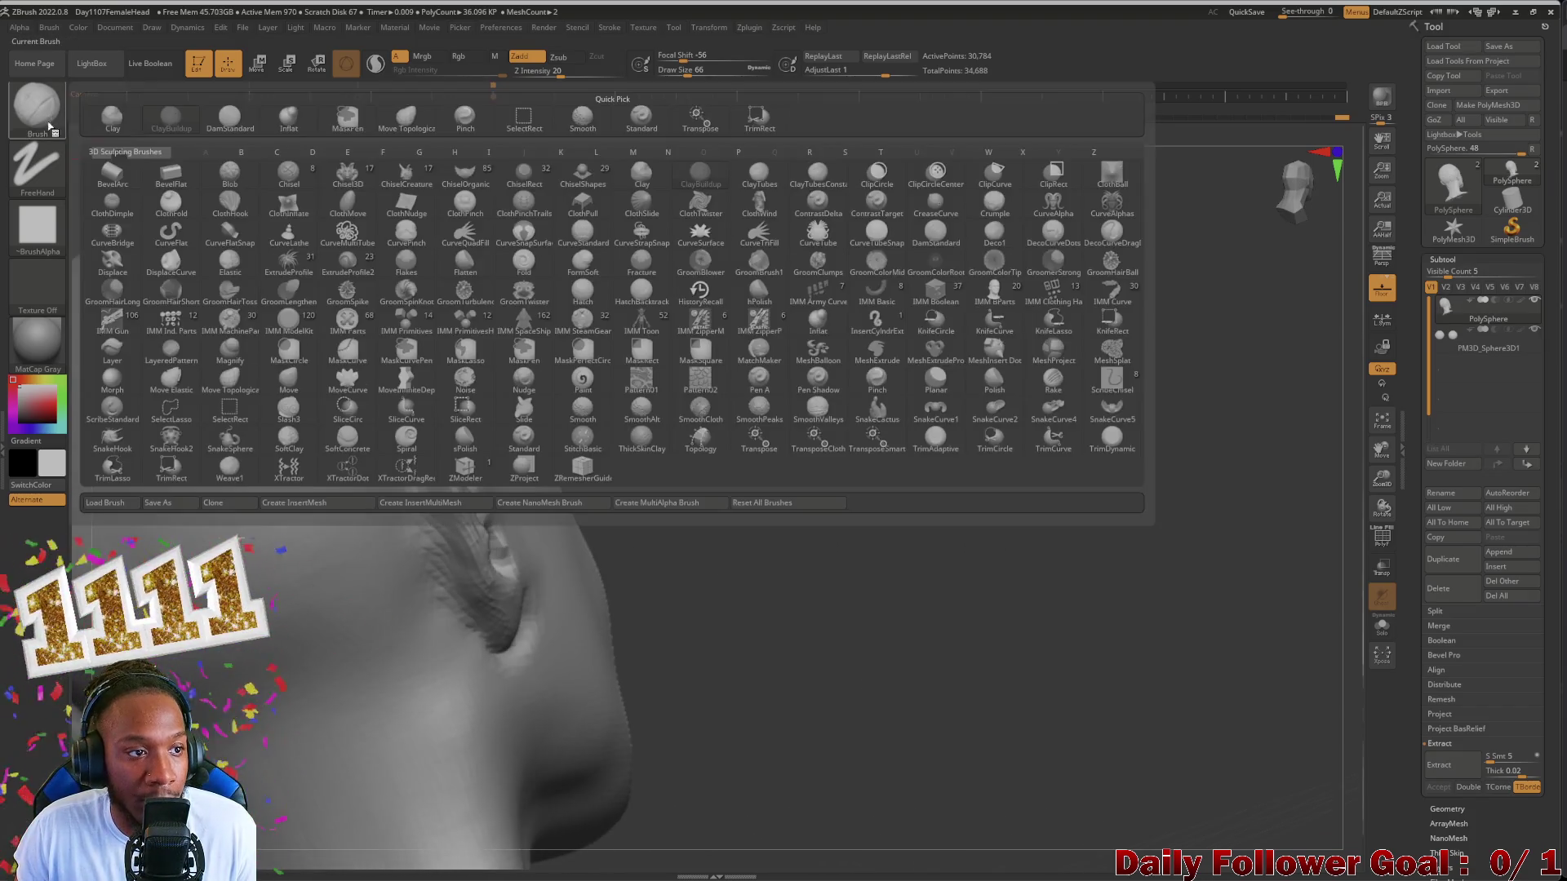
# Step: With Move Topological, adjust the back of the ear, checking it from behind, below and the front
pyautogui.click(404, 123)
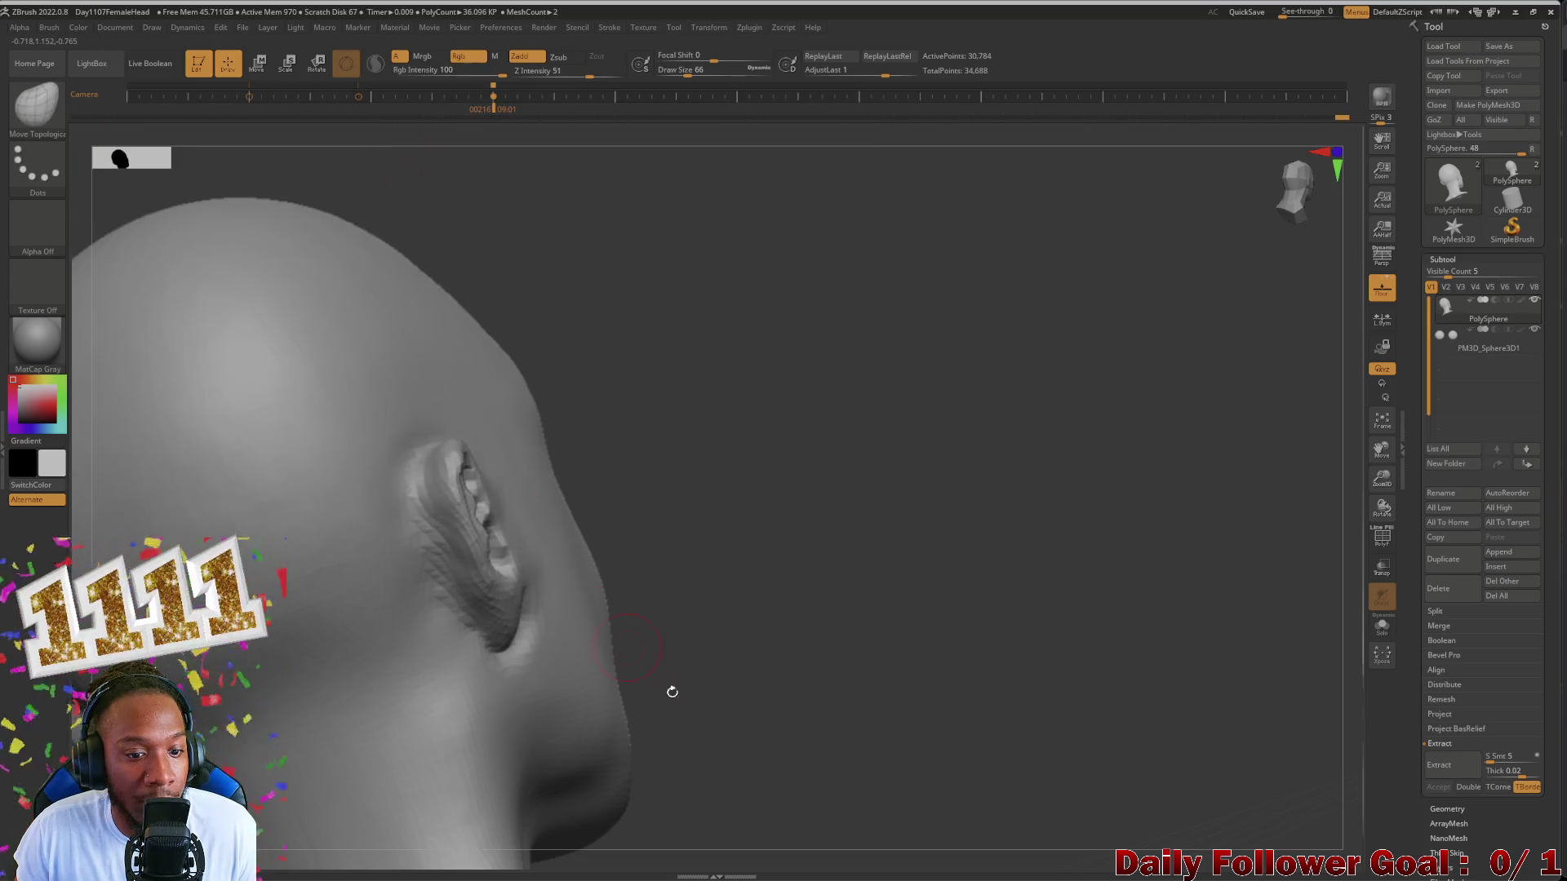
pyautogui.moveTo(673, 690); pyautogui.dragTo(624, 661)
pyautogui.moveTo(729, 633); pyautogui.dragTo(512, 654)
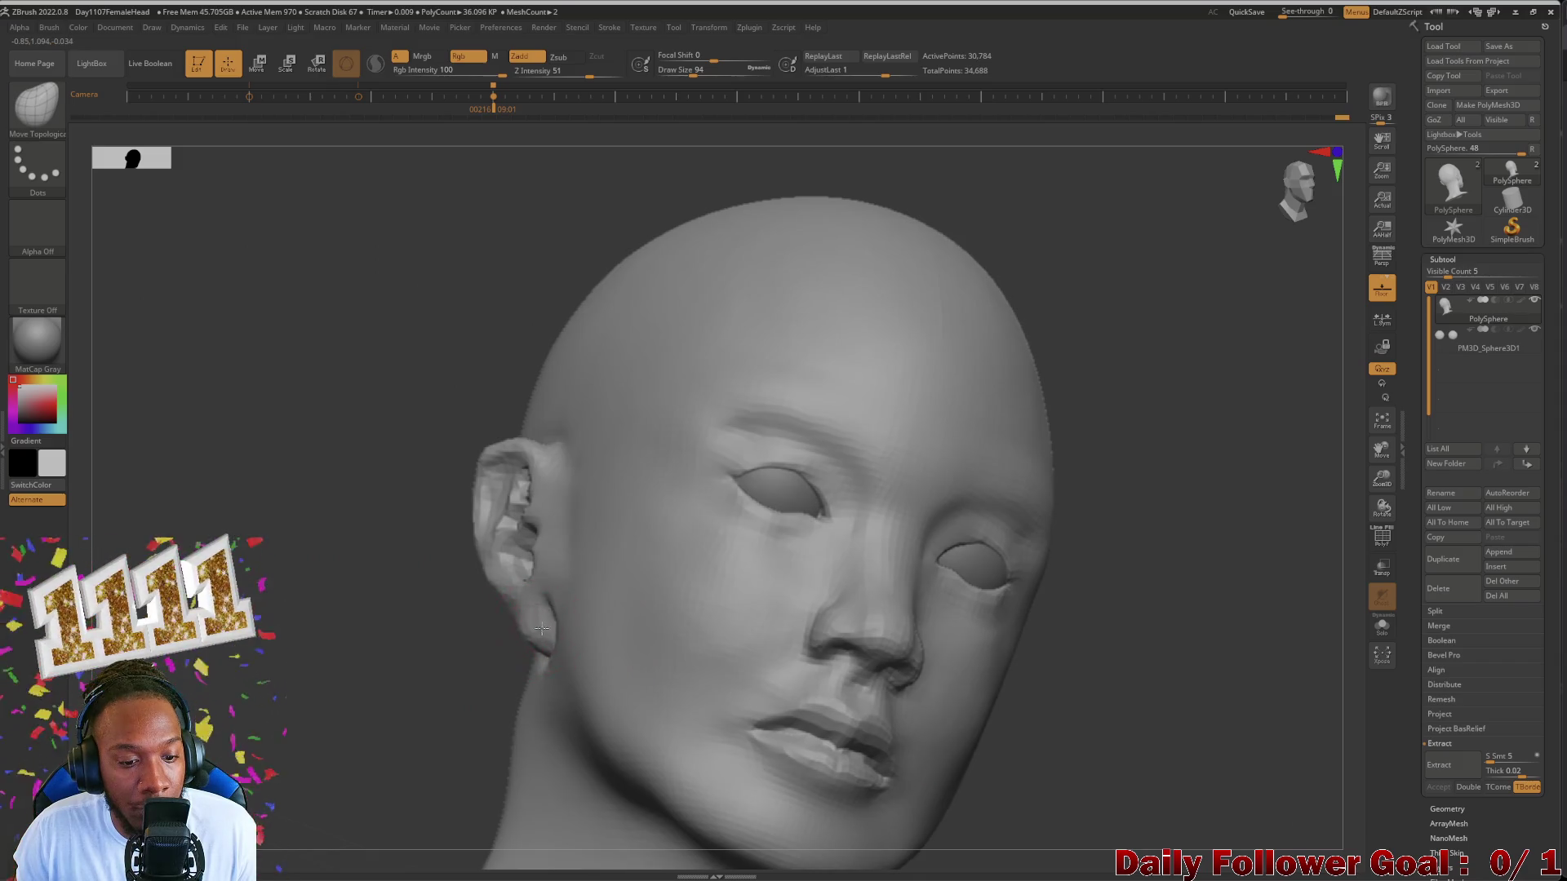
pyautogui.moveTo(460, 632); pyautogui.dragTo(420, 648)
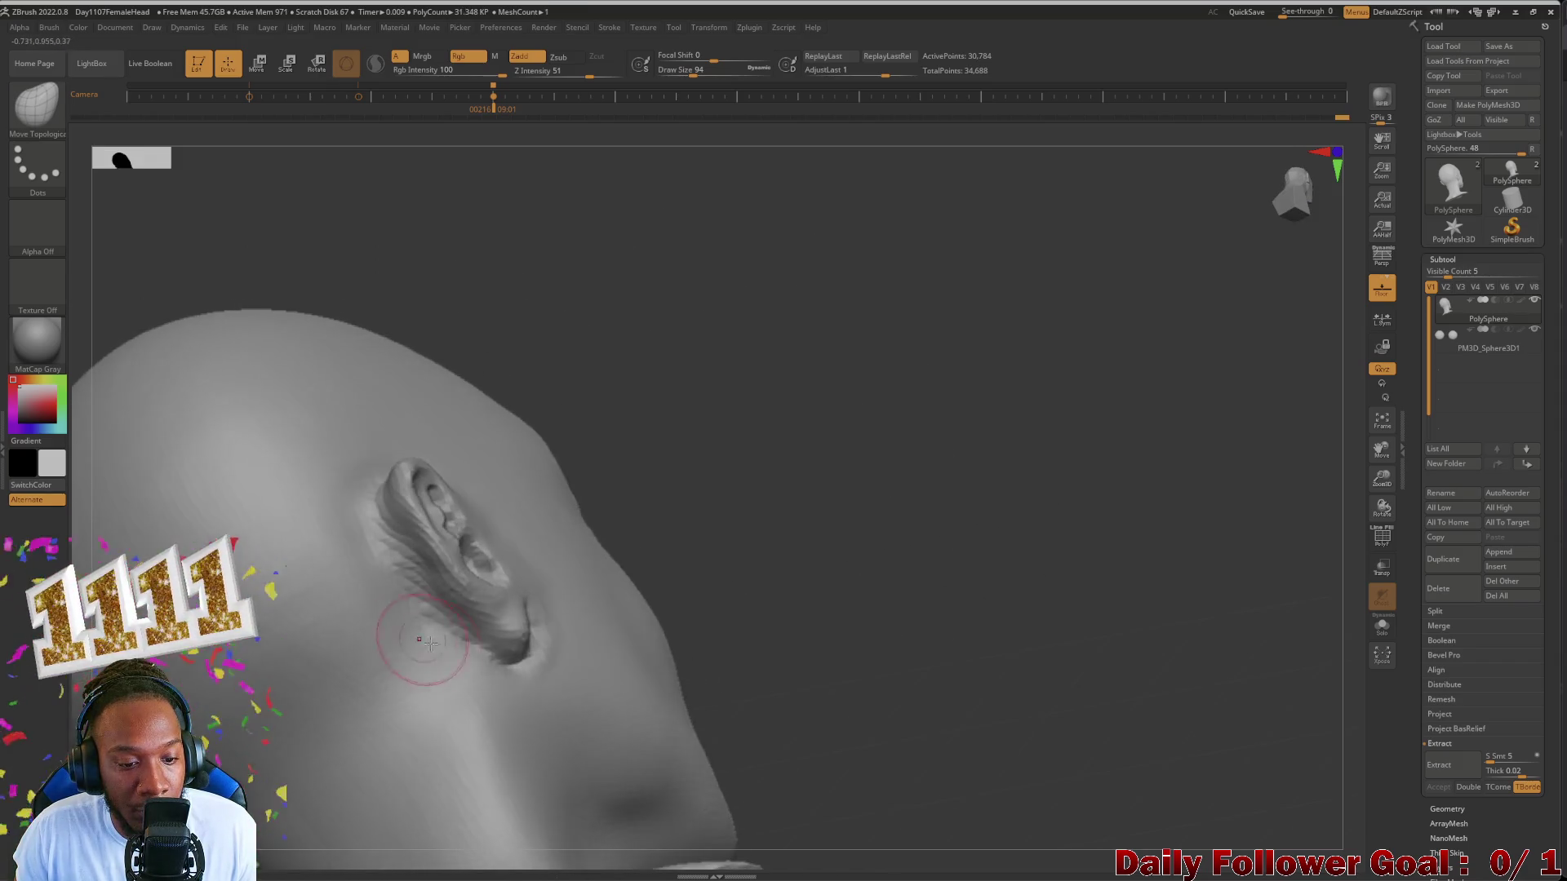
pyautogui.moveTo(489, 614)
pyautogui.mouseDown(button='right')
pyautogui.moveTo(381, 663)
pyautogui.moveTo(379, 525)
pyautogui.mouseUp(button='right')
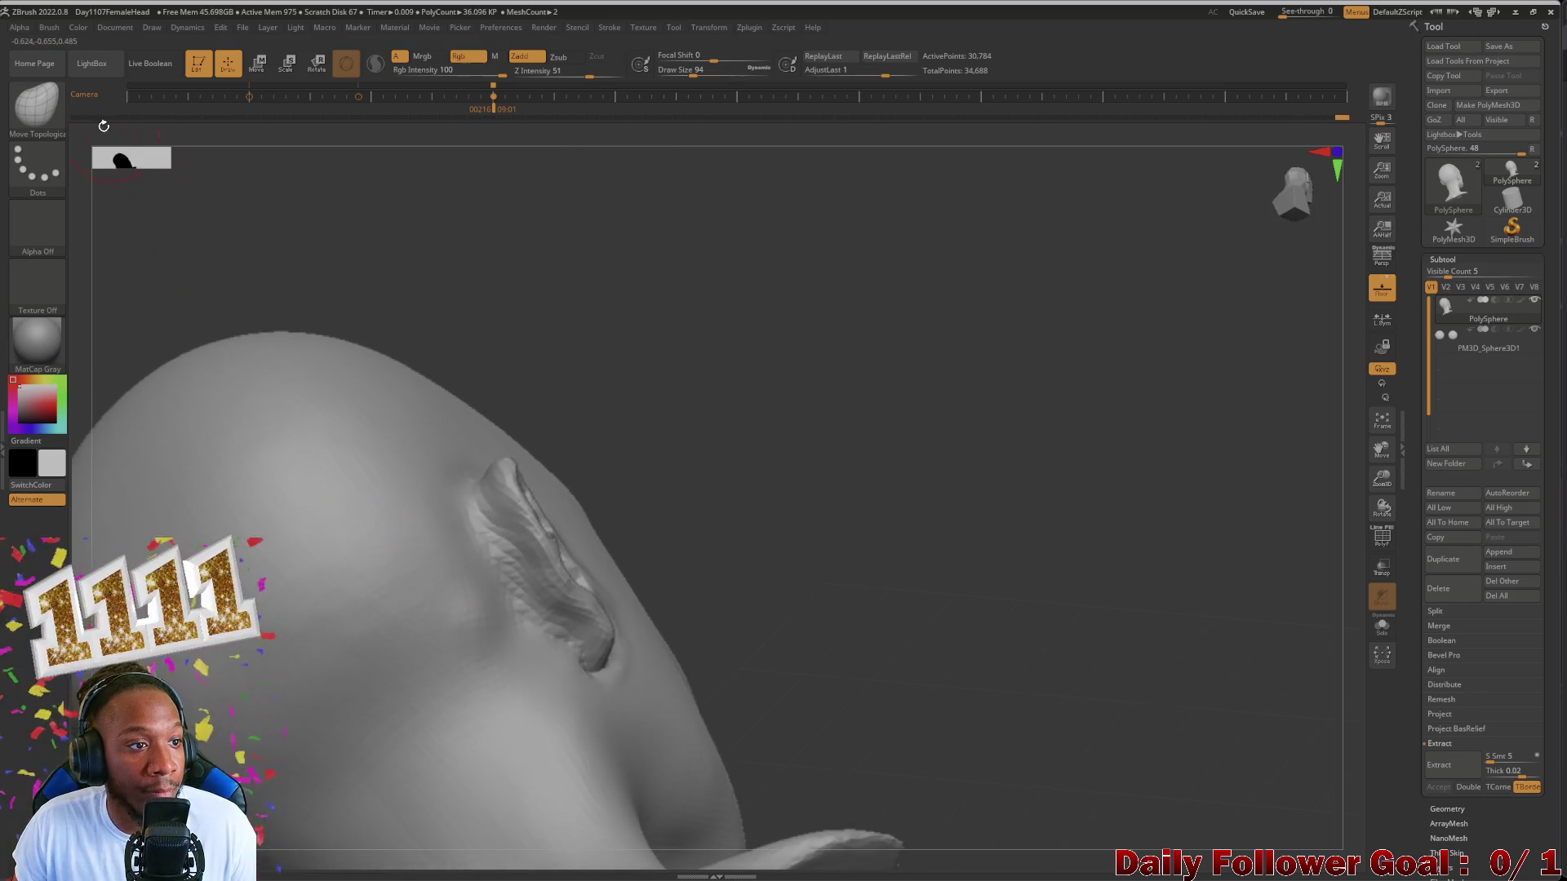
pyautogui.click(37, 104)
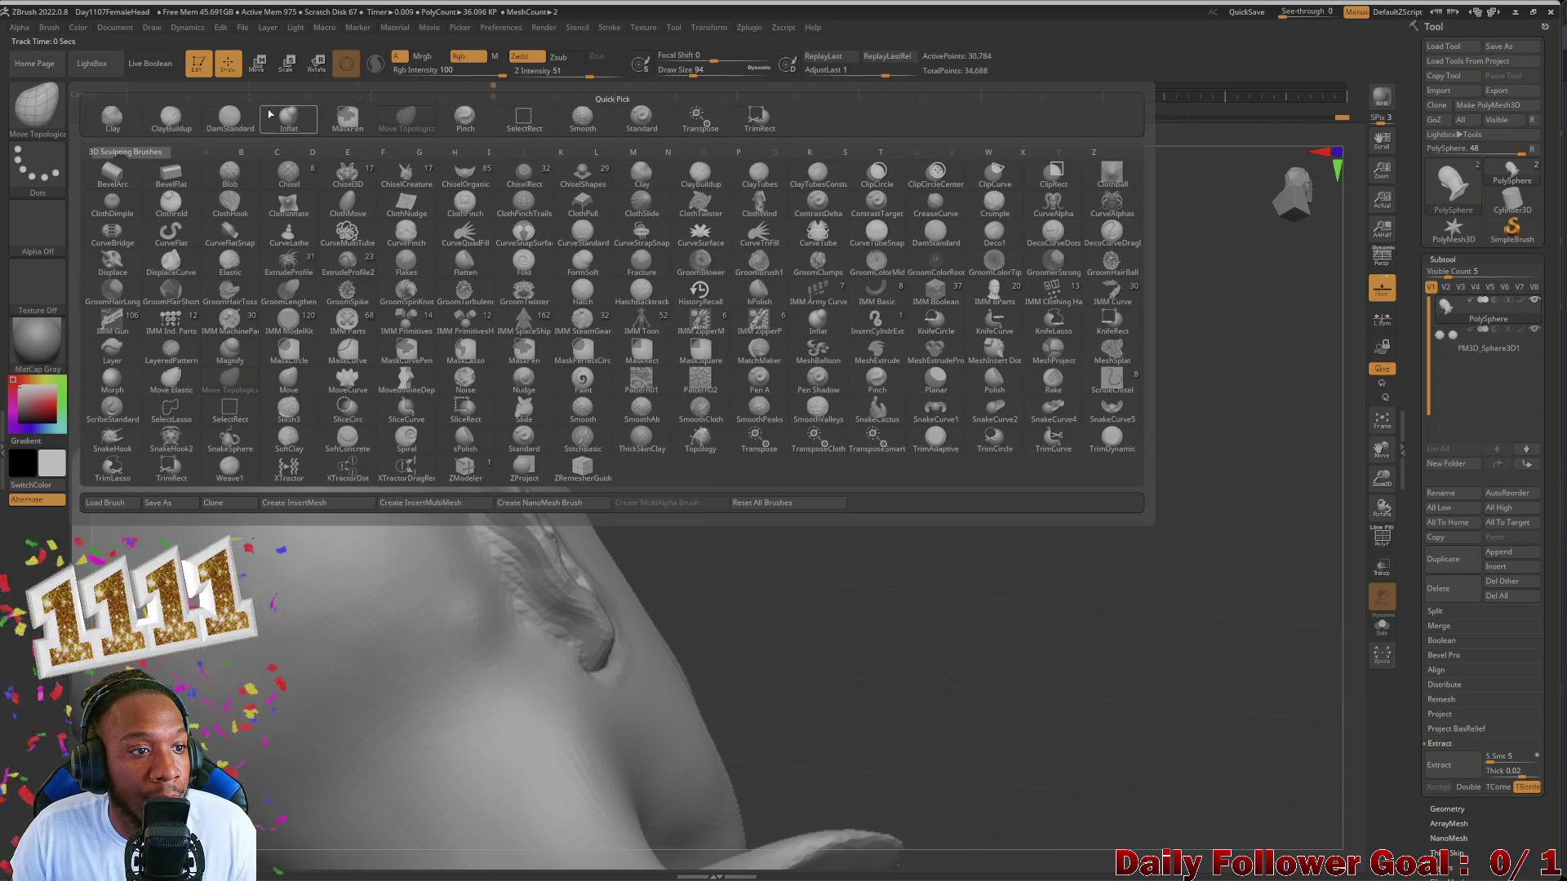
# Step: Switch to DamStandard and inspect the ear's folds from side, front and rear angles
pyautogui.click(228, 119)
pyautogui.moveTo(601, 462)
pyautogui.mouseDown(button='right')
pyautogui.moveTo(558, 224)
pyautogui.moveTo(549, 234)
pyautogui.mouseUp(button='right')
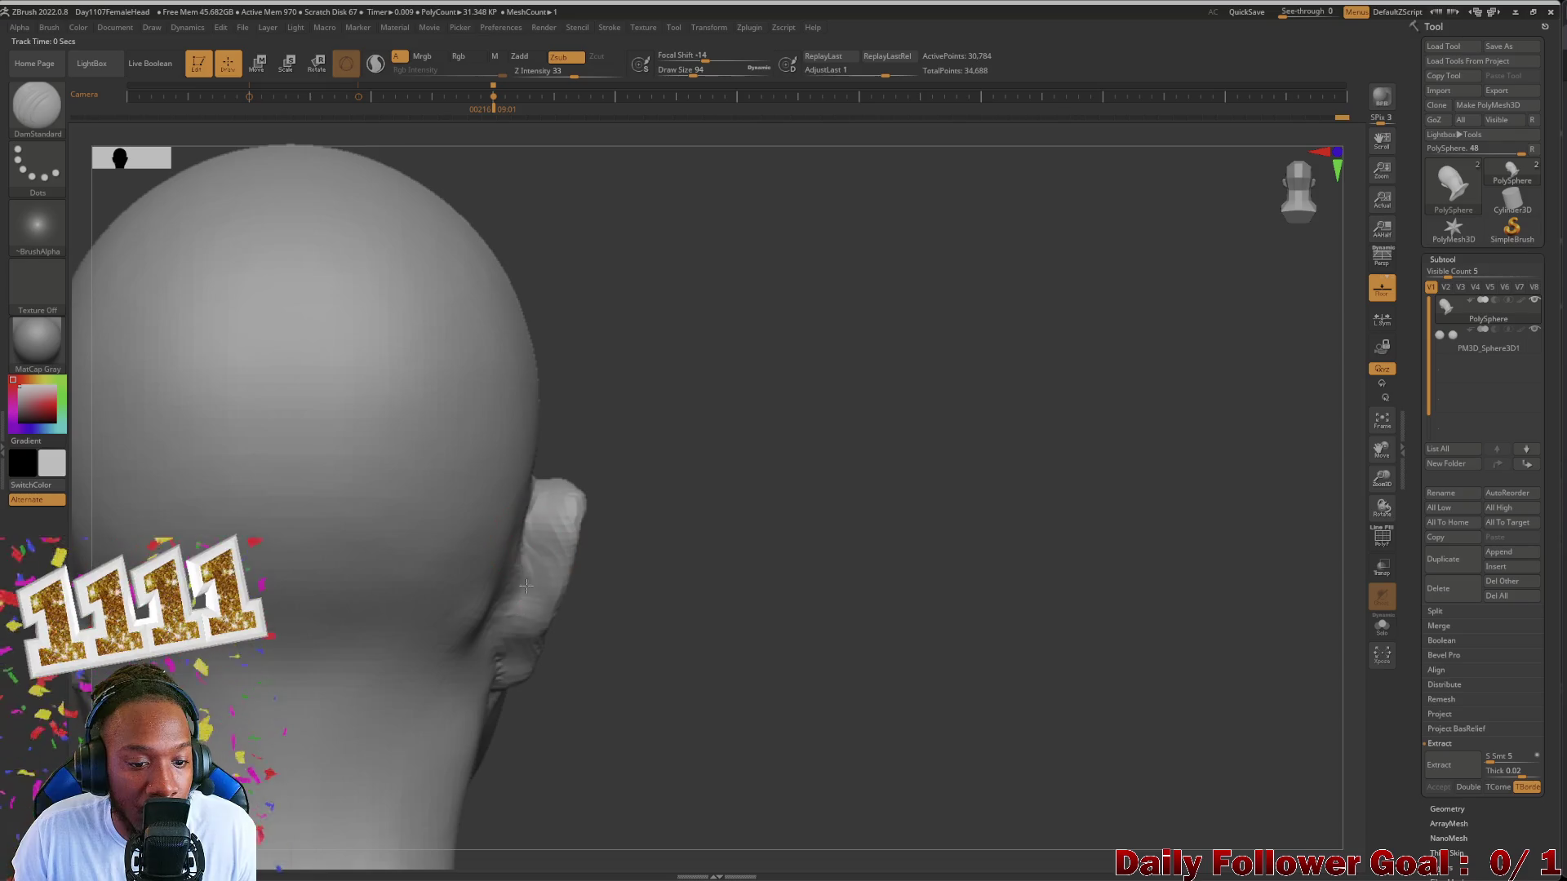
pyautogui.moveTo(718, 550); pyautogui.dragTo(651, 600, button='right')
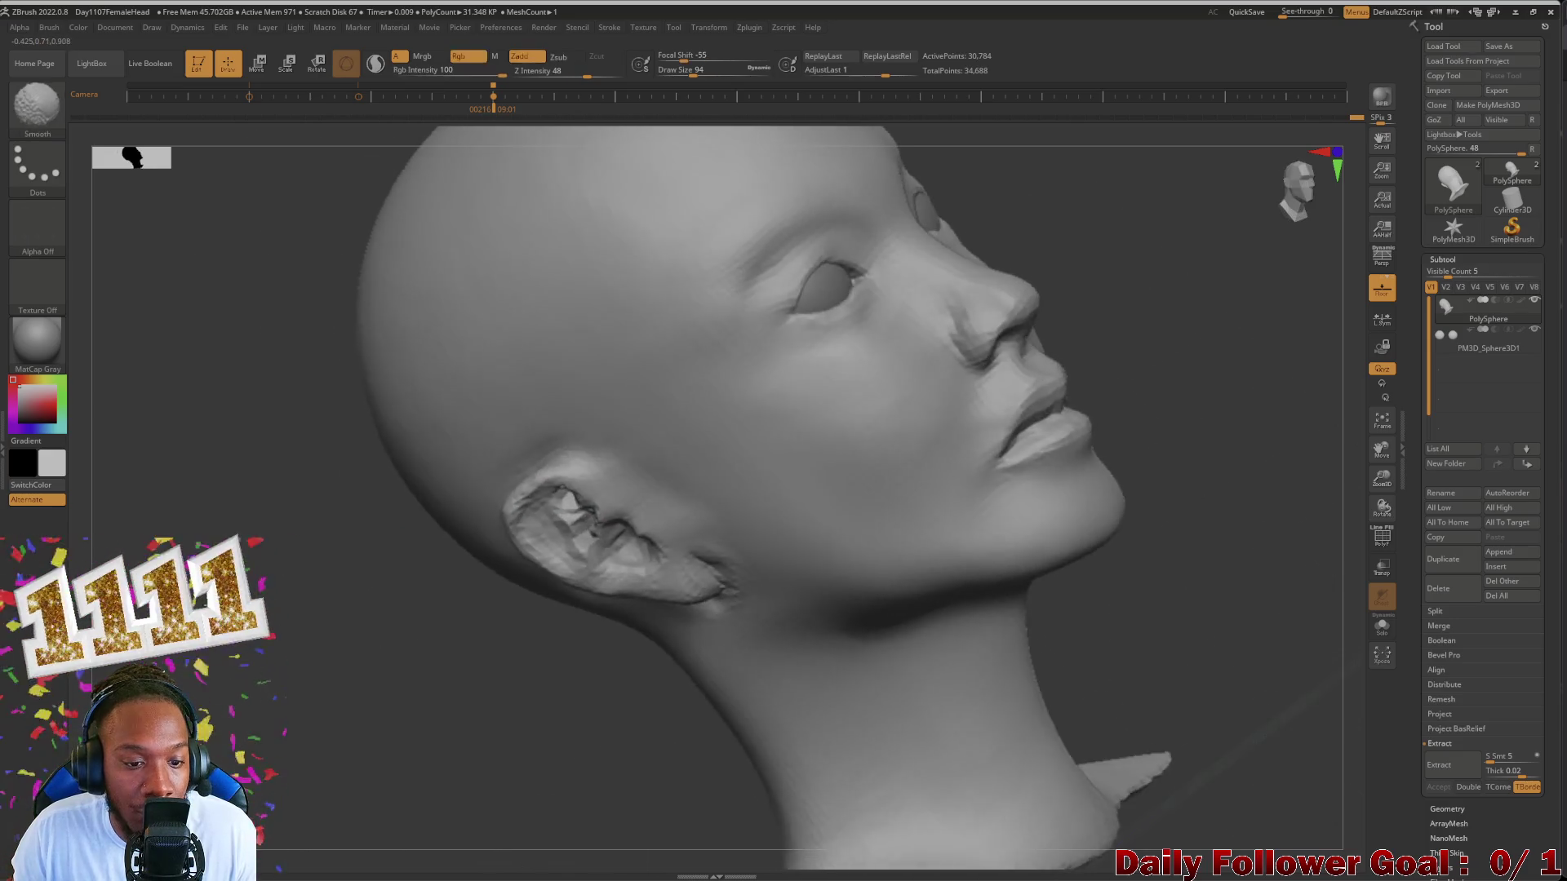
pyautogui.moveTo(368, 575)
pyautogui.mouseDown(button='right')
pyautogui.moveTo(298, 584)
pyautogui.moveTo(444, 611)
pyautogui.mouseUp(button='right')
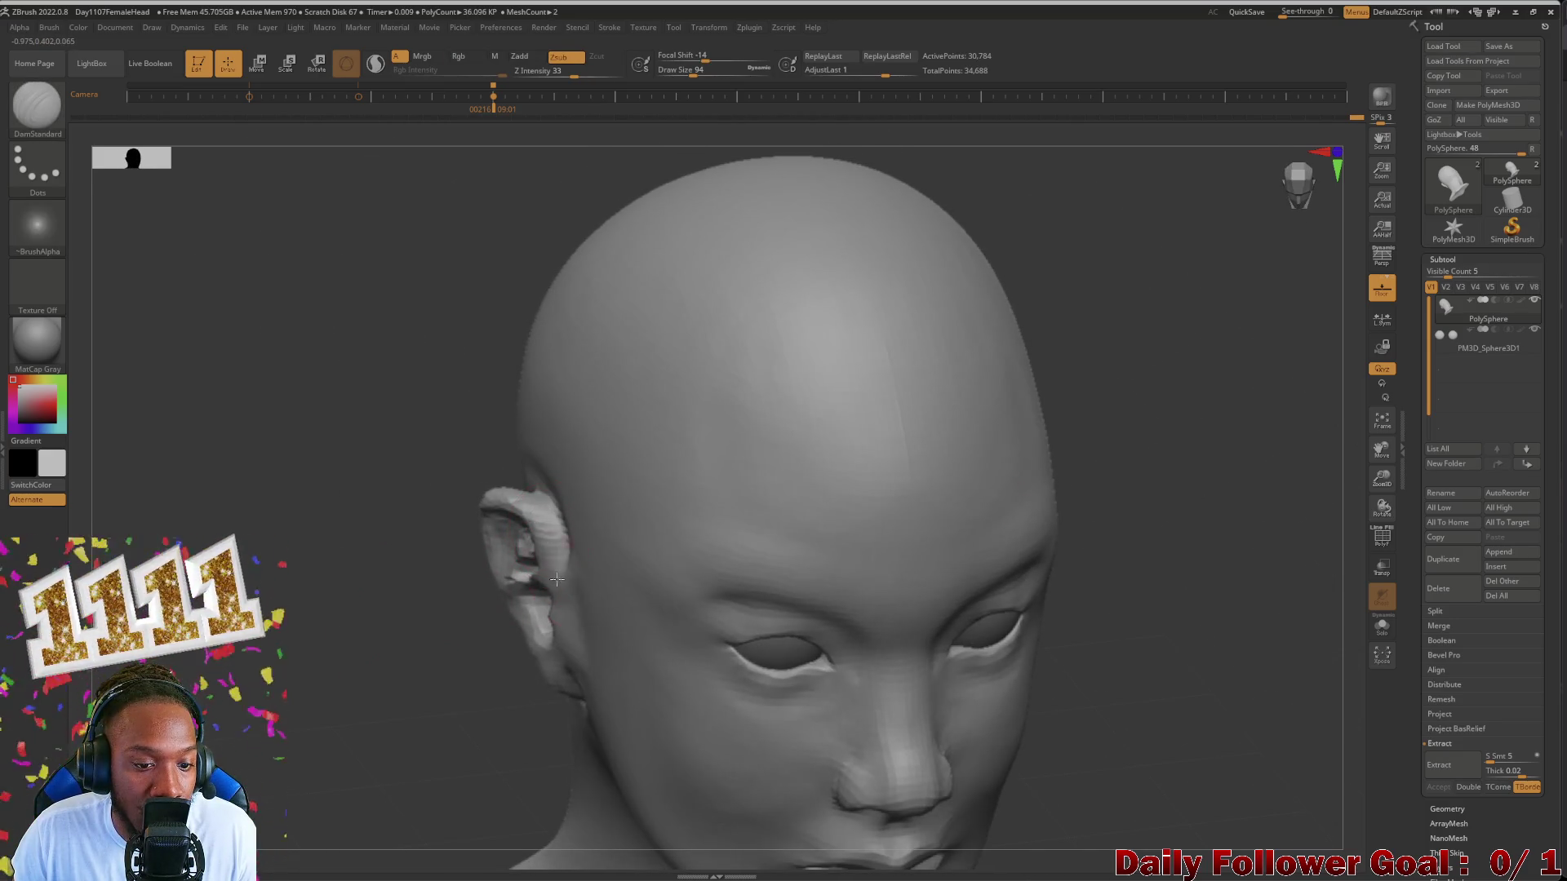
pyautogui.moveTo(558, 580); pyautogui.dragTo(416, 543, button='right')
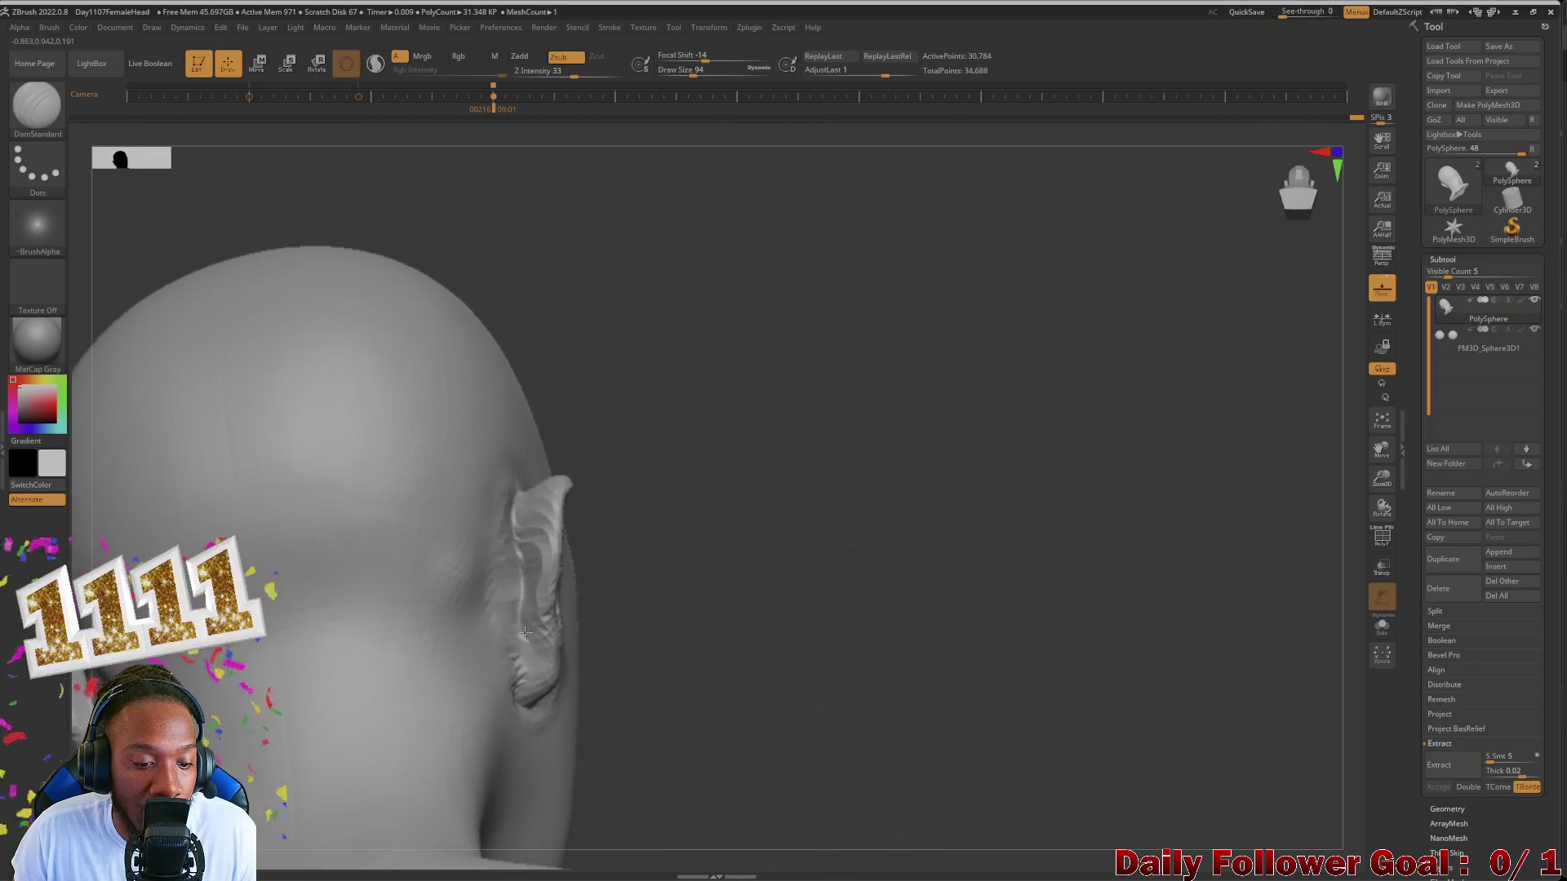
# Step: Smooth the surface around the ear and recheck it from above and behind
pyautogui.moveTo(680, 716); pyautogui.dragTo(339, 595, button='right')
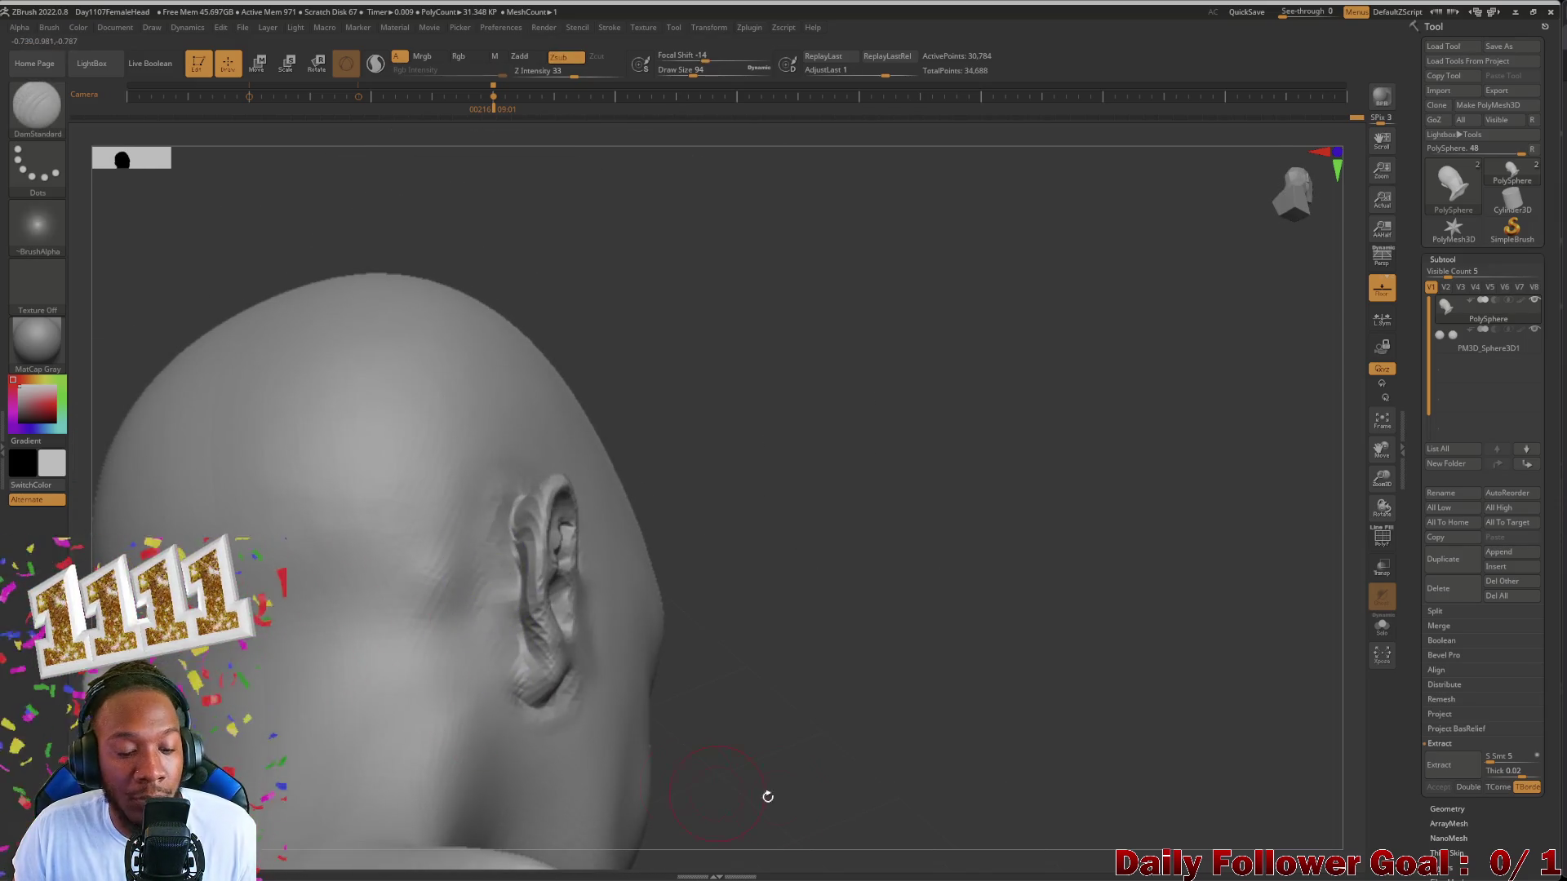
pyautogui.moveTo(768, 797); pyautogui.dragTo(692, 634)
pyautogui.moveTo(692, 634)
pyautogui.mouseDown(button='right')
pyautogui.moveTo(274, 548)
pyautogui.moveTo(385, 630)
pyautogui.moveTo(213, 269)
pyautogui.moveTo(257, 359)
pyautogui.mouseUp(button='right')
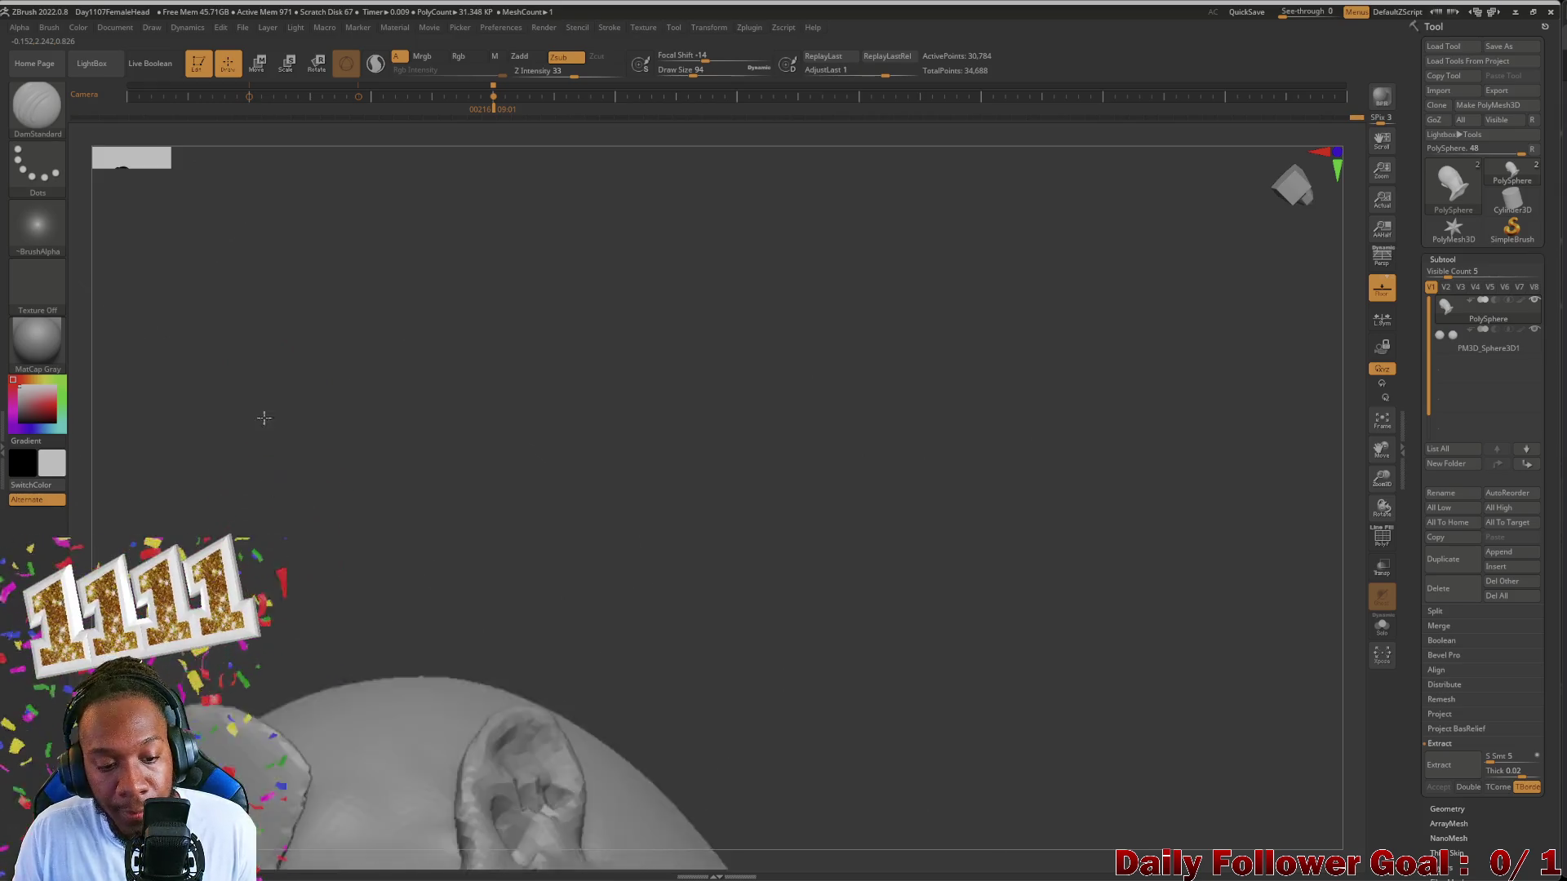
pyautogui.moveTo(258, 359)
pyautogui.mouseDown(button='right')
pyautogui.moveTo(393, 509)
pyautogui.moveTo(314, 332)
pyautogui.moveTo(466, 663)
pyautogui.moveTo(408, 582)
pyautogui.mouseUp(button='right')
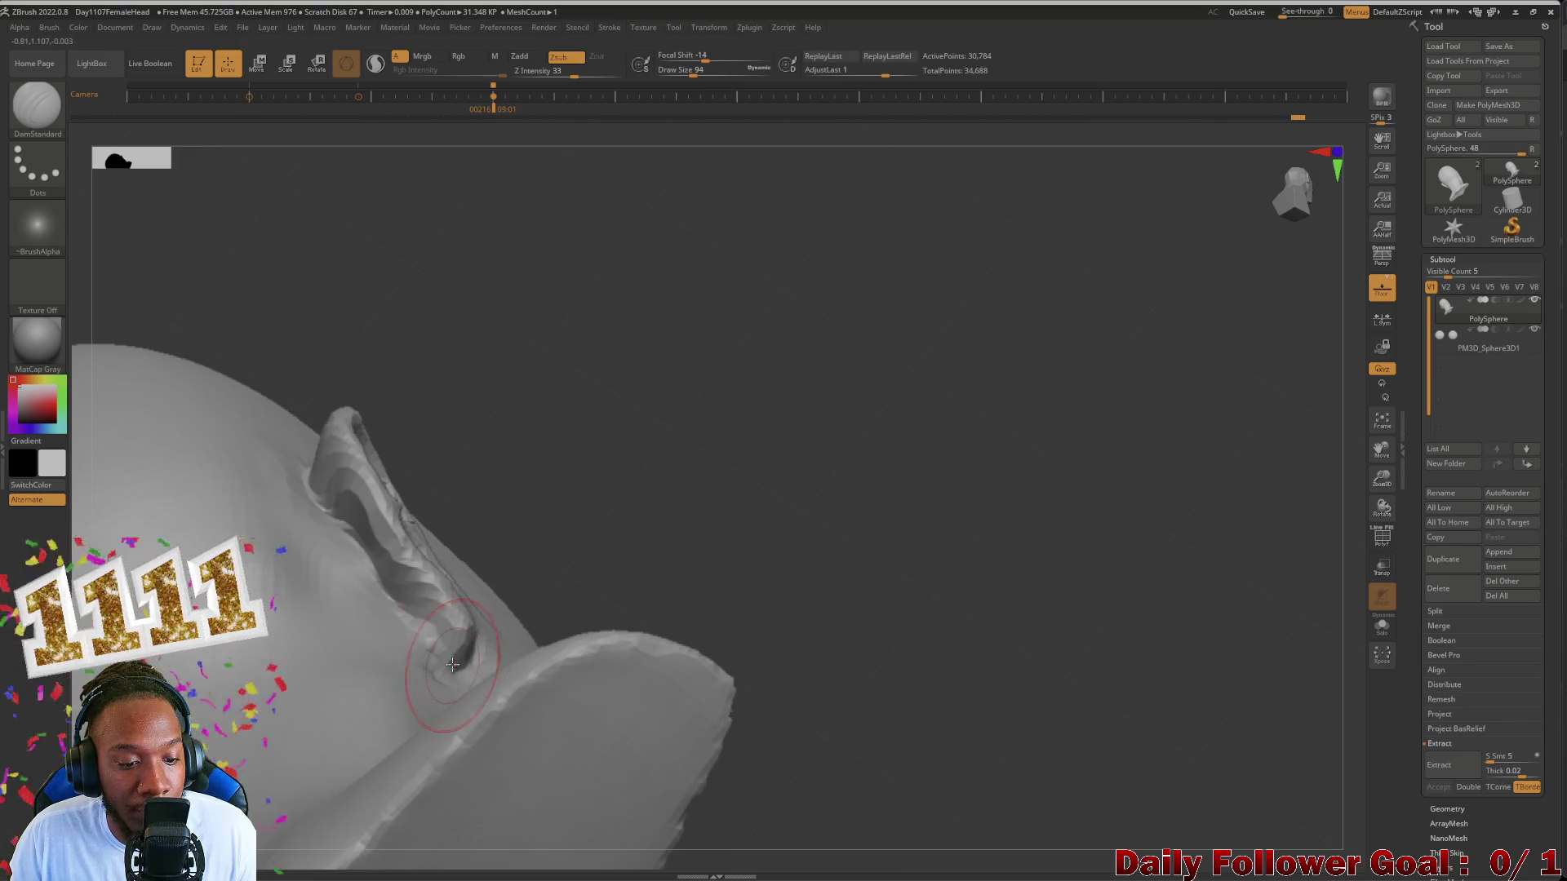
pyautogui.click(47, 132)
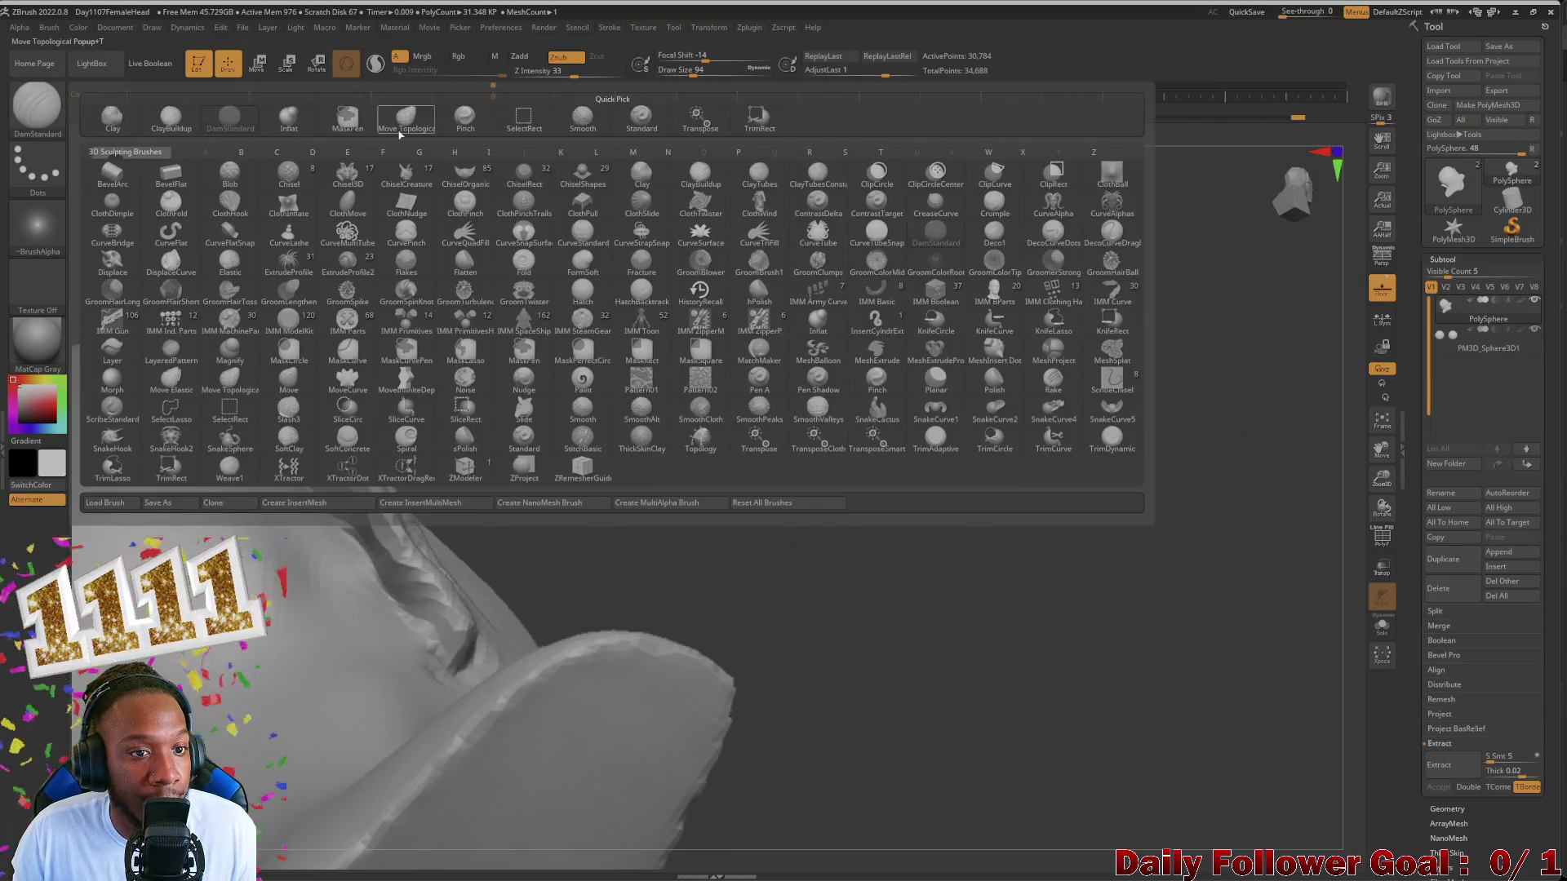
# Step: With Move Topological, push the inner ear inward and check it against jaw and cheek
pyautogui.click(403, 123)
pyautogui.moveTo(462, 636); pyautogui.dragTo(476, 607)
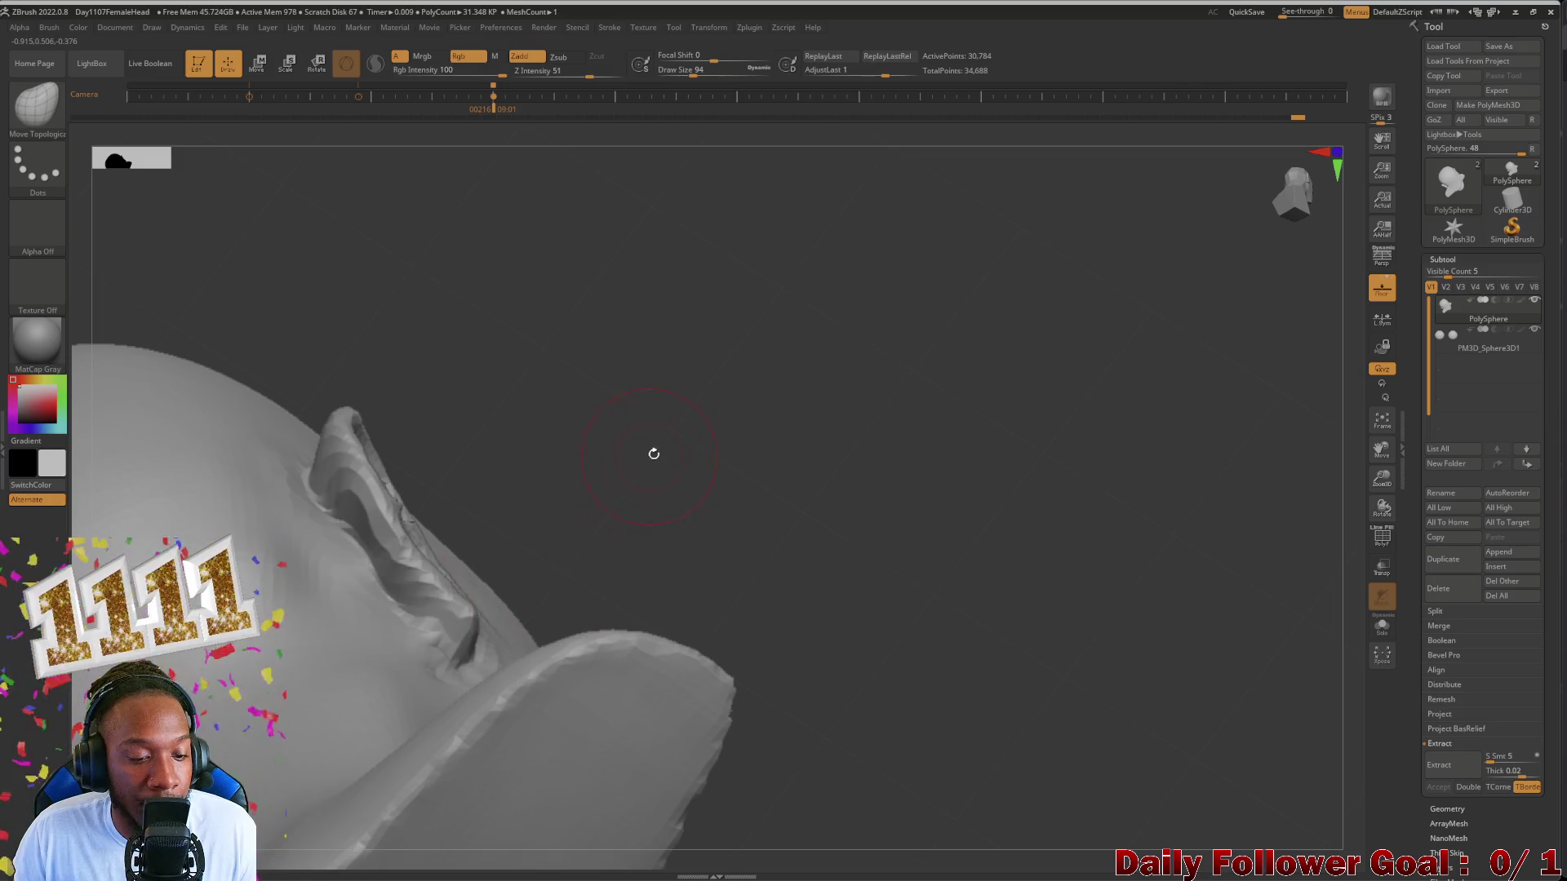
pyautogui.moveTo(654, 453)
pyautogui.mouseDown()
pyautogui.moveTo(332, 507)
pyautogui.moveTo(291, 479)
pyautogui.moveTo(267, 541)
pyautogui.moveTo(412, 263)
pyautogui.mouseUp()
pyautogui.moveTo(882, 756)
pyautogui.keyDown('ctrl'); pyautogui.mouseDown(button='right')
pyautogui.moveTo(905, 714)
pyautogui.moveTo(365, 631)
pyautogui.moveTo(384, 490)
pyautogui.moveTo(346, 524)
pyautogui.moveTo(339, 641)
pyautogui.moveTo(347, 601)
pyautogui.moveTo(462, 497)
pyautogui.moveTo(357, 538)
pyautogui.moveTo(426, 512)
pyautogui.mouseUp(button='right'); pyautogui.keyUp('ctrl')
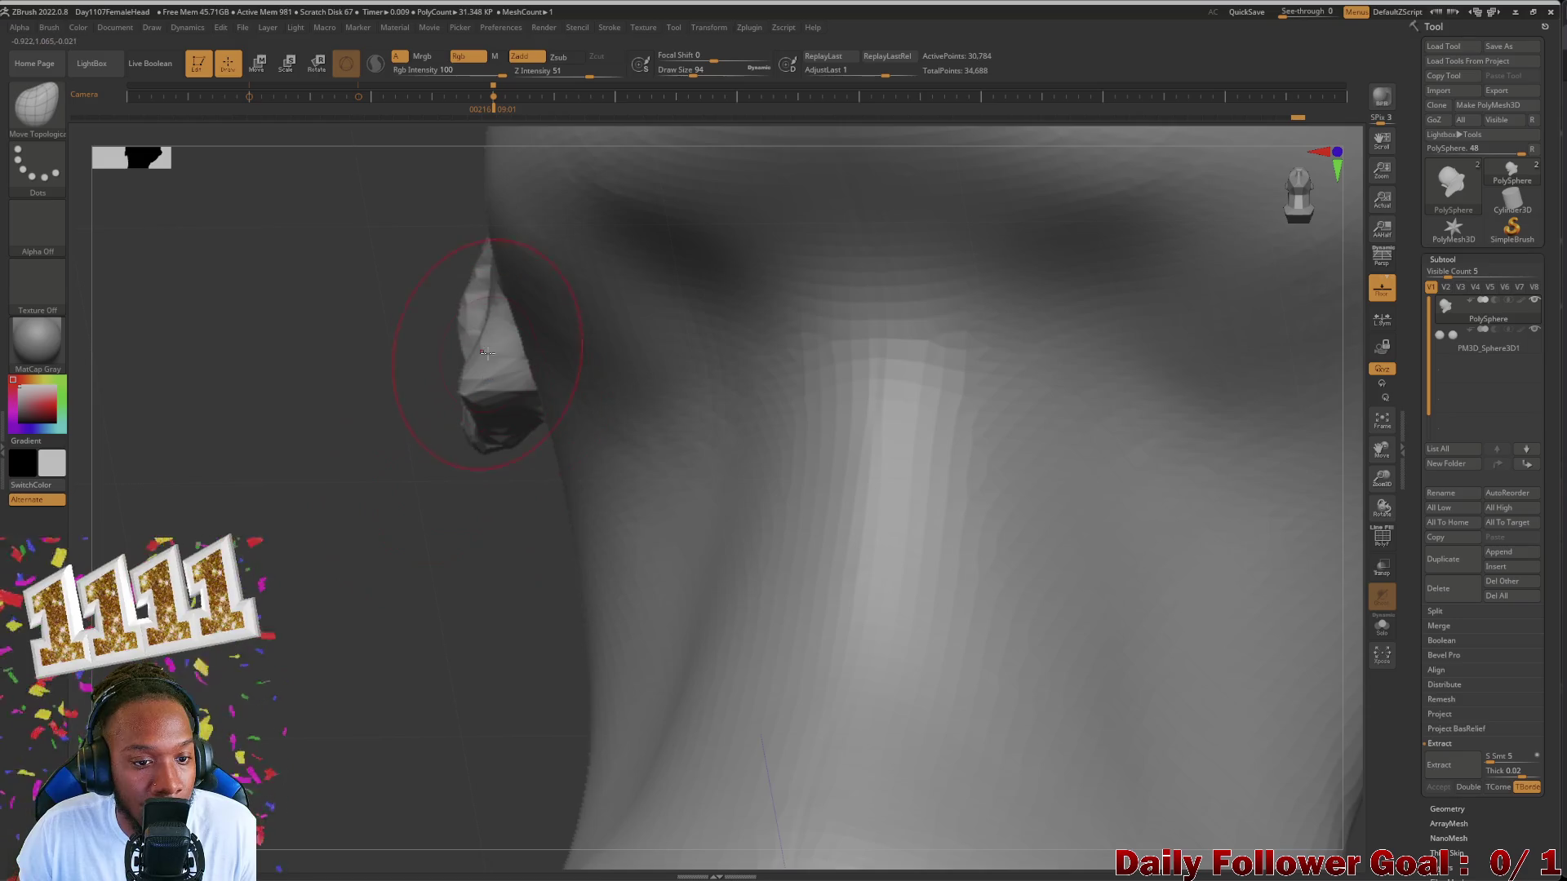
pyautogui.moveTo(485, 354); pyautogui.dragTo(484, 341, button='right')
pyautogui.moveTo(347, 456)
pyautogui.mouseDown(button='right')
pyautogui.moveTo(587, 417)
pyautogui.moveTo(629, 540)
pyautogui.mouseUp(button='right')
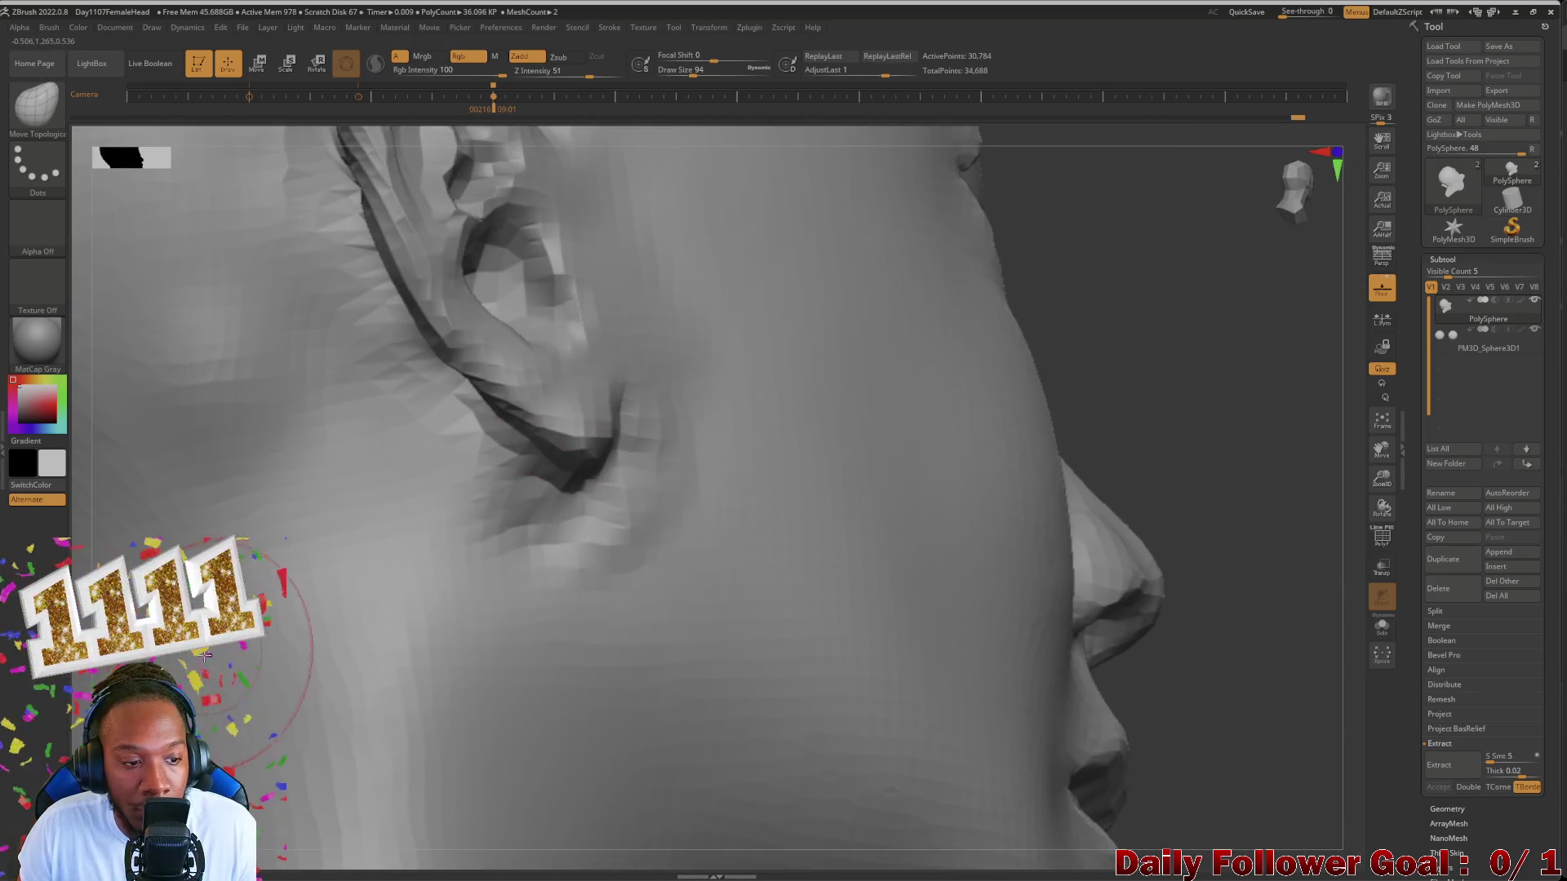
pyautogui.moveTo(214, 655); pyautogui.dragTo(322, 506, button='right')
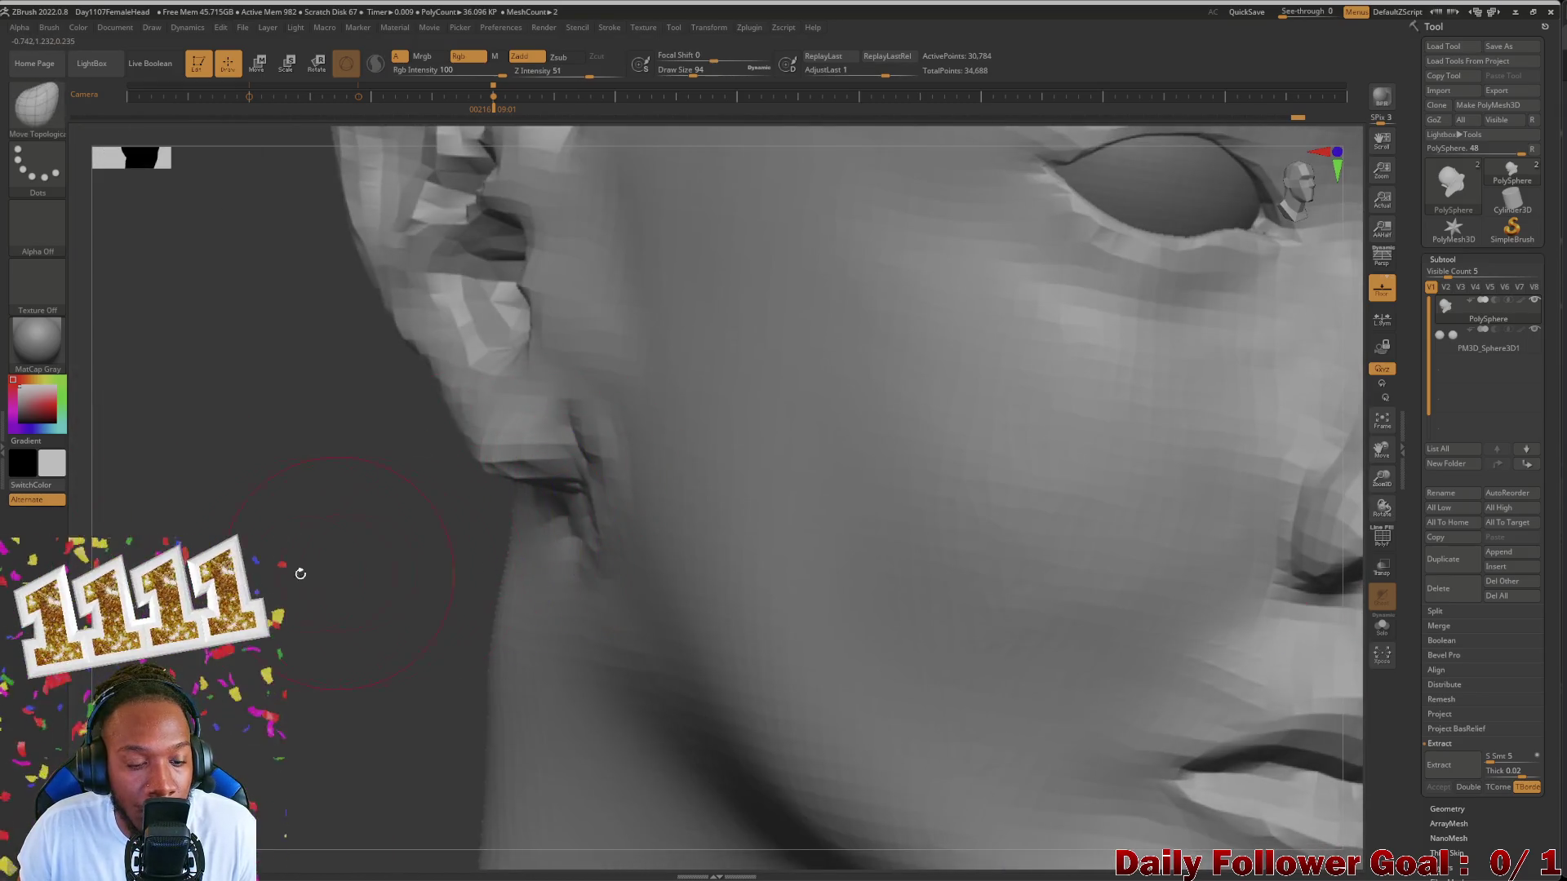
pyautogui.moveTo(300, 573); pyautogui.dragTo(437, 550, button='right')
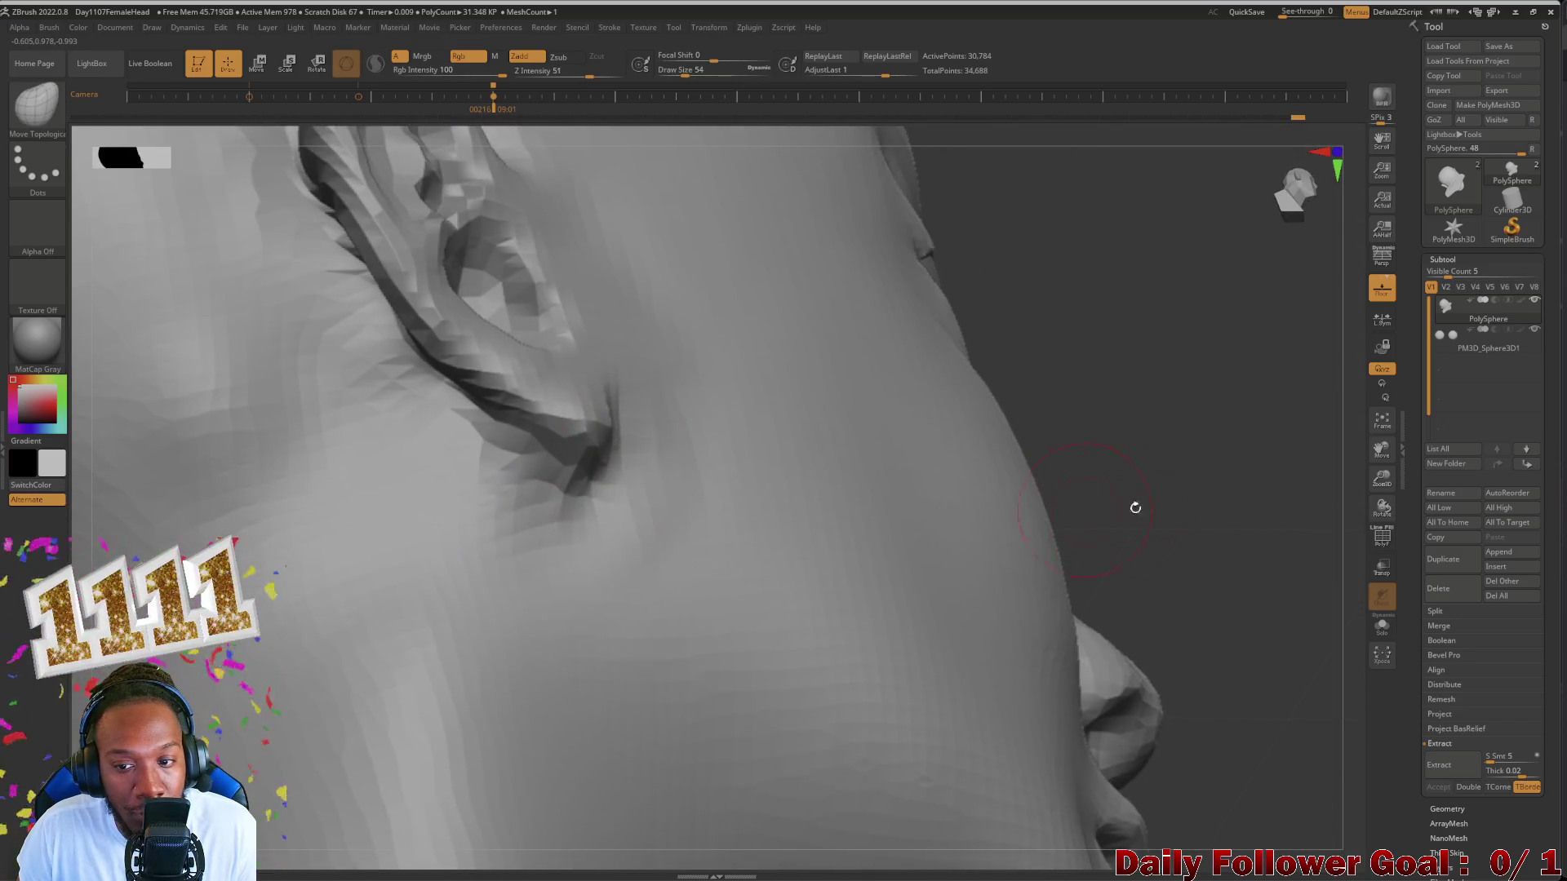
# Step: Review the whole head from front, three-quarter and profile views before closing on the ear
pyautogui.moveTo(1135, 506)
pyautogui.keyDown('shift'); pyautogui.mouseDown(button='right')
pyautogui.moveTo(735, 552)
pyautogui.moveTo(211, 675)
pyautogui.mouseUp(button='right'); pyautogui.keyUp('shift')
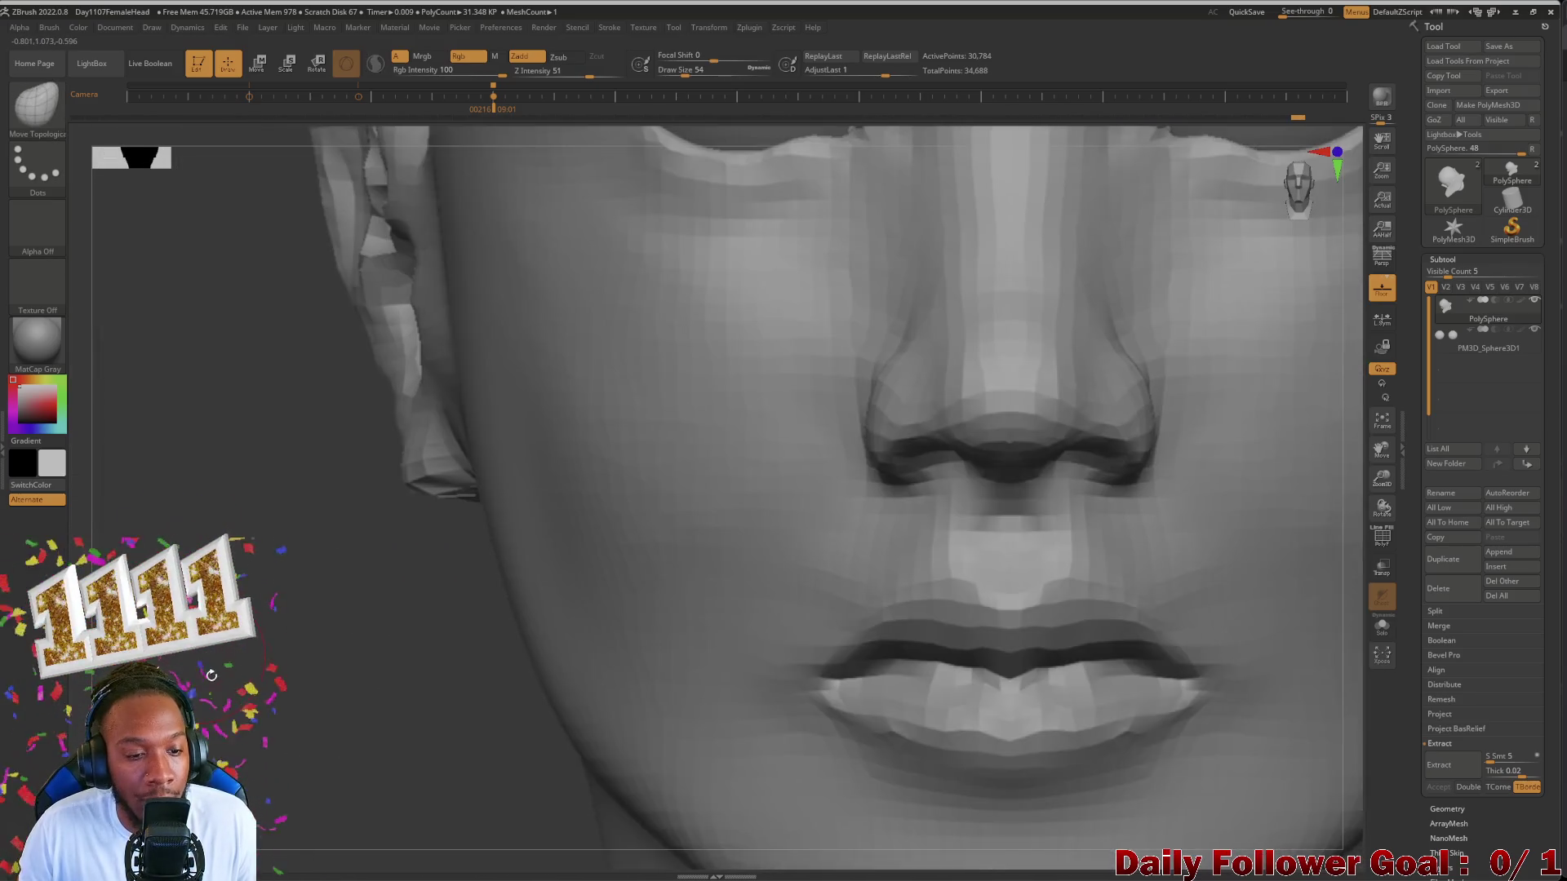
pyautogui.press('f')
pyautogui.moveTo(241, 486)
pyautogui.keyDown('alt'); pyautogui.mouseDown(button='right')
pyautogui.moveTo(337, 626)
pyautogui.moveTo(553, 534)
pyautogui.moveTo(356, 665)
pyautogui.mouseUp(button='right'); pyautogui.keyUp('alt')
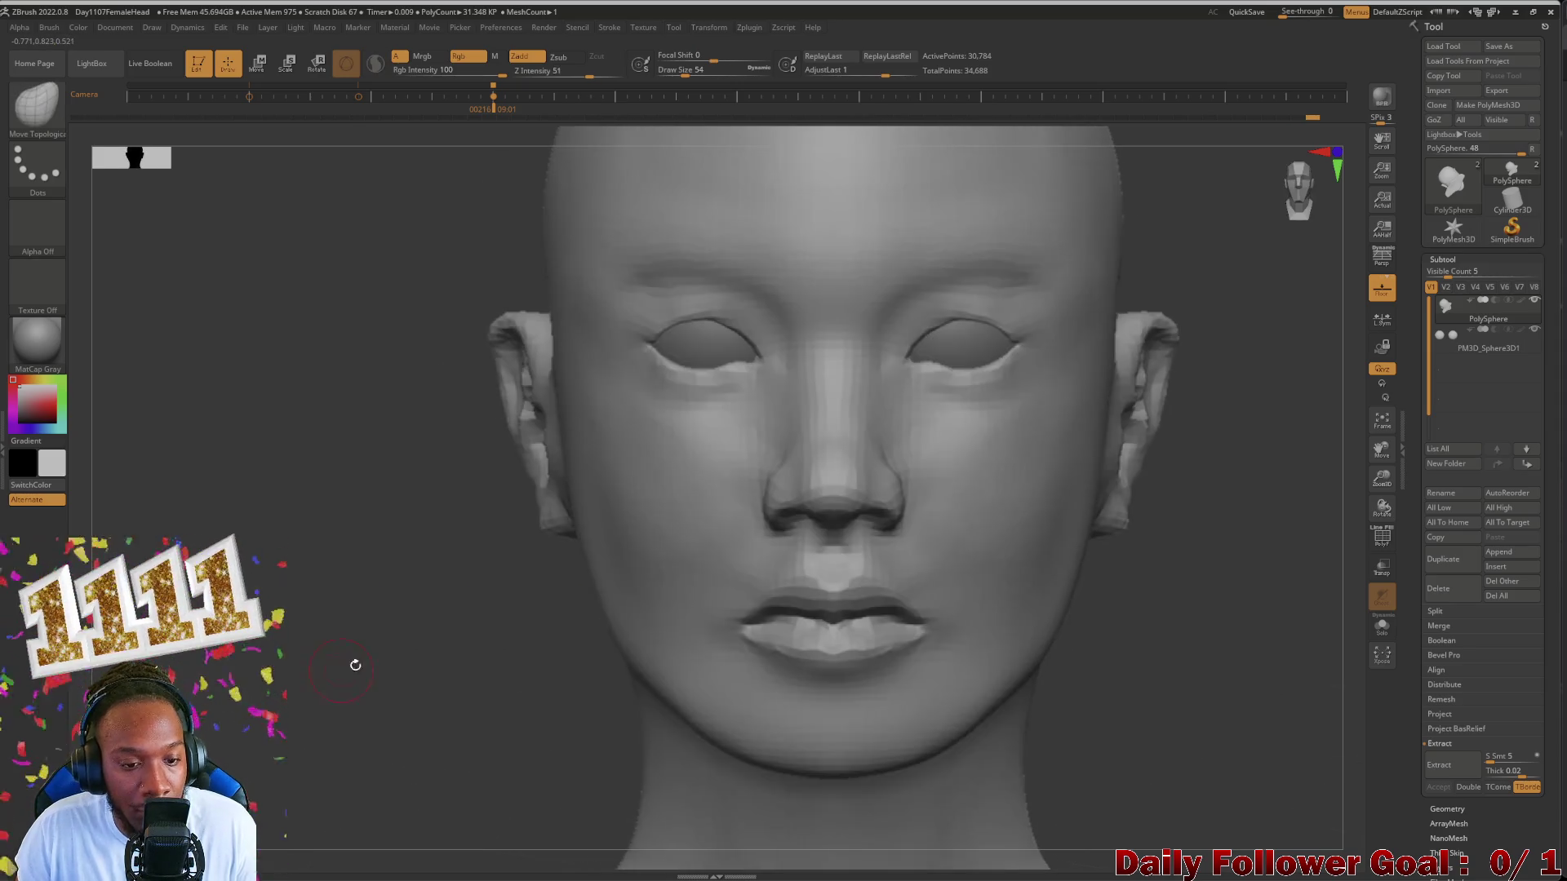
pyautogui.moveTo(431, 593)
pyautogui.mouseDown(button='right')
pyautogui.moveTo(466, 574)
pyautogui.moveTo(350, 664)
pyautogui.mouseUp(button='right')
pyautogui.moveTo(429, 580)
pyautogui.mouseDown(button='right')
pyautogui.moveTo(498, 523)
pyautogui.moveTo(422, 526)
pyautogui.mouseUp(button='right')
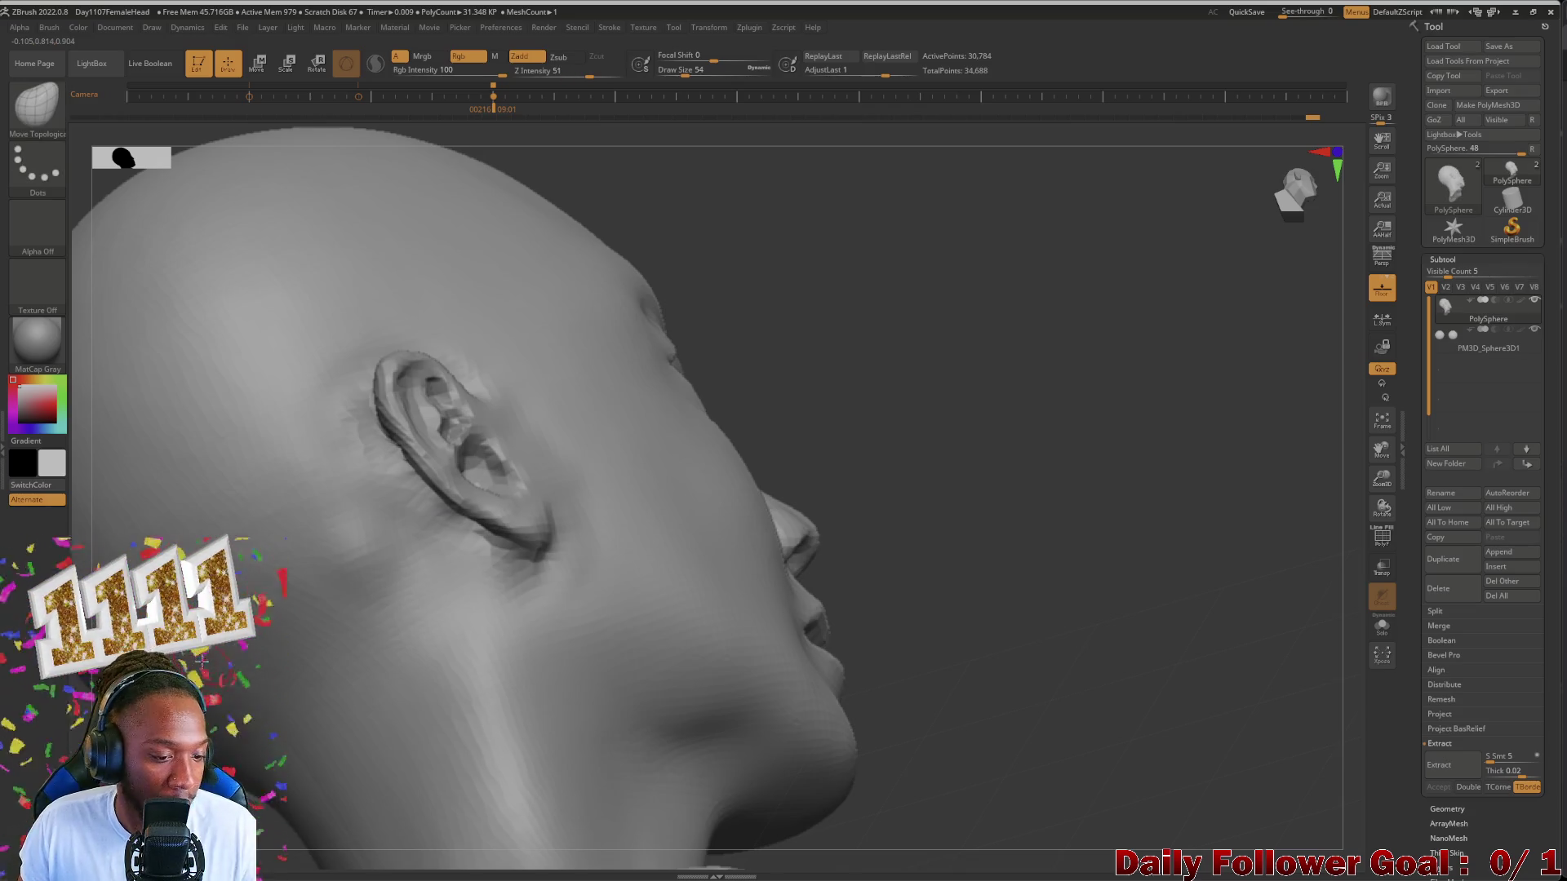
pyautogui.moveTo(760, 355)
pyautogui.keyDown('shift'); pyautogui.mouseDown(button='right')
pyautogui.moveTo(819, 347)
pyautogui.moveTo(819, 404)
pyautogui.moveTo(554, 539)
pyautogui.moveTo(407, 288)
pyautogui.mouseUp(button='right'); pyautogui.keyUp('shift')
# Step: Shift-smooth the ear's top rim and upper surface with a smaller brush, then step back to profile
pyautogui.press('[')
pyautogui.press('[')
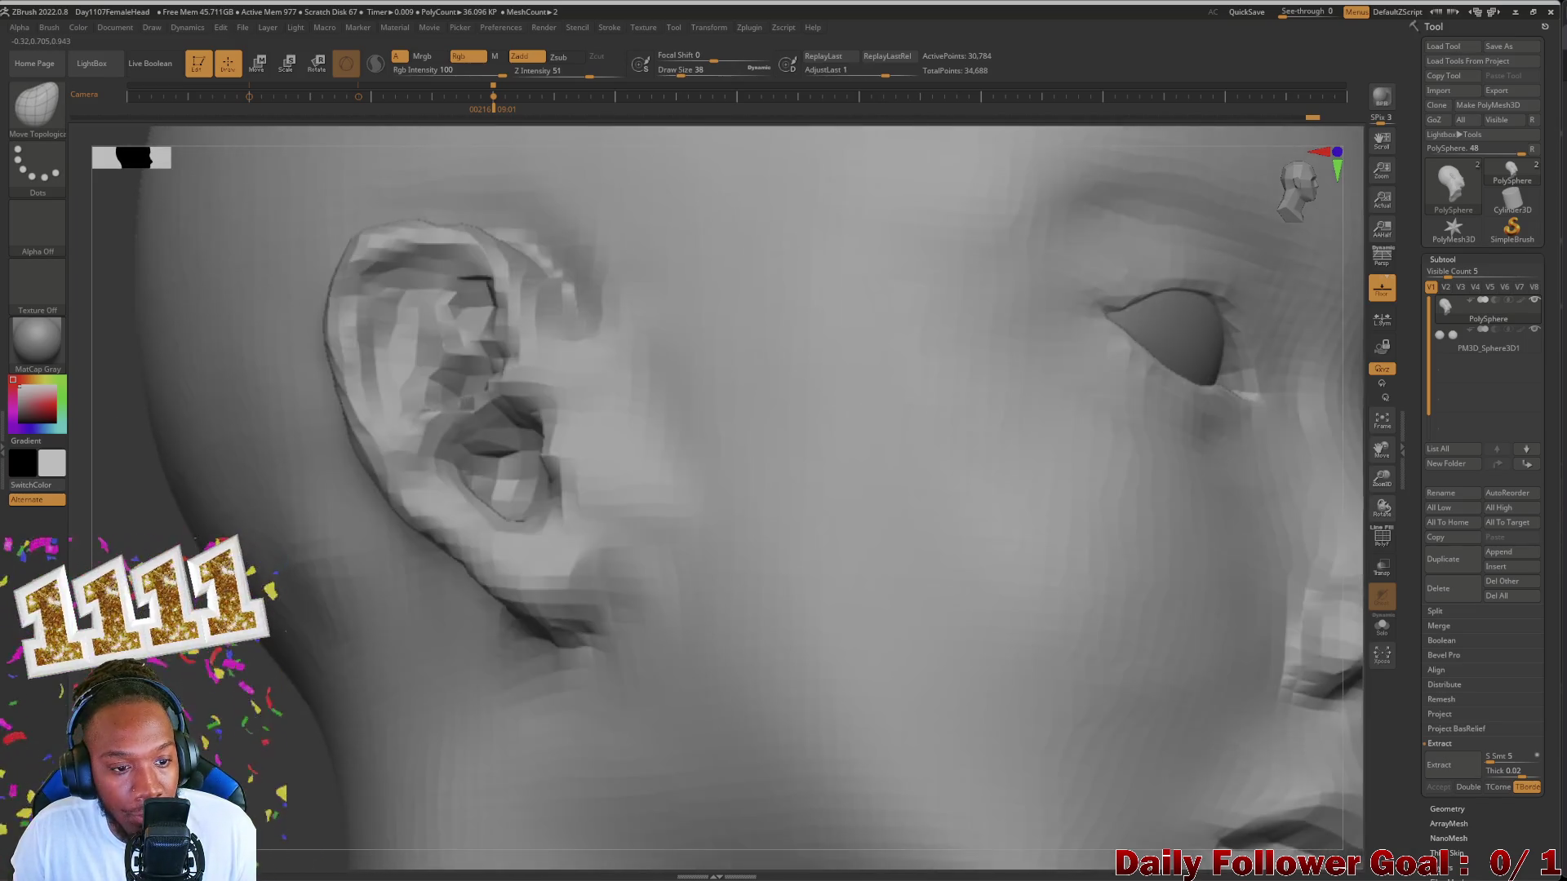
pyautogui.press('shift')
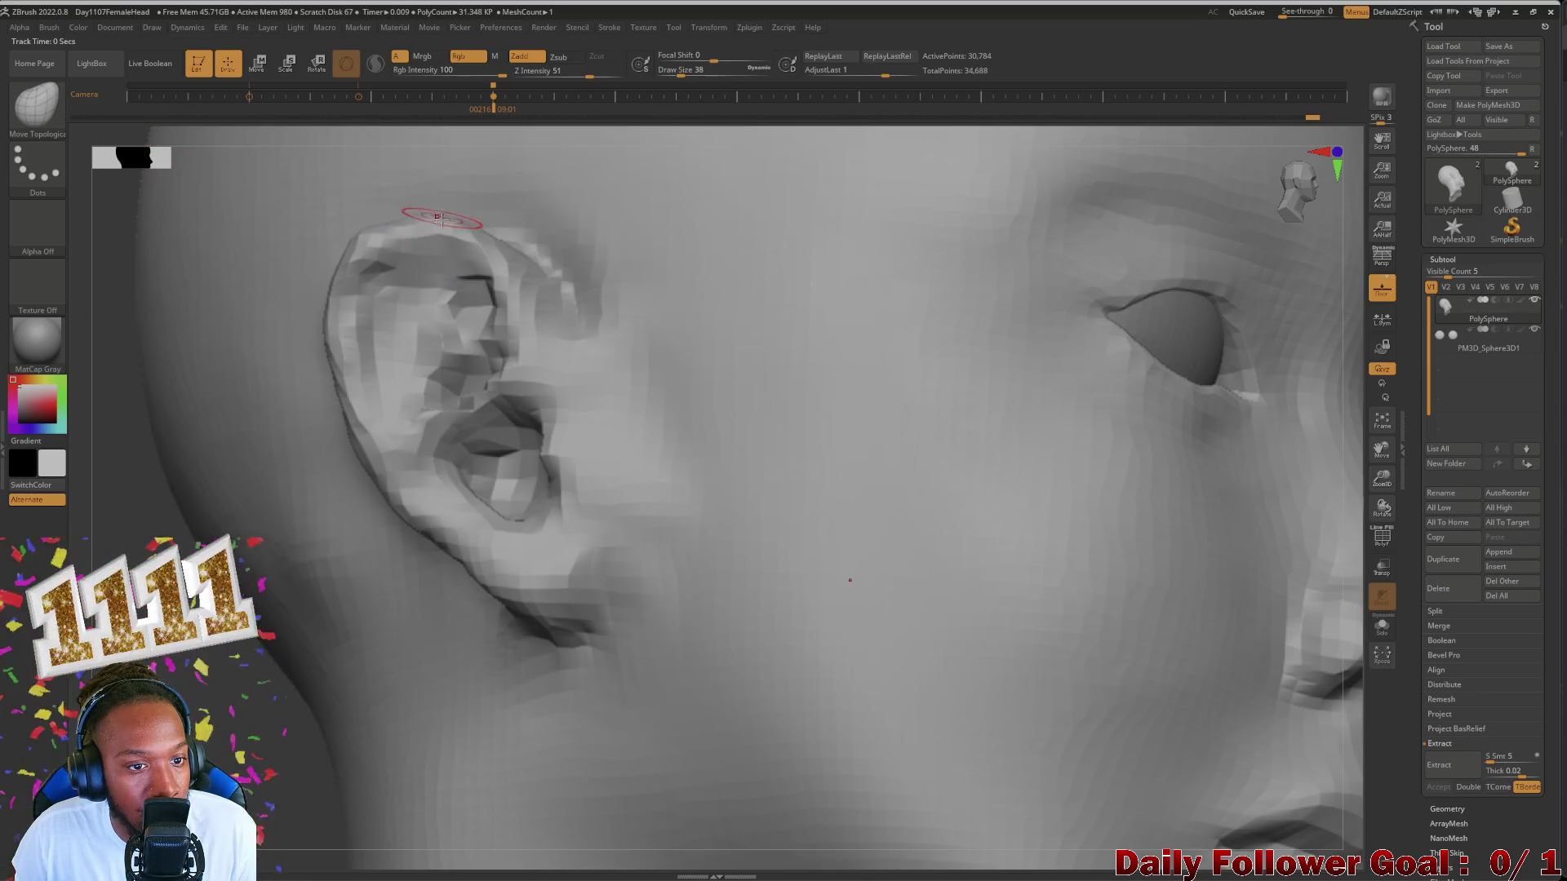
pyautogui.keyDown('shift'); pyautogui.moveTo(428, 219); pyautogui.dragTo(432, 226); pyautogui.keyUp('shift')
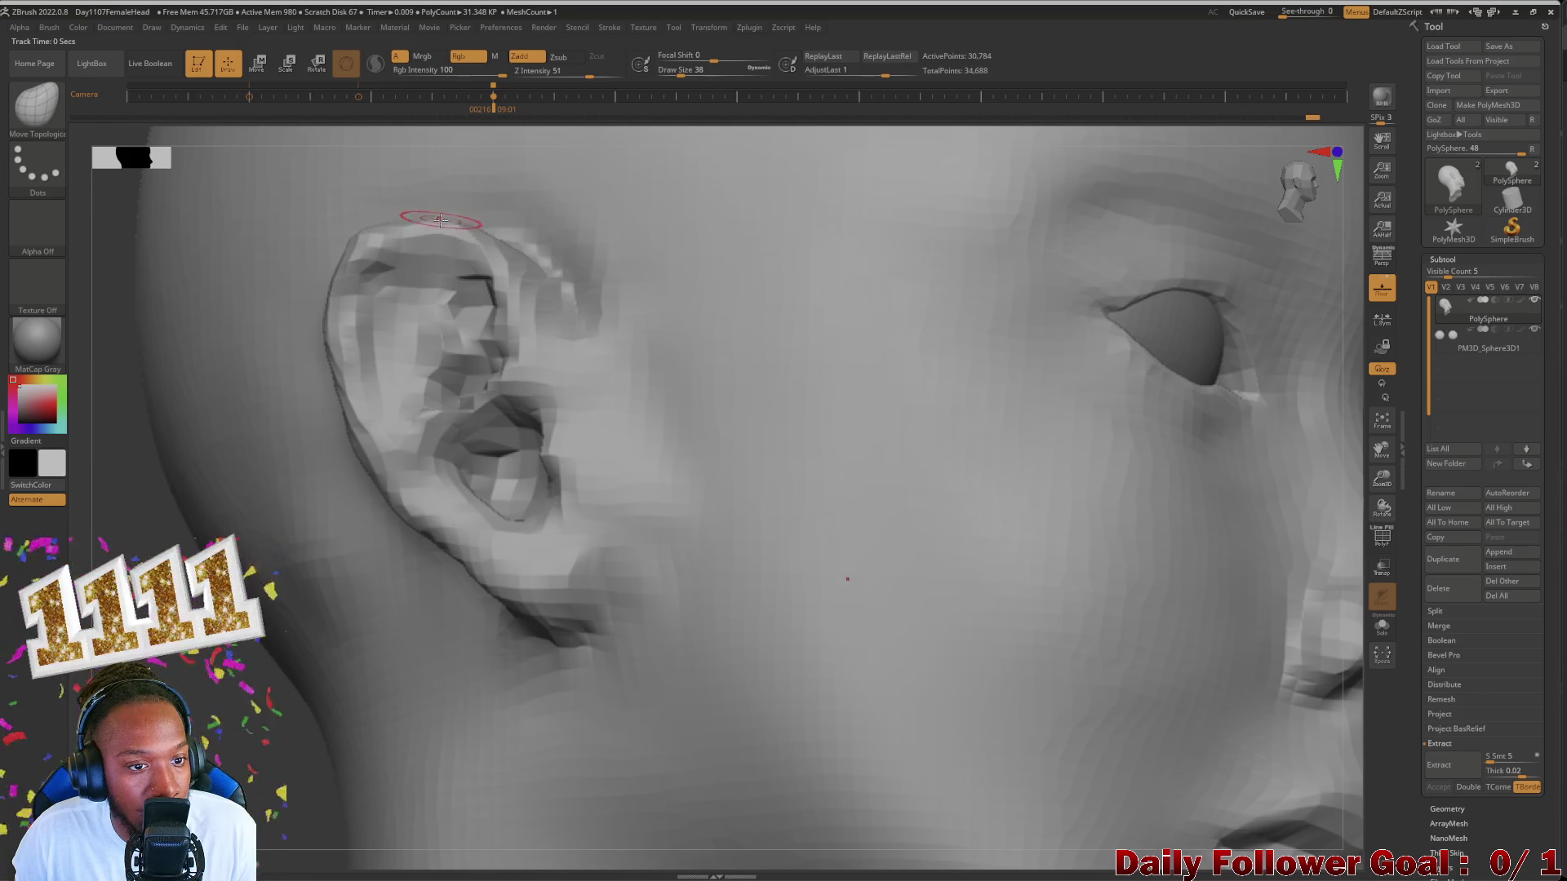
pyautogui.press(']')
pyautogui.press(']')
pyautogui.keyDown('shift'); pyautogui.moveTo(414, 212); pyautogui.dragTo(434, 217); pyautogui.keyUp('shift')
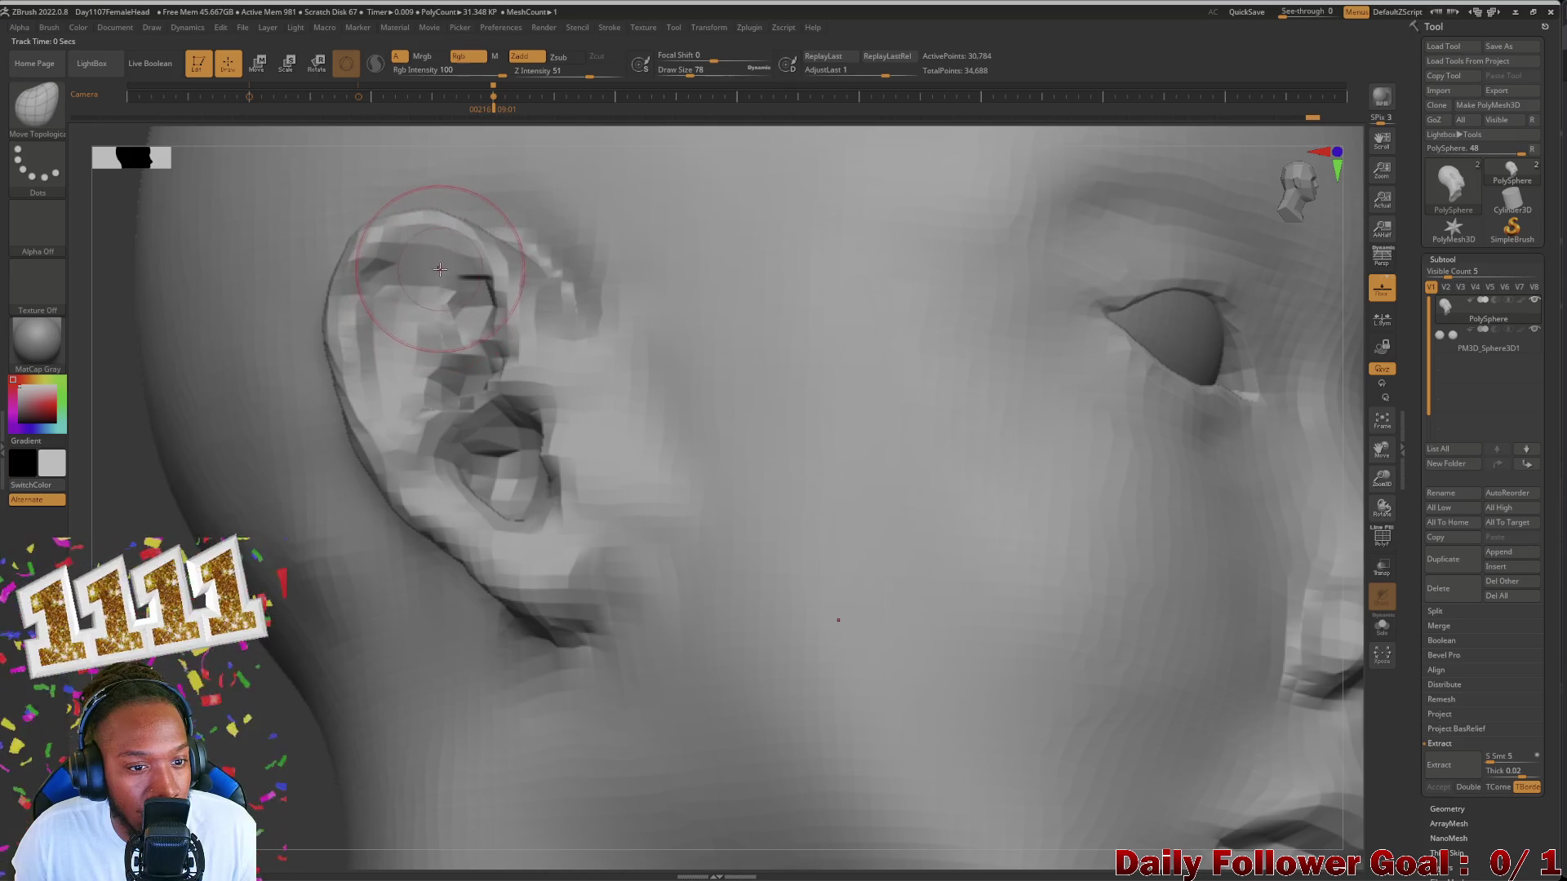
pyautogui.moveTo(453, 307); pyautogui.dragTo(456, 302, button='right')
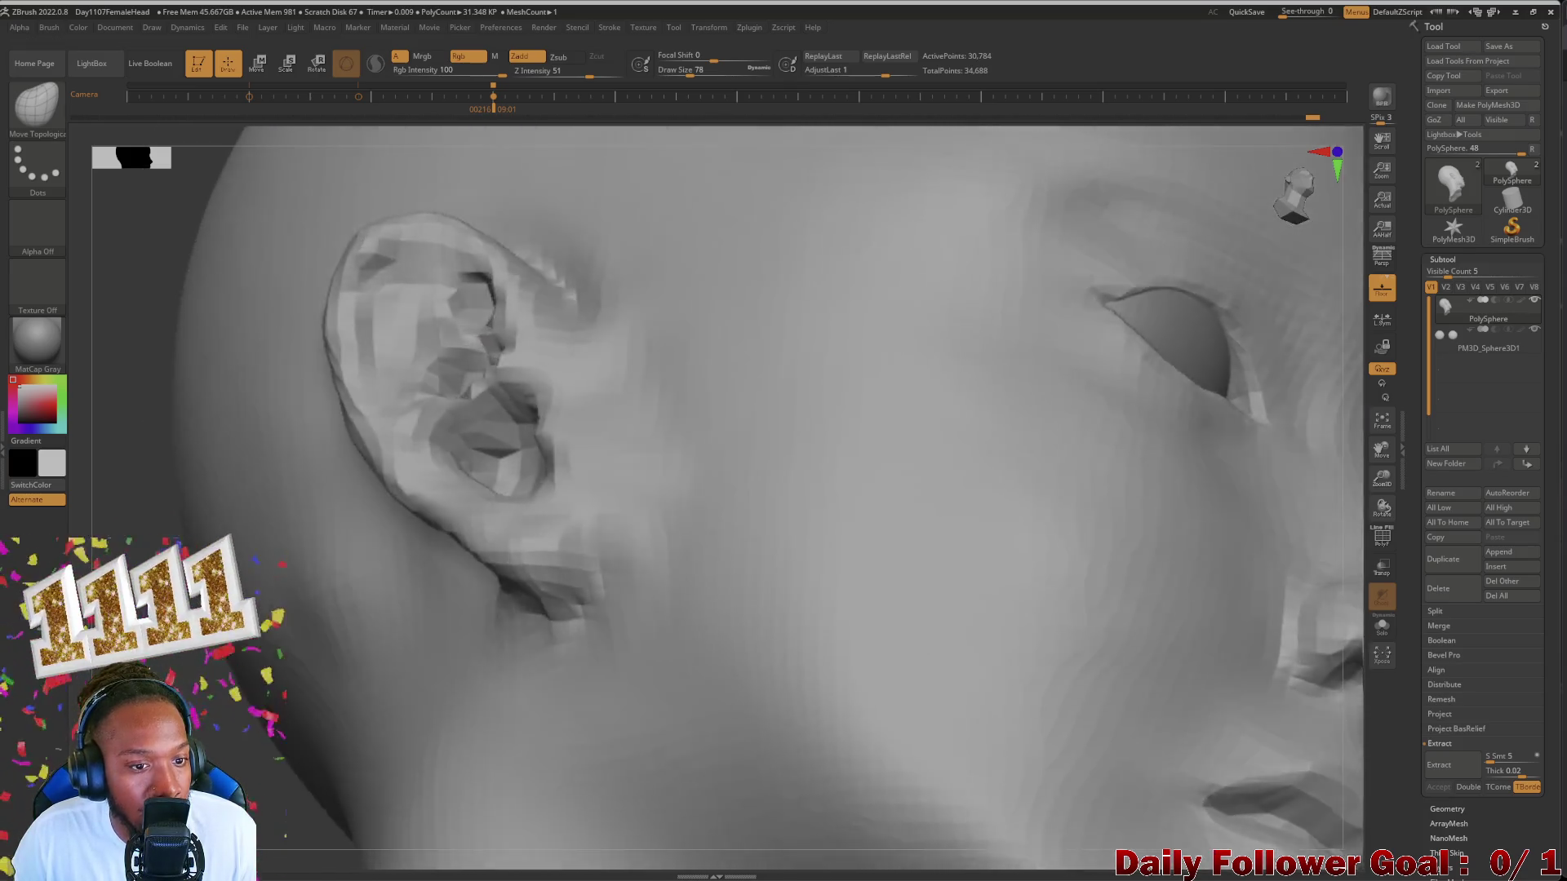
pyautogui.press('[')
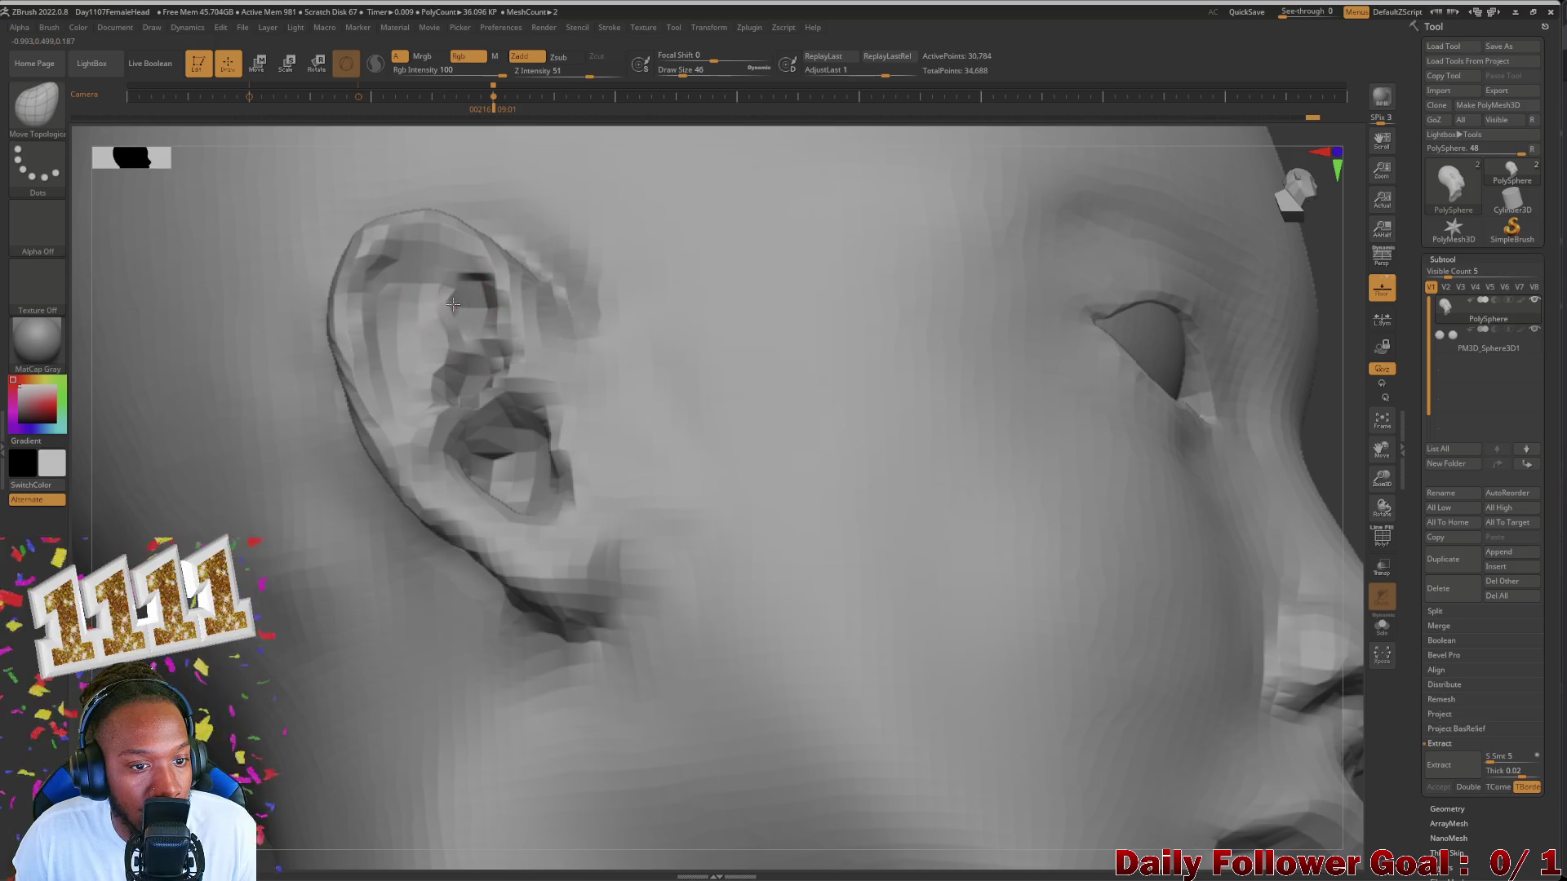
pyautogui.moveTo(419, 308); pyautogui.dragTo(423, 306)
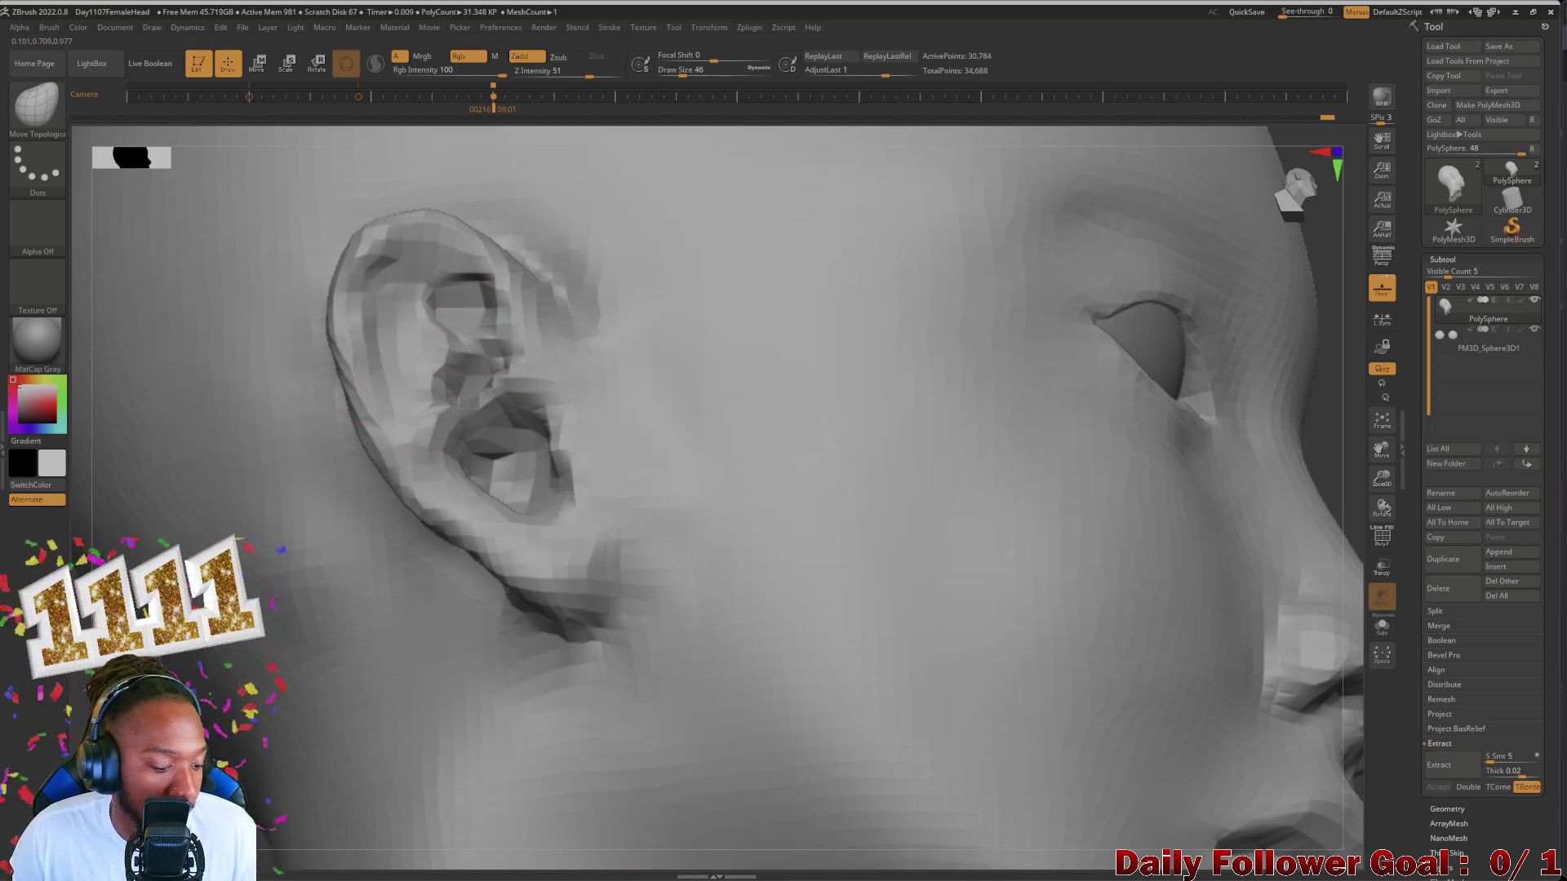
pyautogui.moveTo(490, 466); pyautogui.dragTo(553, 451, button='right')
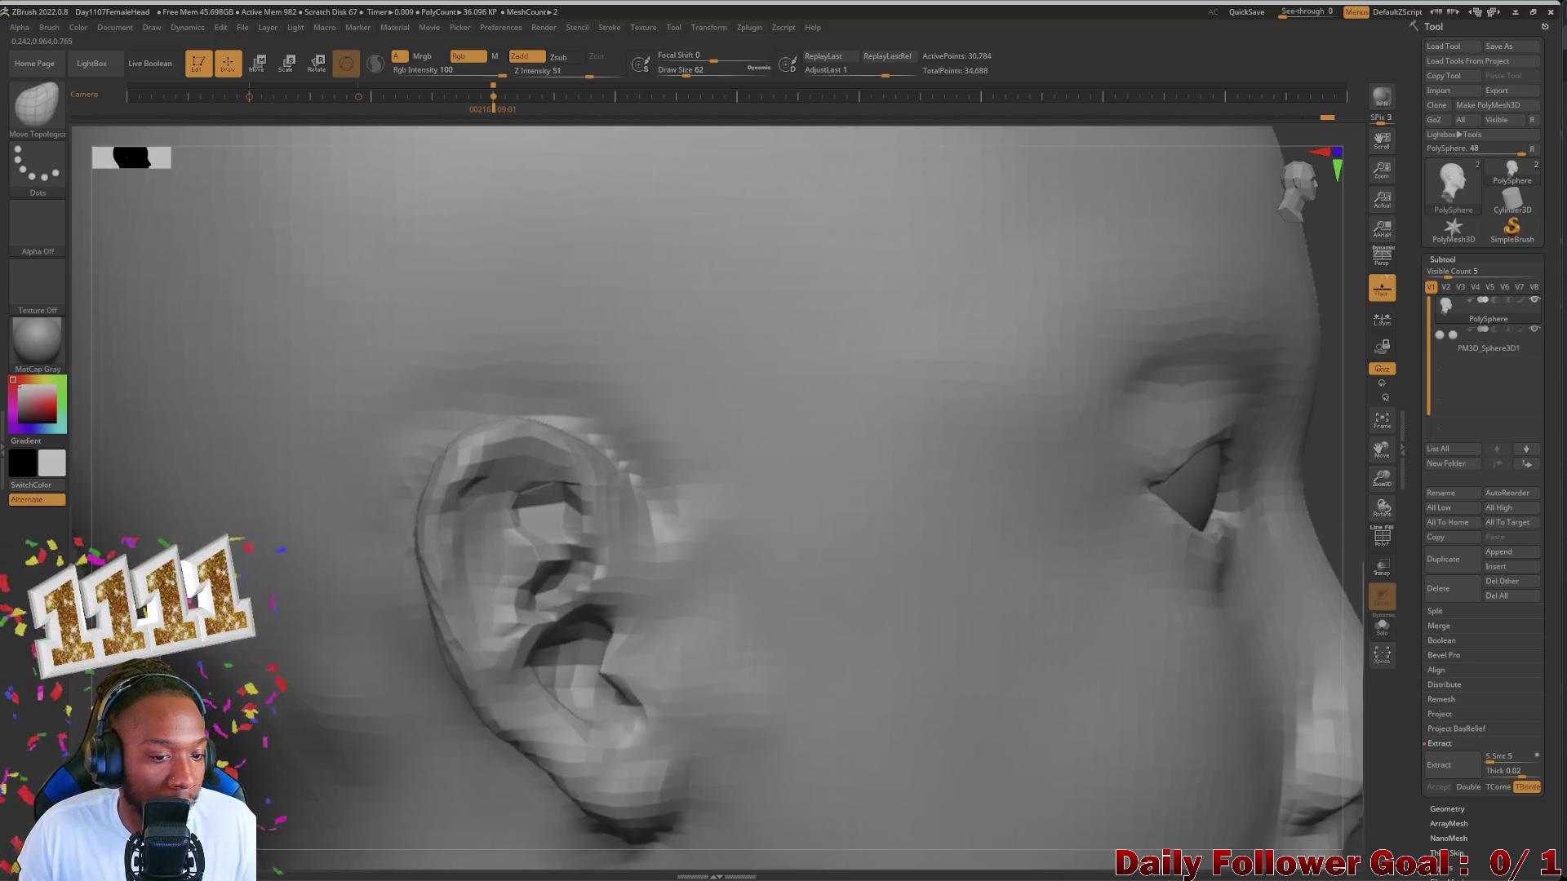
pyautogui.keyDown('ctrl'); pyautogui.moveTo(342, 423); pyautogui.dragTo(342, 421, button='right'); pyautogui.keyUp('ctrl')
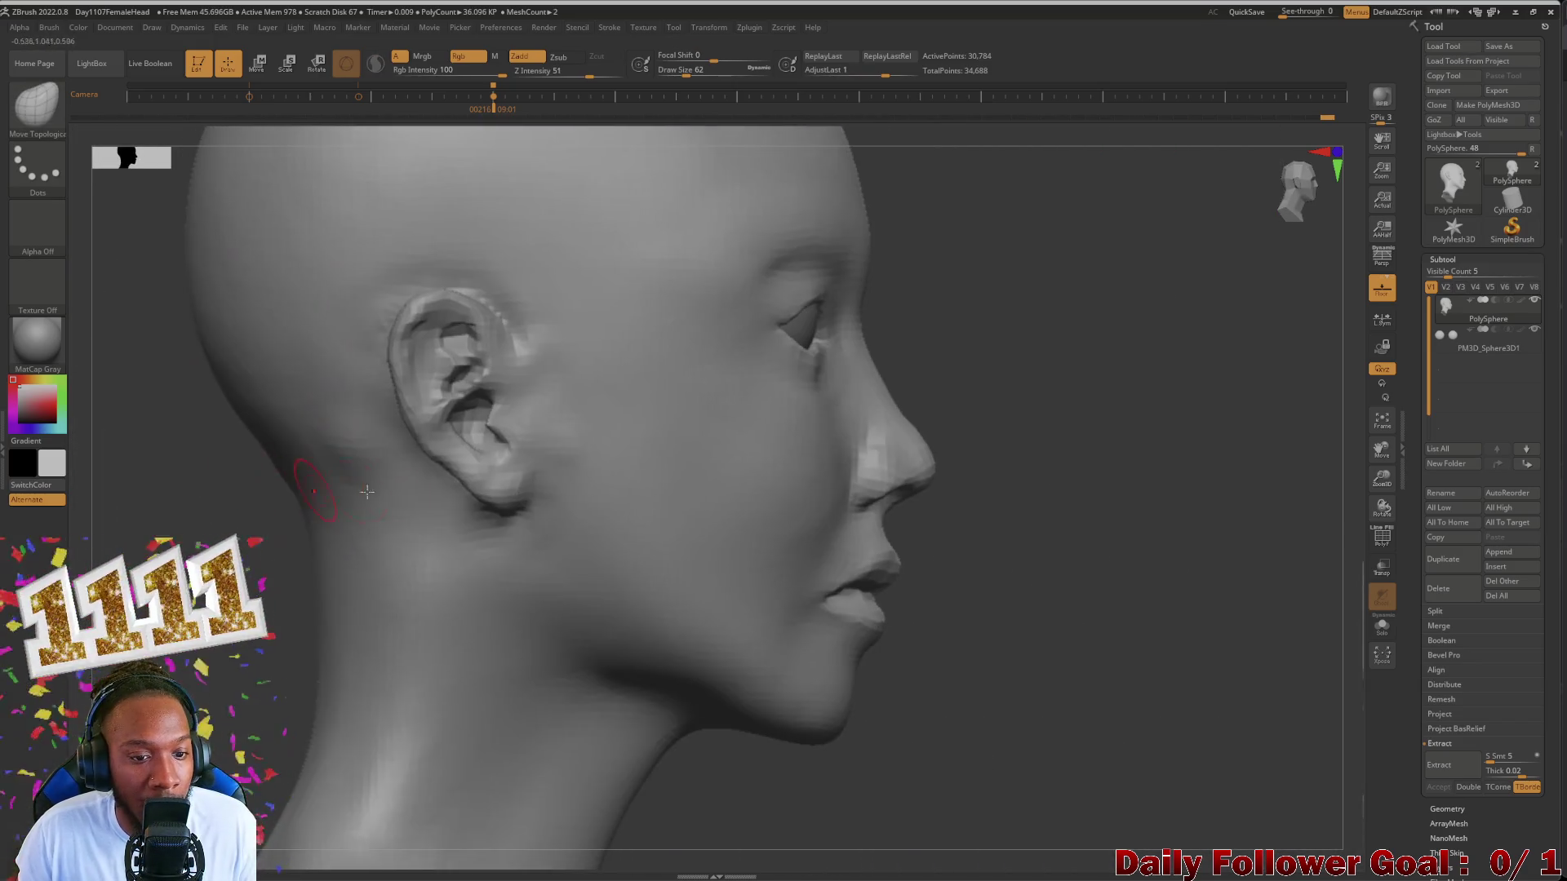
# Step: Check the smoothed ear from three-quarter and front views of the whole bust
pyautogui.press('shift')
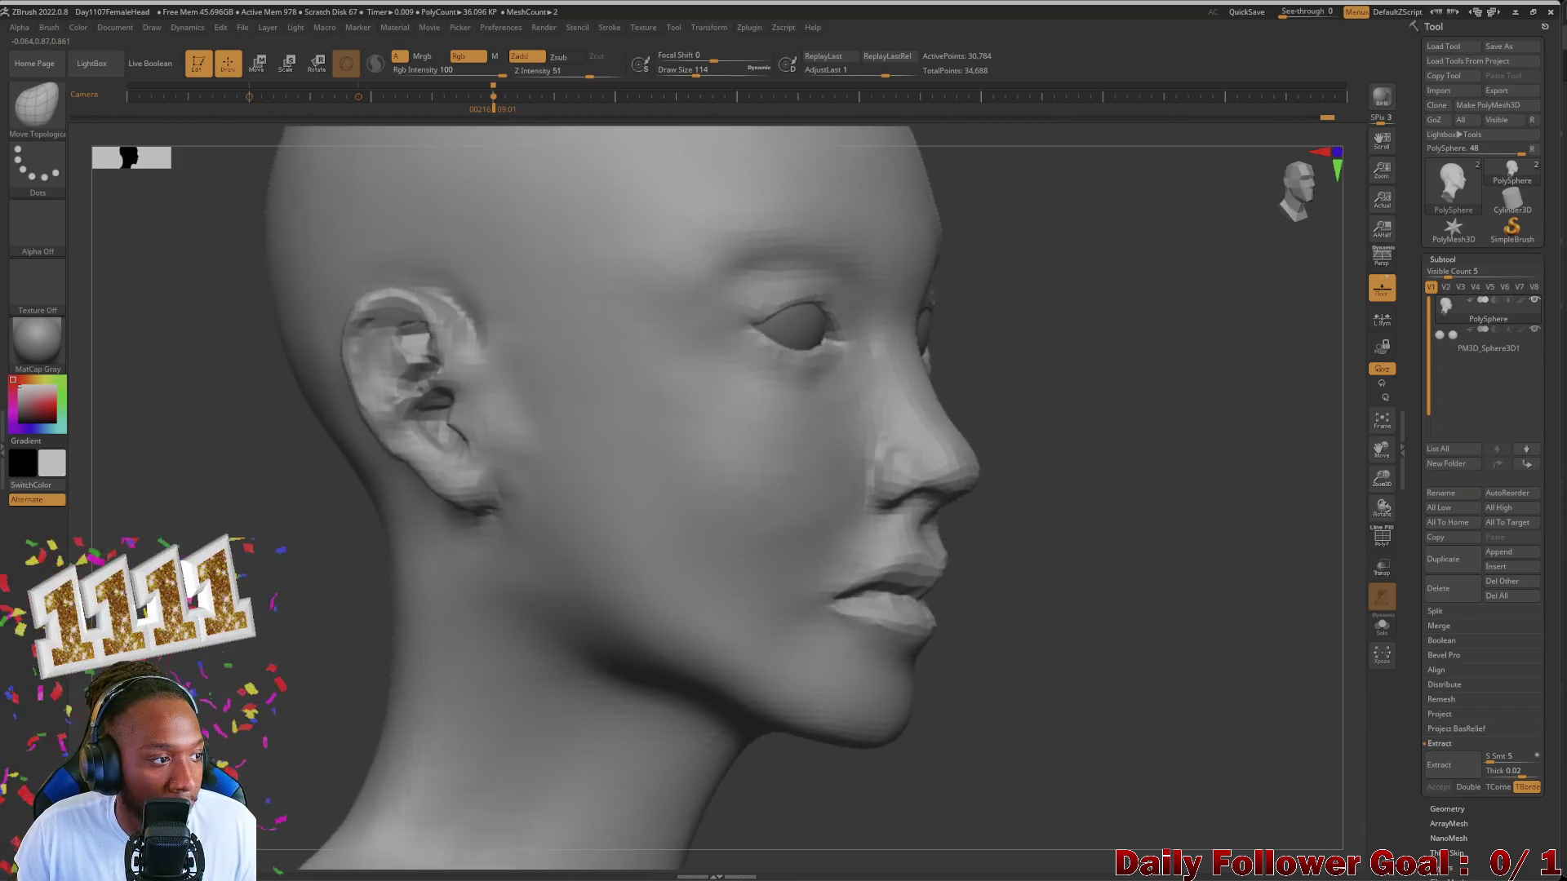
pyautogui.moveTo(221, 403); pyautogui.dragTo(515, 325)
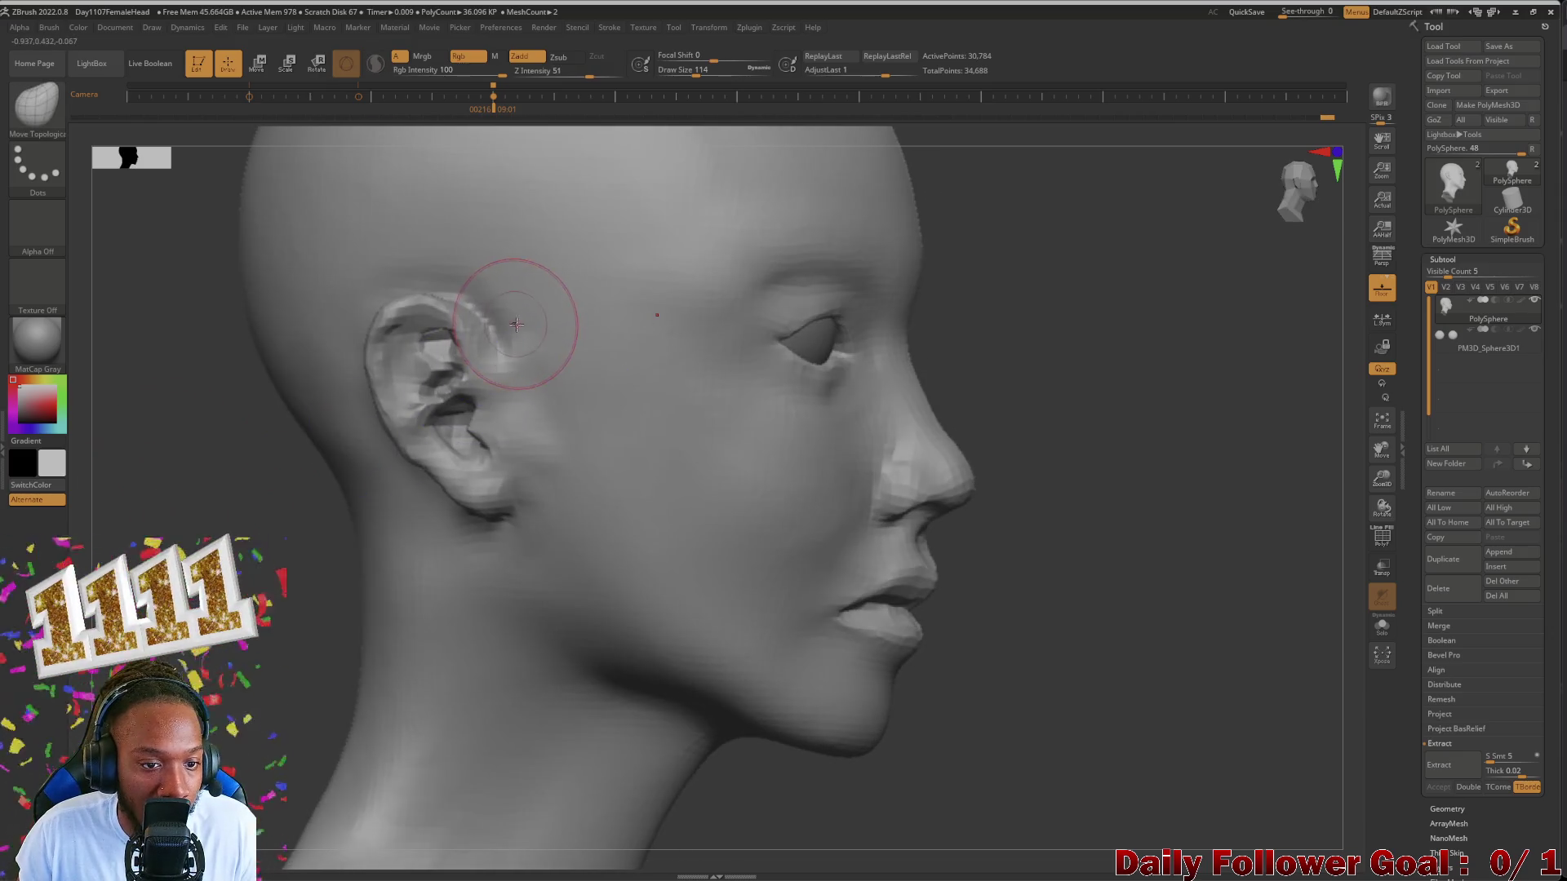
pyautogui.press('shift')
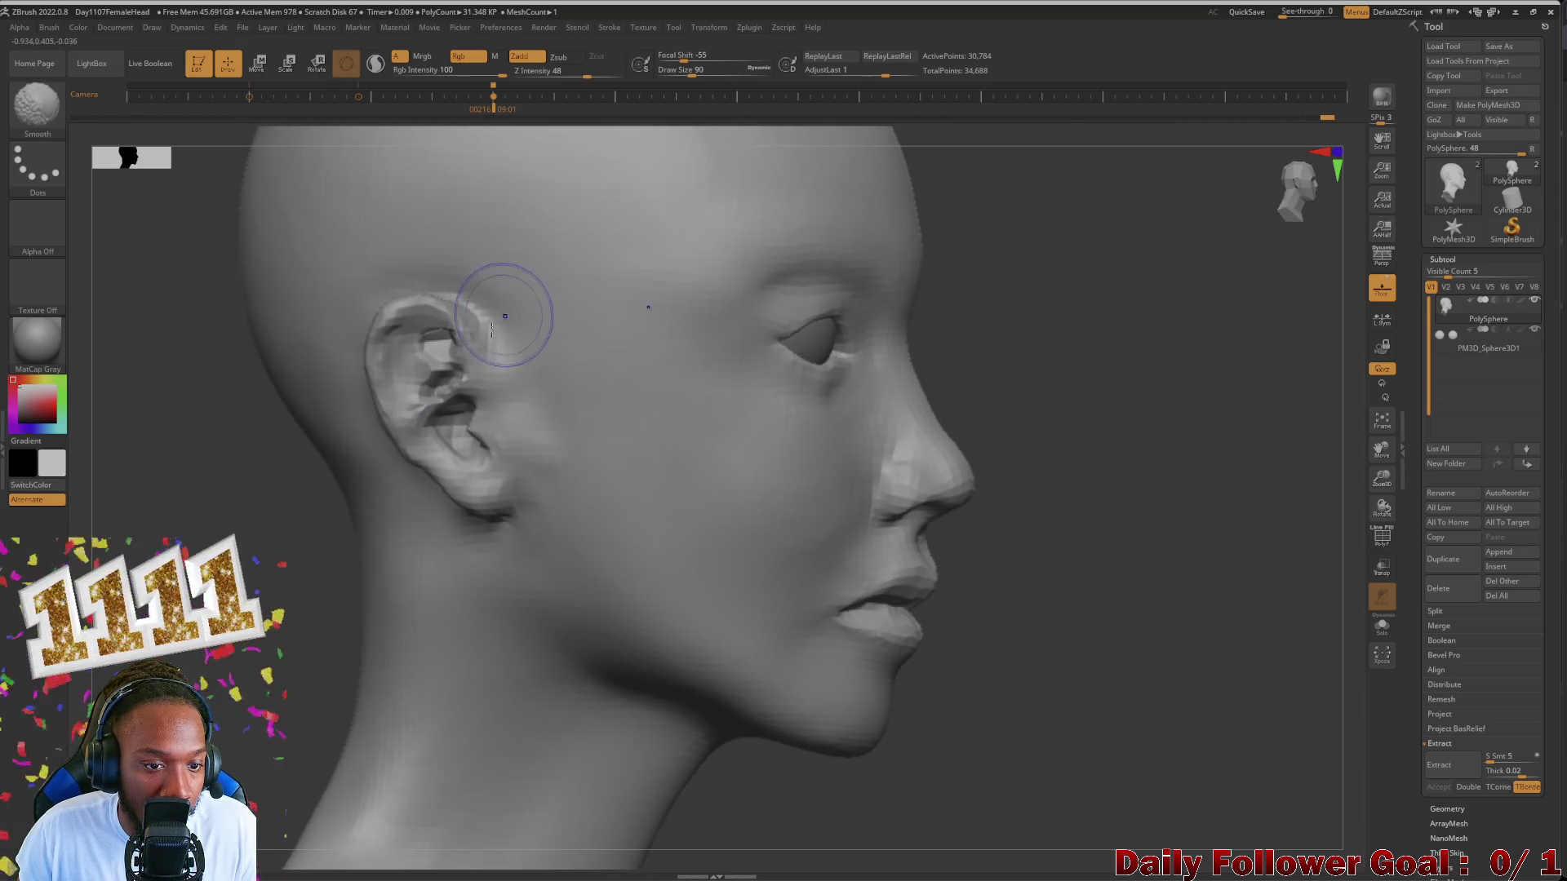
pyautogui.keyDown('shift'); pyautogui.moveTo(245, 467); pyautogui.dragTo(276, 472); pyautogui.keyUp('shift')
pyautogui.press('f')
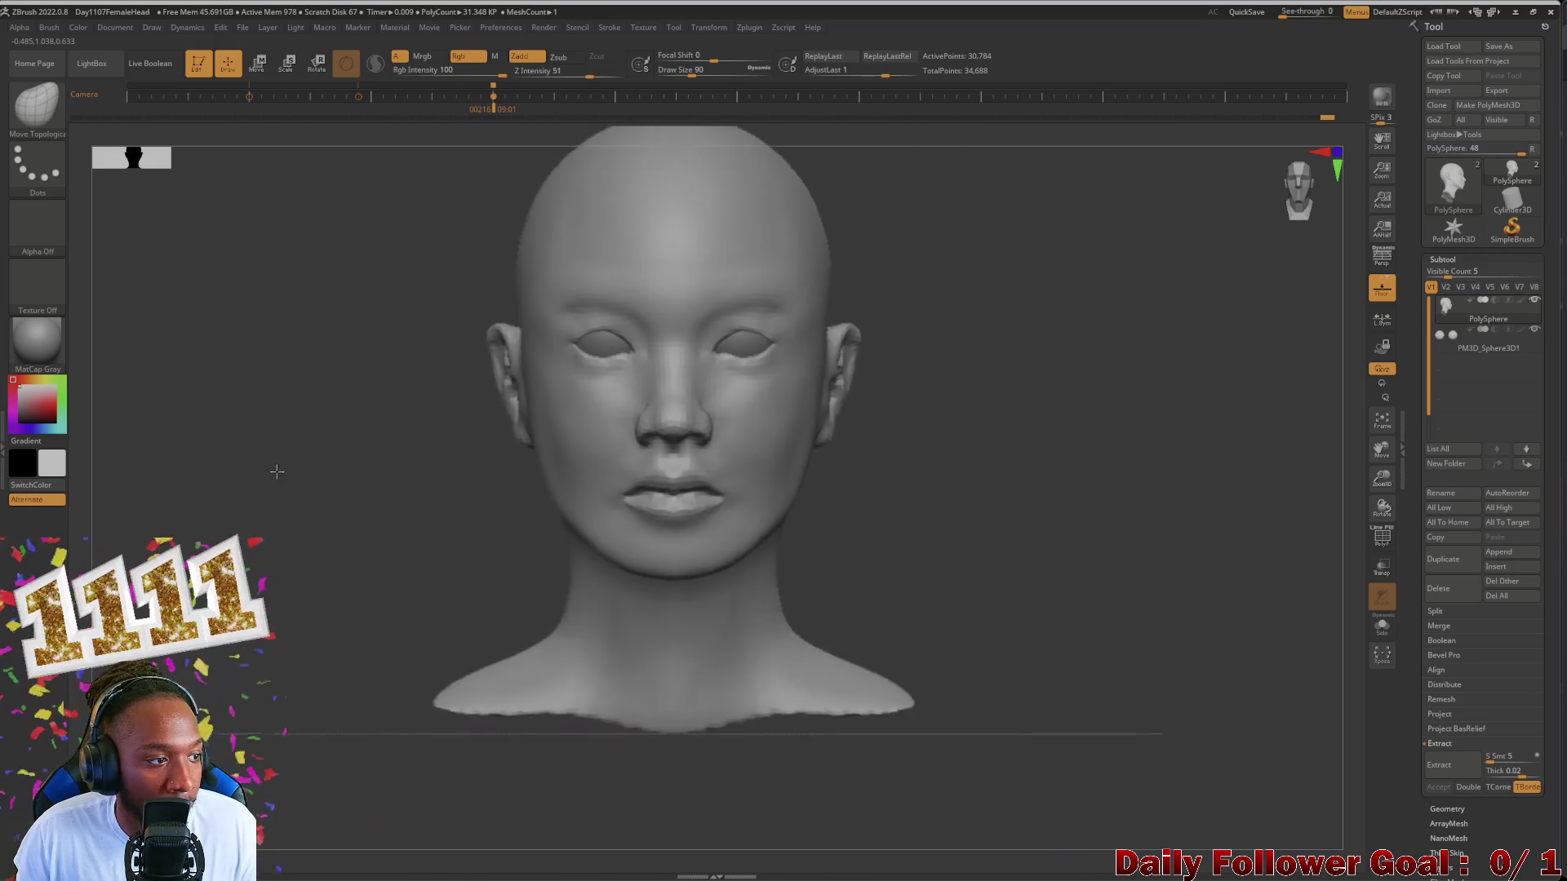
pyautogui.scroll(3, 276, 472)
pyautogui.moveTo(280, 542)
pyautogui.mouseDown()
pyautogui.moveTo(263, 557)
pyautogui.moveTo(147, 551)
pyautogui.mouseUp()
pyautogui.press('shift')
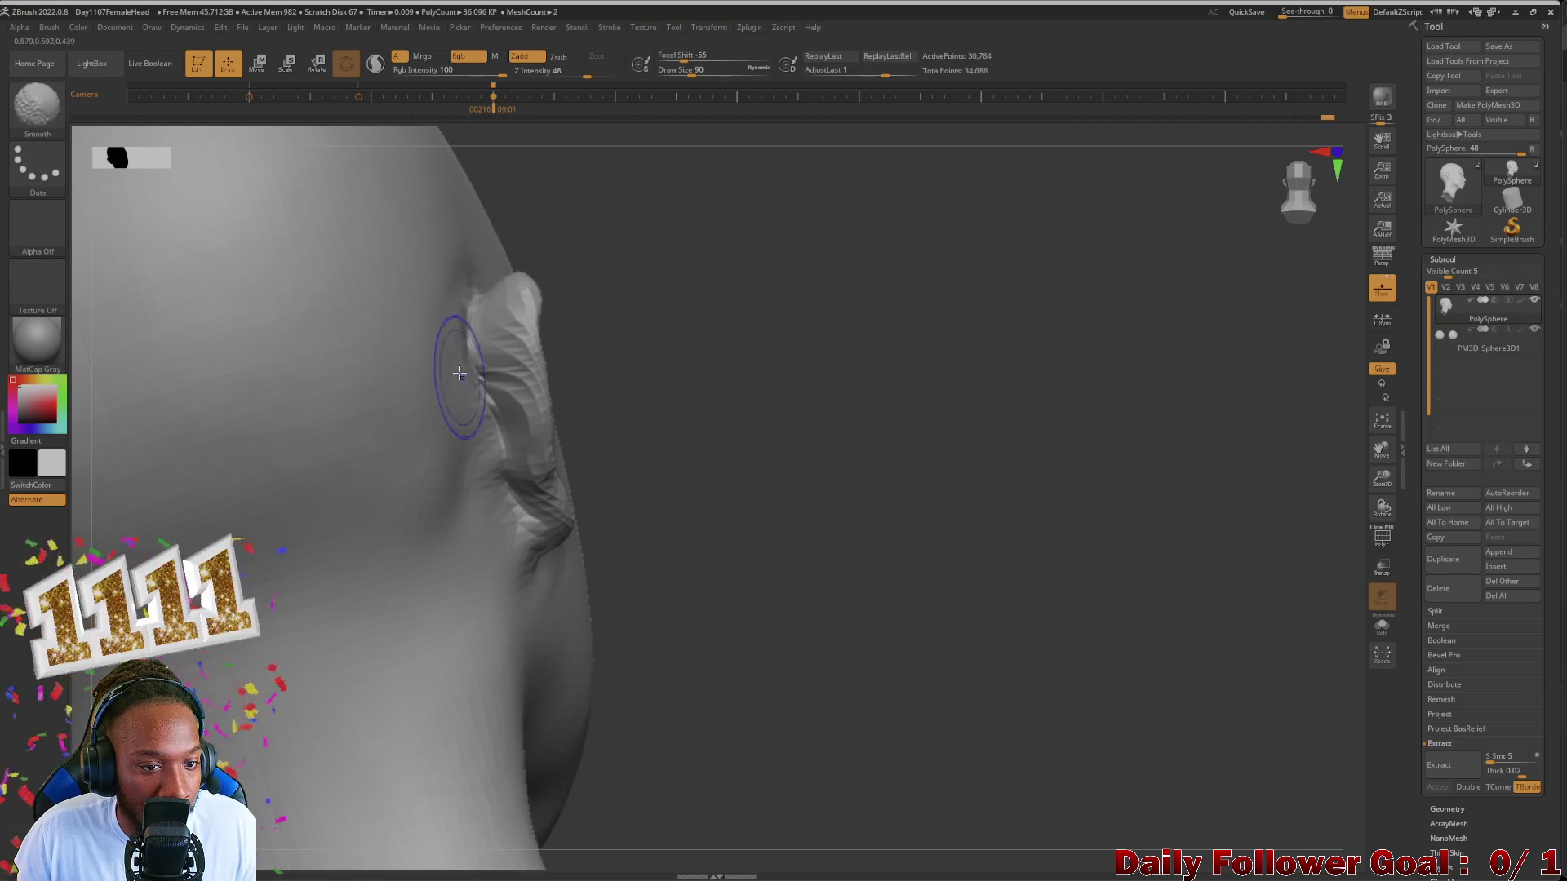
pyautogui.moveTo(718, 665)
pyautogui.mouseDown()
pyautogui.moveTo(280, 585)
pyautogui.moveTo(447, 516)
pyautogui.mouseUp()
pyautogui.press('shift')
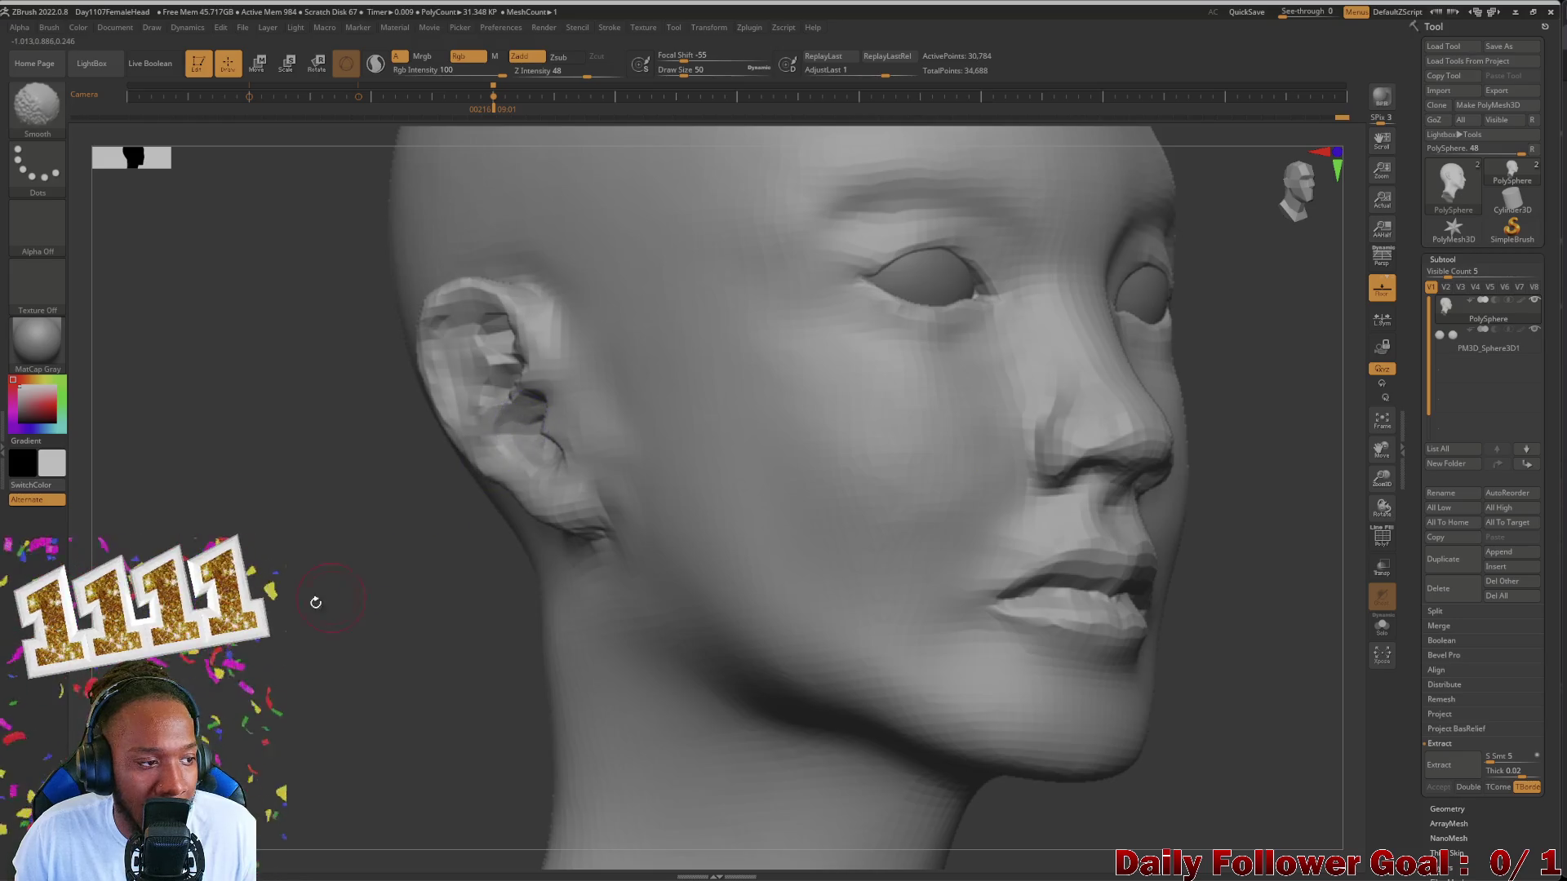
# Step: Spin the head between profiles and centre the ear for a closer look at jaw and neck
pyautogui.moveTo(315, 604)
pyautogui.keyDown('shift'); pyautogui.mouseDown()
pyautogui.moveTo(271, 531)
pyautogui.moveTo(351, 466)
pyautogui.mouseUp(); pyautogui.keyUp('shift')
pyautogui.press('f')
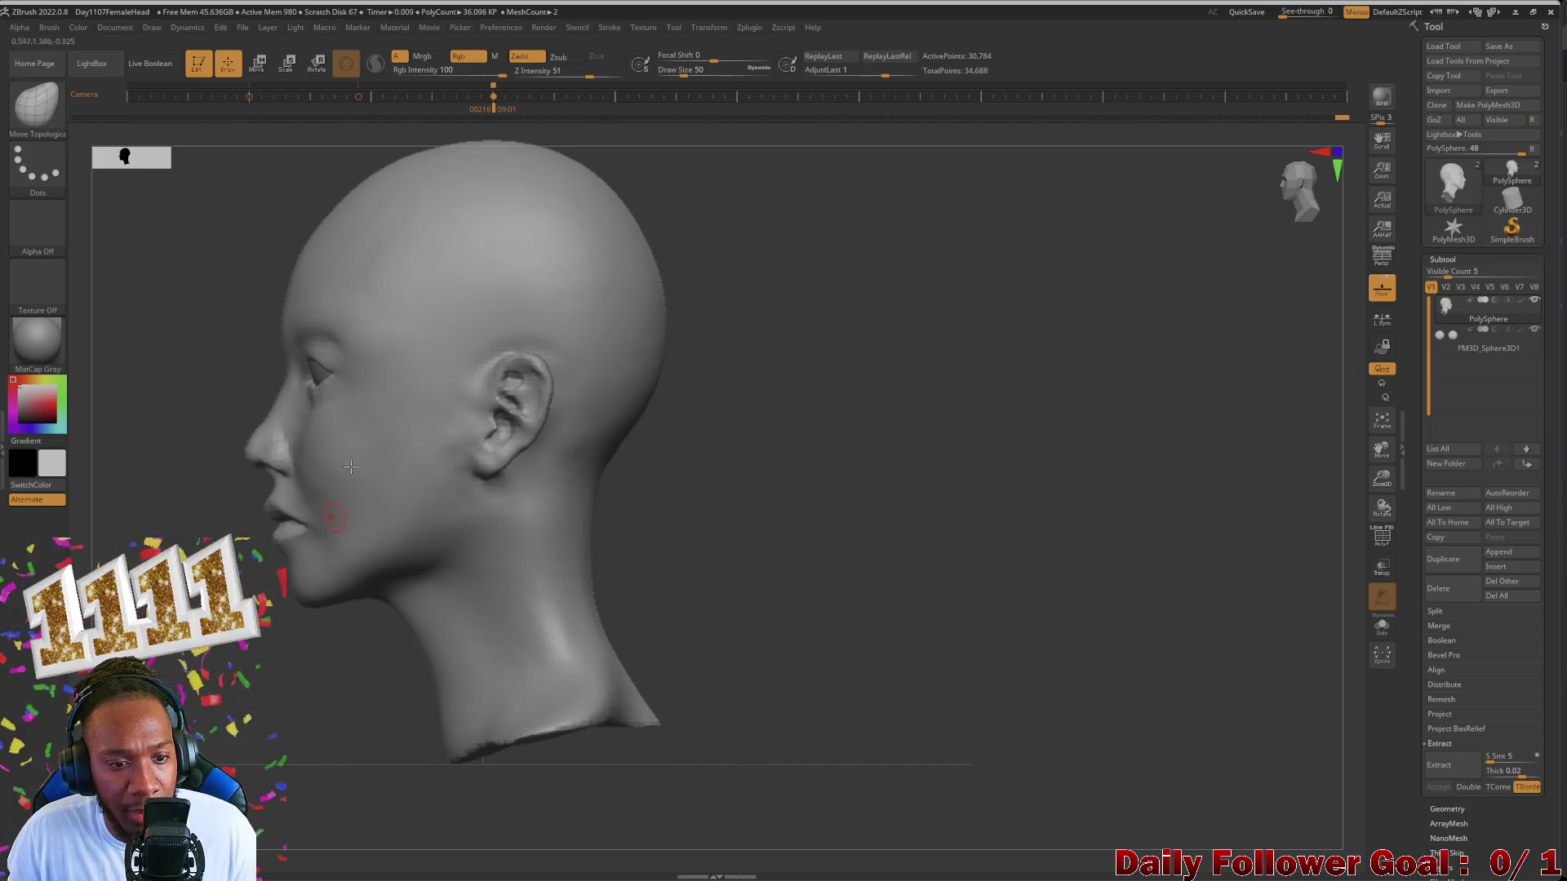
pyautogui.press('shift')
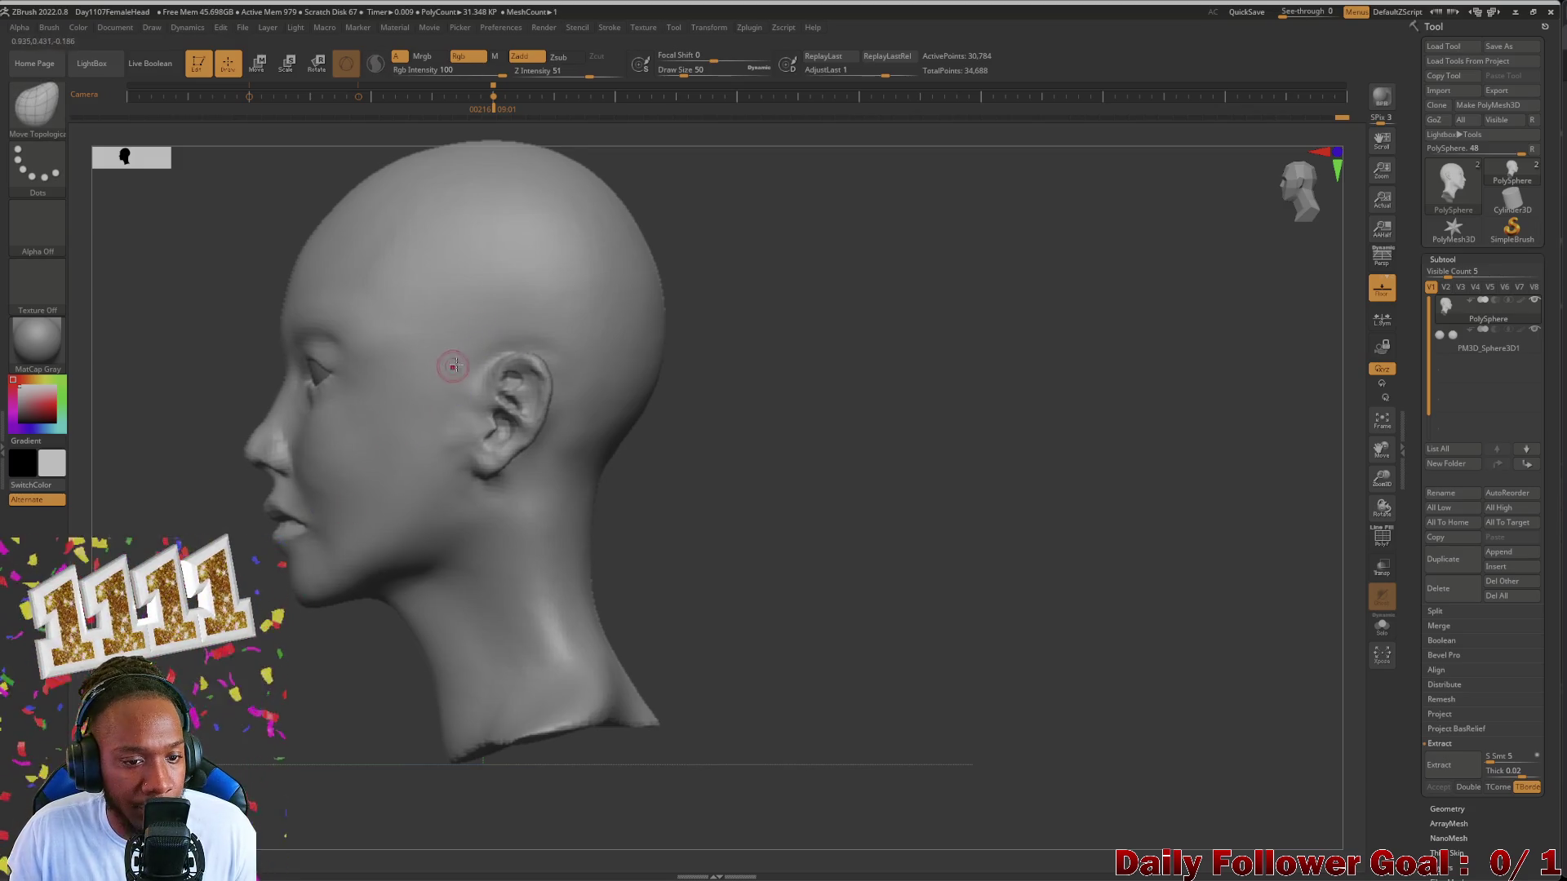
pyautogui.keyDown('shift'); pyautogui.moveTo(857, 489); pyautogui.dragTo(1040, 490); pyautogui.keyUp('shift')
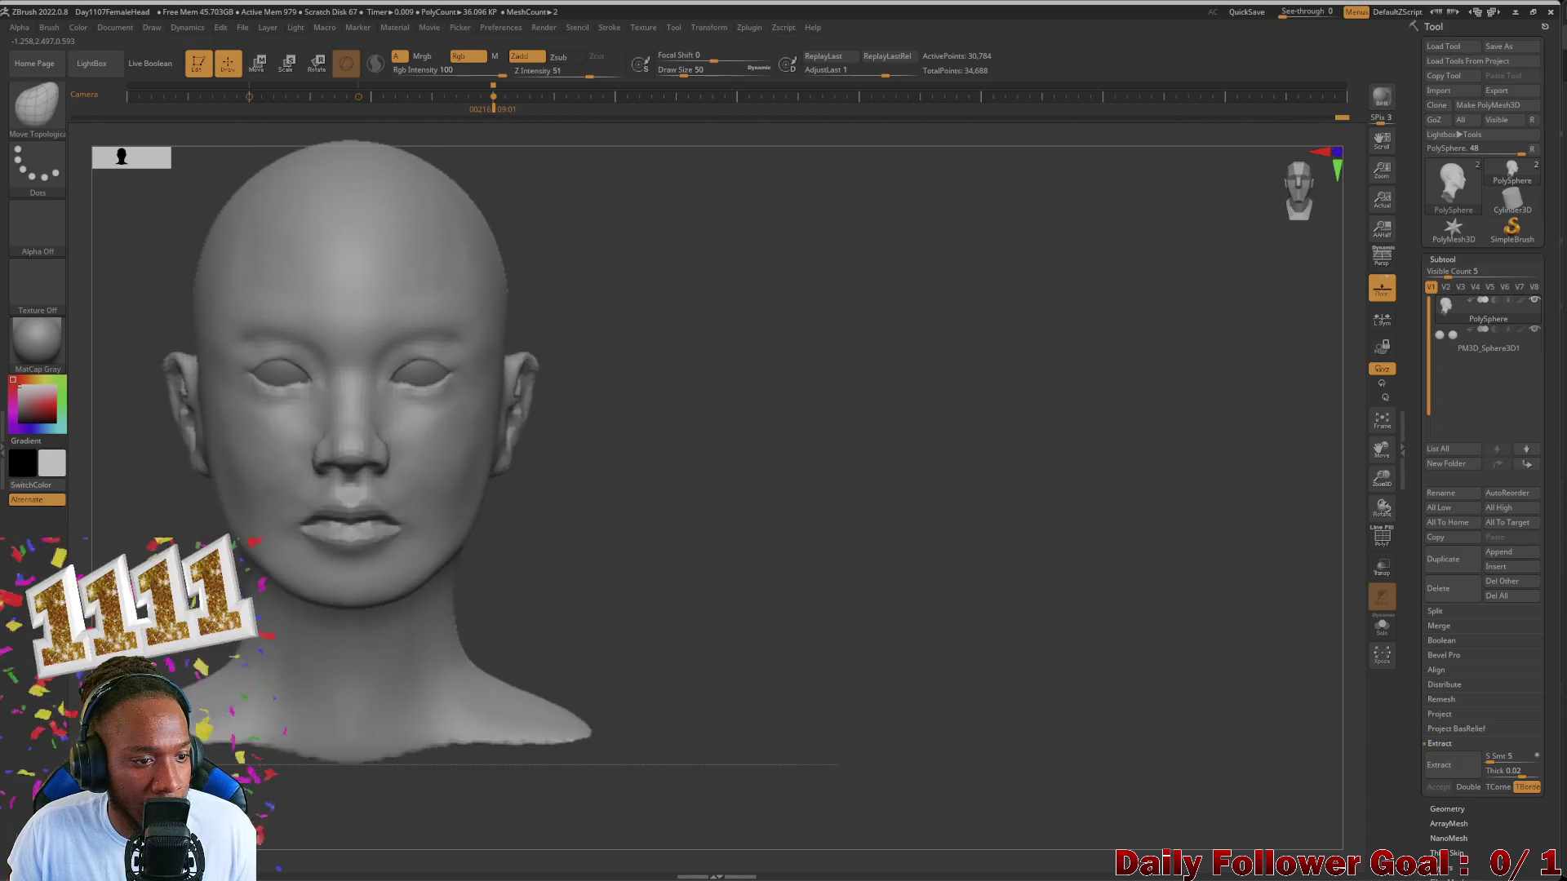
pyautogui.keyDown('alt'); pyautogui.moveTo(507, 373); pyautogui.dragTo(508, 465); pyautogui.keyUp('alt')
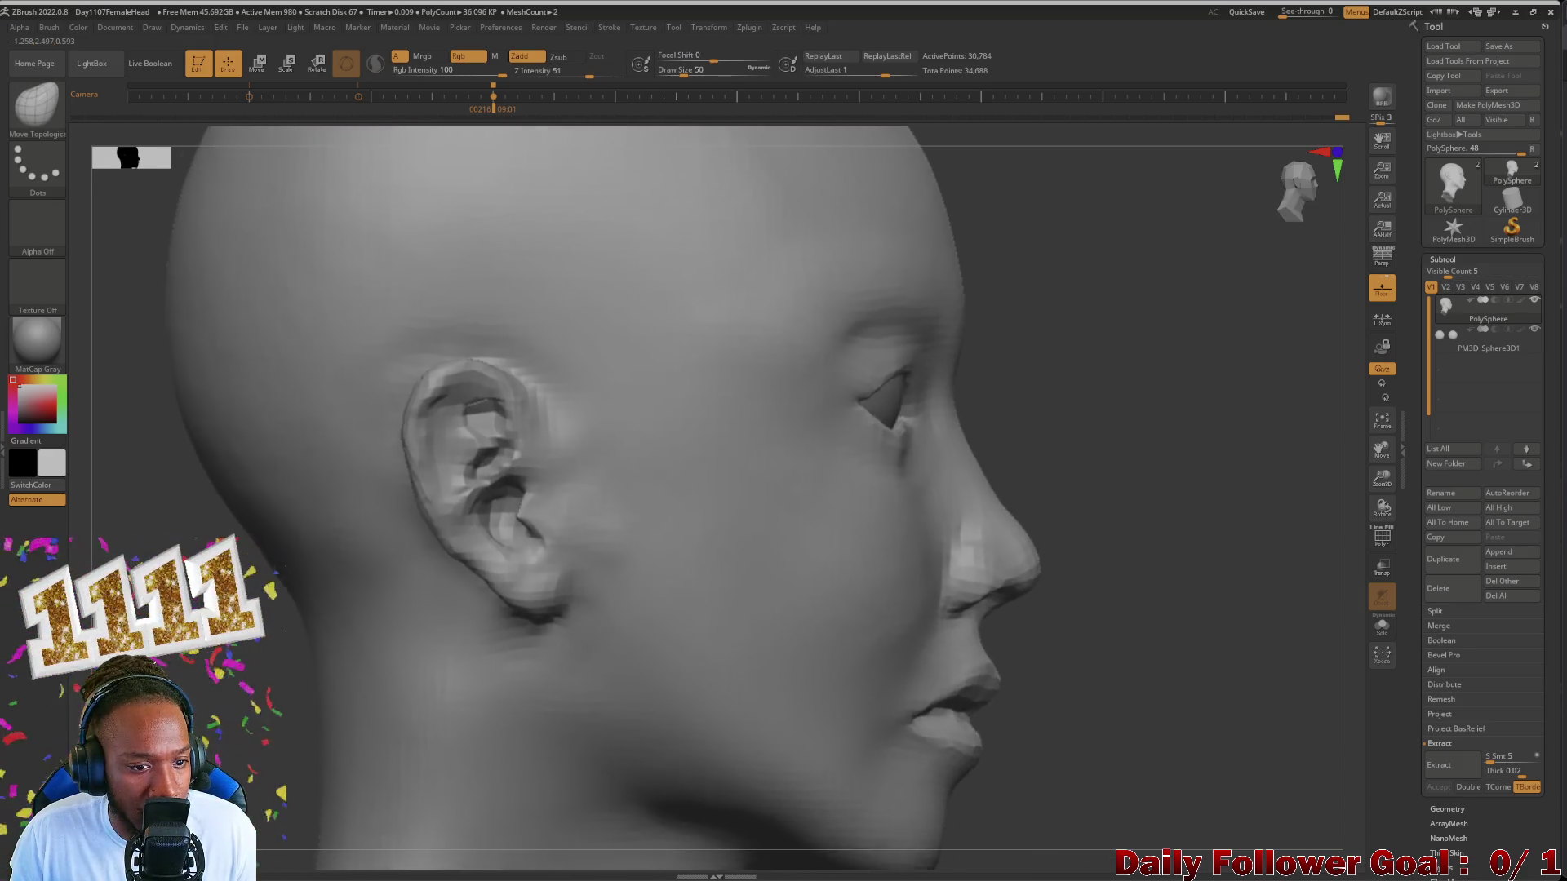
pyautogui.moveTo(490, 411)
pyautogui.keyDown('alt'); pyautogui.mouseDown()
pyautogui.moveTo(527, 86)
pyautogui.moveTo(527, 167)
pyautogui.mouseUp(); pyautogui.keyUp('alt')
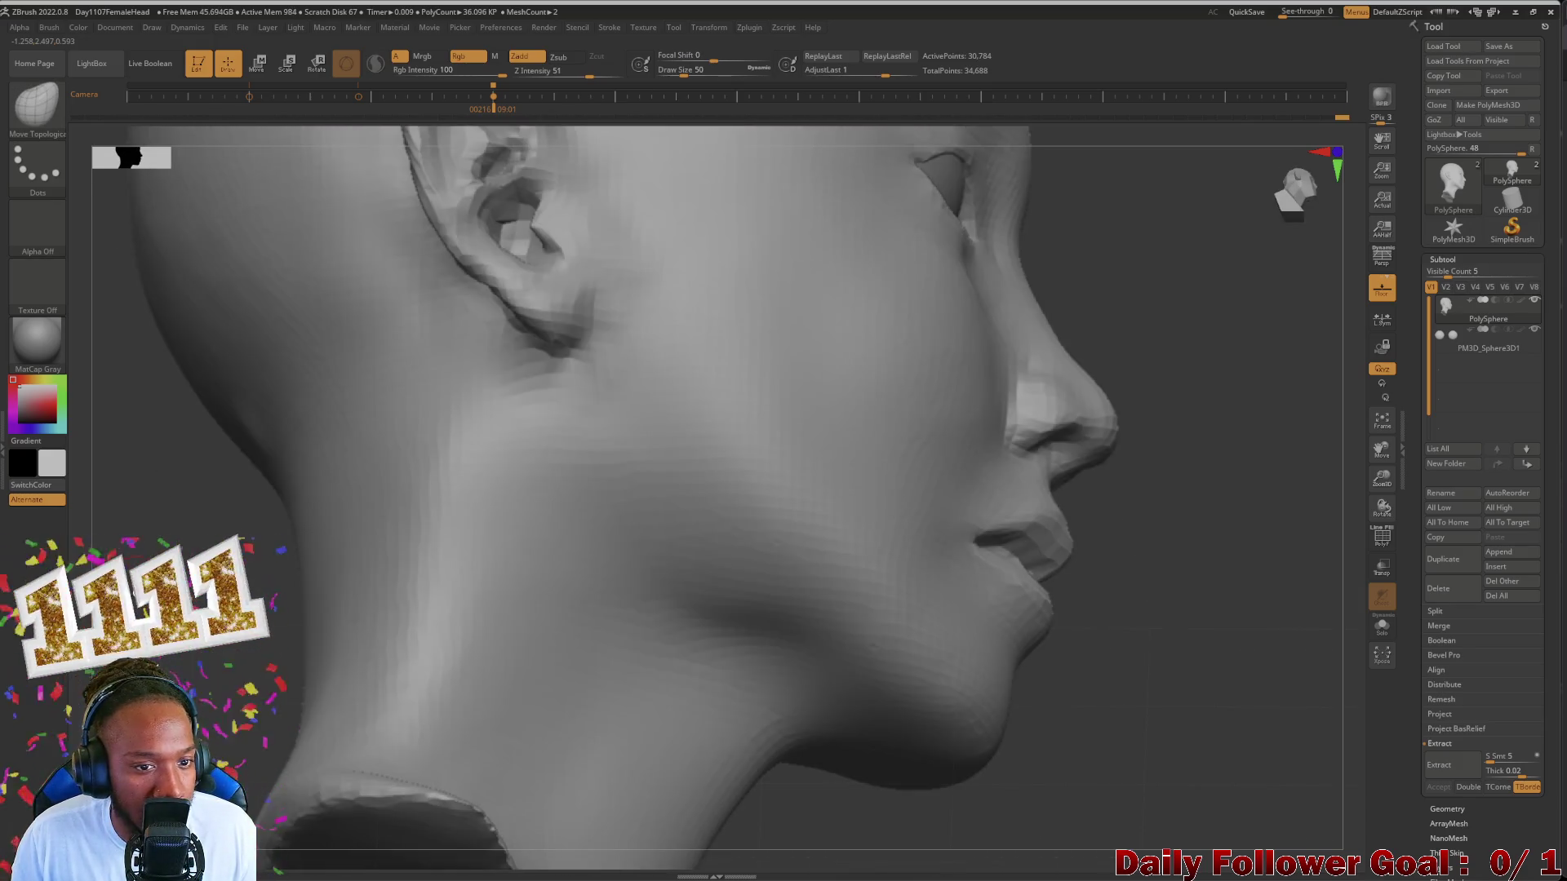
pyautogui.keyDown('alt'); pyautogui.moveTo(526, 367); pyautogui.dragTo(478, 613); pyautogui.keyUp('alt')
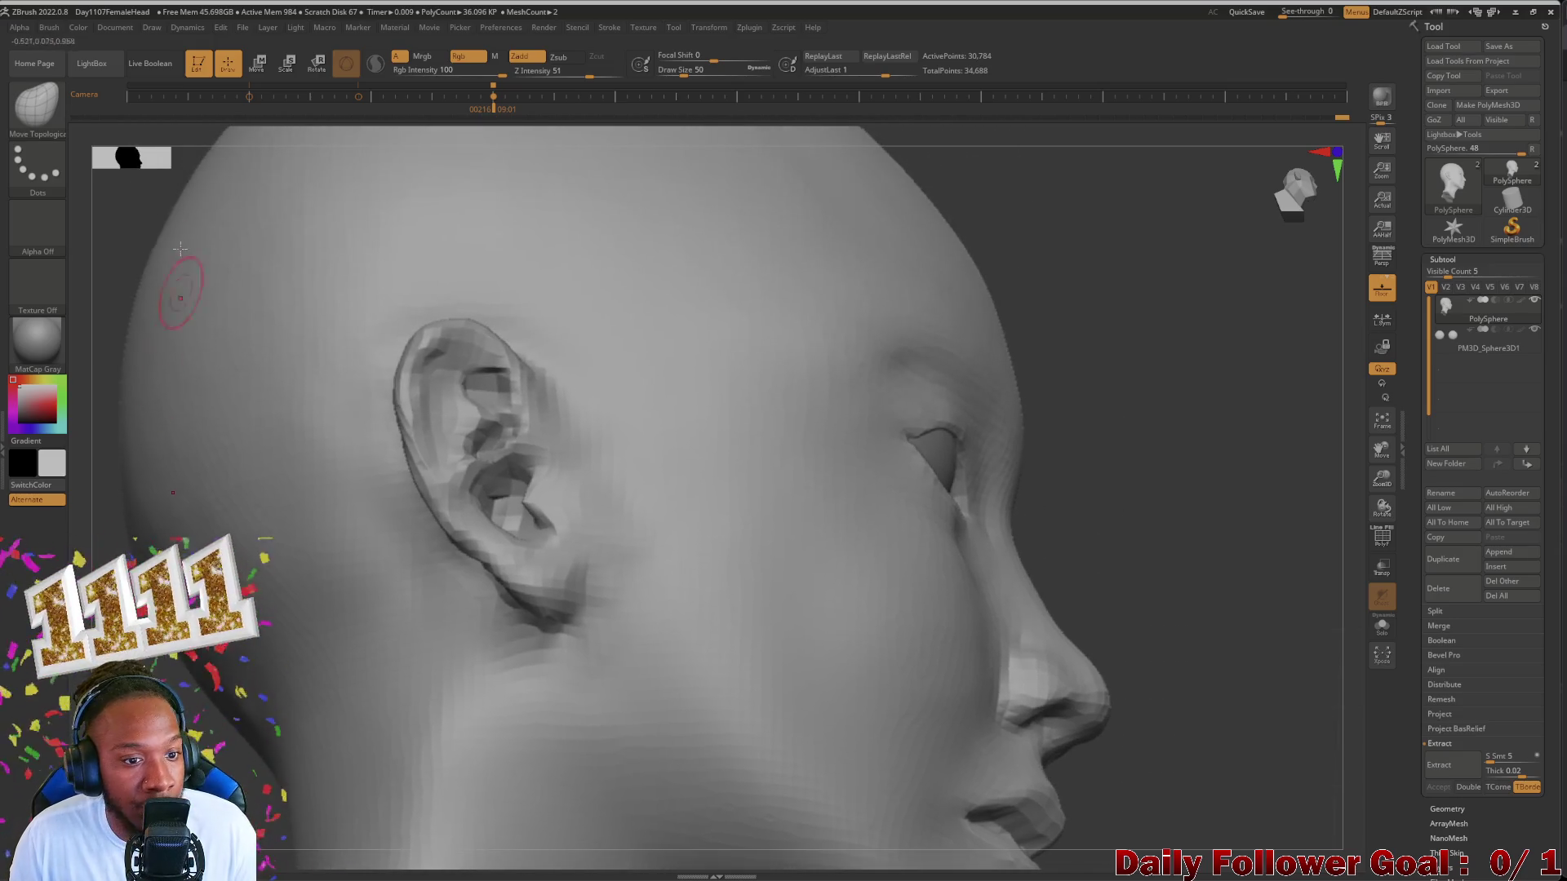
# Step: Switch to the Inflat brush and turn the head slightly toward the viewer
pyautogui.click(45, 96)
pyautogui.click(375, 257)
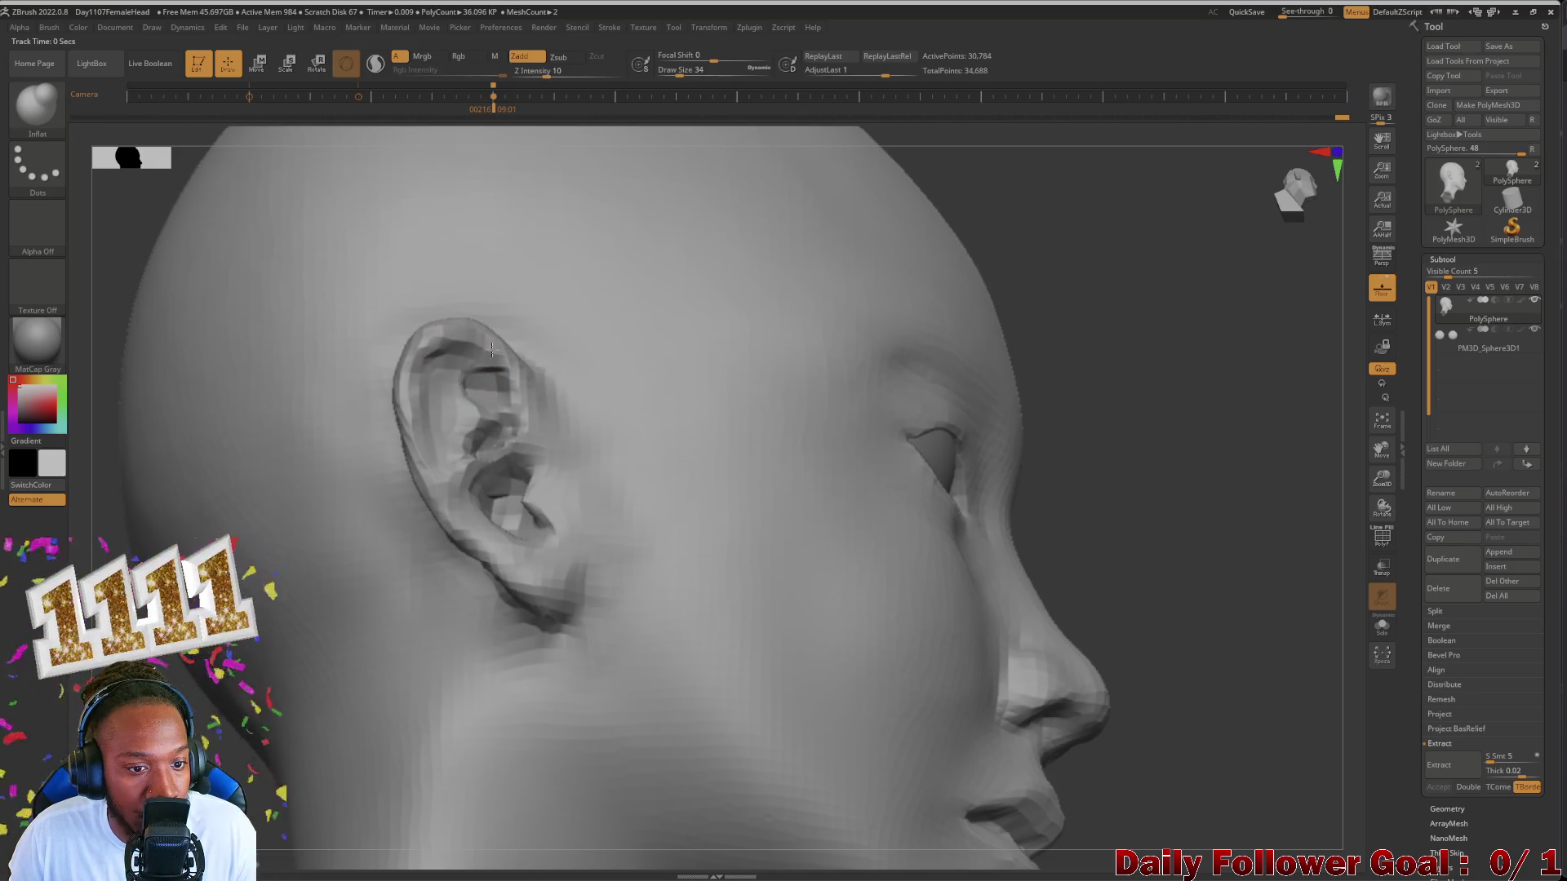
pyautogui.moveTo(453, 335)
pyautogui.mouseDown(button='right')
pyautogui.moveTo(367, 343)
pyautogui.moveTo(453, 335)
pyautogui.mouseUp(button='right')
pyautogui.moveTo(416, 575); pyautogui.dragTo(374, 579, button='right')
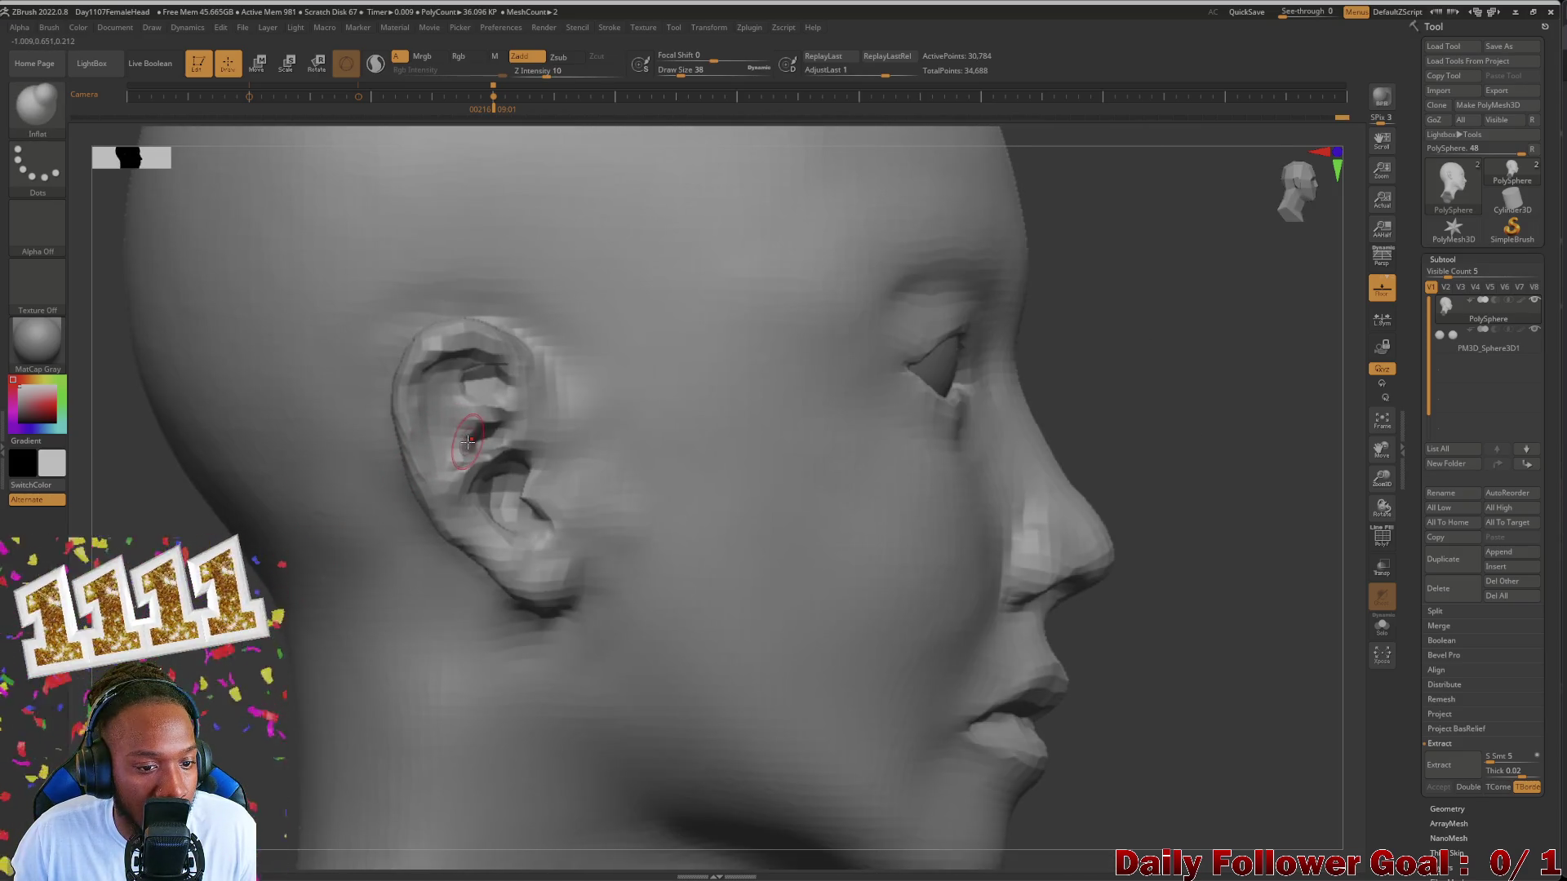
# Step: Switch back to Move Topological and raise the view to a three-quarter angle on the ear
pyautogui.click(45, 110)
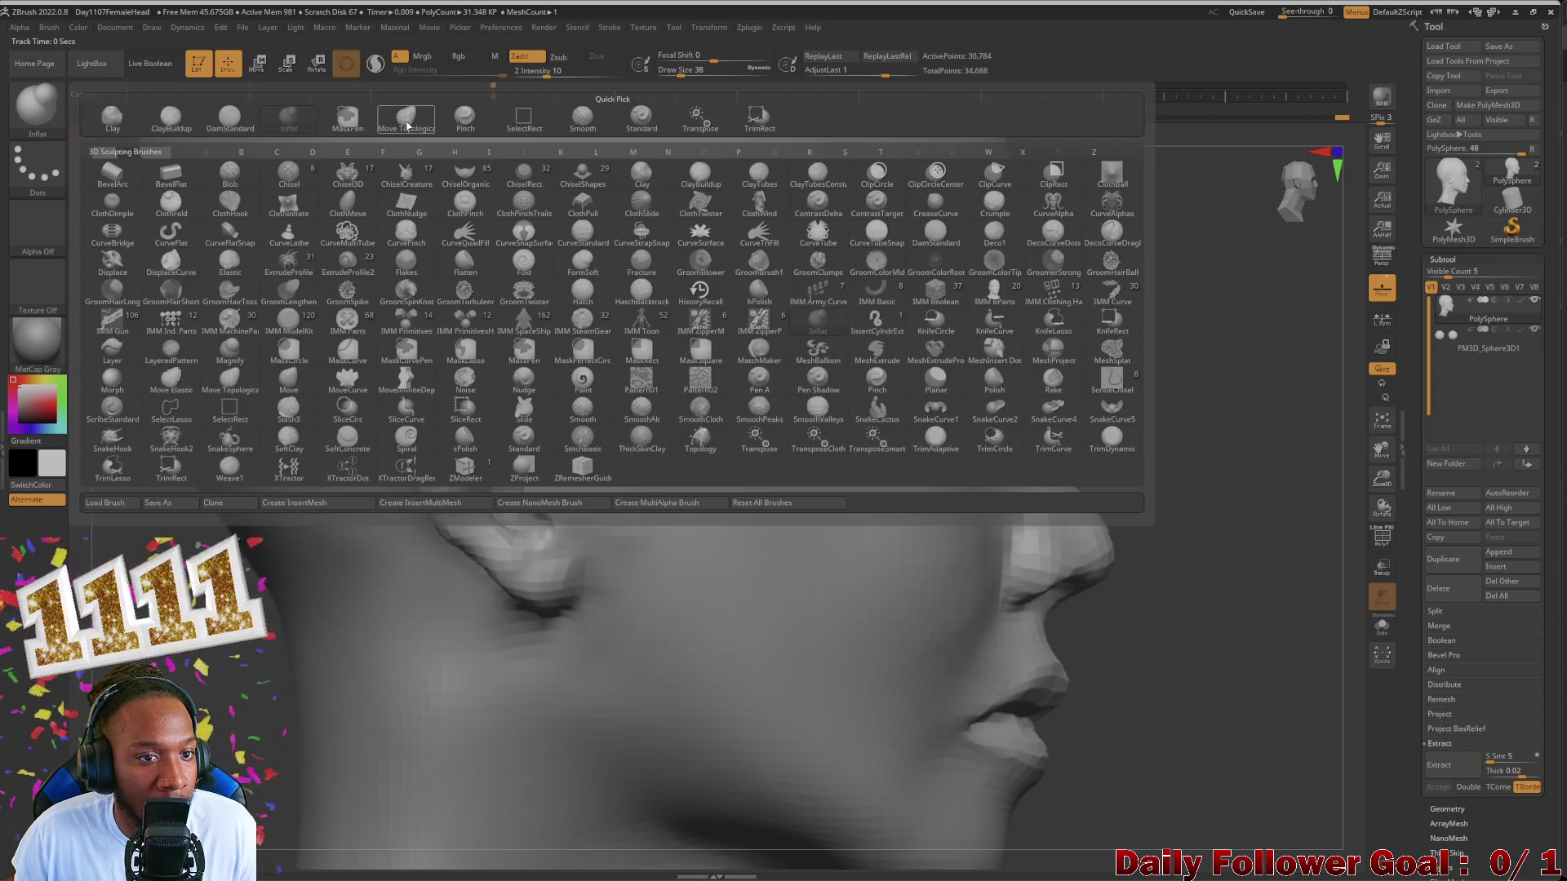
pyautogui.click(408, 124)
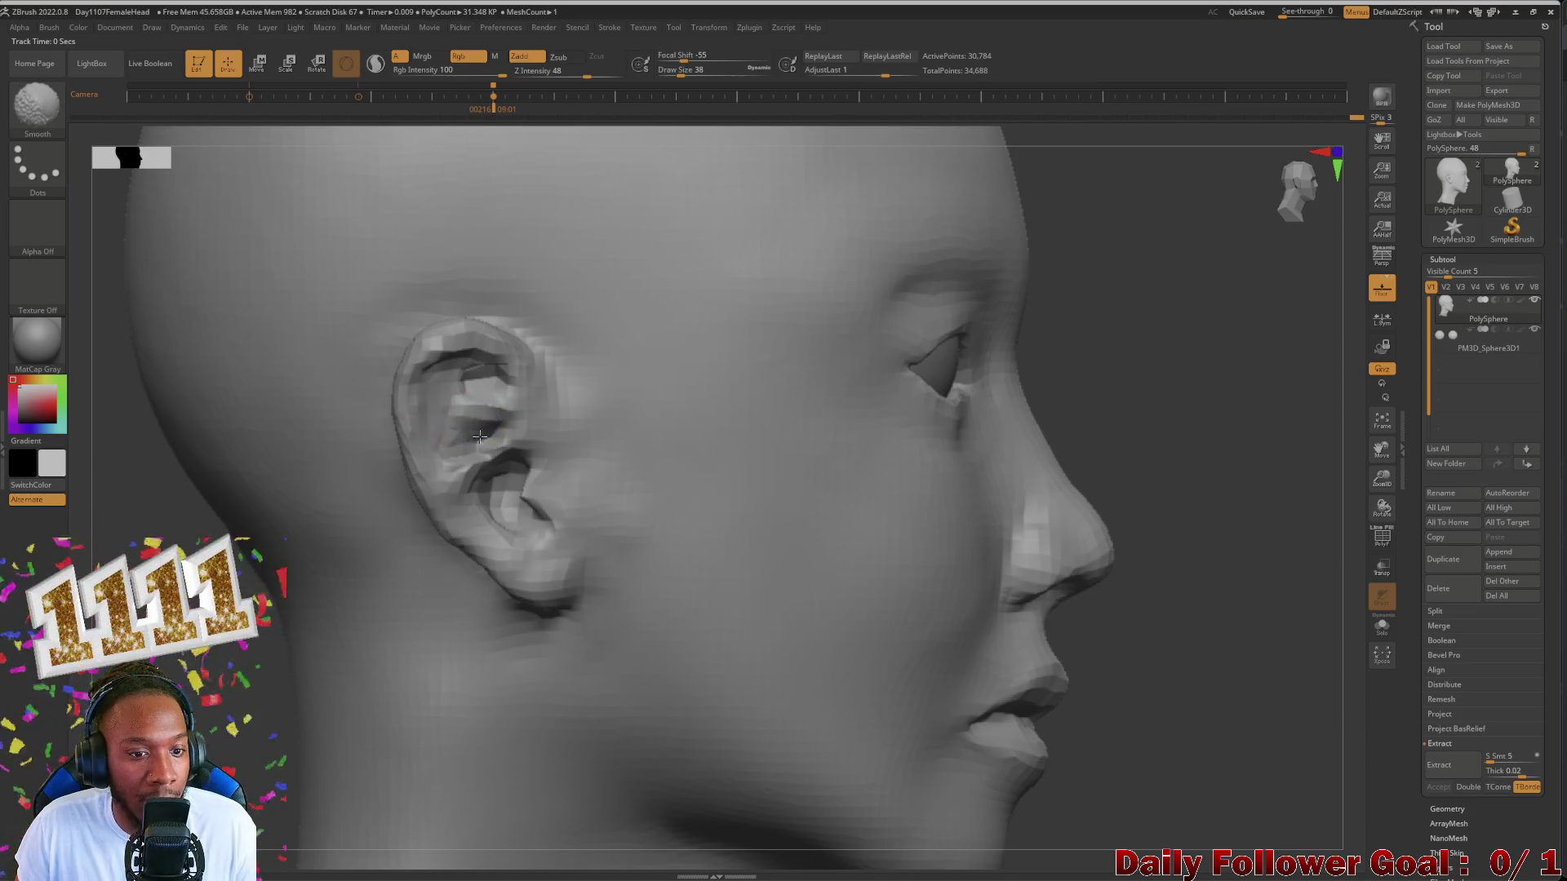
pyautogui.moveTo(481, 438)
pyautogui.mouseDown(button='right')
pyautogui.moveTo(514, 404)
pyautogui.moveTo(760, 404)
pyautogui.mouseUp(button='right')
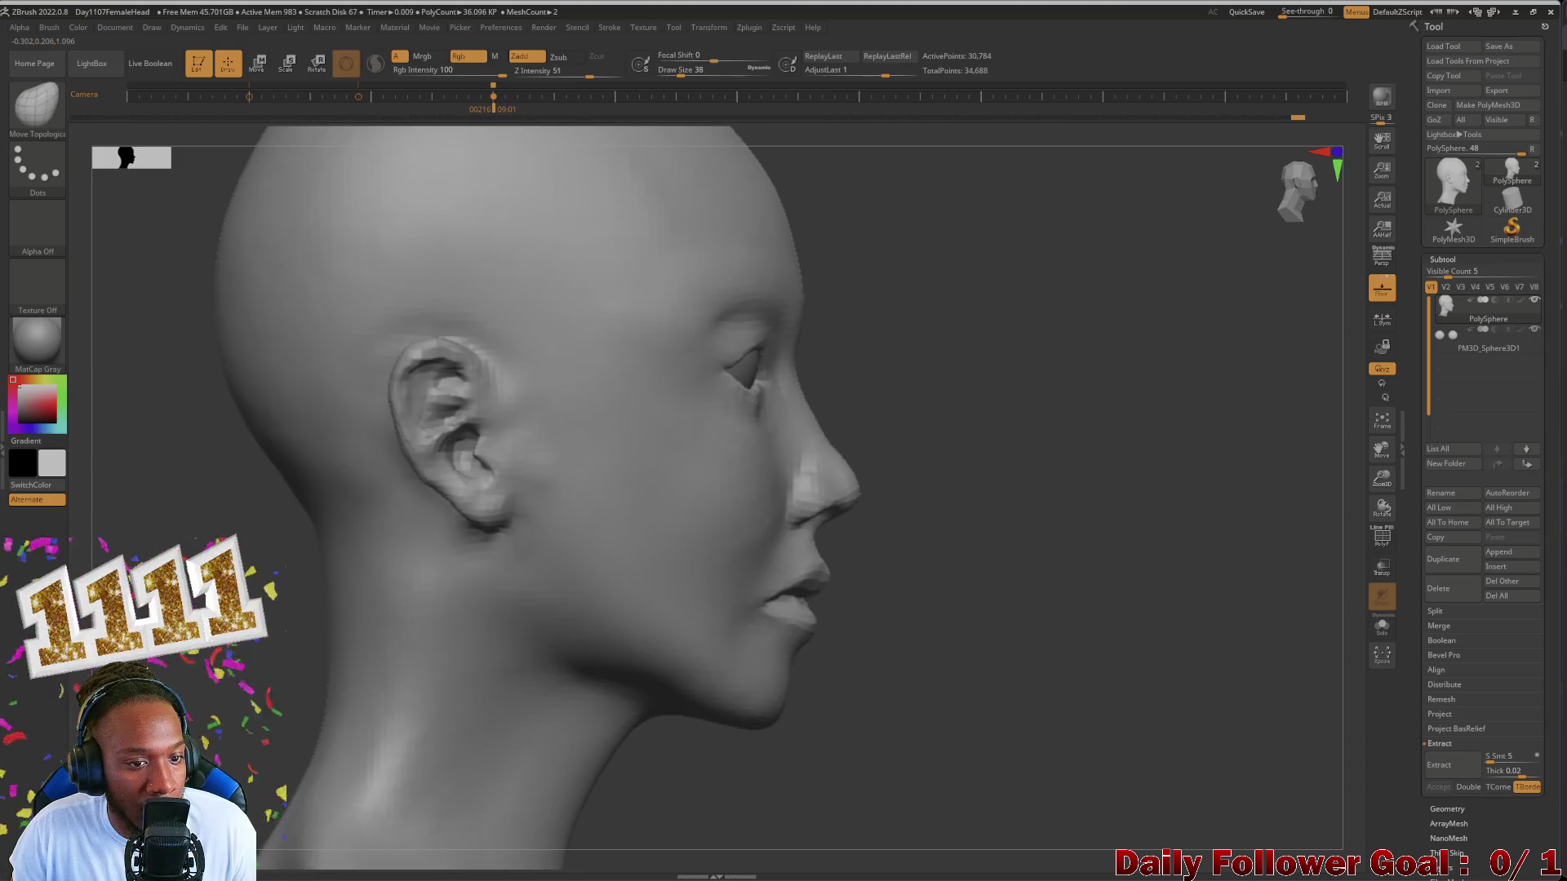
# Step: Inspect the ears from side profile and a rear view of the whole head
pyautogui.keyDown('shift'); pyautogui.moveTo(212, 503); pyautogui.dragTo(233, 513, button='right'); pyautogui.keyUp('shift')
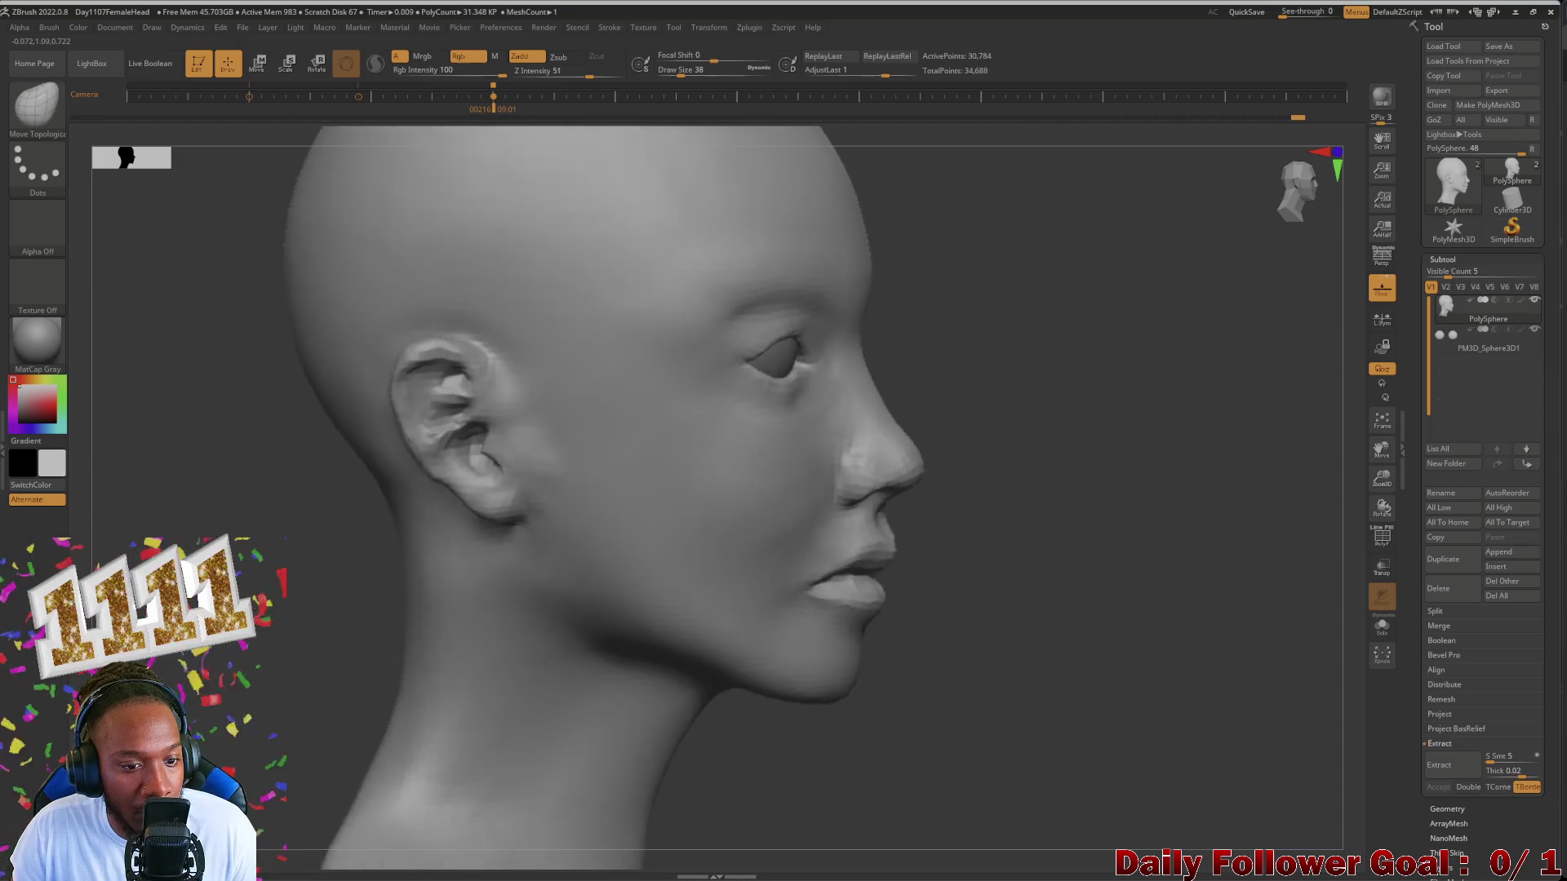
pyautogui.moveTo(414, 423); pyautogui.dragTo(431, 456, button='right')
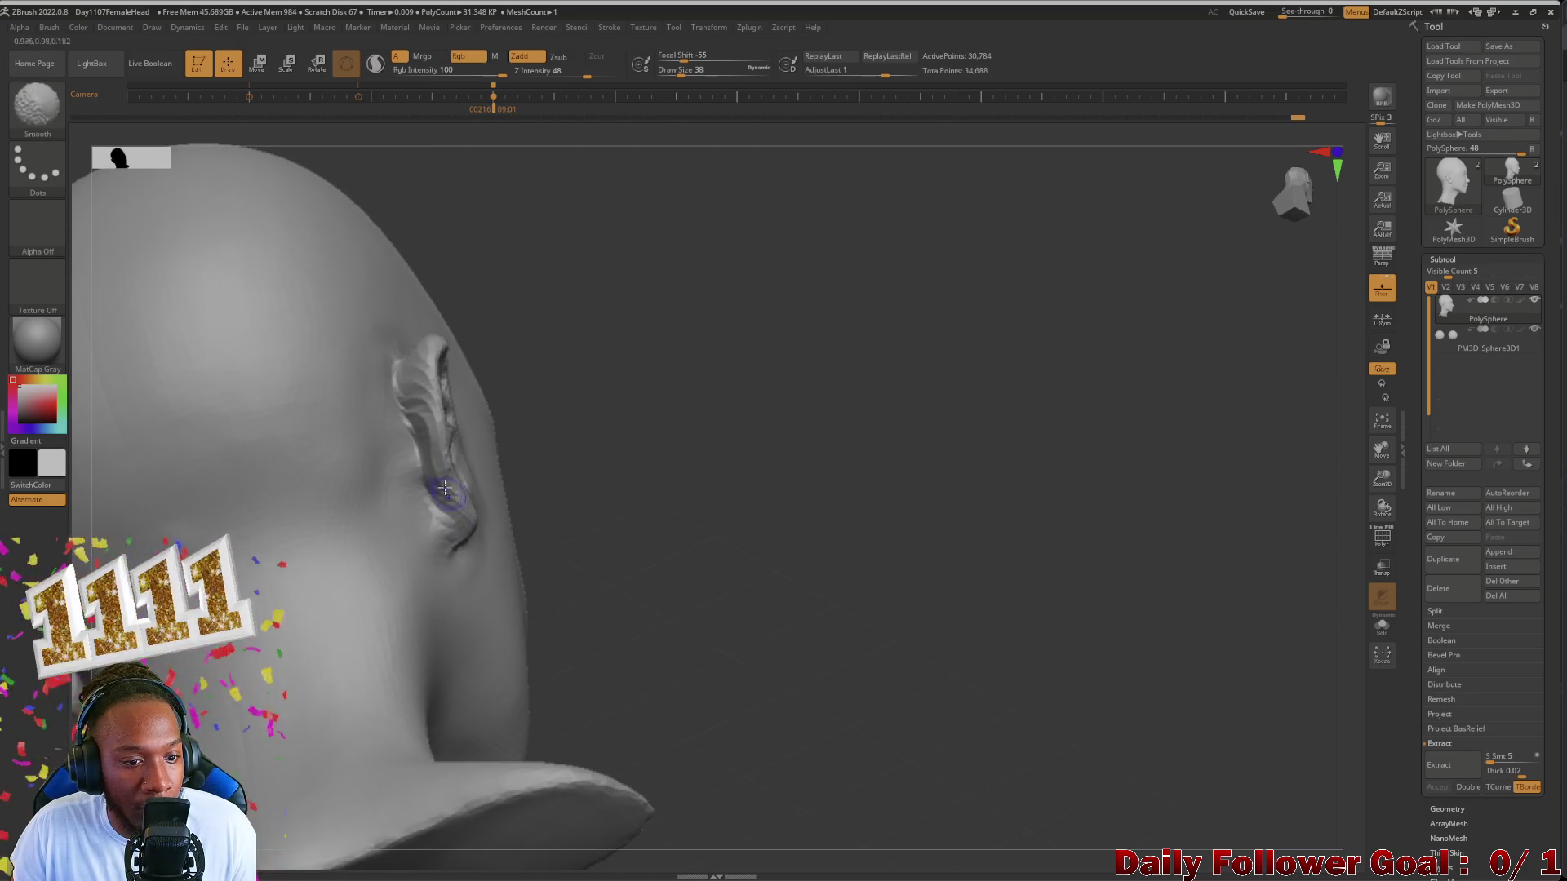
pyautogui.keyDown('shift'); pyautogui.moveTo(536, 567); pyautogui.dragTo(638, 641, button='right'); pyautogui.keyUp('shift')
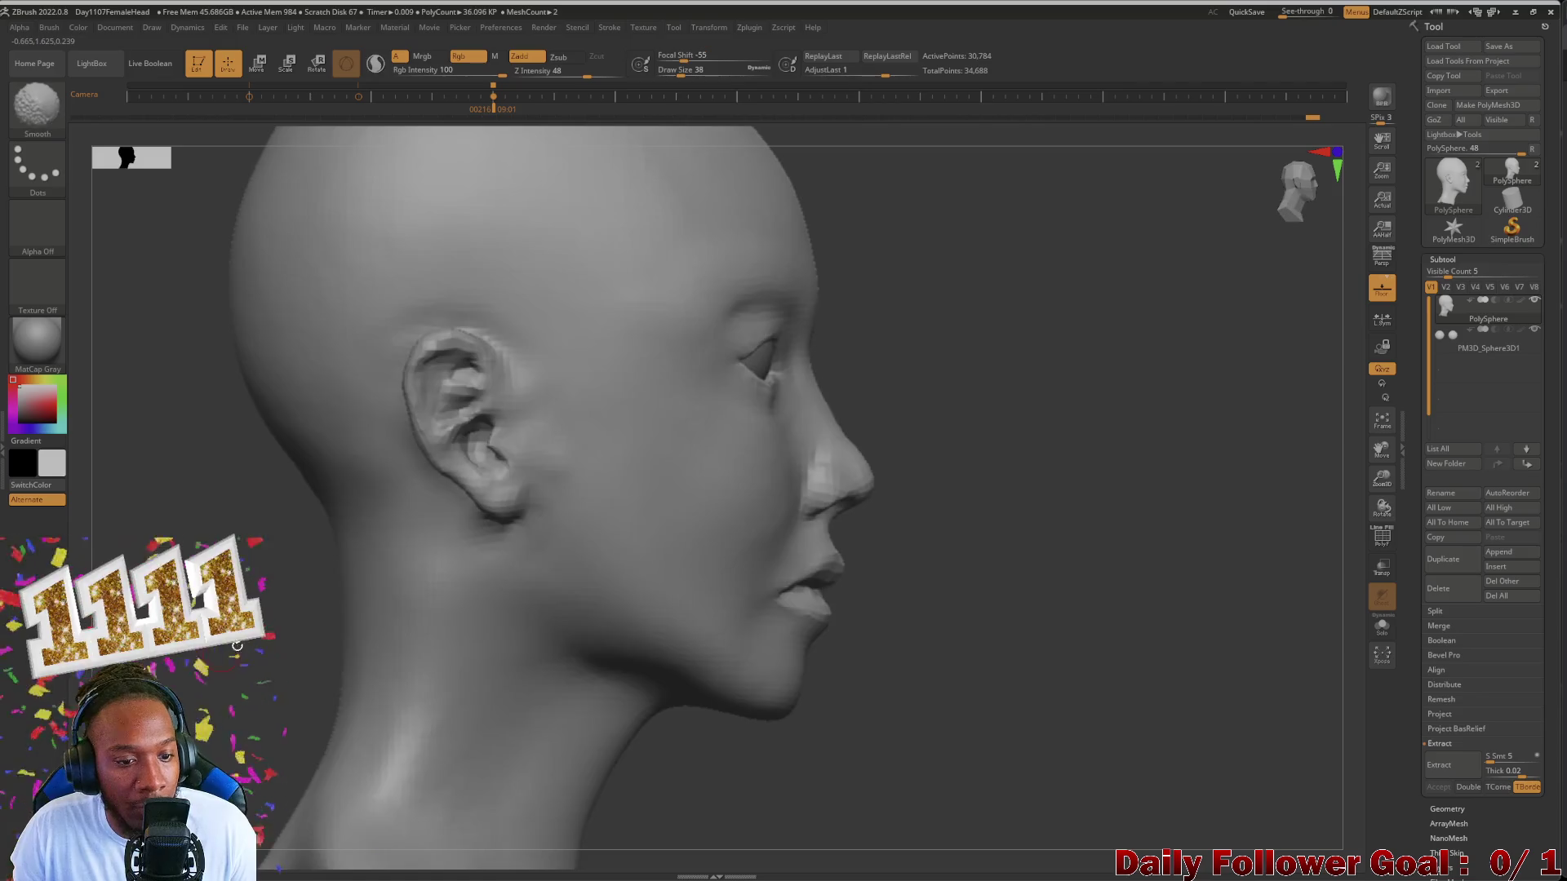
pyautogui.press('f')
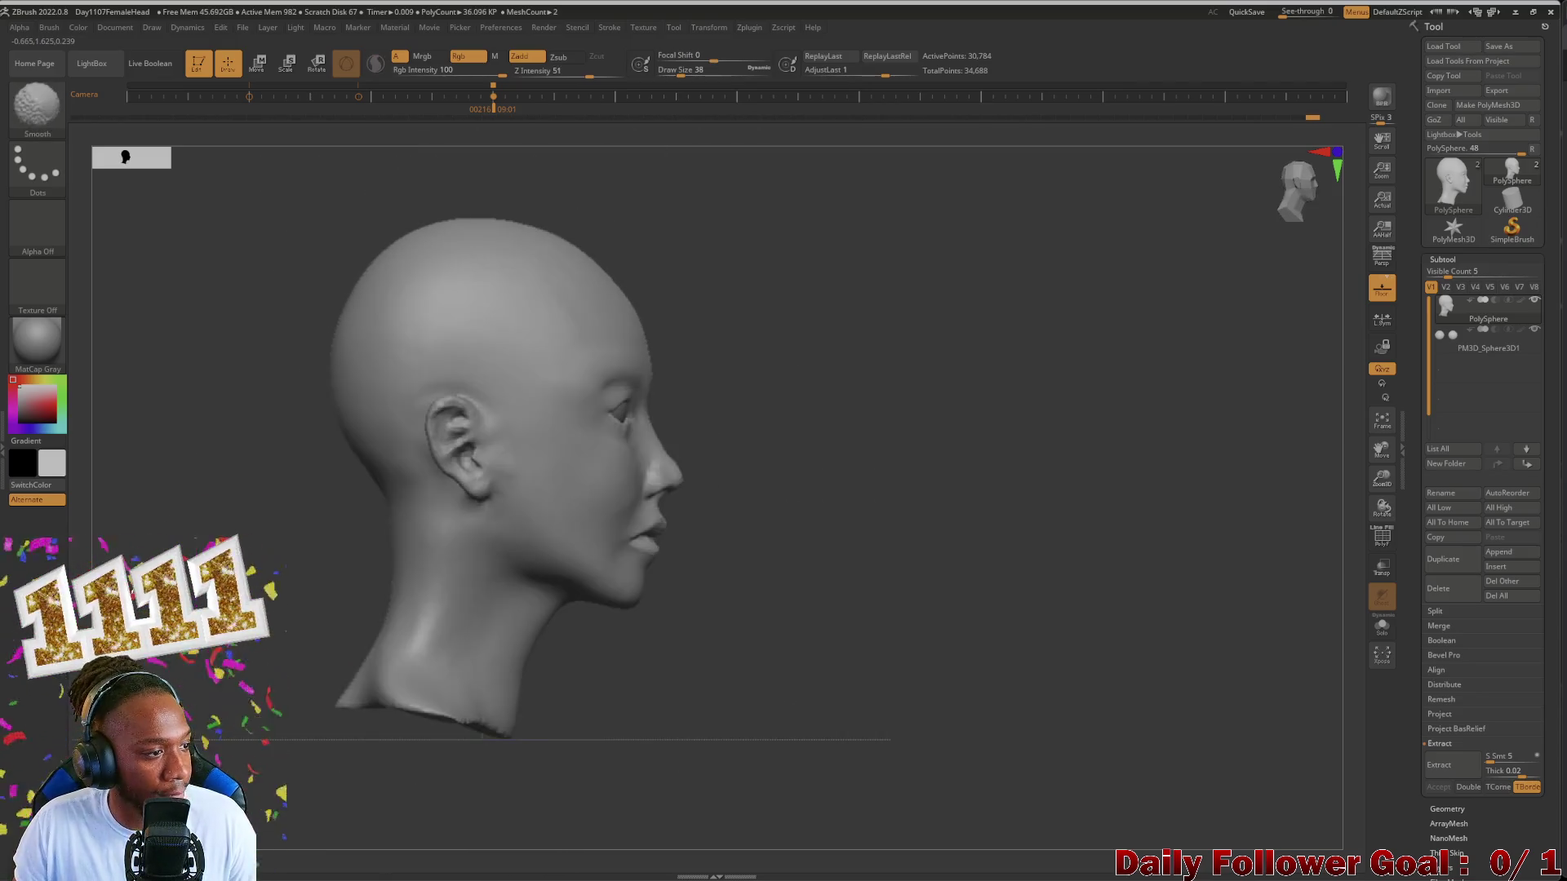
pyautogui.moveTo(199, 460)
pyautogui.mouseDown(button='right')
pyautogui.moveTo(246, 465)
pyautogui.moveTo(478, 622)
pyautogui.mouseUp(button='right')
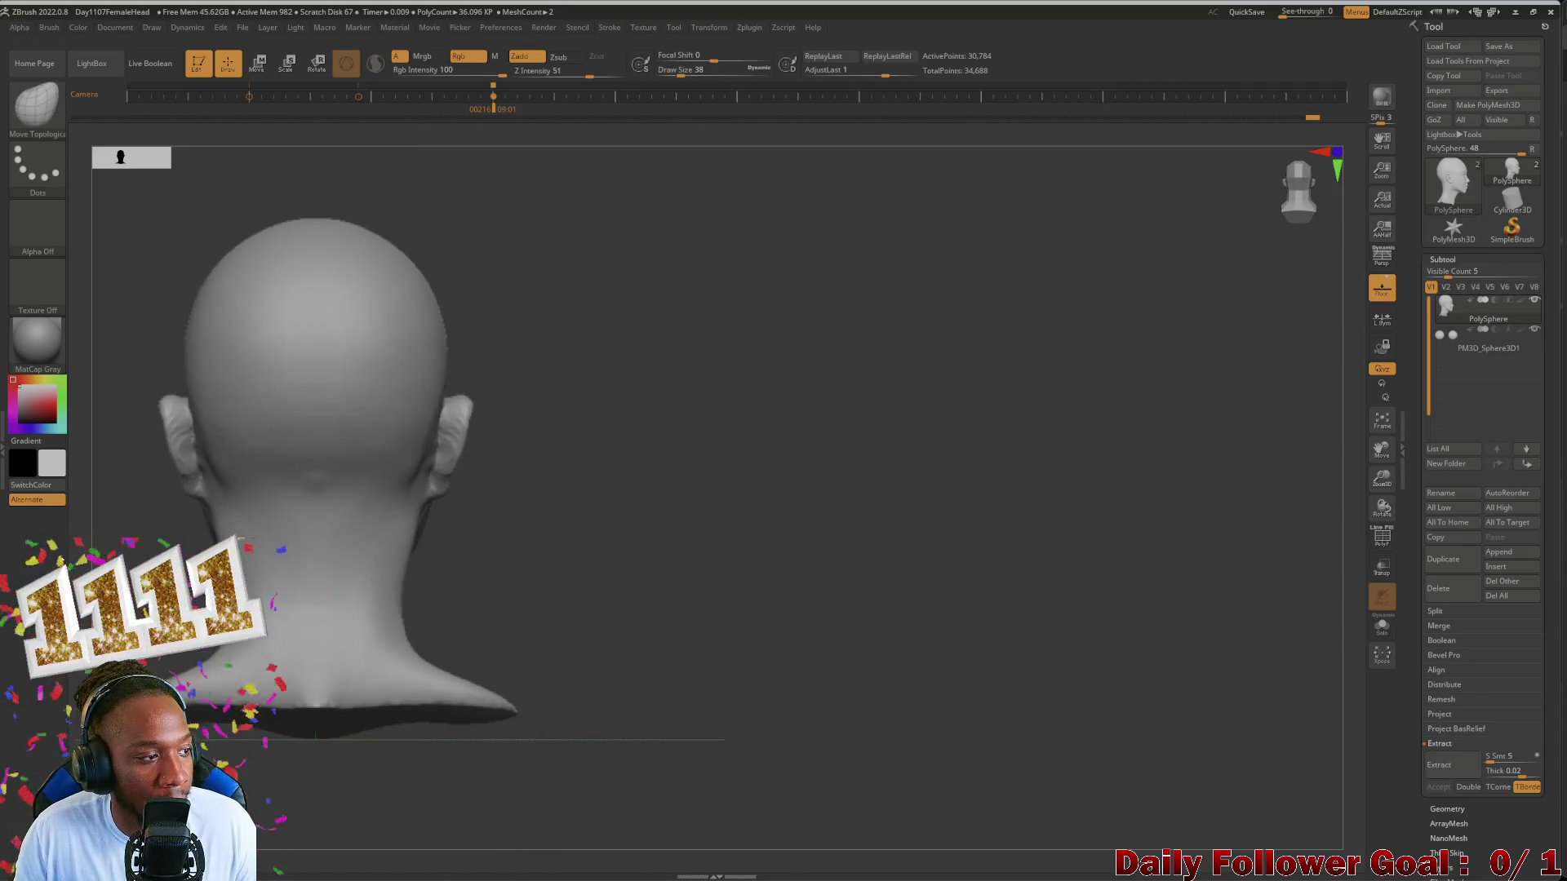
pyautogui.scroll(3, 261, 478)
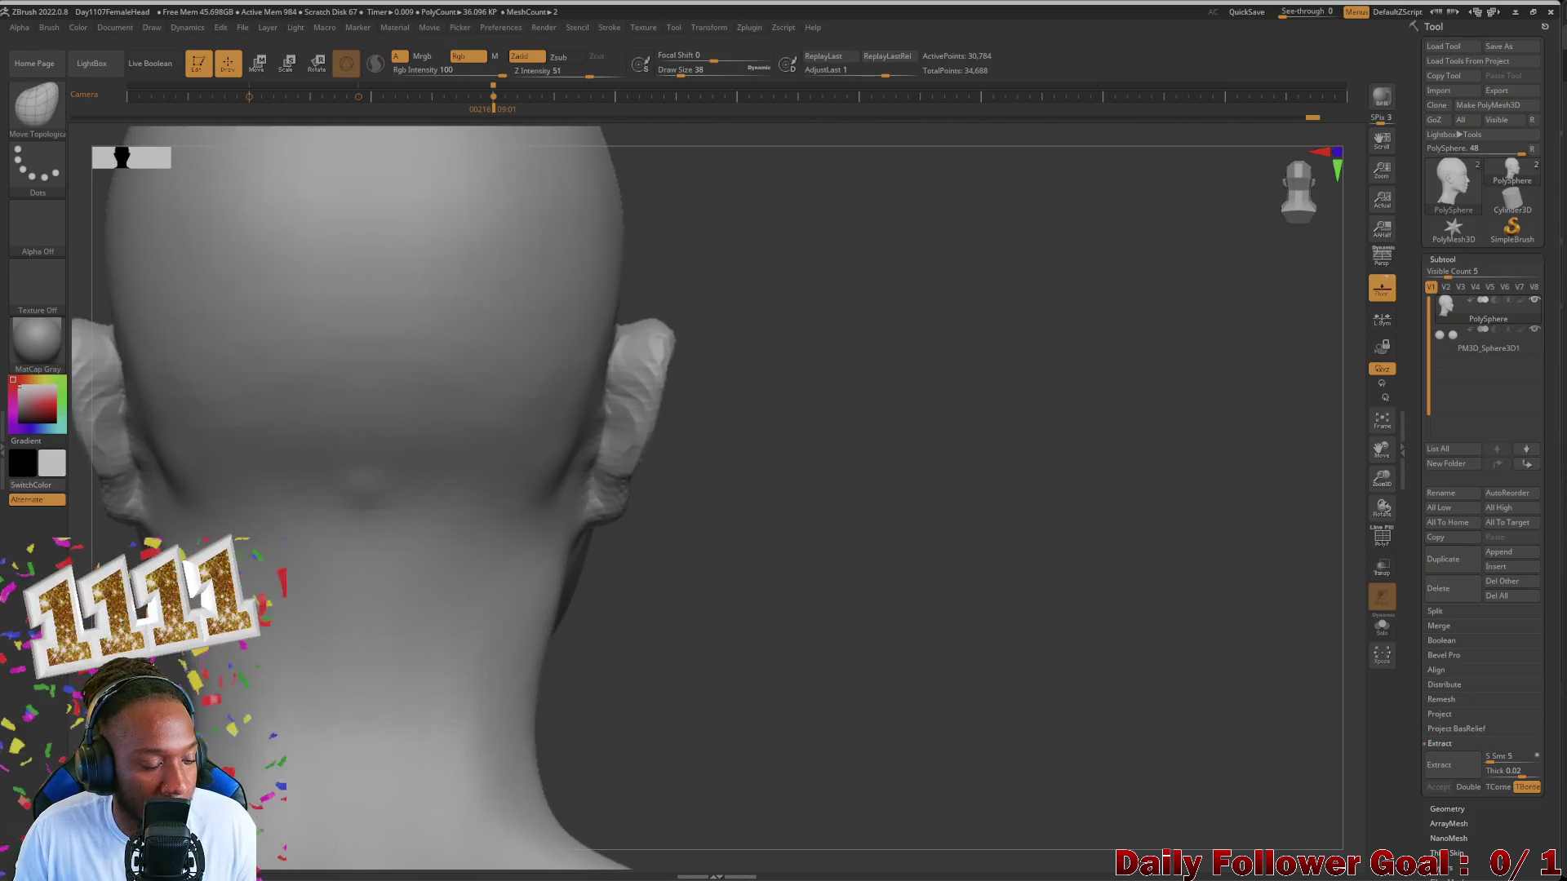
pyautogui.keyDown('alt'); pyautogui.moveTo(118, 686); pyautogui.dragTo(358, 689, button='right'); pyautogui.keyUp('alt')
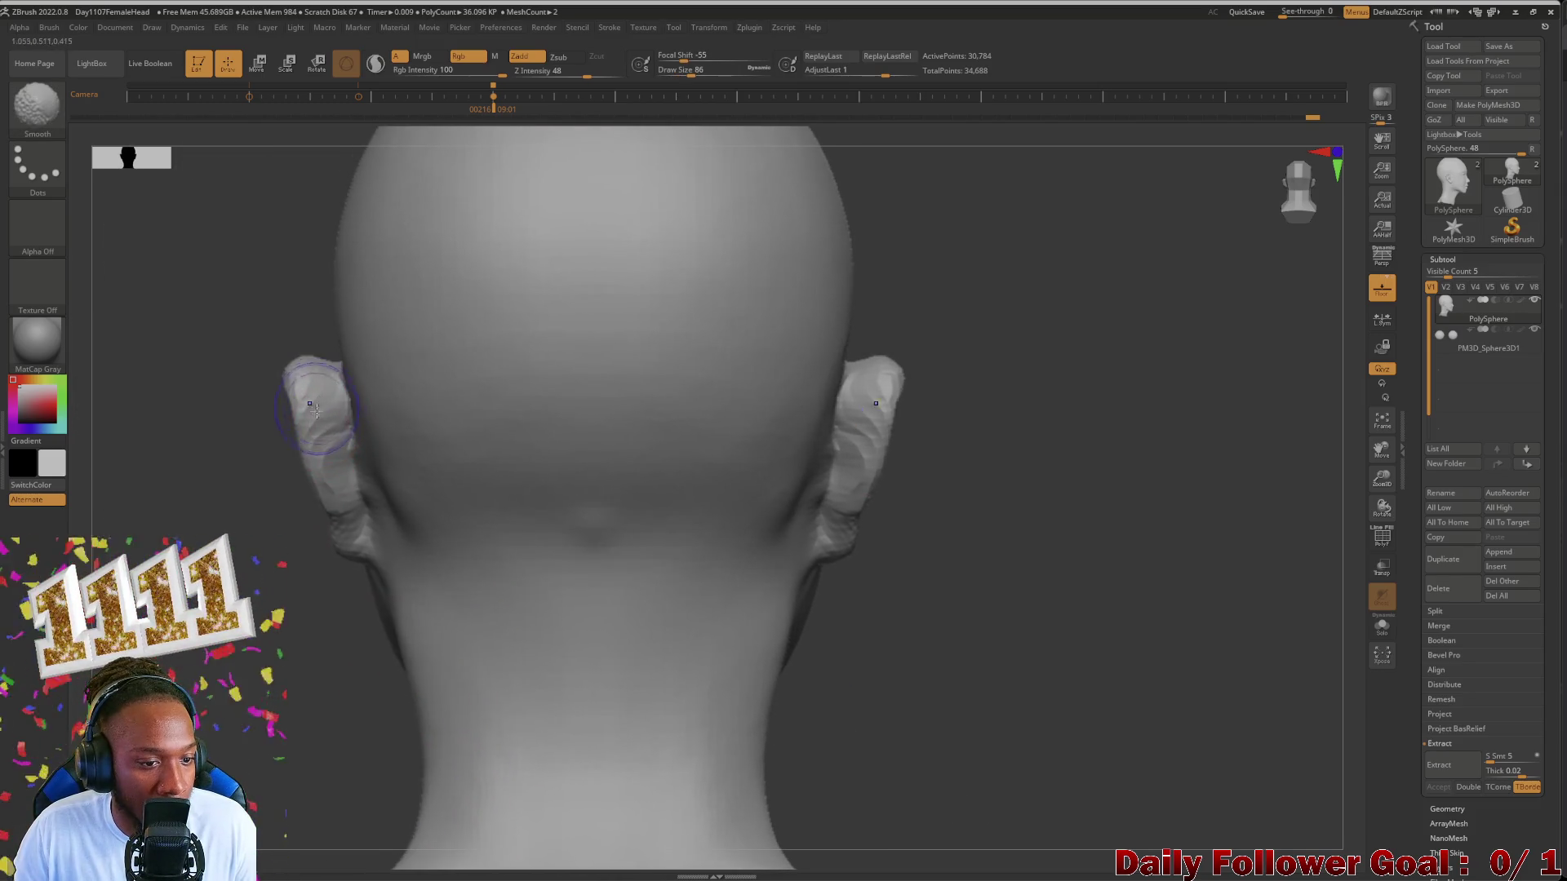
pyautogui.keyDown('shift'); pyautogui.moveTo(587, 698); pyautogui.dragTo(824, 709, button='right'); pyautogui.keyUp('shift')
# Step: Compare the ears in full profile and front views, then start a mask spot on the temple
pyautogui.keyDown('alt'); pyautogui.moveTo(749, 676); pyautogui.dragTo(830, 379, button='right'); pyautogui.keyUp('alt')
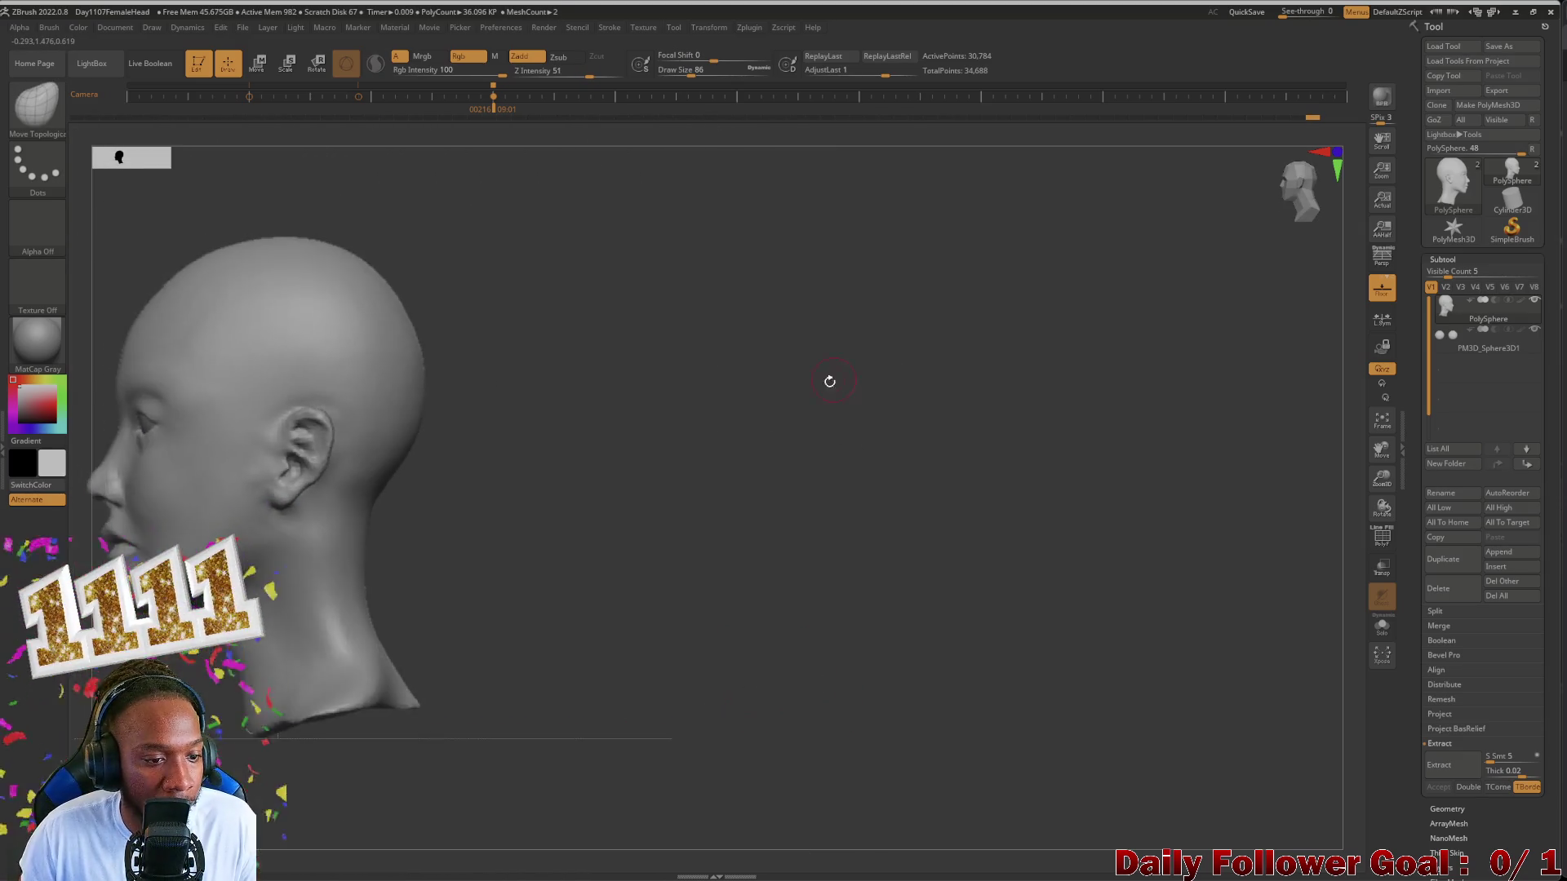
pyautogui.moveTo(783, 536)
pyautogui.keyDown('alt'); pyautogui.mouseDown(button='right')
pyautogui.moveTo(694, 583)
pyautogui.moveTo(797, 616)
pyautogui.moveTo(766, 654)
pyautogui.moveTo(232, 677)
pyautogui.mouseUp(button='right'); pyautogui.keyUp('alt')
pyautogui.moveTo(430, 579)
pyautogui.mouseDown(button='right')
pyautogui.moveTo(686, 601)
pyautogui.moveTo(527, 606)
pyautogui.moveTo(687, 600)
pyautogui.mouseUp(button='right')
pyautogui.moveTo(207, 527)
pyautogui.mouseDown(button='right')
pyautogui.moveTo(445, 690)
pyautogui.moveTo(363, 625)
pyautogui.moveTo(388, 596)
pyautogui.moveTo(445, 640)
pyautogui.moveTo(607, 490)
pyautogui.mouseUp(button='right')
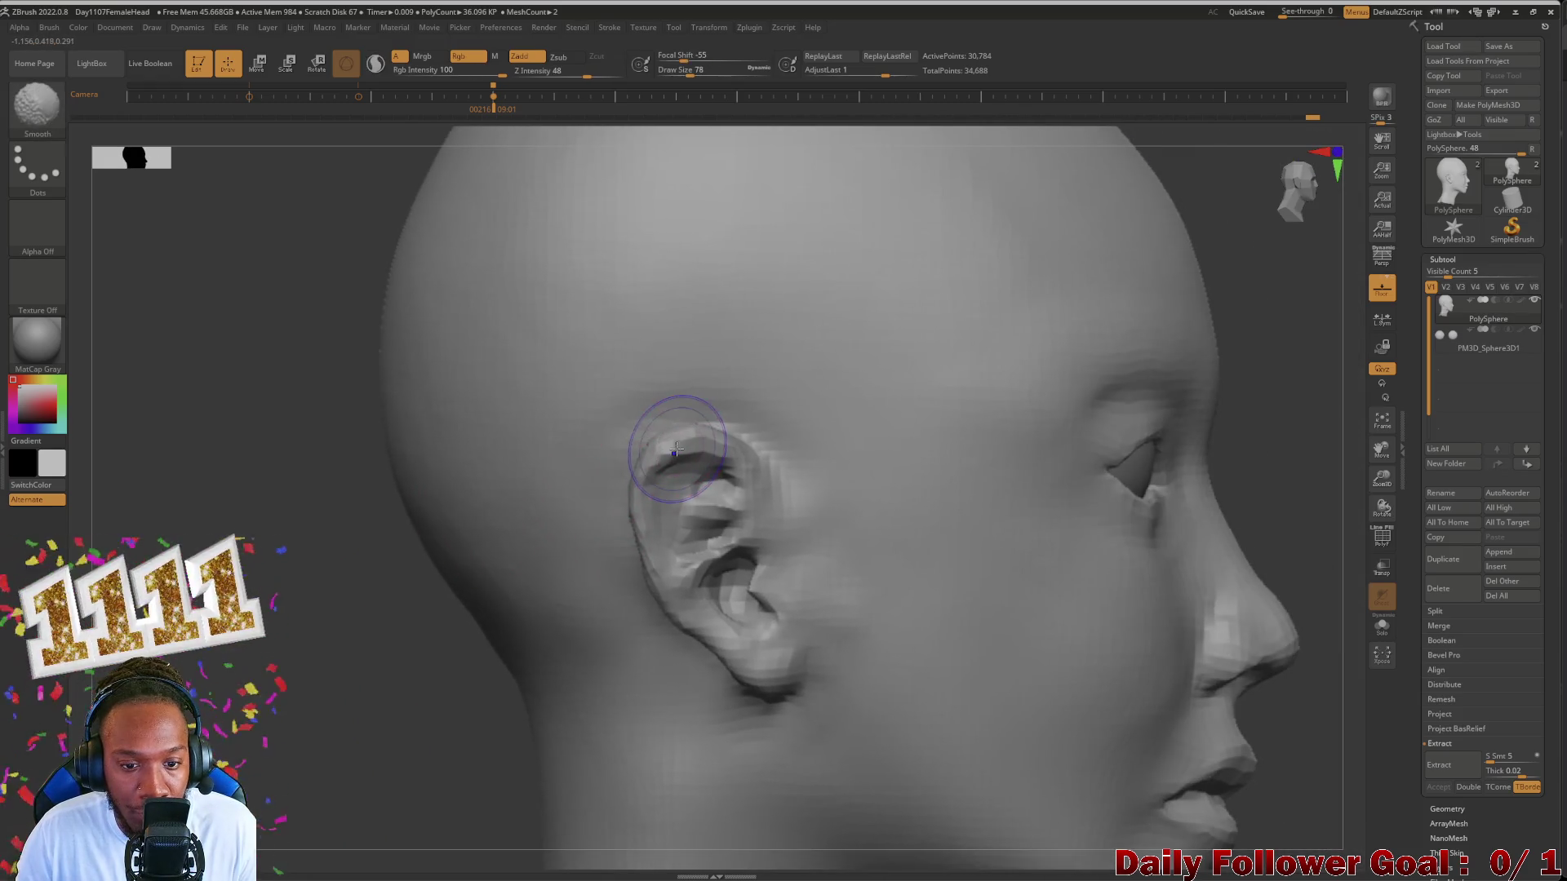
pyautogui.moveTo(653, 456)
pyautogui.keyDown('shift'); pyautogui.mouseDown(button='right')
pyautogui.moveTo(334, 659)
pyautogui.moveTo(363, 568)
pyautogui.moveTo(339, 595)
pyautogui.mouseUp(button='right'); pyautogui.keyUp('shift')
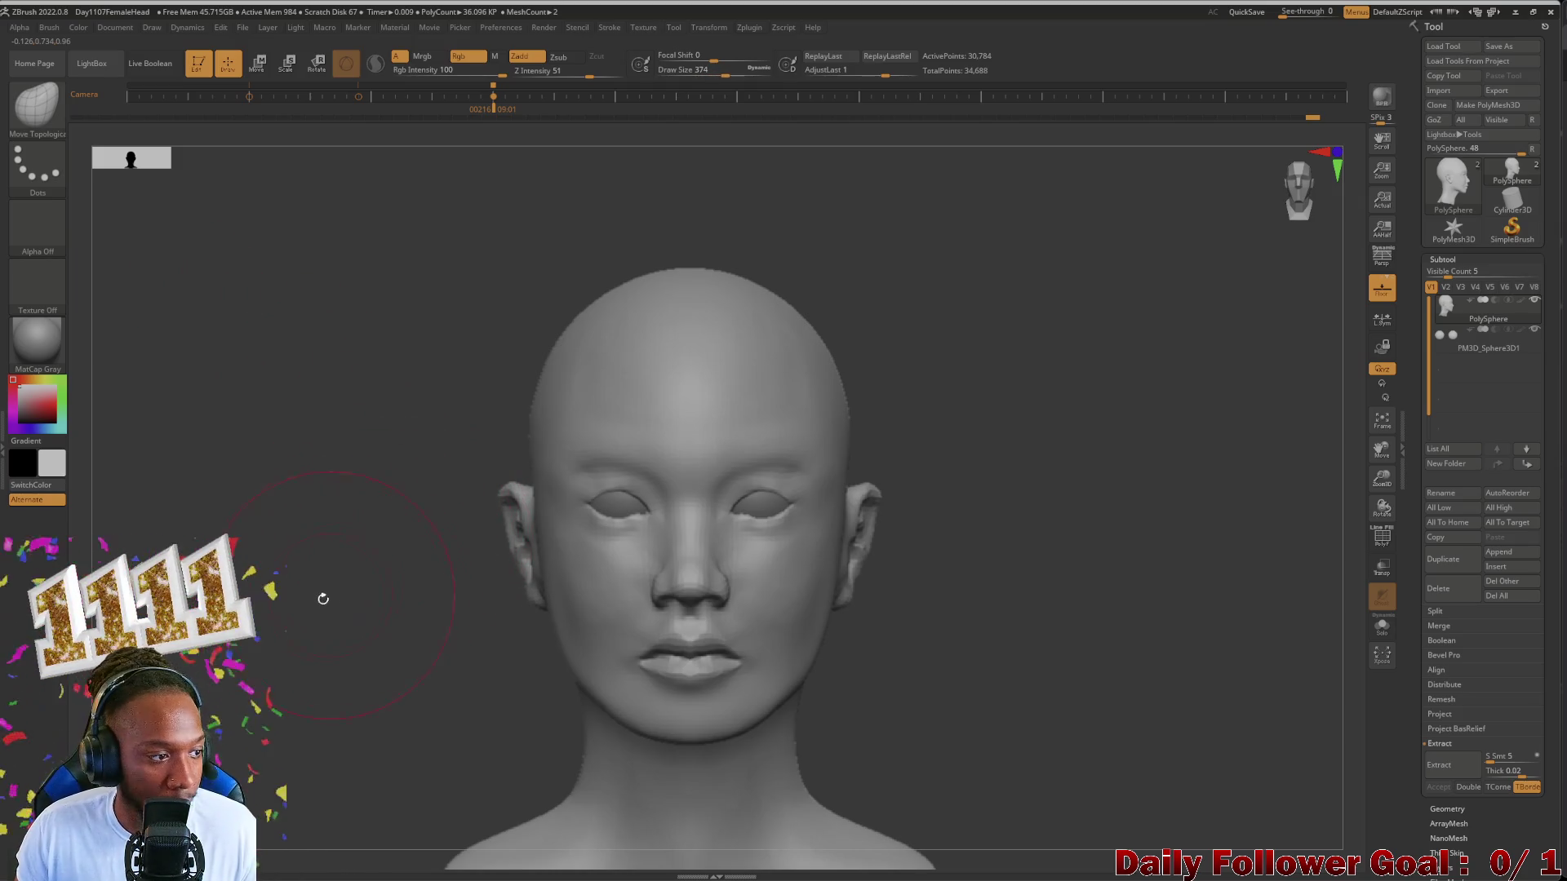
pyautogui.moveTo(316, 566)
pyautogui.keyDown('ctrl'); pyautogui.mouseDown(button='right')
pyautogui.moveTo(437, 517)
pyautogui.moveTo(461, 526)
pyautogui.mouseUp(button='right'); pyautogui.keyUp('ctrl')
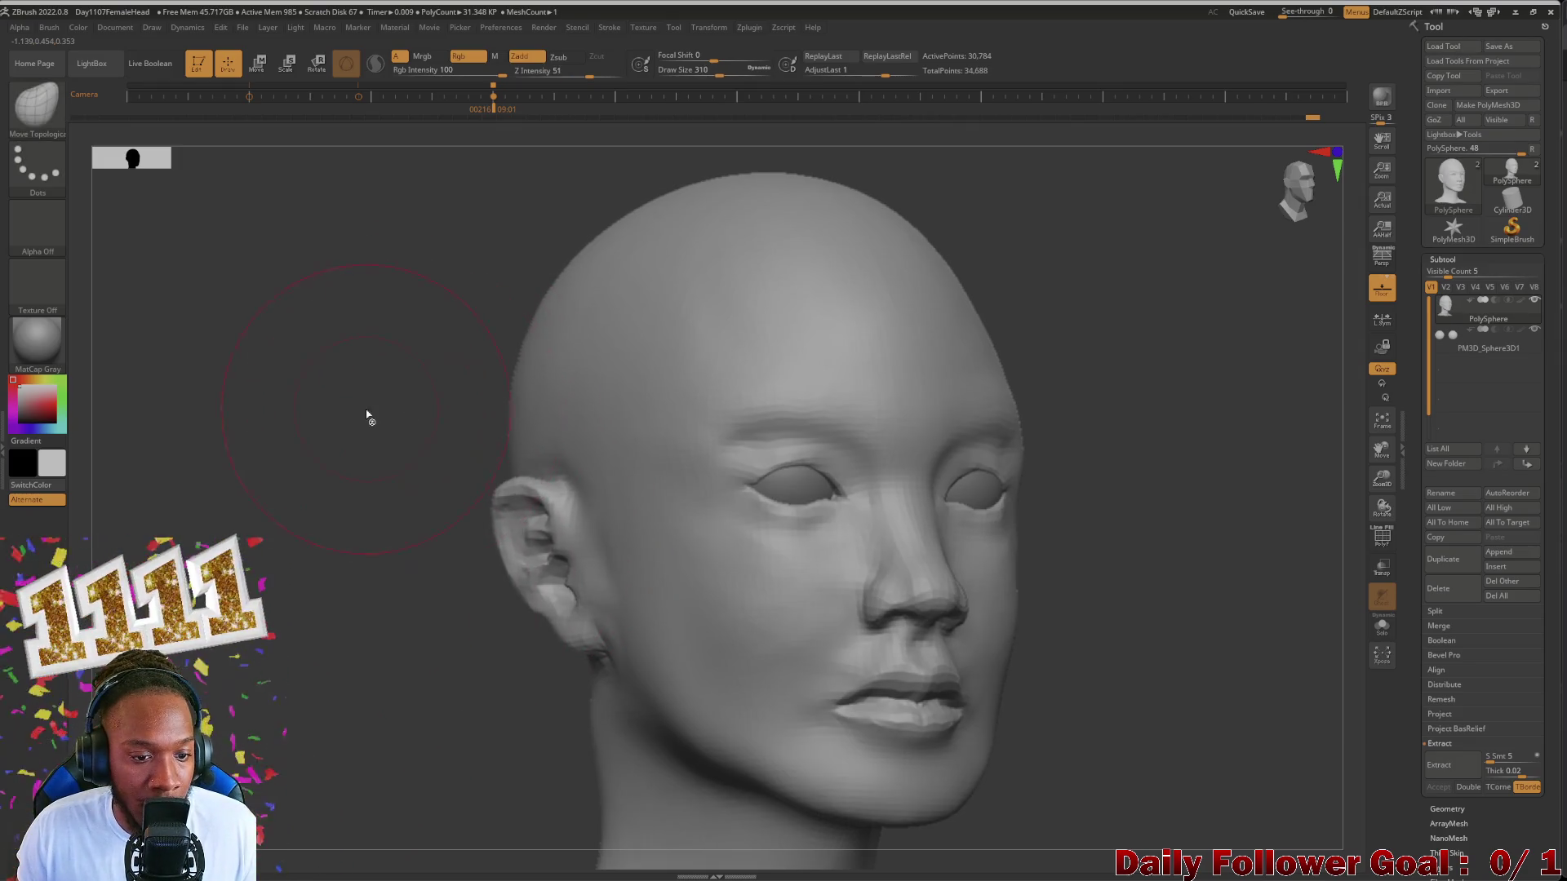
pyautogui.moveTo(322, 453); pyautogui.dragTo(367, 484, button='right')
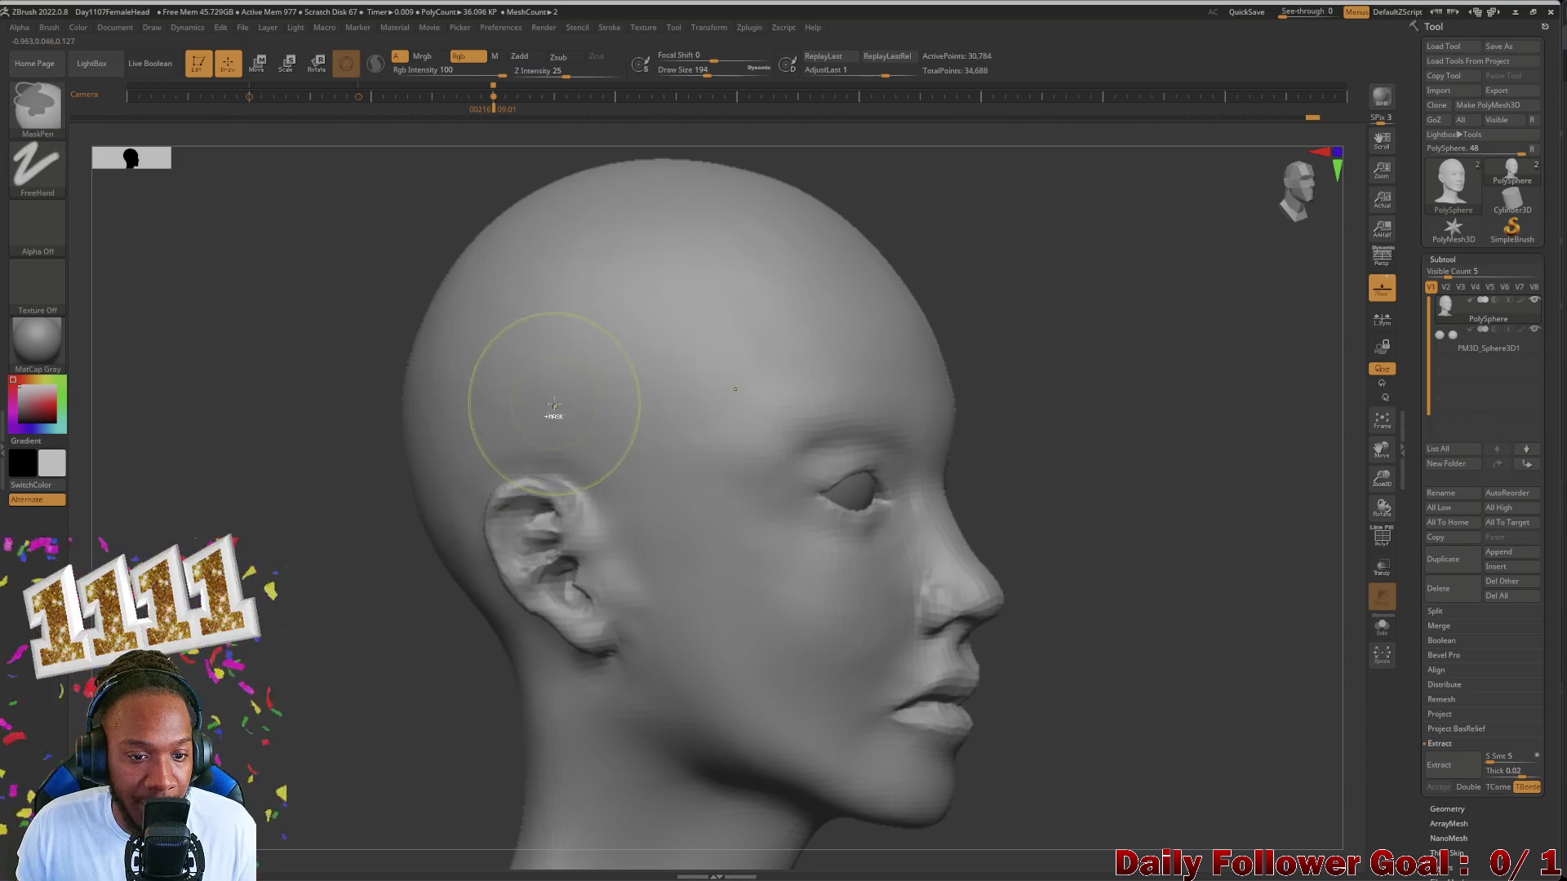
# Step: Ctrl-paint a mask over the temple, around the ear and down the cheek
pyautogui.moveTo(550, 410)
pyautogui.keyDown('ctrl'); pyautogui.mouseDown()
pyautogui.moveTo(602, 421)
pyautogui.moveTo(368, 454)
pyautogui.mouseUp(); pyautogui.keyUp('ctrl')
pyautogui.moveTo(368, 454); pyautogui.dragTo(467, 420, button='right')
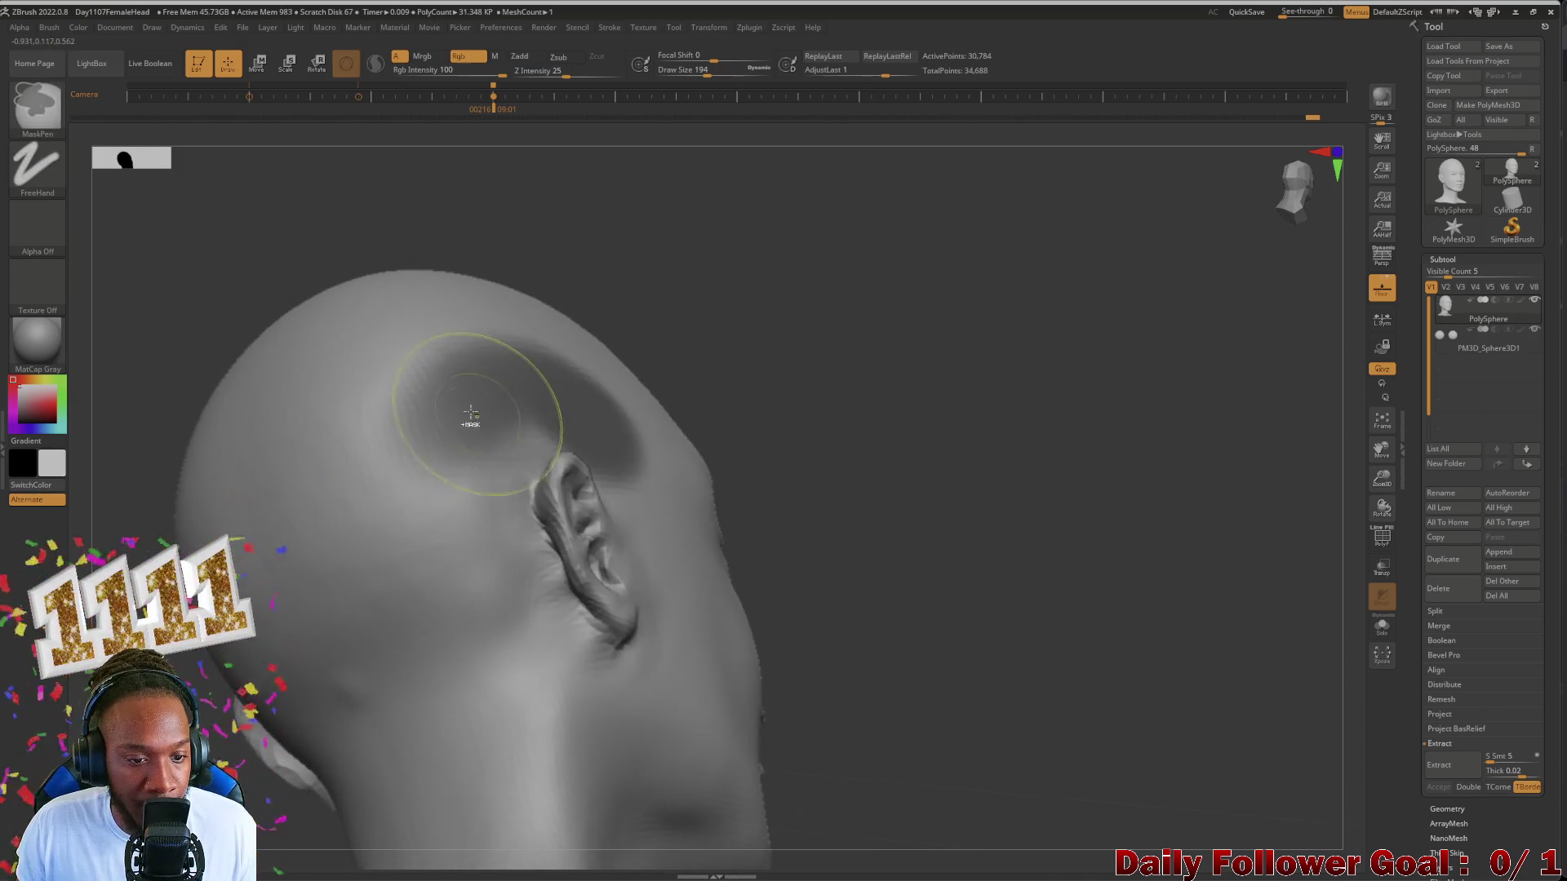
pyautogui.keyDown('ctrl'); pyautogui.moveTo(449, 542); pyautogui.dragTo(526, 698); pyautogui.keyUp('ctrl')
pyautogui.moveTo(526, 698); pyautogui.dragTo(639, 454, button='right')
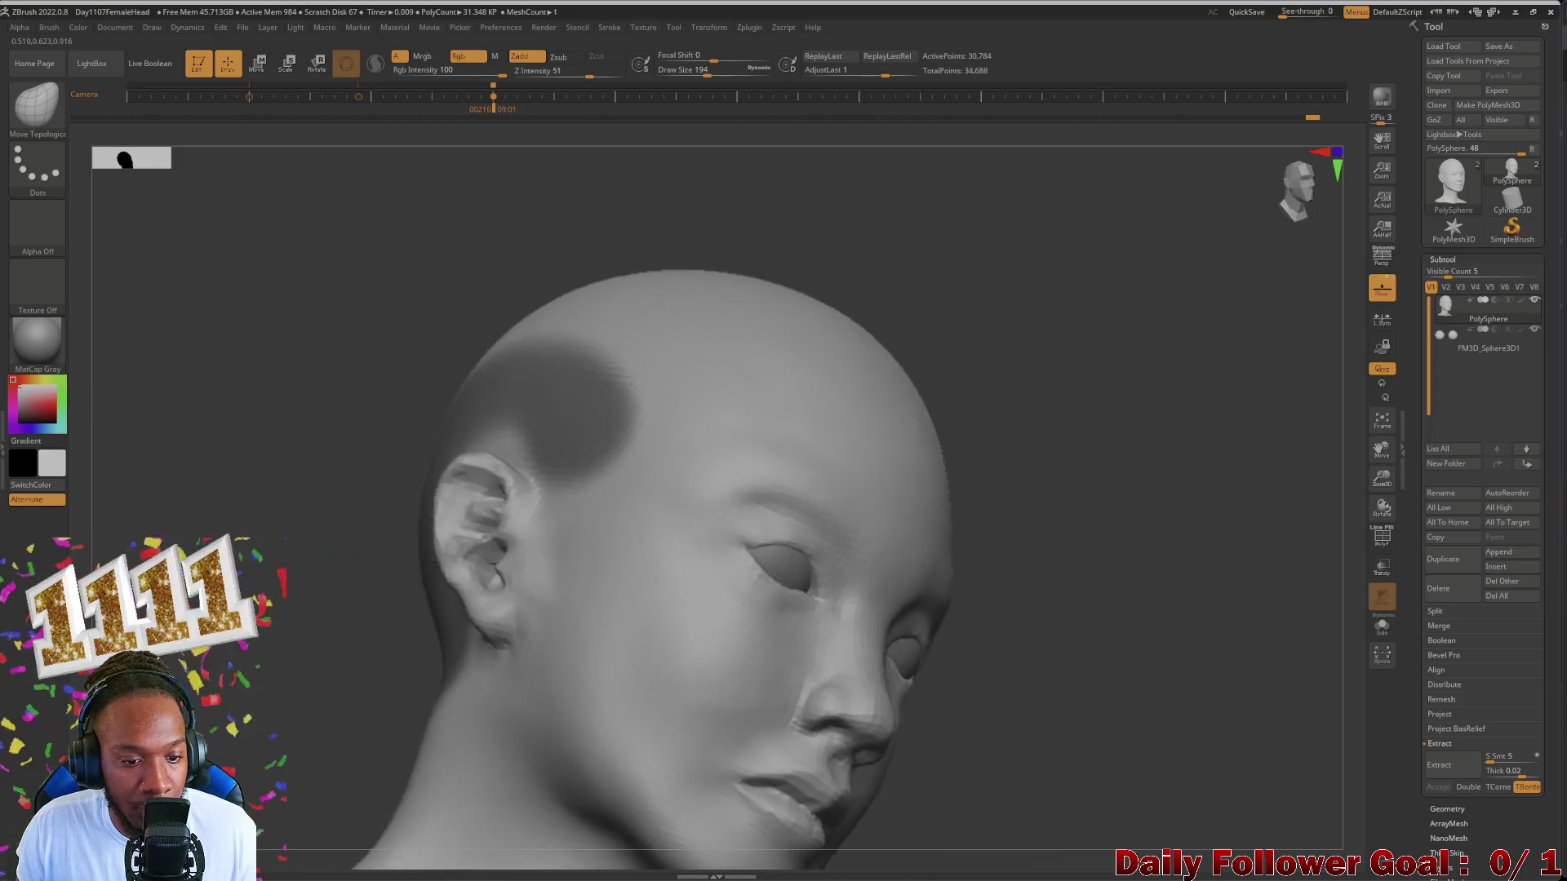
pyautogui.keyDown('ctrl'); pyautogui.moveTo(638, 454); pyautogui.dragTo(527, 686); pyautogui.keyUp('ctrl')
# Step: Pick Move Topological (B-M-T) and reshape the unmasked area below the ear from a low side view
pyautogui.press('b')
pyautogui.press('m')
pyautogui.press('t')
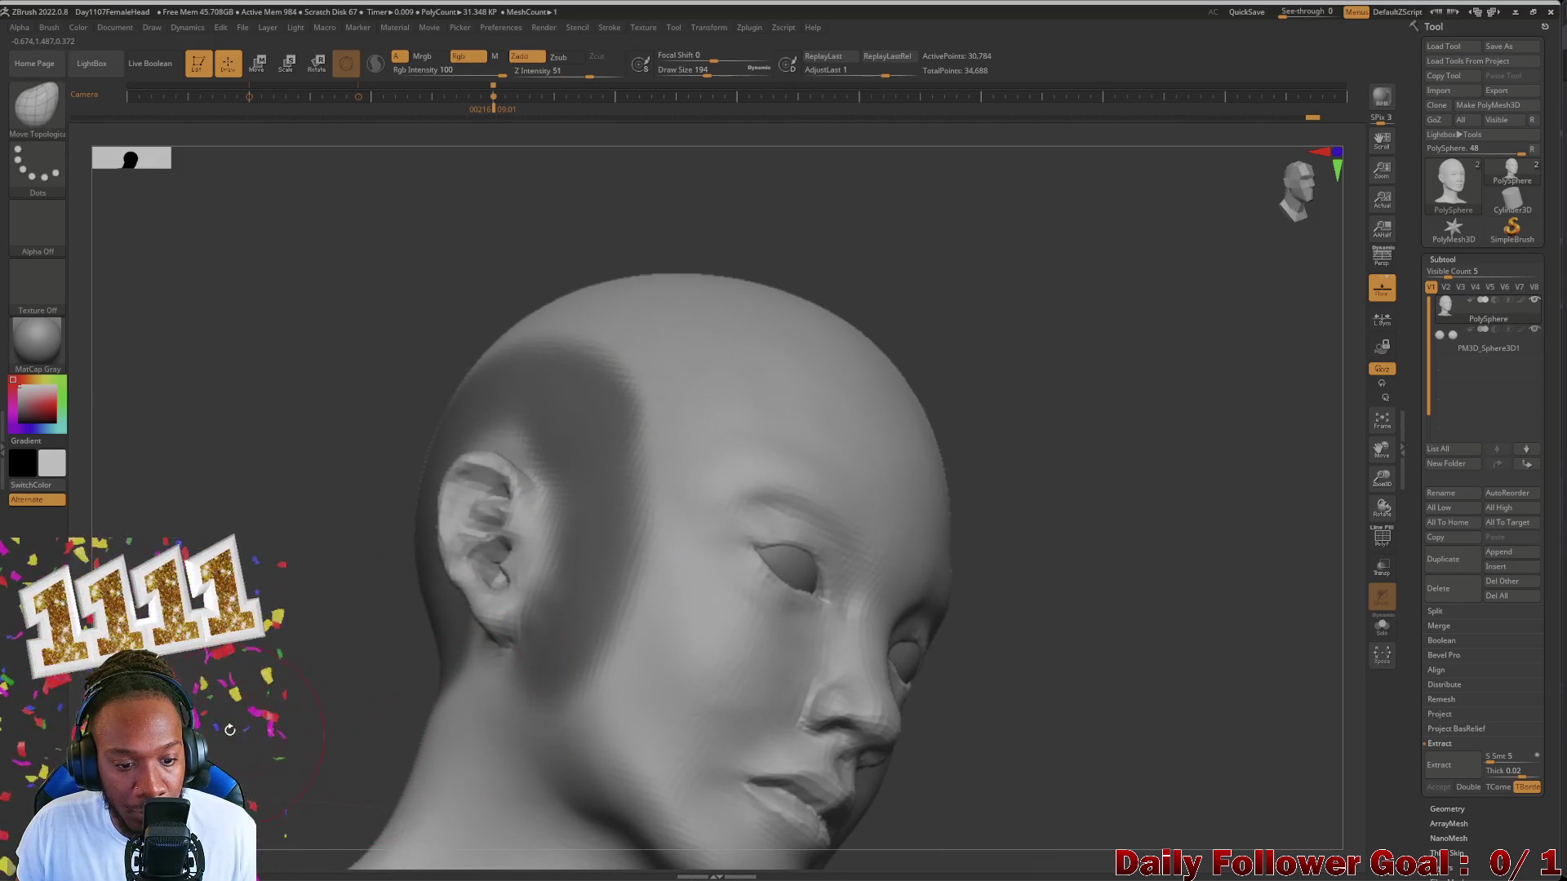
pyautogui.moveTo(527, 685); pyautogui.dragTo(475, 676, button='right')
pyautogui.moveTo(665, 641); pyautogui.dragTo(465, 666)
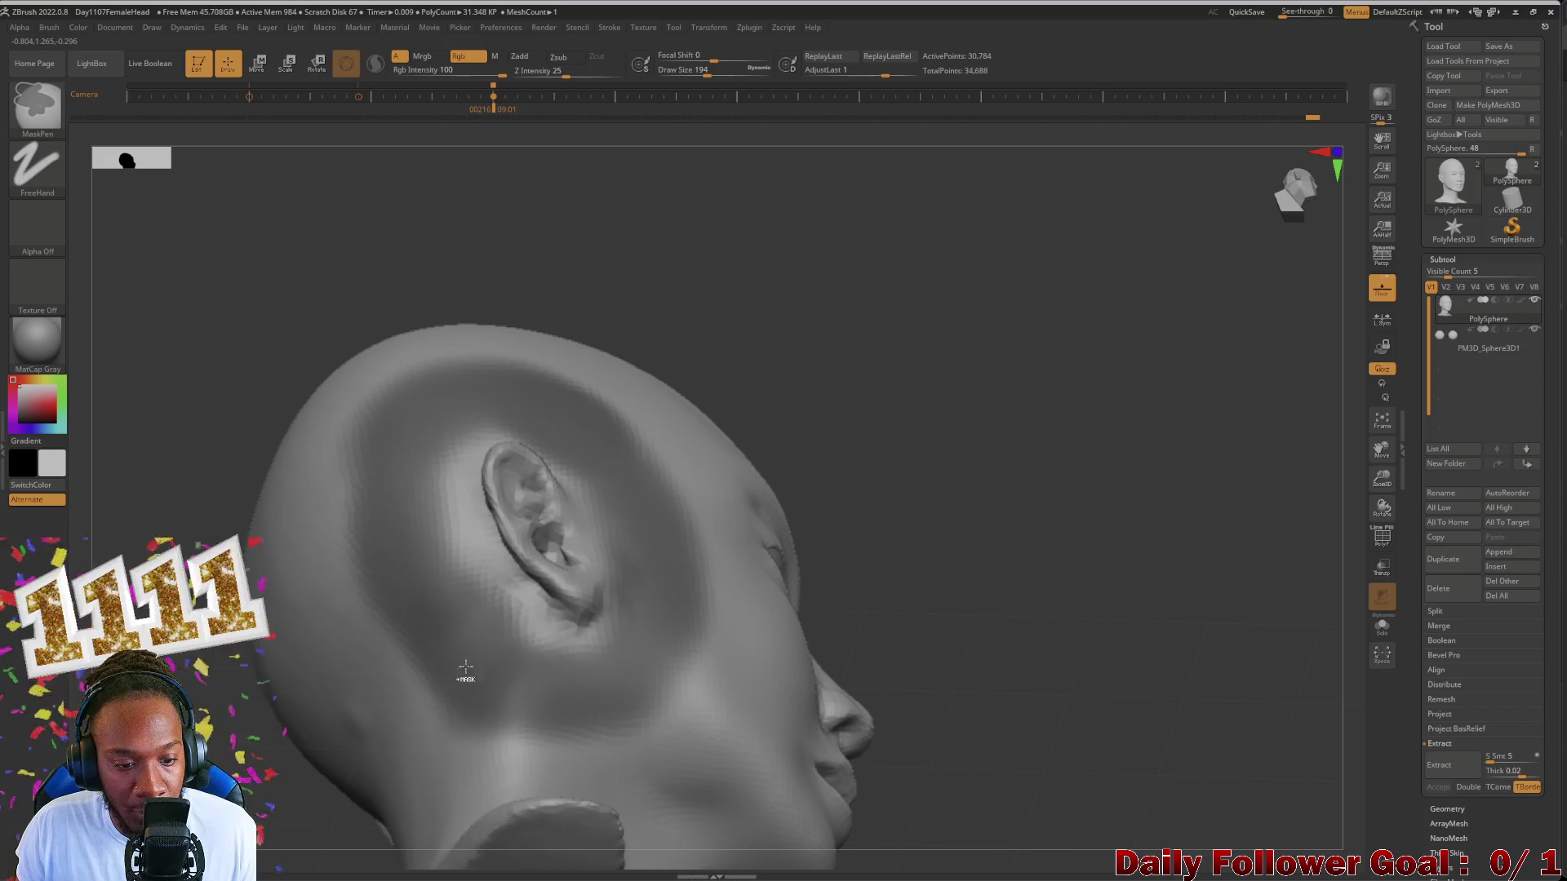
# Step: Return to masking and check the masked ear area from profile, three-quarter and low angles
pyautogui.press('ctrl')
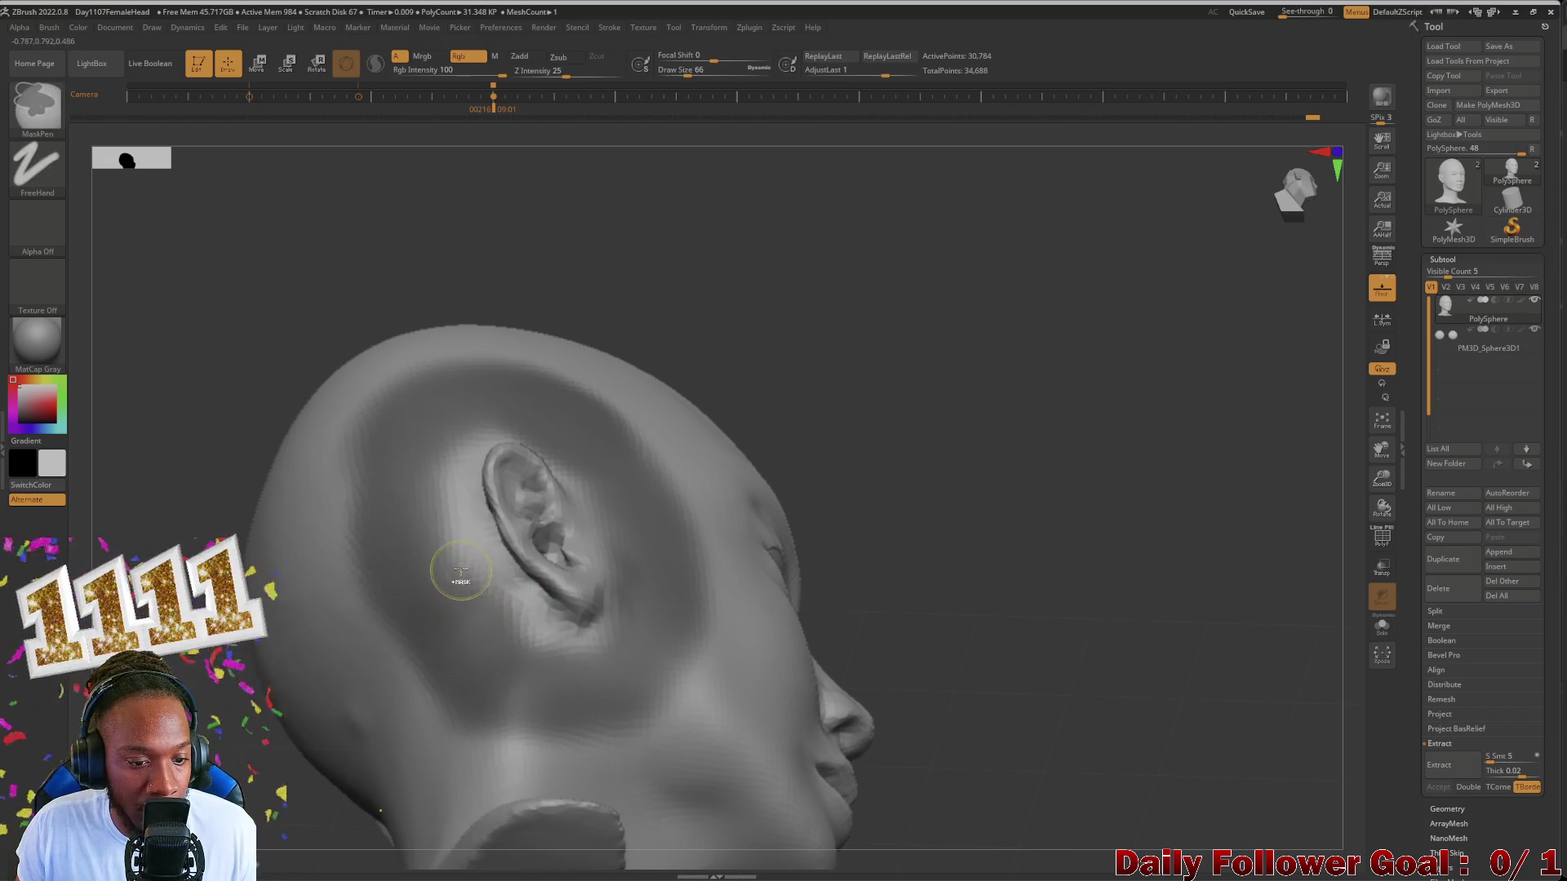
pyautogui.moveTo(343, 444)
pyautogui.mouseDown(button='right')
pyautogui.moveTo(175, 437)
pyautogui.moveTo(375, 450)
pyautogui.mouseUp(button='right')
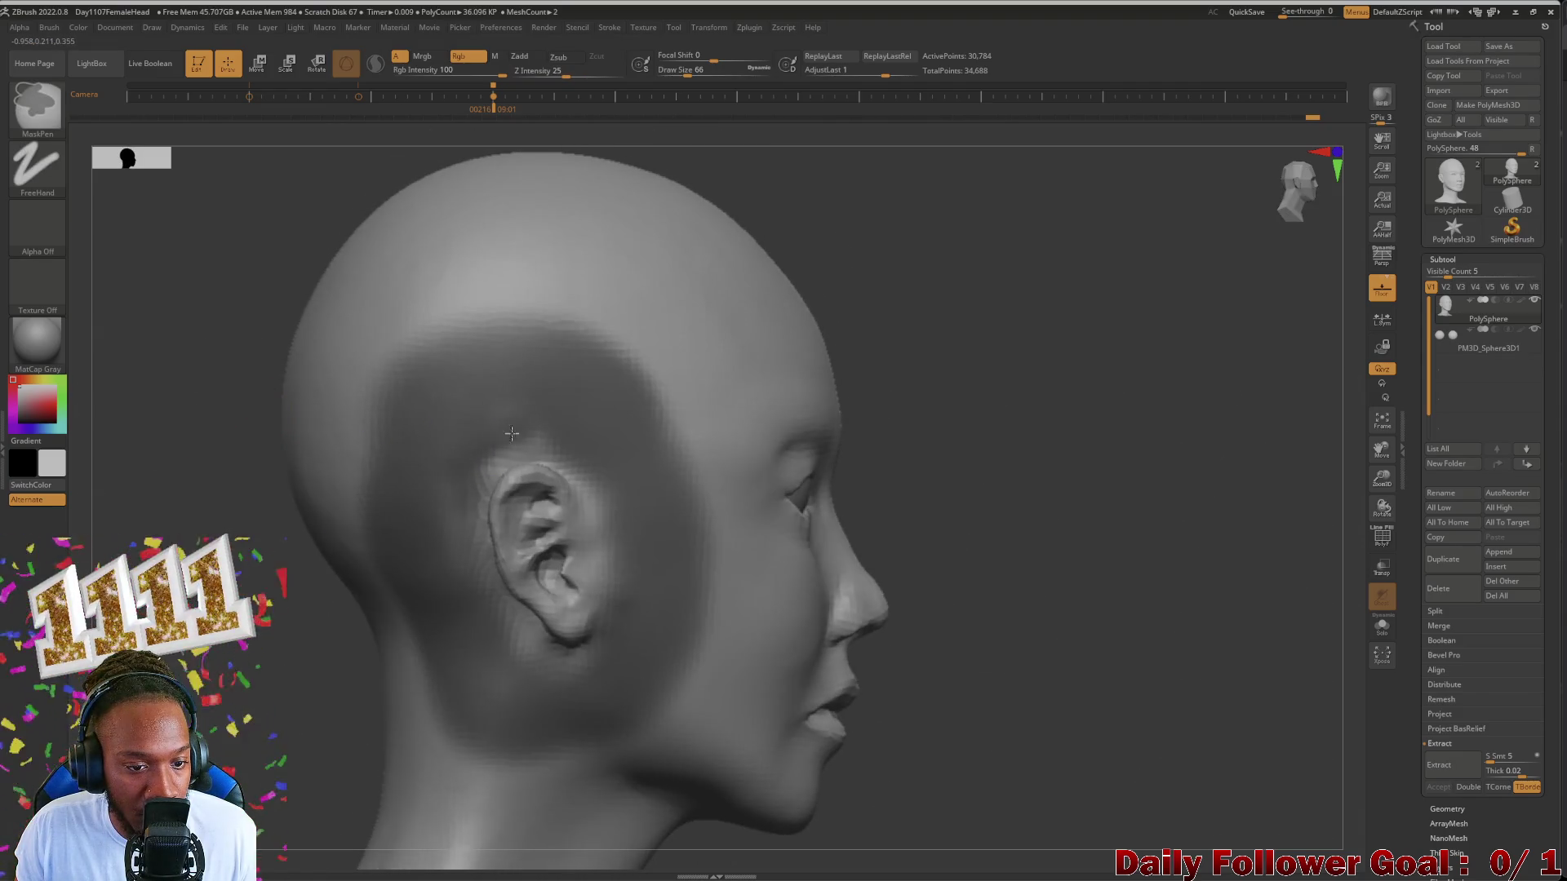
pyautogui.moveTo(511, 433)
pyautogui.mouseDown(button='right')
pyautogui.moveTo(310, 508)
pyautogui.moveTo(598, 532)
pyautogui.mouseUp(button='right')
pyautogui.press('shift')
pyautogui.press('ctrl')
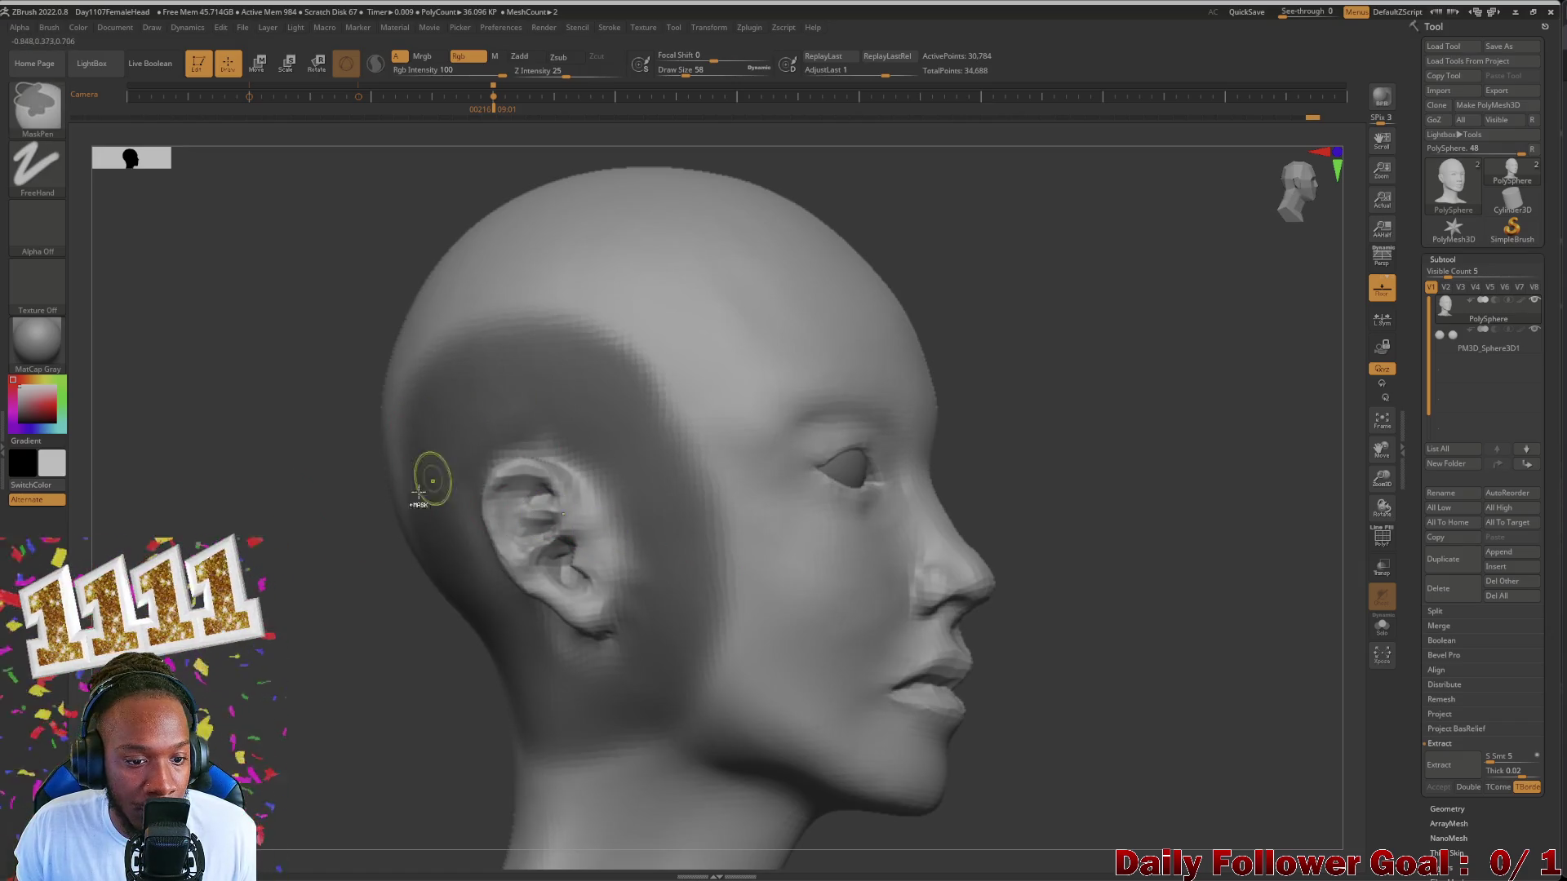
pyautogui.moveTo(419, 496); pyautogui.dragTo(570, 615, button='right')
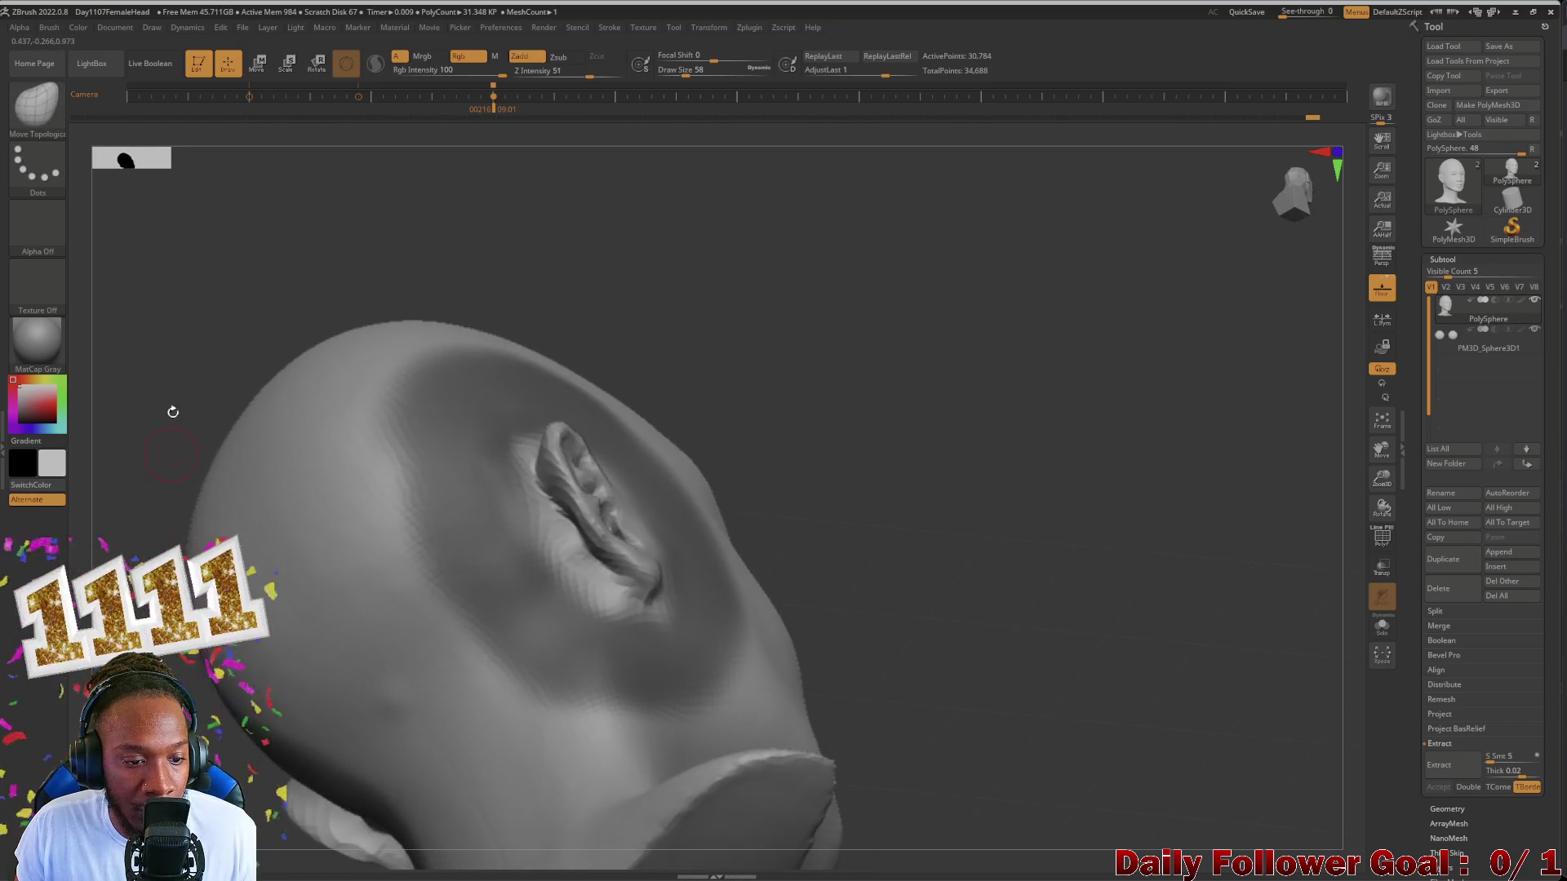
# Step: Review both ears from front, three-quarter and behind-the-ear views
pyautogui.moveTo(171, 409)
pyautogui.keyDown('shift'); pyautogui.mouseDown(button='right')
pyautogui.moveTo(147, 424)
pyautogui.moveTo(158, 413)
pyautogui.moveTo(181, 523)
pyautogui.mouseUp(button='right'); pyautogui.keyUp('shift')
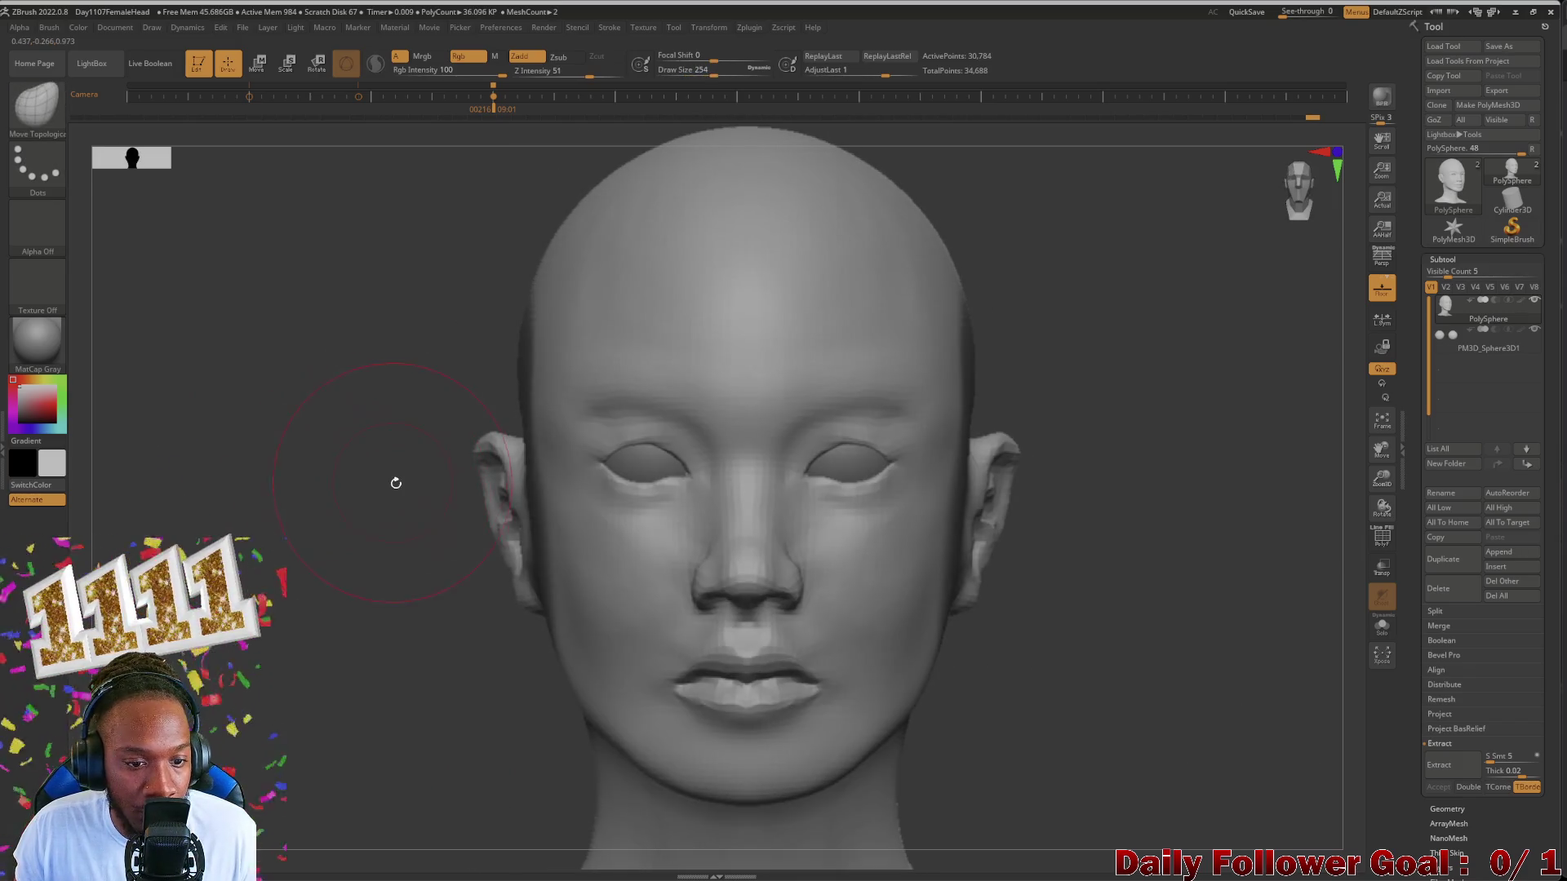
pyautogui.moveTo(328, 491); pyautogui.dragTo(463, 522, button='right')
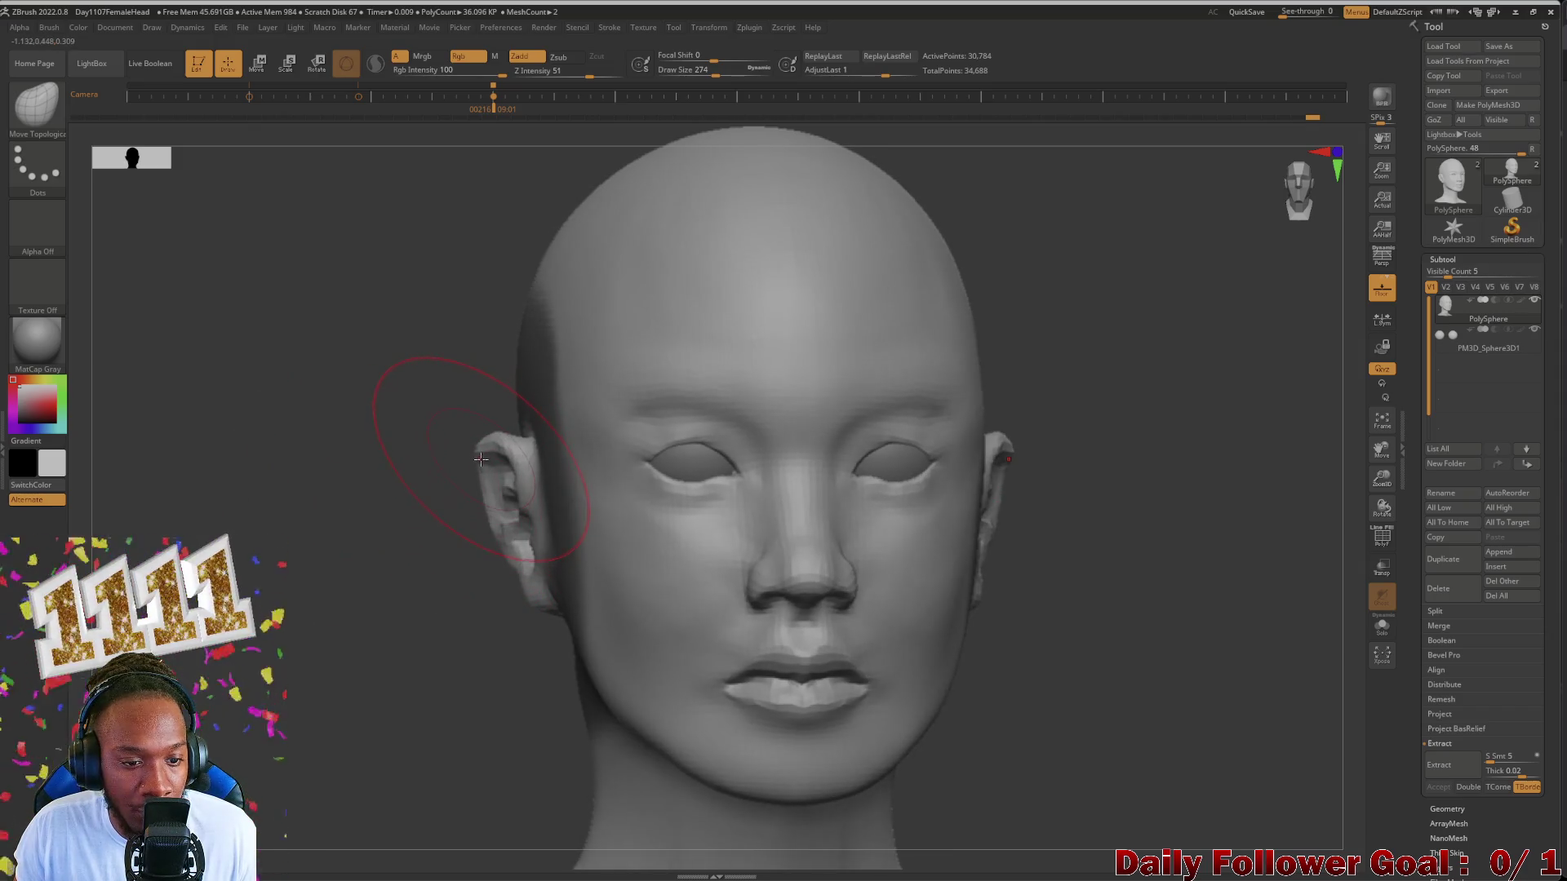
pyautogui.moveTo(485, 449)
pyautogui.mouseDown(button='right')
pyautogui.moveTo(368, 496)
pyautogui.moveTo(474, 494)
pyautogui.mouseUp(button='right')
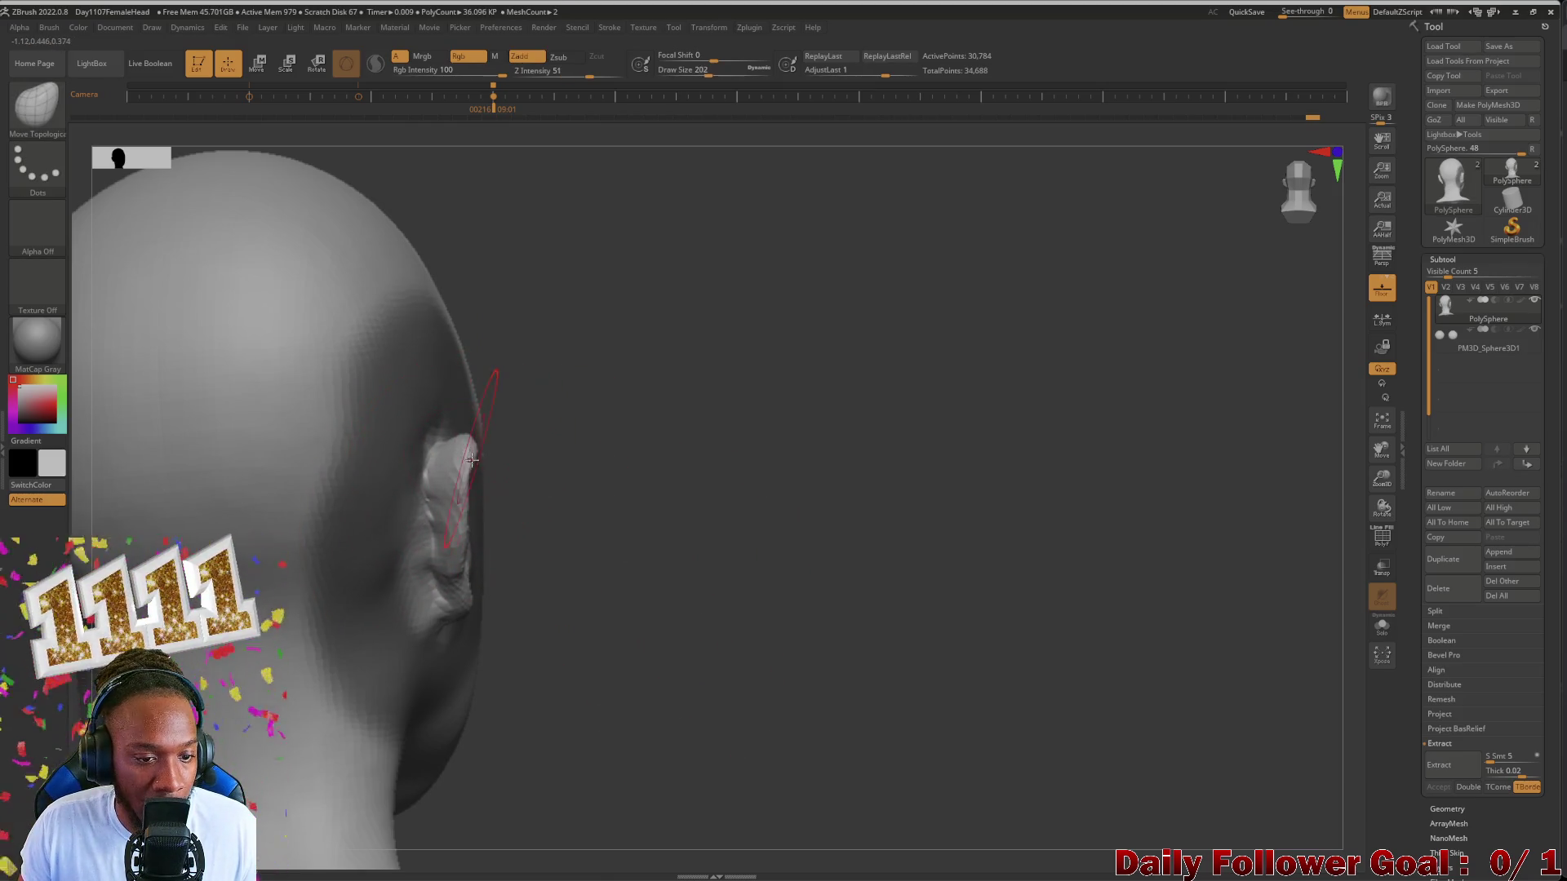
pyautogui.moveTo(567, 499); pyautogui.dragTo(259, 604, button='right')
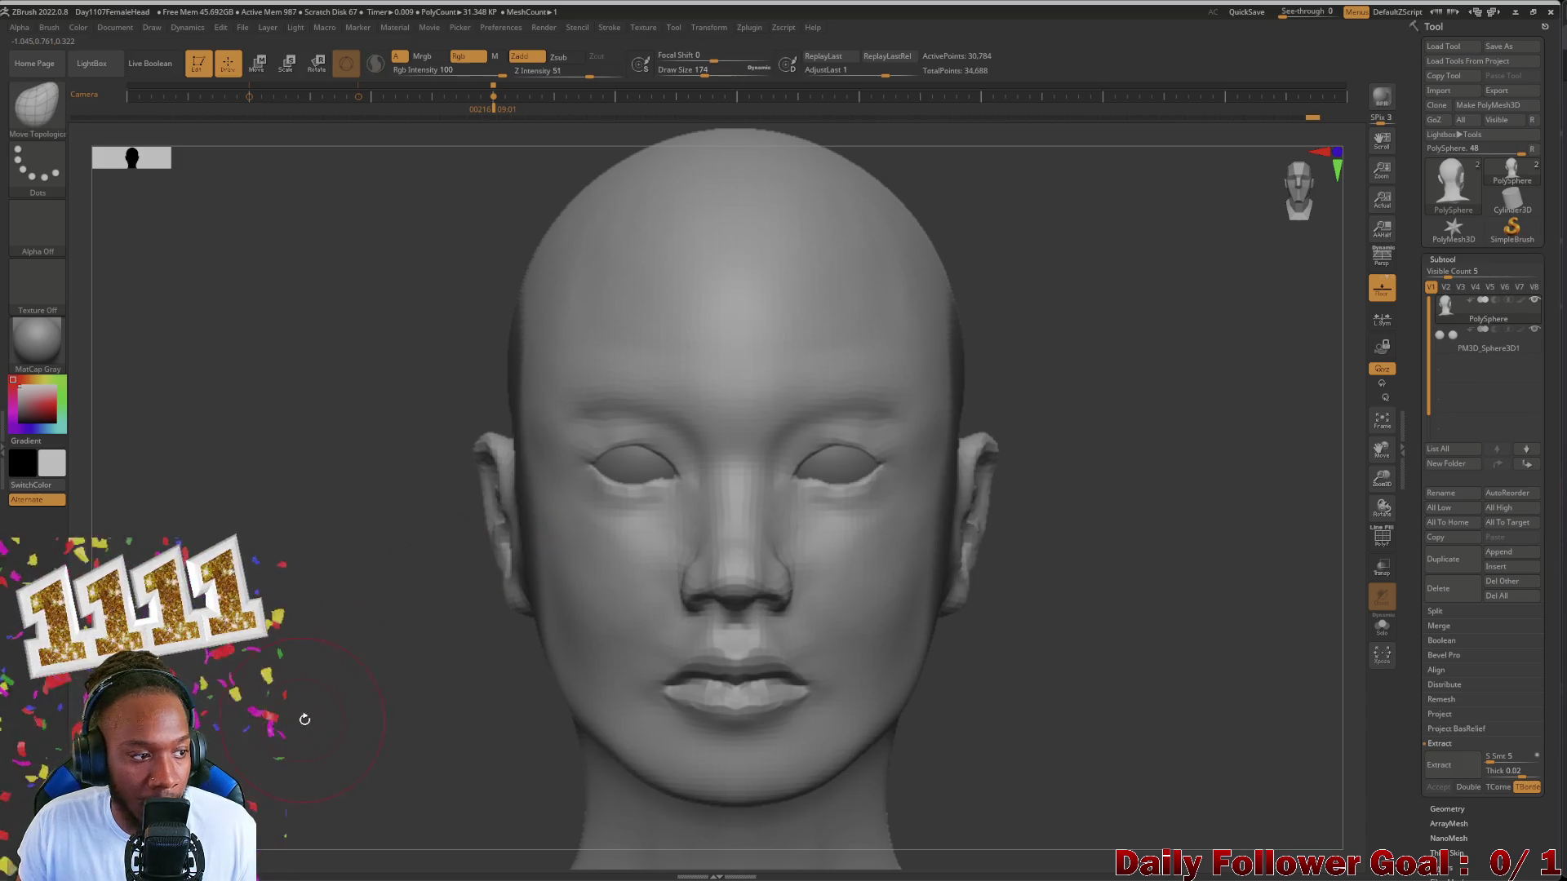
pyautogui.keyDown('alt'); pyautogui.moveTo(304, 719); pyautogui.dragTo(279, 575, button='right'); pyautogui.keyUp('alt')
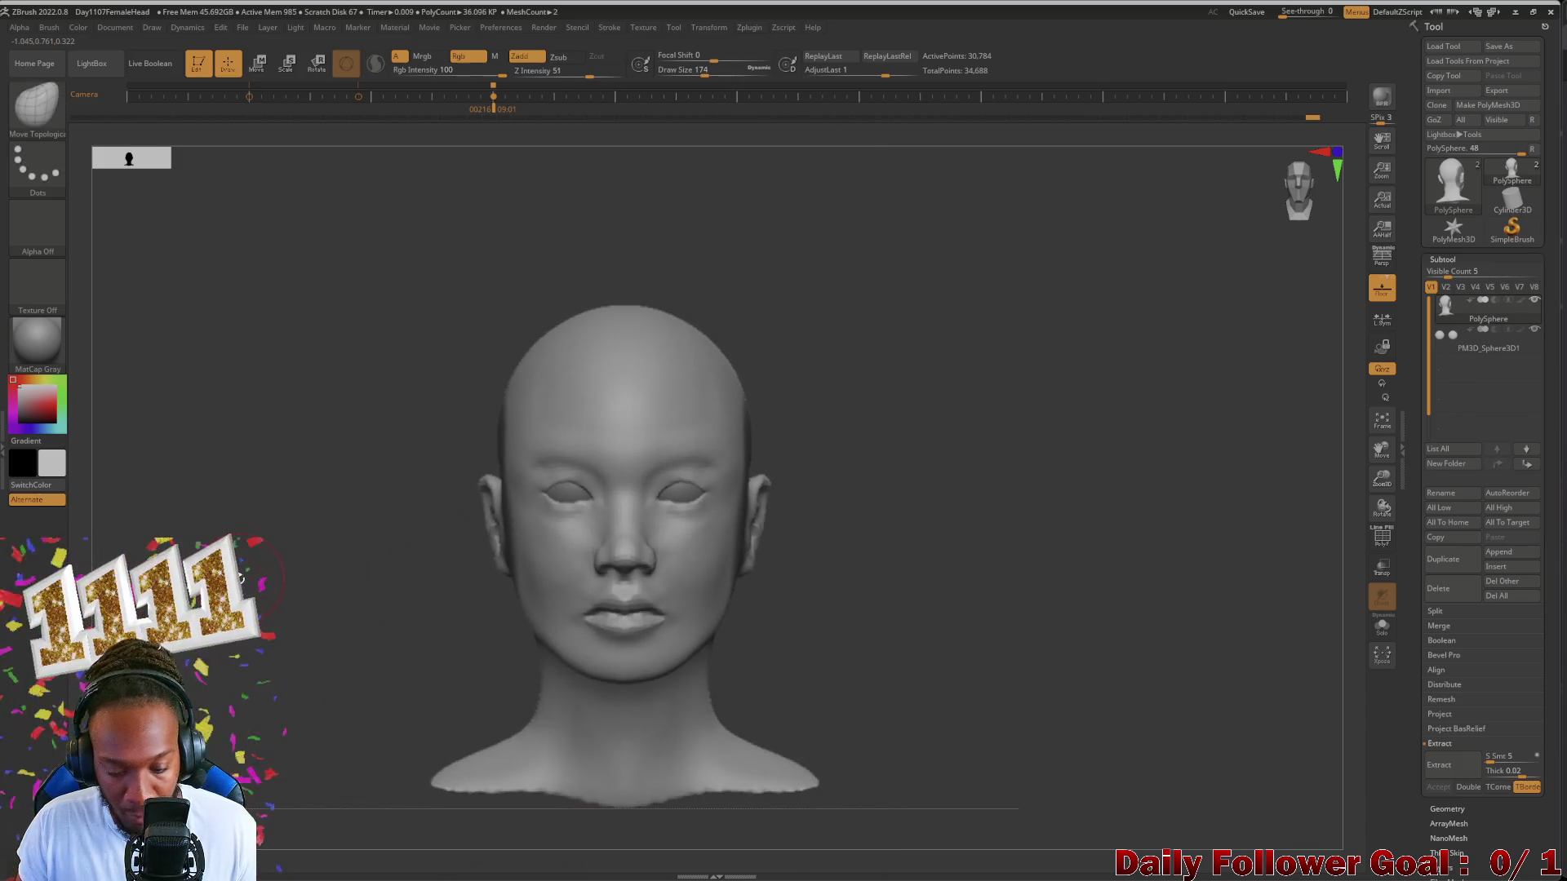
# Step: Check the right ear in profile, then hold Ctrl for MaskPen with the head facing straight forward
pyautogui.moveTo(258, 597)
pyautogui.keyDown('shift'); pyautogui.mouseDown(button='right')
pyautogui.moveTo(294, 600)
pyautogui.moveTo(200, 688)
pyautogui.moveTo(231, 665)
pyautogui.mouseUp(button='right'); pyautogui.keyUp('shift')
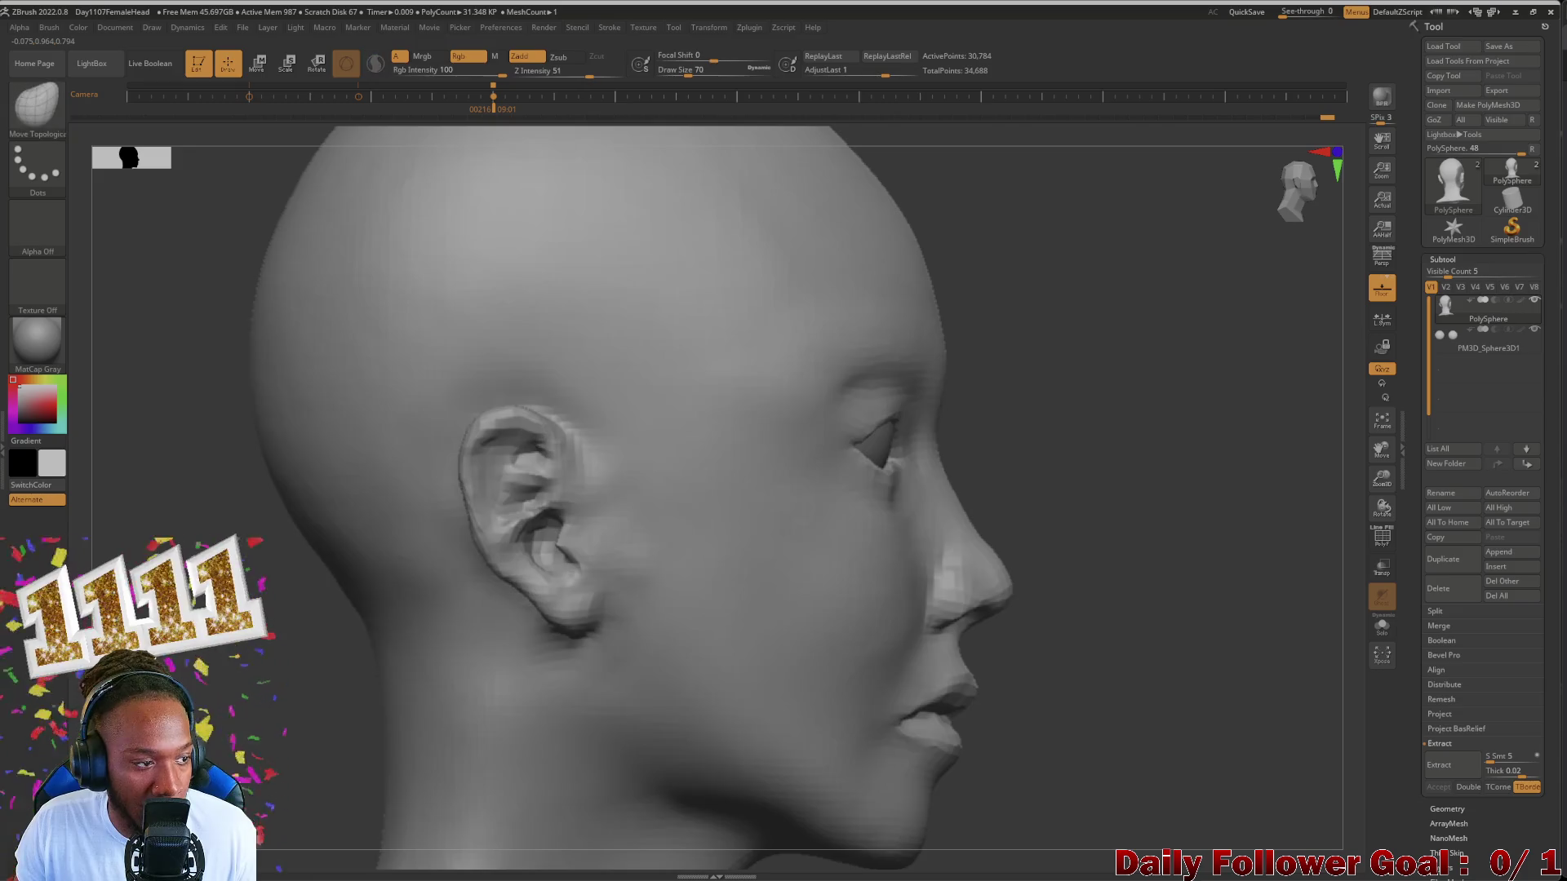
pyautogui.moveTo(280, 542)
pyautogui.mouseDown(button='right')
pyautogui.moveTo(264, 576)
pyautogui.moveTo(367, 576)
pyautogui.moveTo(203, 462)
pyautogui.moveTo(284, 836)
pyautogui.moveTo(143, 554)
pyautogui.mouseUp(button='right')
pyautogui.press('f')
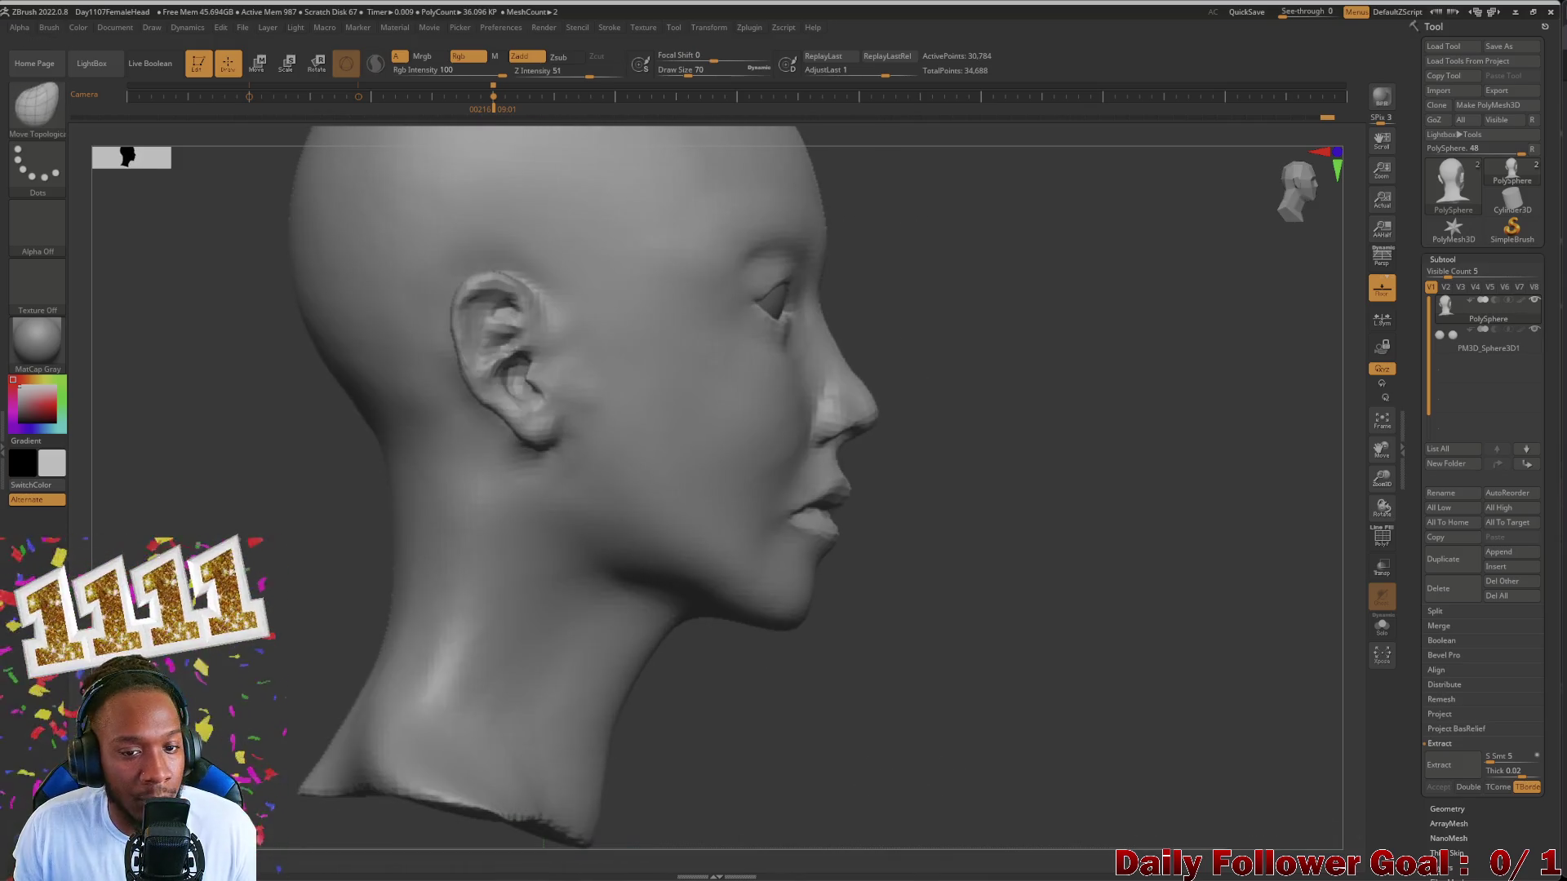
pyautogui.moveTo(142, 554)
pyautogui.mouseDown(button='right')
pyautogui.moveTo(244, 552)
pyautogui.moveTo(216, 695)
pyautogui.mouseUp(button='right')
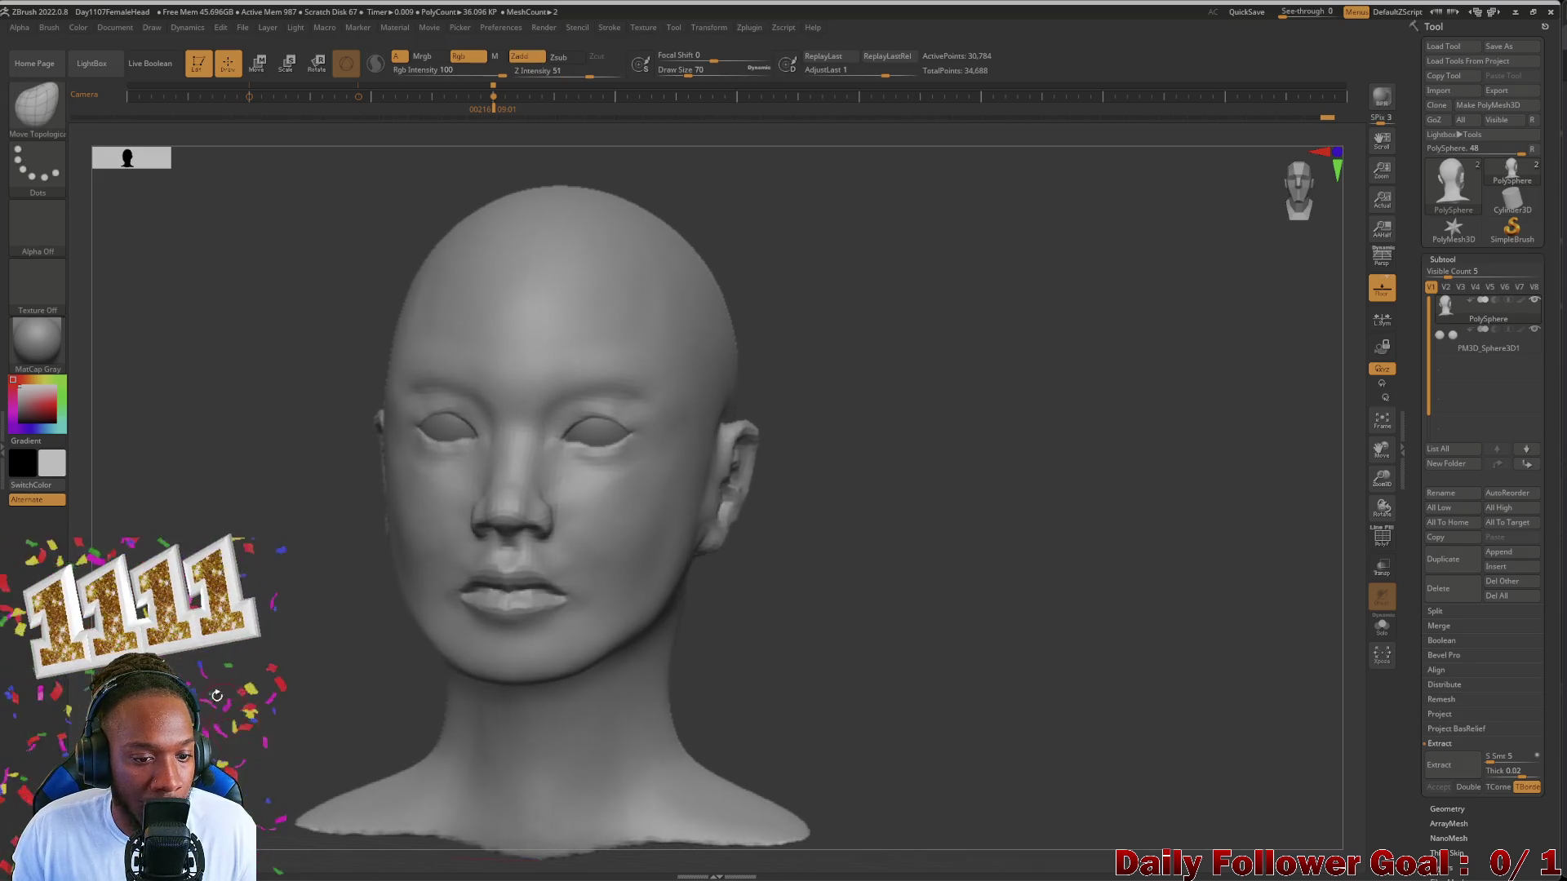
pyautogui.press('ctrl')
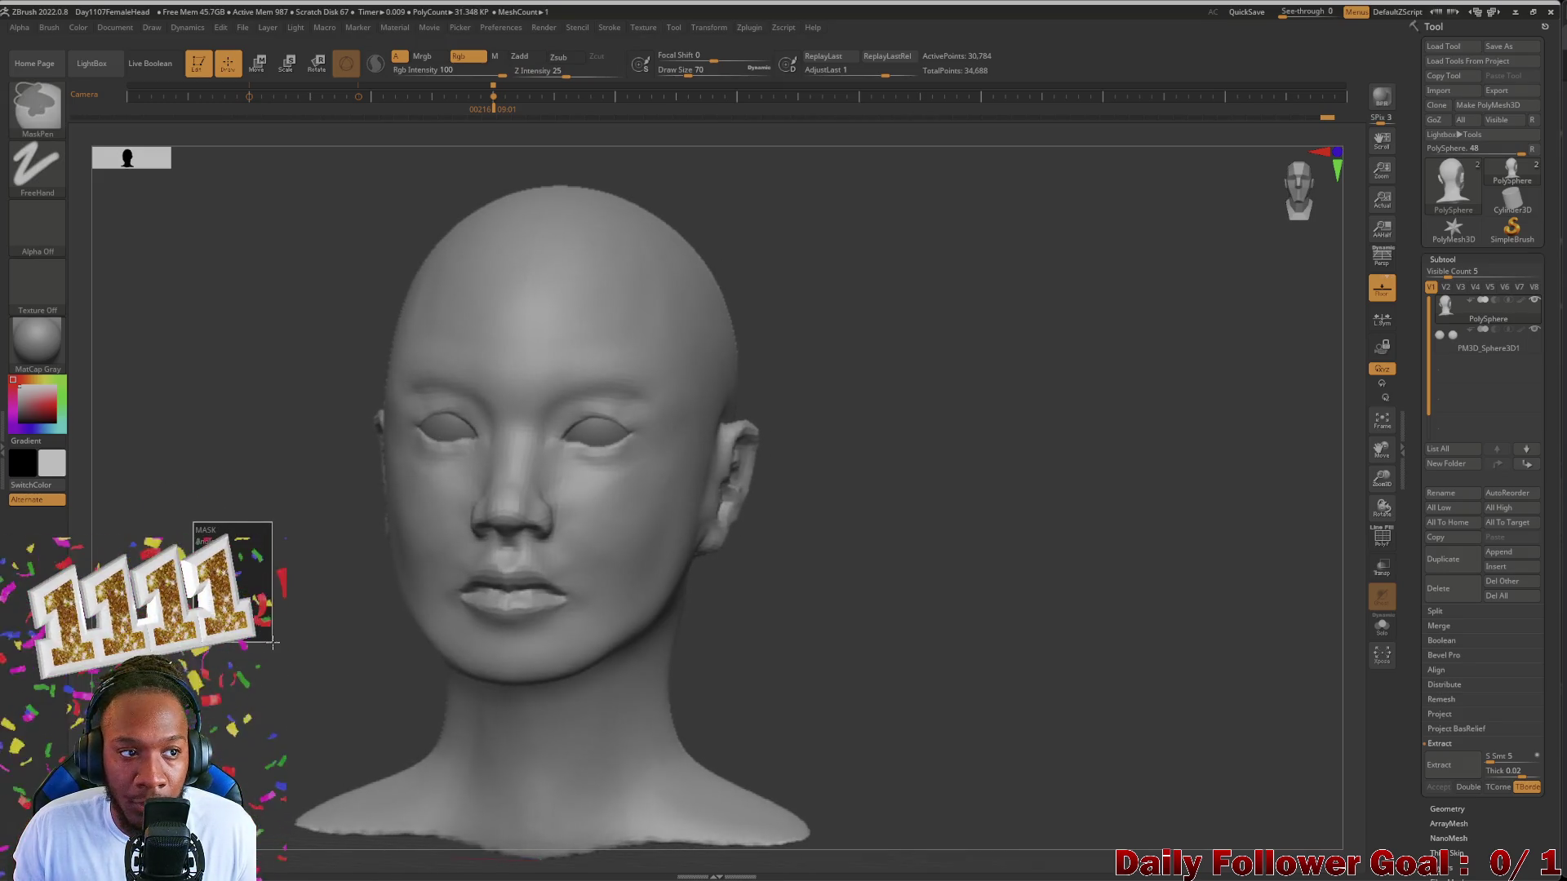
pyautogui.moveTo(272, 637)
pyautogui.keyDown('shift'); pyautogui.mouseDown(button='right')
pyautogui.moveTo(277, 649)
pyautogui.moveTo(277, 630)
pyautogui.mouseUp(button='right'); pyautogui.keyUp('shift')
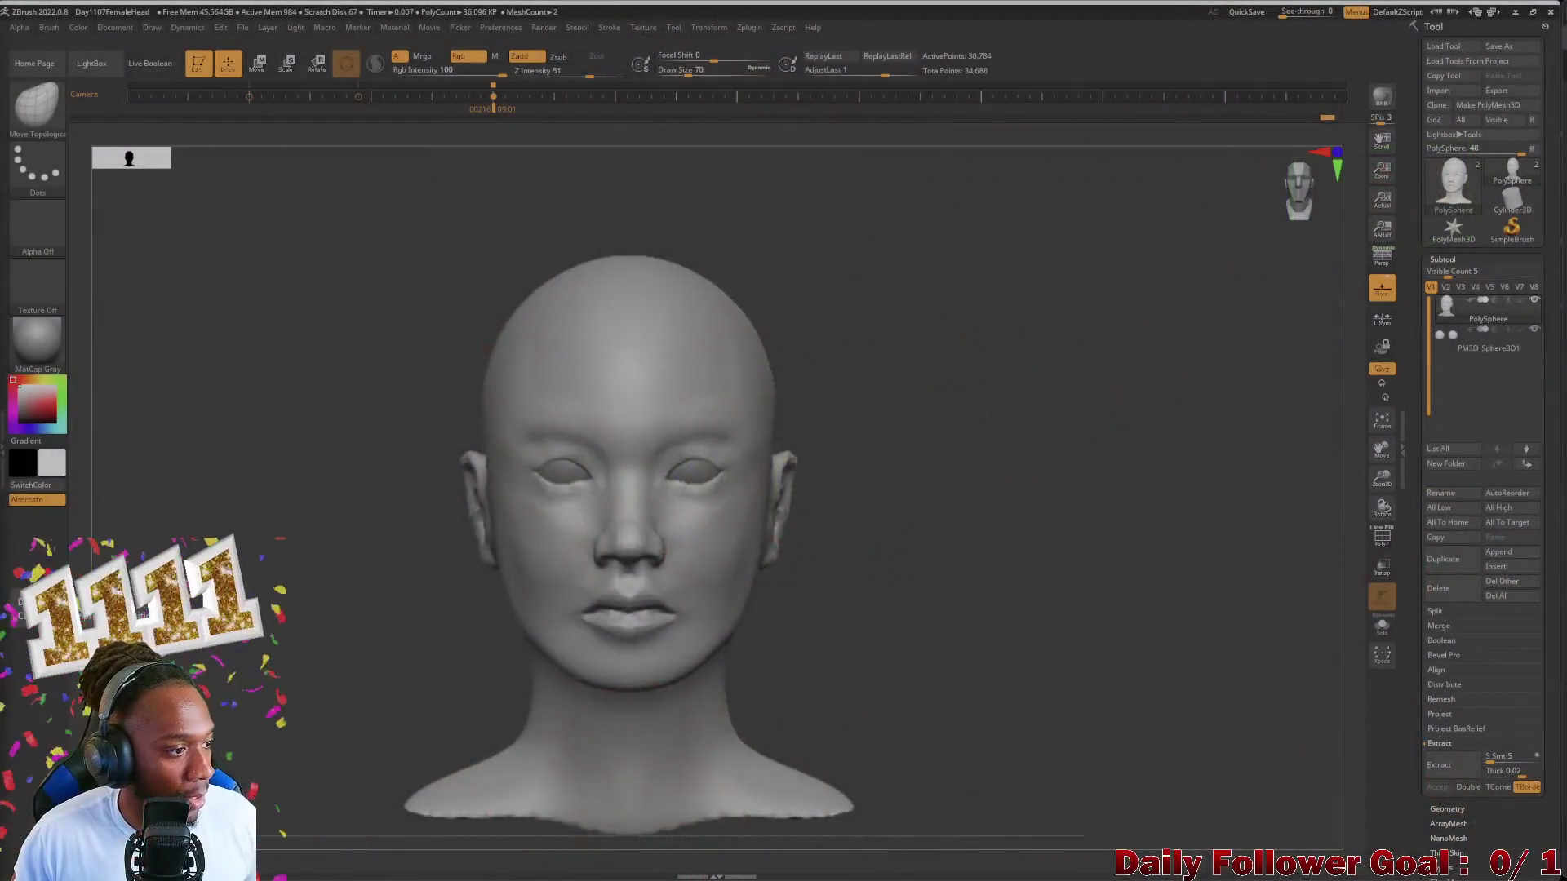
# Step: Nudge the head and return it to a straight front view
pyautogui.keyDown('shift'); pyautogui.moveTo(279, 589); pyautogui.dragTo(282, 588); pyautogui.keyUp('shift')
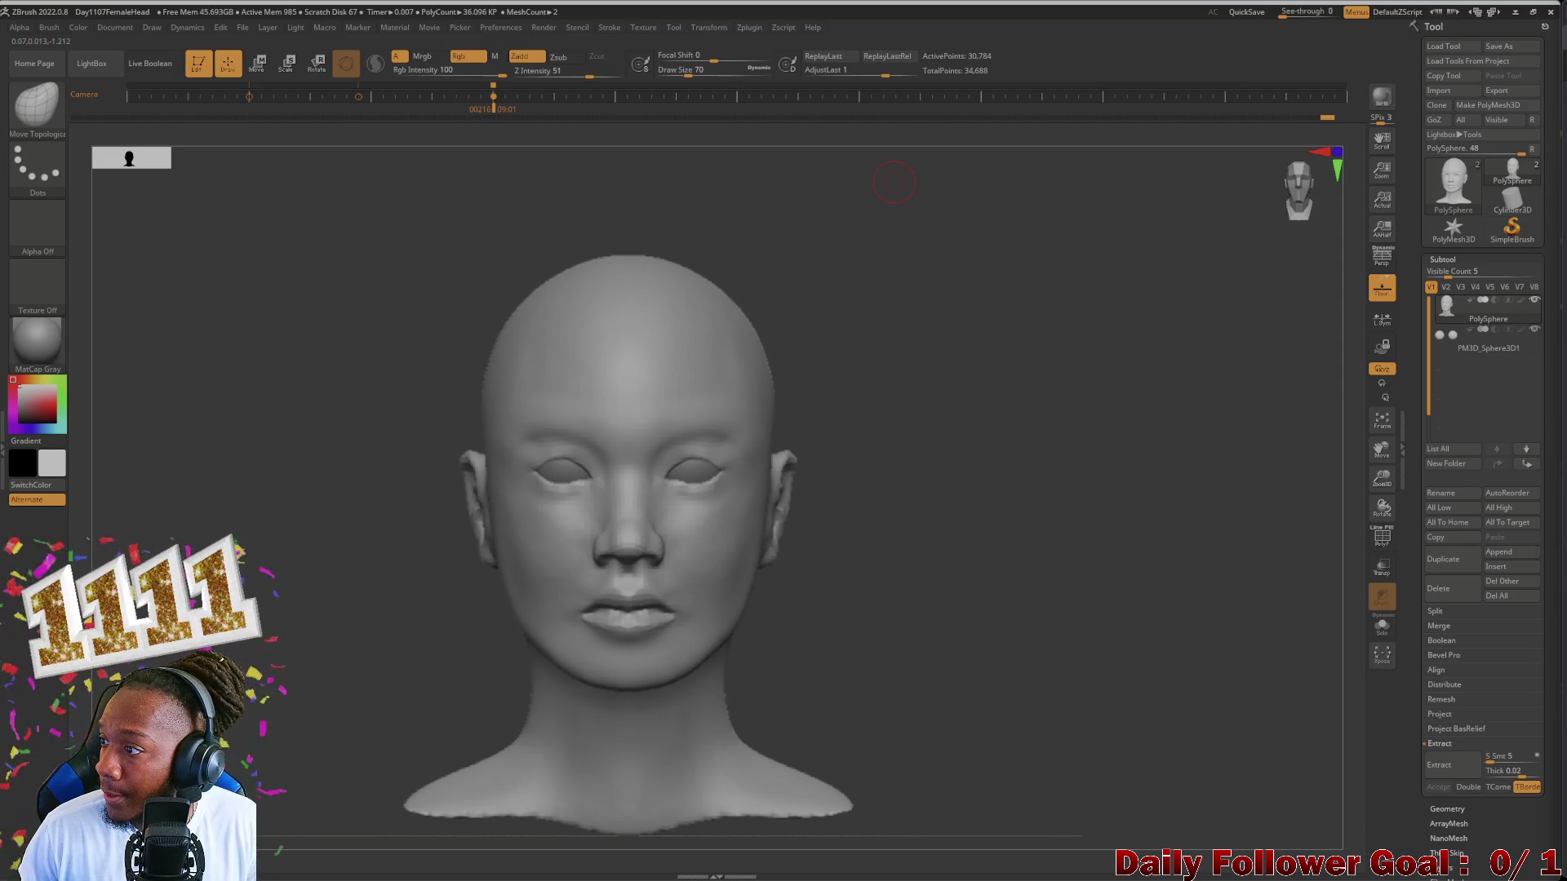
# Step: Check the right profile, then rewind the undo history to the early egg-shaped head with sphere eyes
pyautogui.keyDown('shift'); pyautogui.moveTo(331, 439); pyautogui.dragTo(526, 441); pyautogui.keyUp('shift')
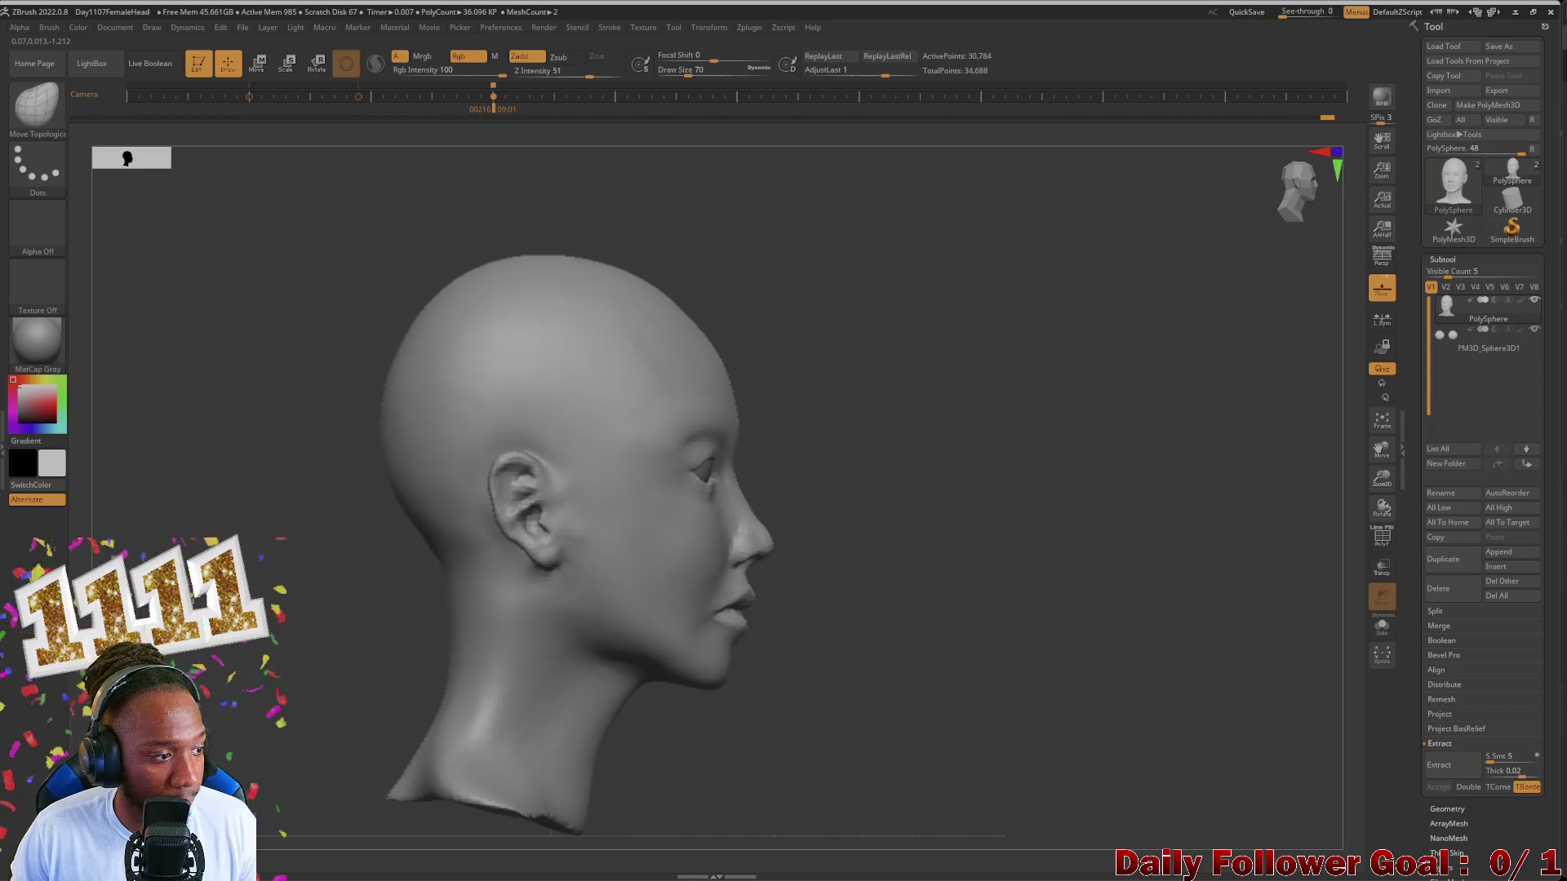
pyautogui.keyDown('shift'); pyautogui.moveTo(283, 833); pyautogui.dragTo(284, 840); pyautogui.keyUp('shift')
pyautogui.scroll(2, 280, 849)
pyautogui.scroll(2, 279, 852)
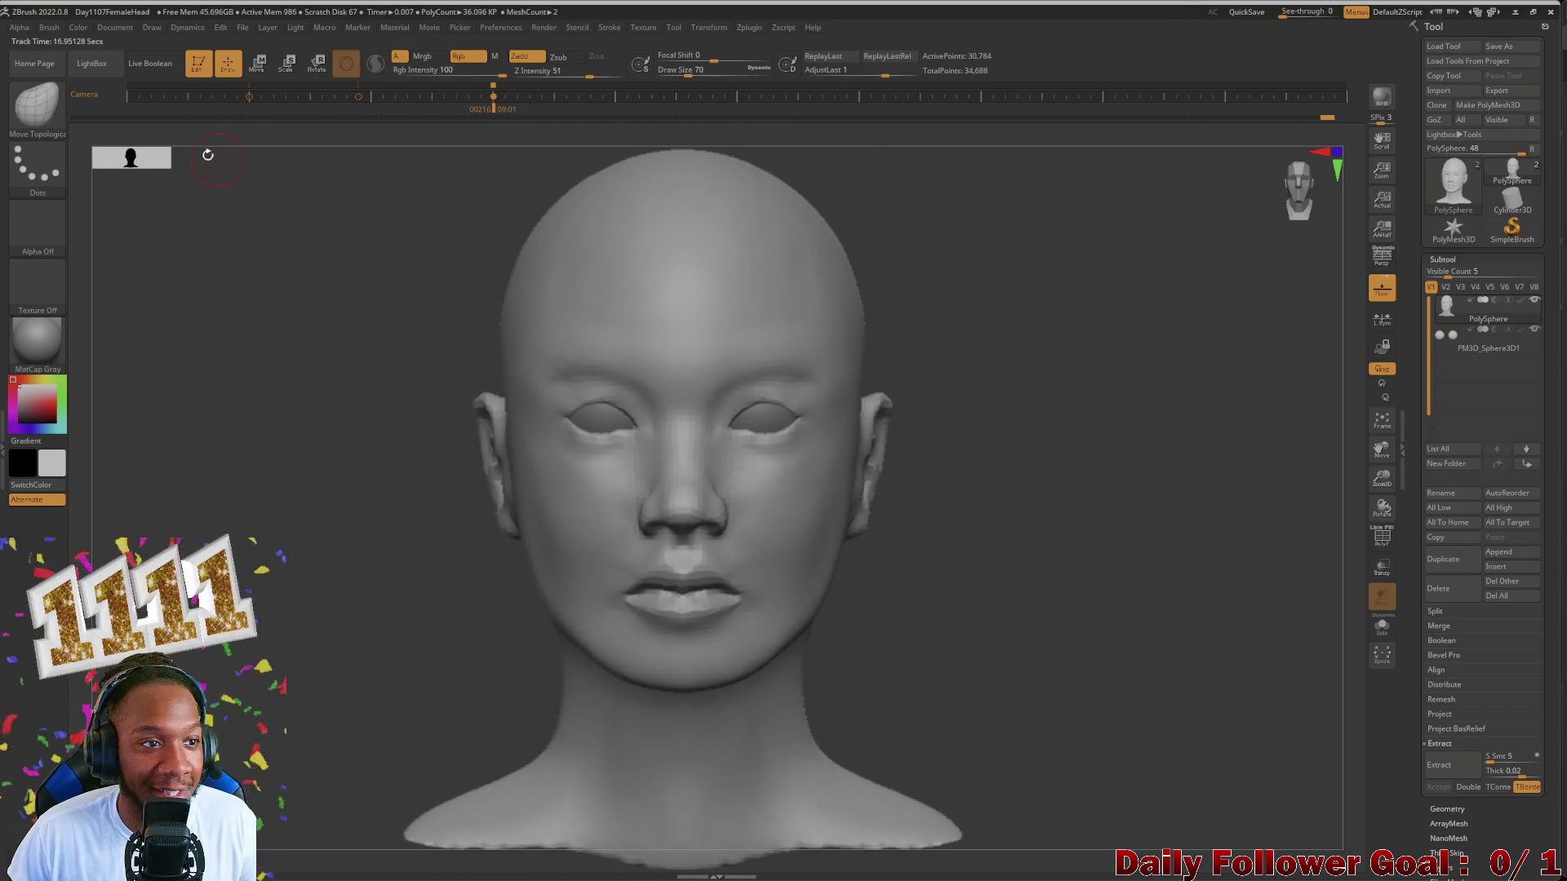
pyautogui.moveTo(74, 114); pyautogui.dragTo(76, 114)
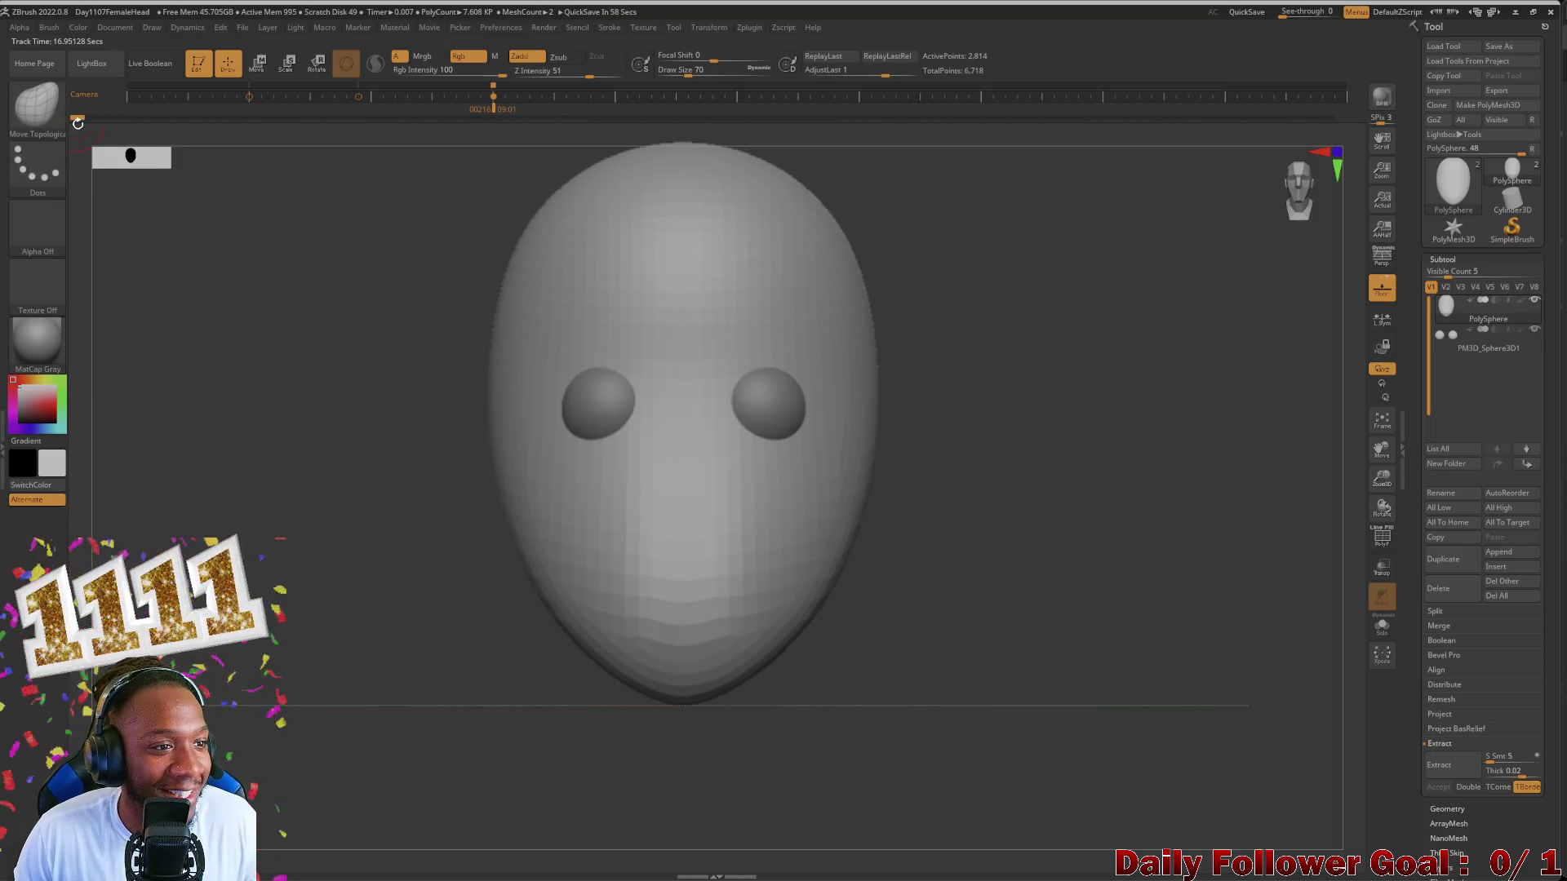
# Step: Scrub the undo history from the original sphere blockout forward and back through early stages
pyautogui.moveTo(80, 123); pyautogui.dragTo(290, 142)
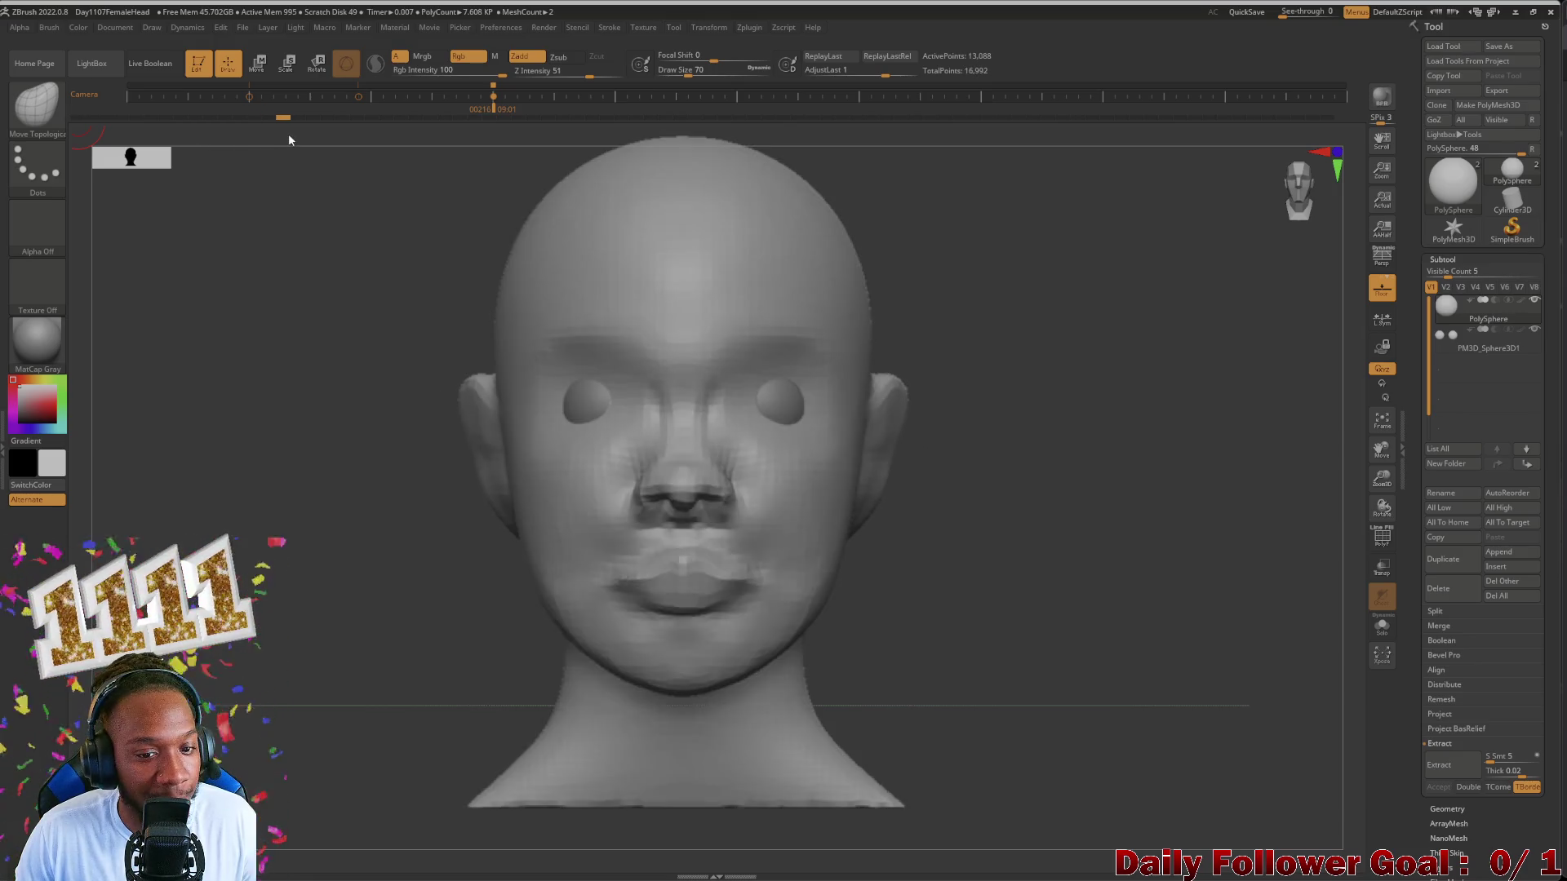
pyautogui.moveTo(335, 141); pyautogui.dragTo(426, 149)
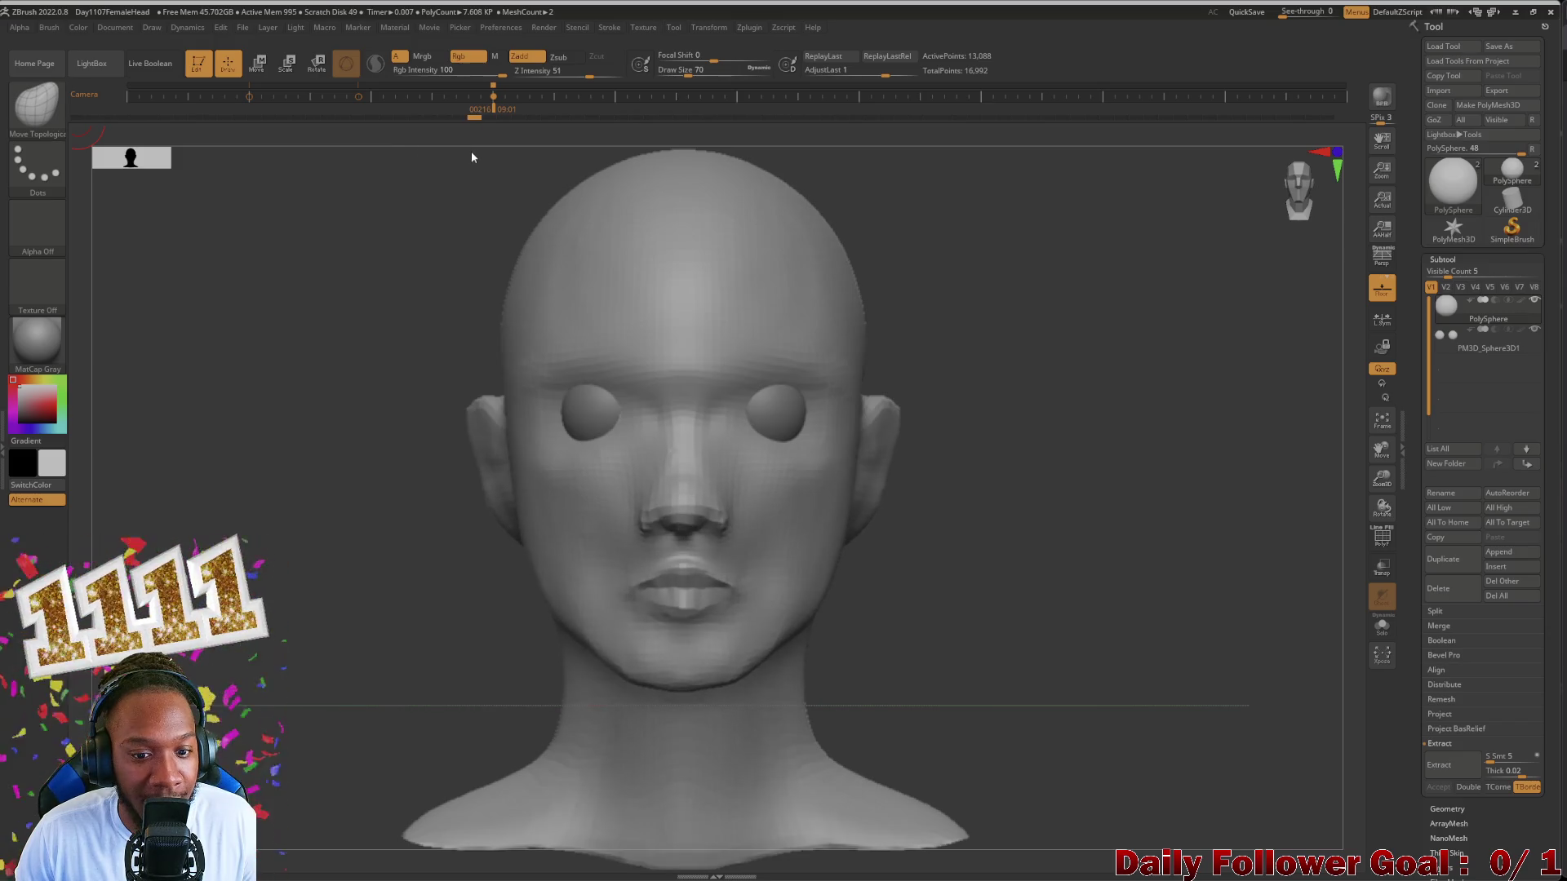
pyautogui.moveTo(498, 161); pyautogui.dragTo(312, 627)
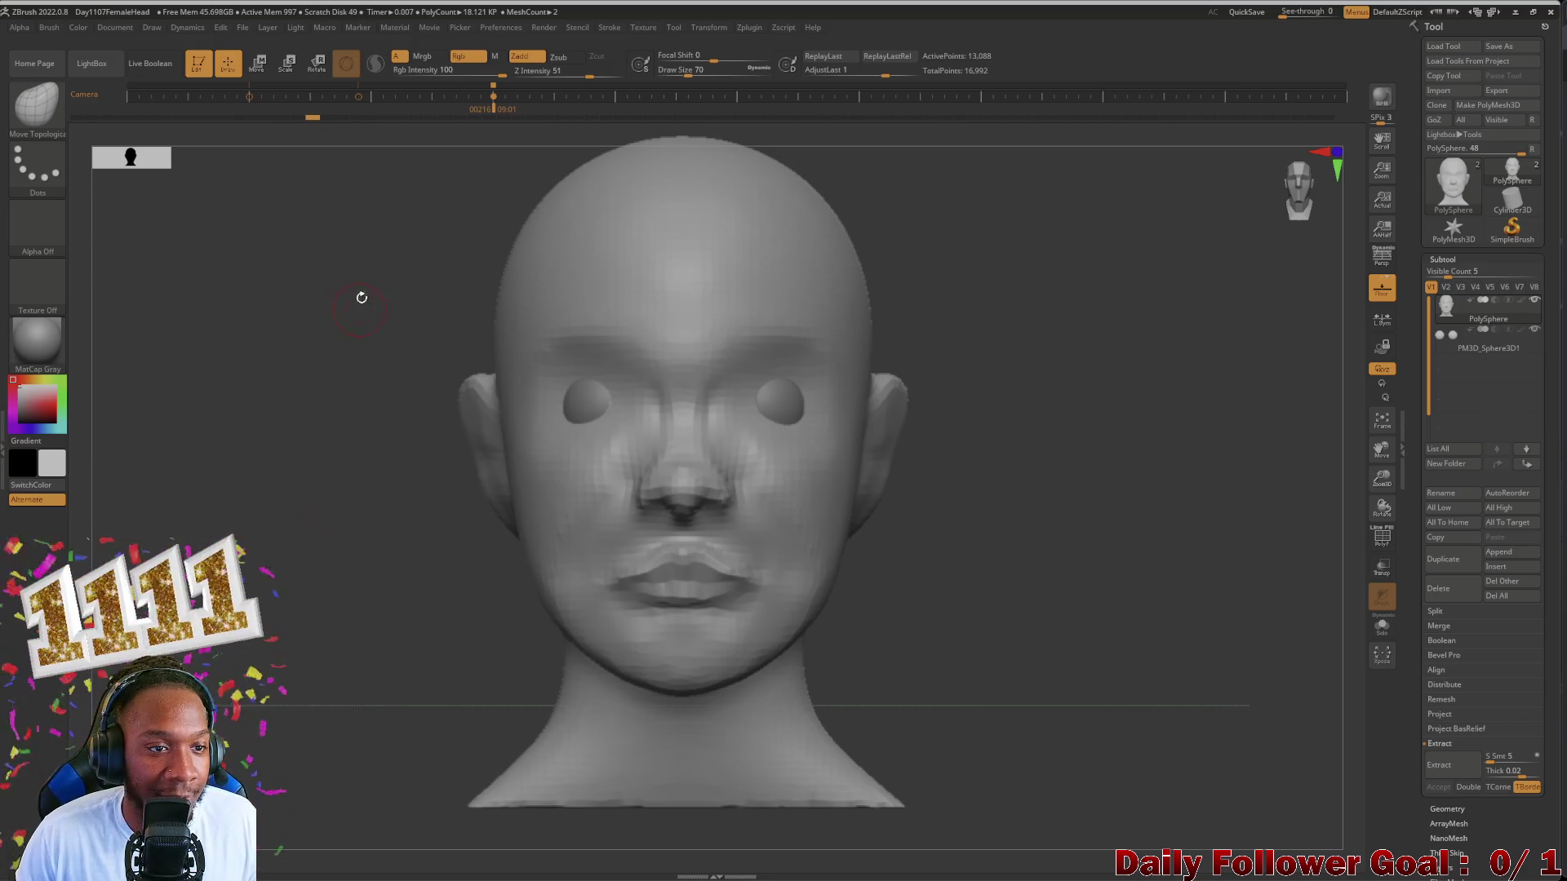
pyautogui.moveTo(318, 123); pyautogui.dragTo(386, 121)
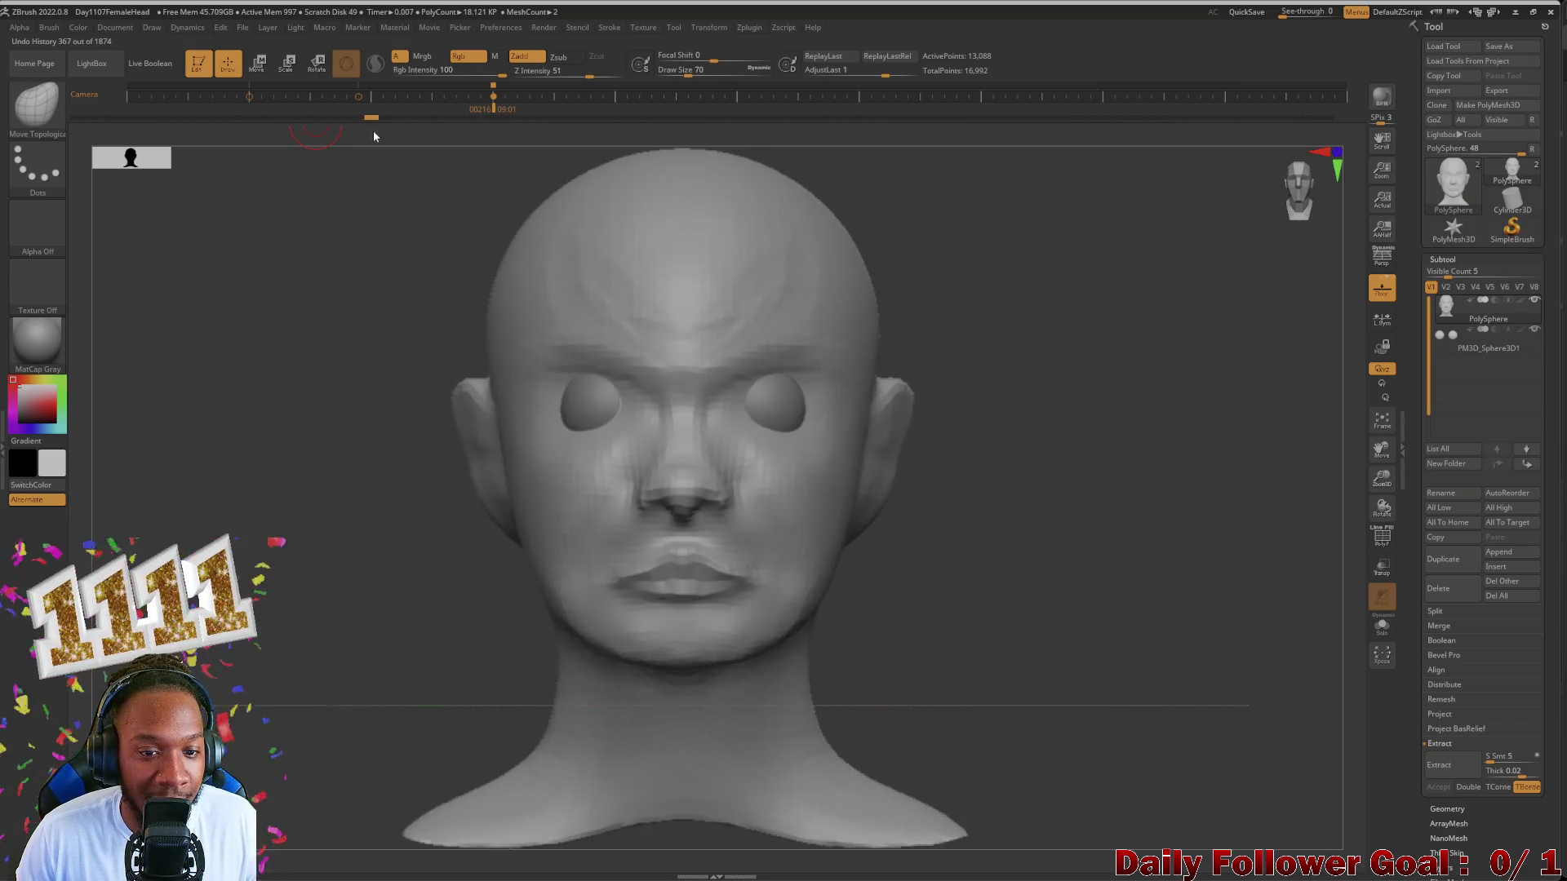
pyautogui.moveTo(302, 308); pyautogui.dragTo(334, 318)
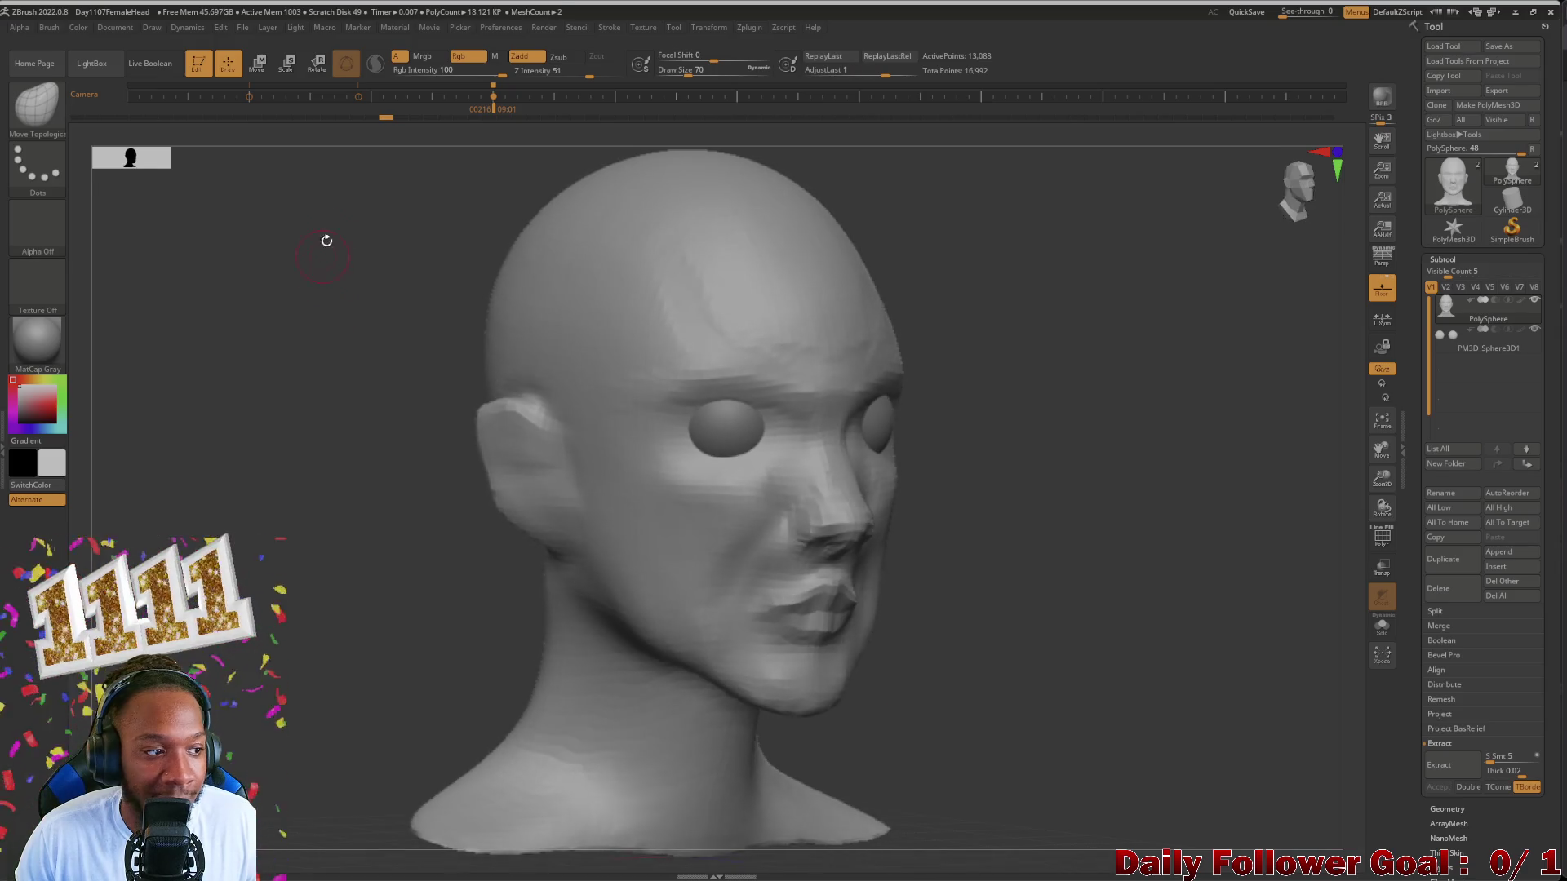
# Step: Advance the history to the refined eyes, nose, lips and ears, and turn the head to face front
pyautogui.moveTo(390, 119); pyautogui.dragTo(571, 159)
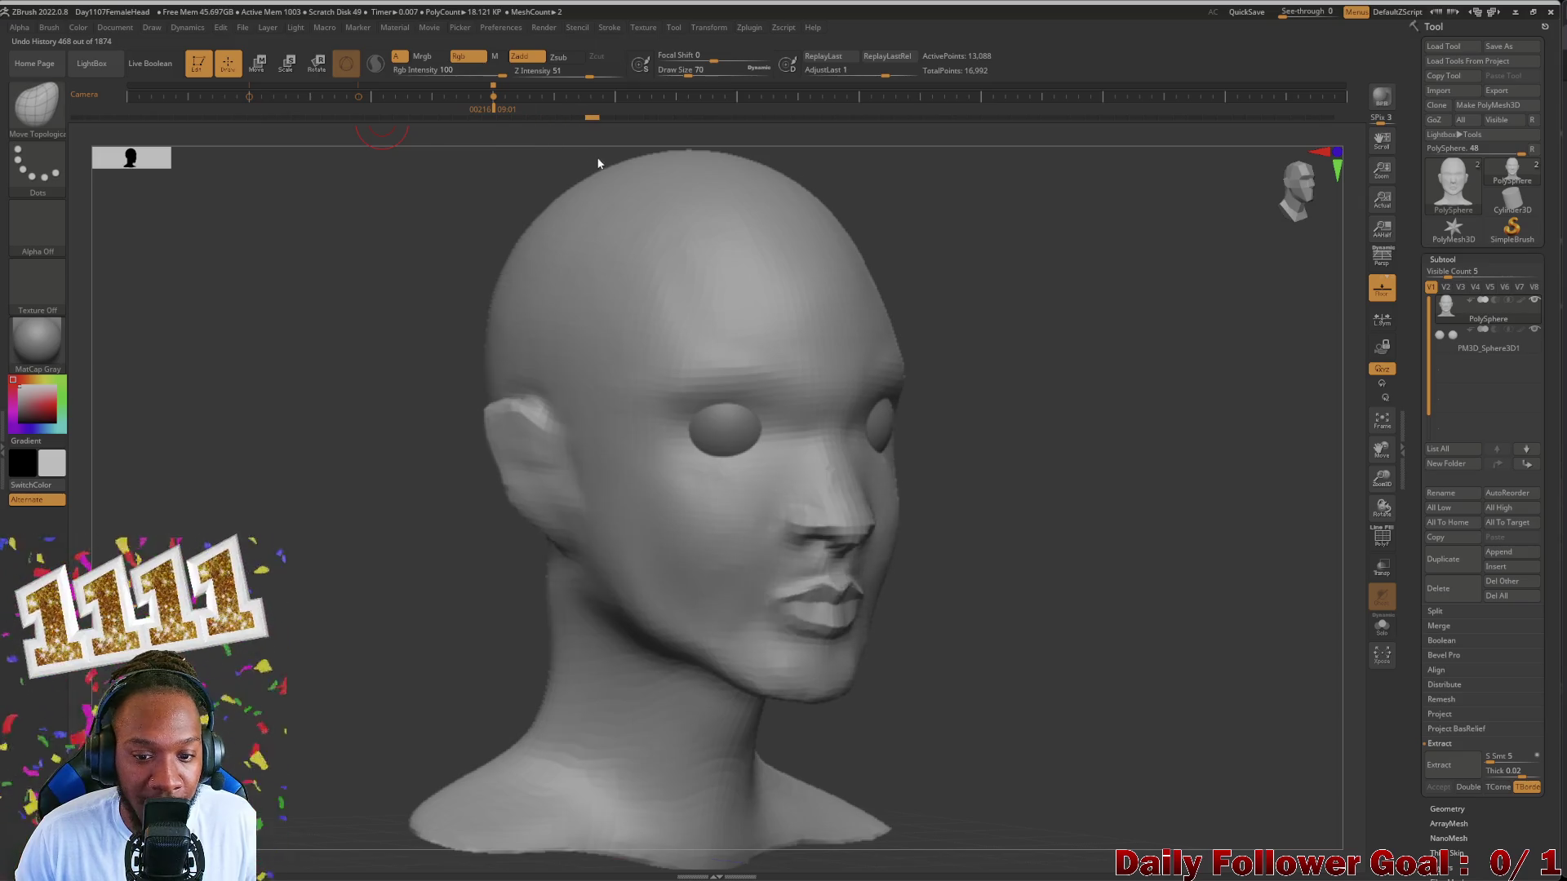
pyautogui.moveTo(668, 171); pyautogui.dragTo(734, 186)
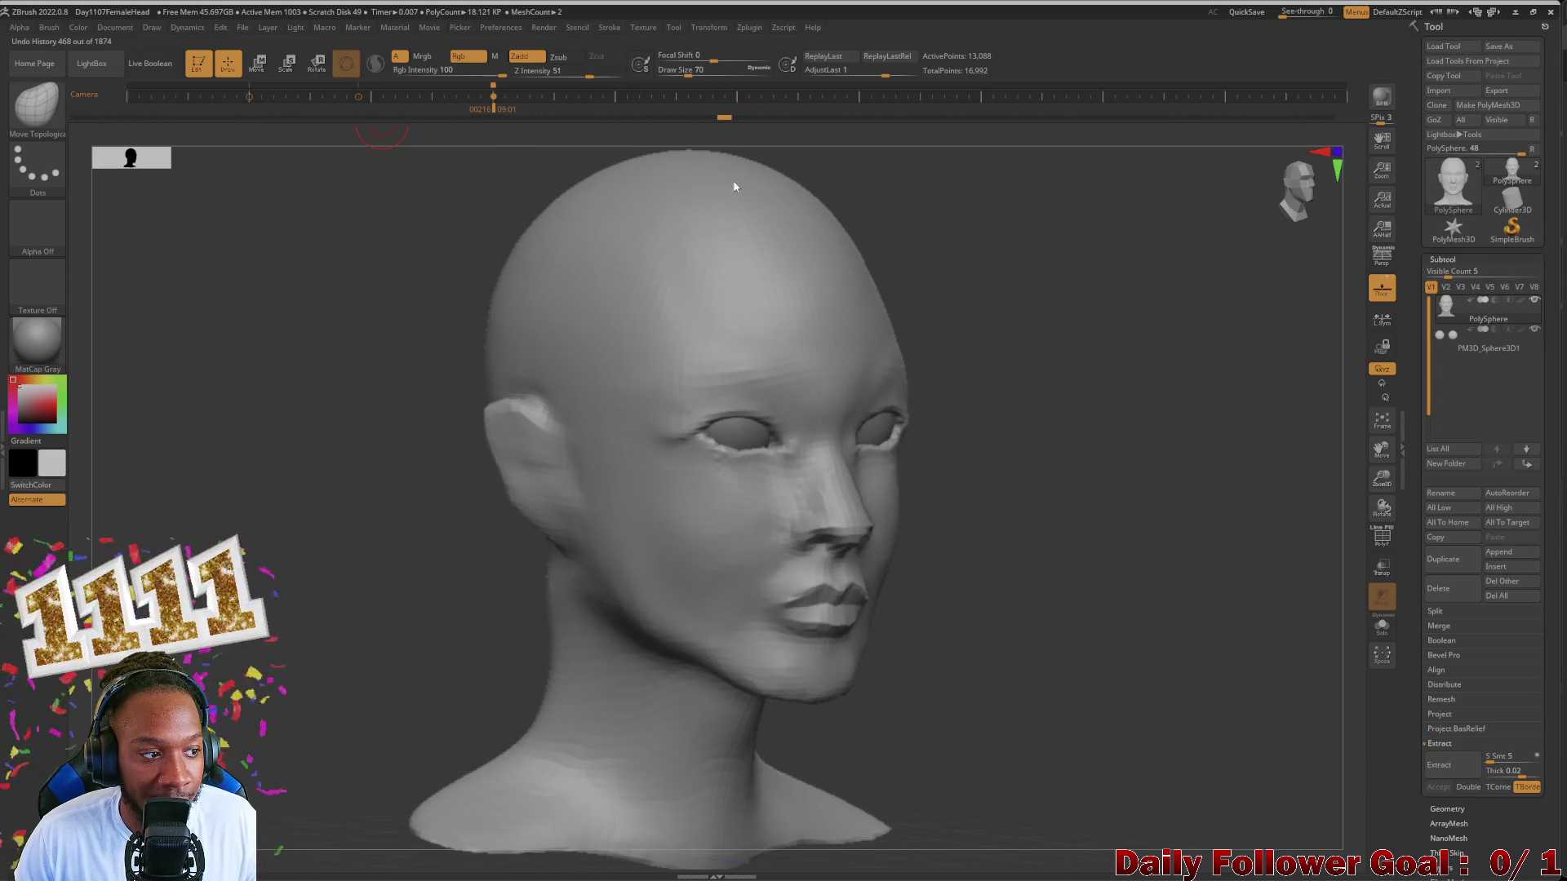
pyautogui.keyDown('shift'); pyautogui.moveTo(1241, 539); pyautogui.dragTo(1207, 543); pyautogui.keyUp('shift')
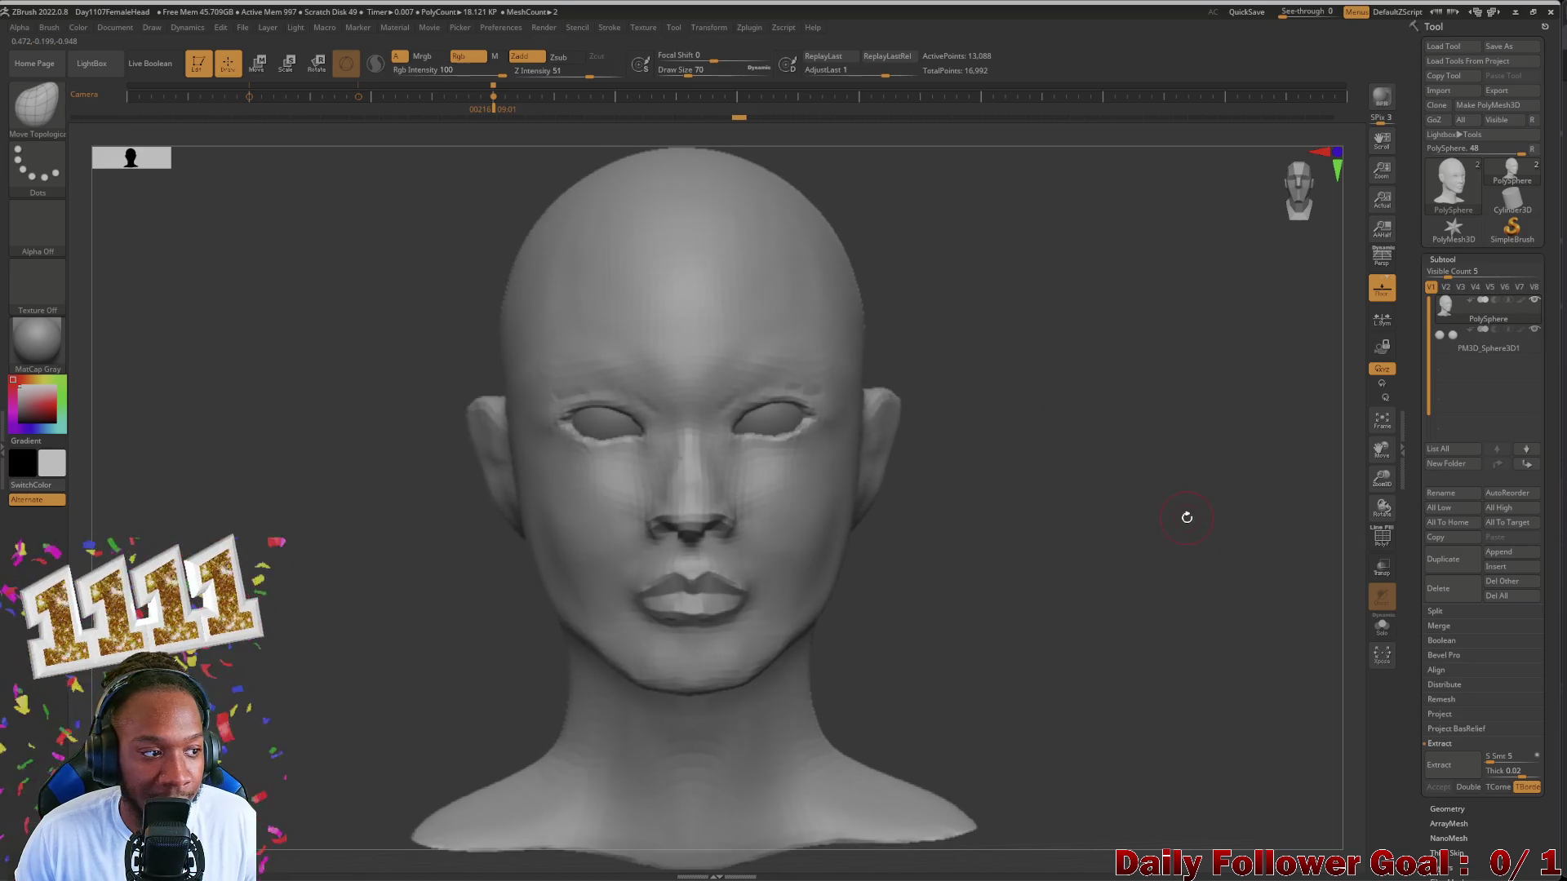
pyautogui.keyDown('shift'); pyautogui.moveTo(276, 637); pyautogui.dragTo(273, 725); pyautogui.keyUp('shift')
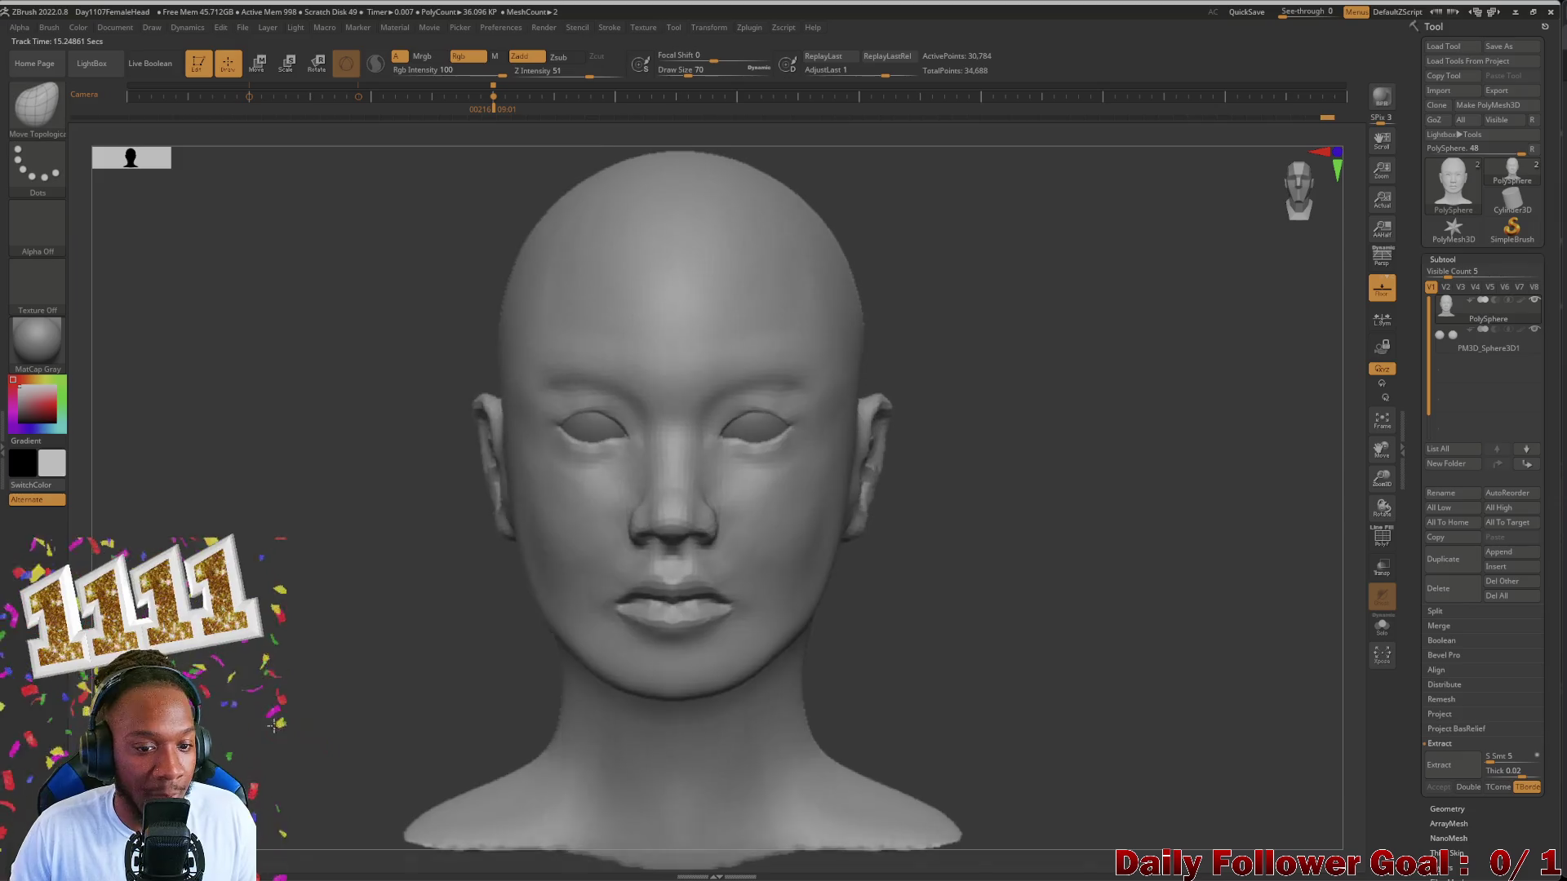
# Step: Orbit the head through three-quarter, back and profile views, then bring the face in close
pyautogui.moveTo(1269, 257)
pyautogui.mouseDown()
pyautogui.moveTo(581, 470)
pyautogui.moveTo(244, 478)
pyautogui.moveTo(313, 561)
pyautogui.mouseUp()
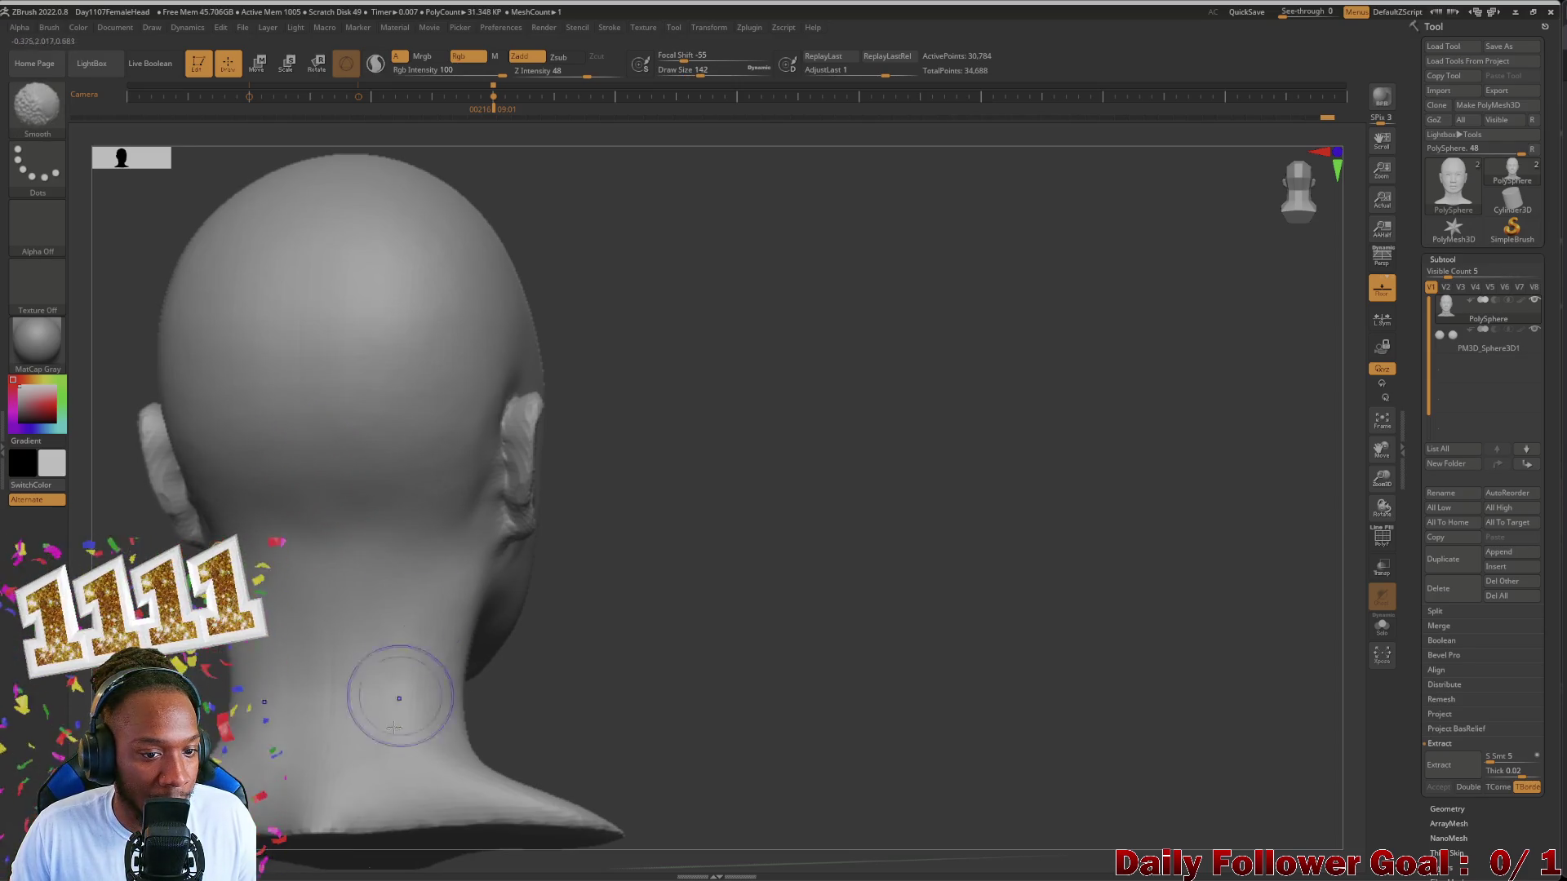
pyautogui.moveTo(398, 699); pyautogui.dragTo(200, 657)
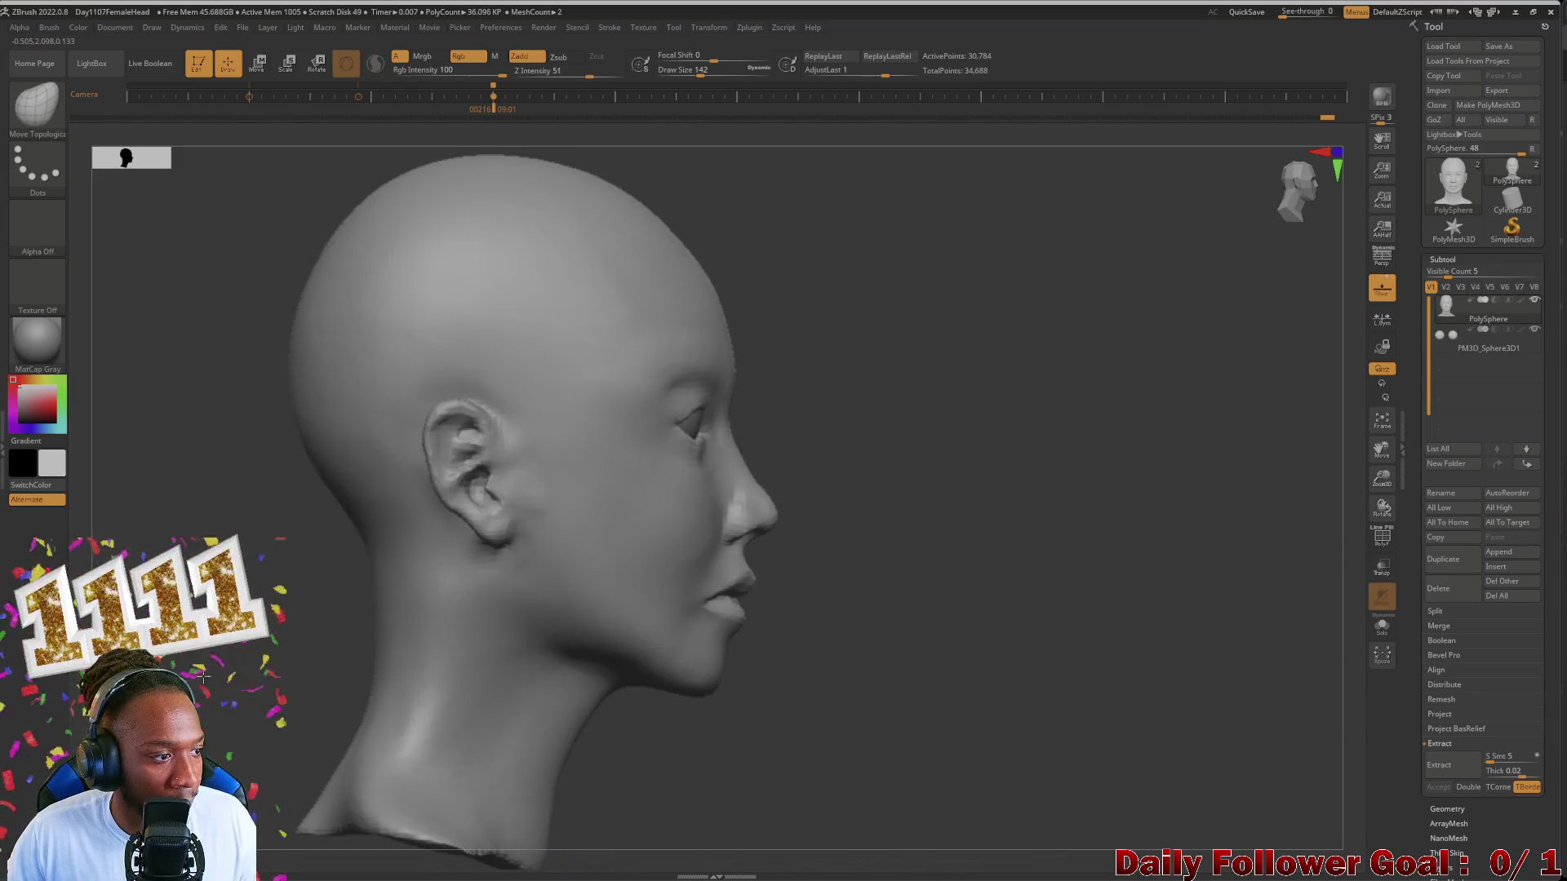
pyautogui.moveTo(332, 623); pyautogui.dragTo(184, 624)
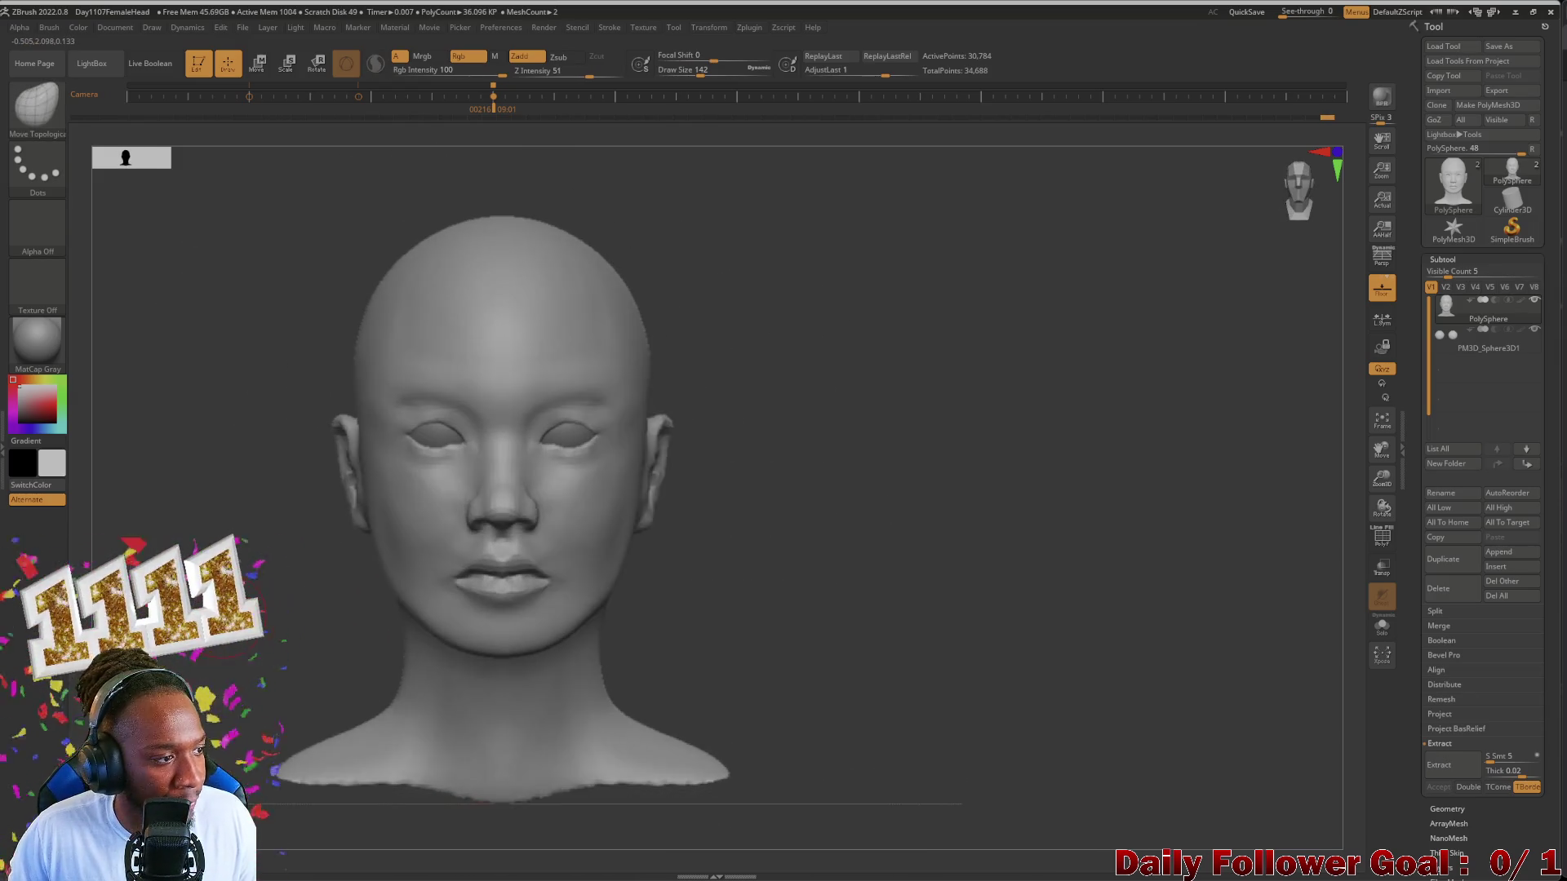
pyautogui.moveTo(448, 605)
pyautogui.keyDown('alt'); pyautogui.mouseDown()
pyautogui.moveTo(256, 738)
pyautogui.moveTo(272, 685)
pyautogui.moveTo(346, 698)
pyautogui.moveTo(258, 741)
pyautogui.moveTo(331, 595)
pyautogui.moveTo(305, 564)
pyautogui.moveTo(326, 552)
pyautogui.moveTo(280, 580)
pyautogui.moveTo(315, 602)
pyautogui.moveTo(364, 588)
pyautogui.moveTo(296, 596)
pyautogui.moveTo(338, 531)
pyautogui.mouseUp(); pyautogui.keyUp('alt')
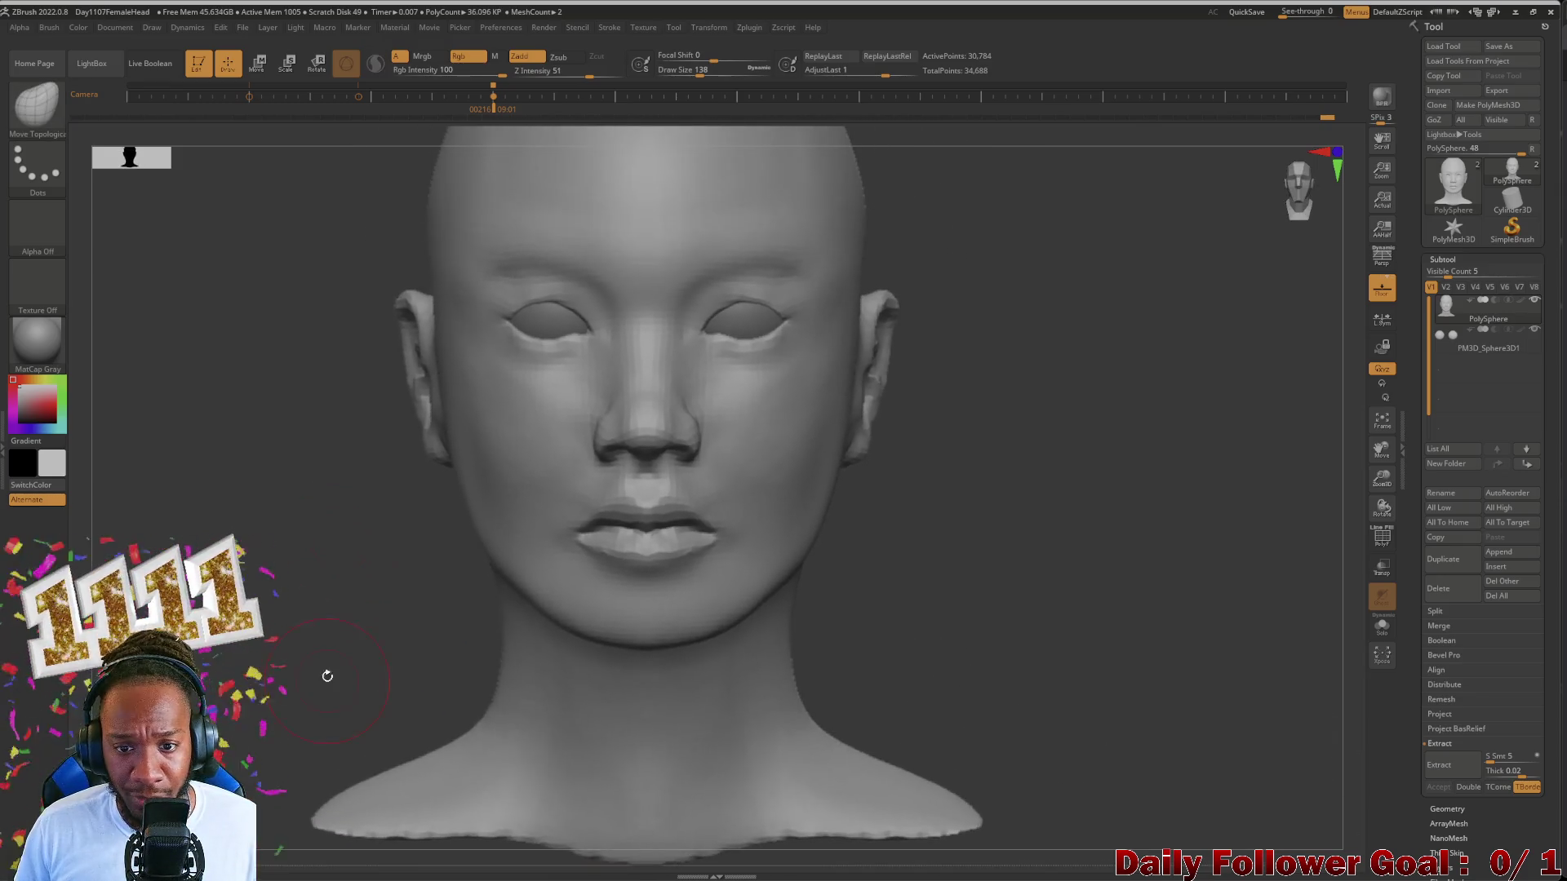
# Step: Check the side profile and full head from front, then show the reference photo over the viewport
pyautogui.moveTo(326, 671); pyautogui.dragTo(257, 654)
pyautogui.keyDown('shift'); pyautogui.moveTo(214, 731); pyautogui.dragTo(240, 707); pyautogui.keyUp('shift')
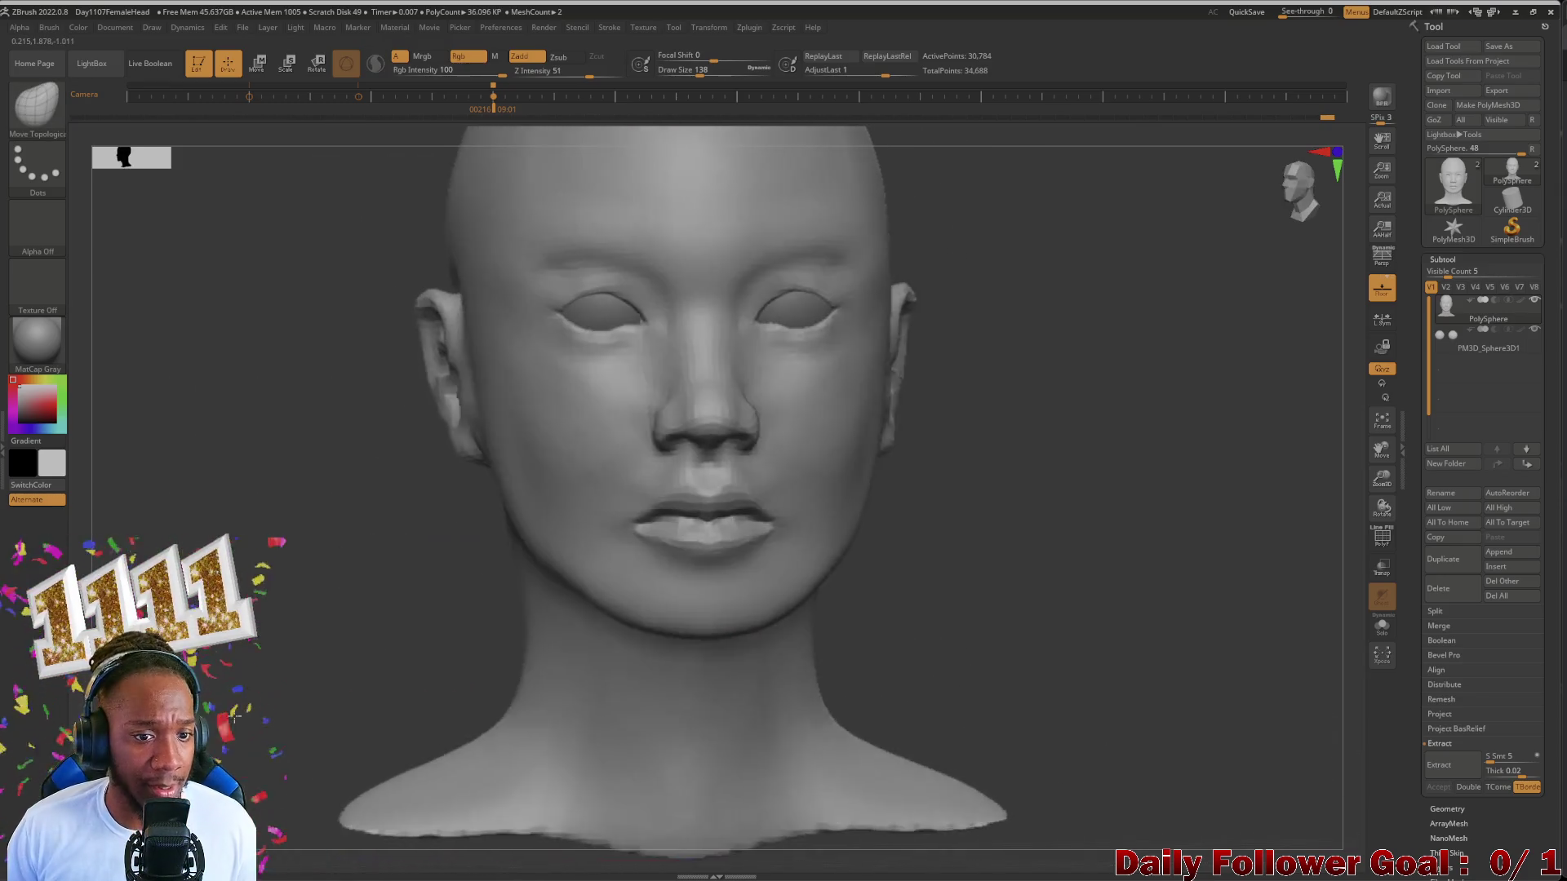
pyautogui.moveTo(282, 587)
pyautogui.keyDown('alt'); pyautogui.mouseDown()
pyautogui.moveTo(281, 555)
pyautogui.moveTo(300, 631)
pyautogui.moveTo(261, 623)
pyautogui.mouseUp(); pyautogui.keyUp('alt')
pyautogui.moveTo(294, 673)
pyautogui.keyDown('alt'); pyautogui.mouseDown()
pyautogui.moveTo(285, 698)
pyautogui.moveTo(235, 702)
pyautogui.moveTo(279, 461)
pyautogui.mouseUp(); pyautogui.keyUp('alt')
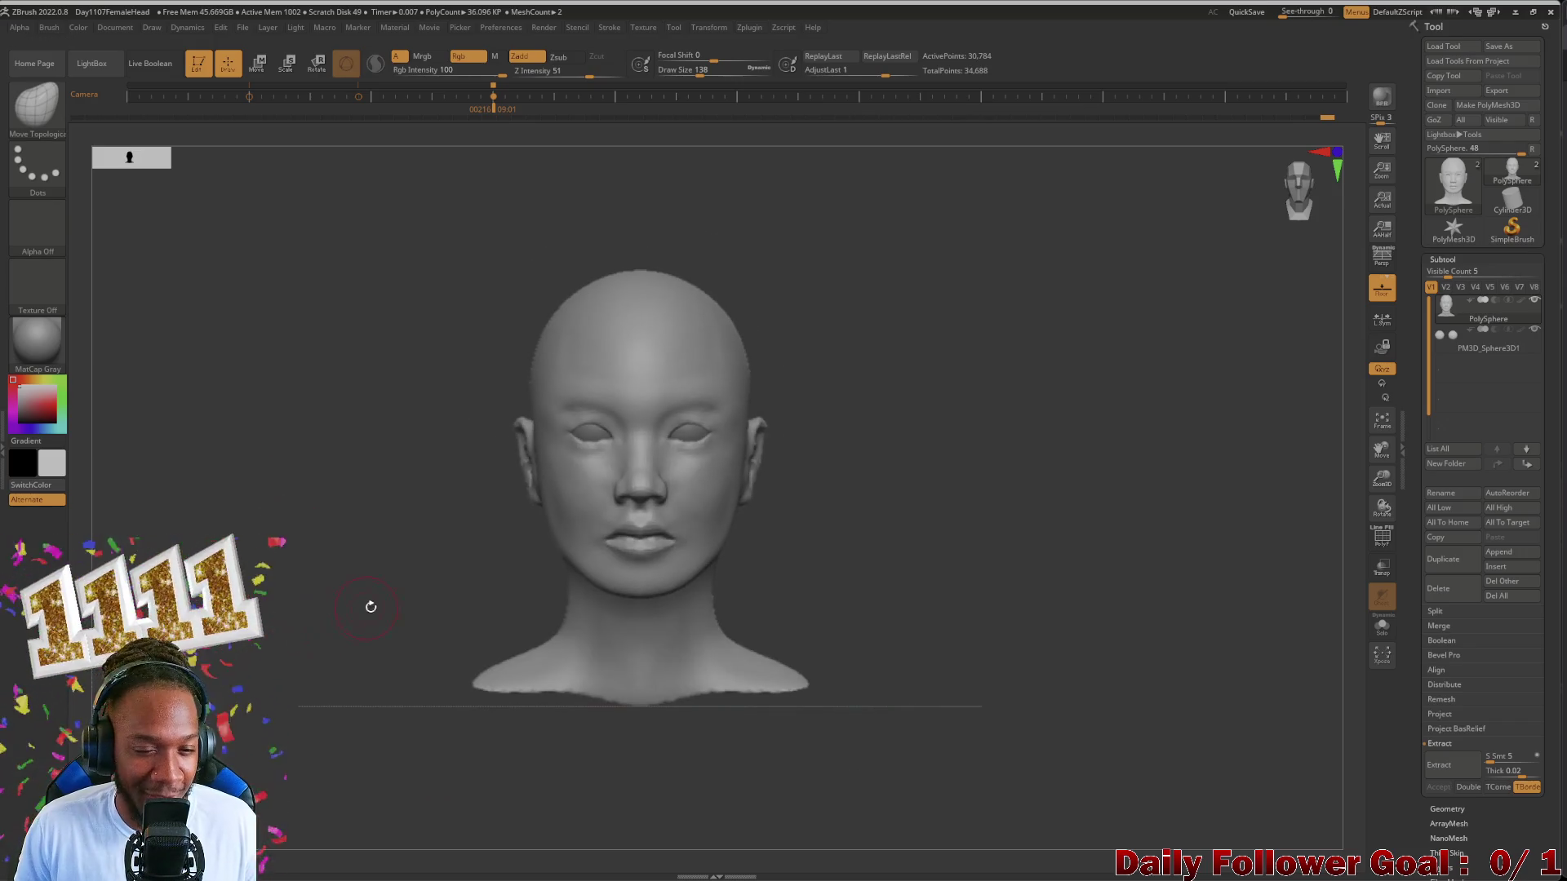
pyautogui.moveTo(370, 606)
pyautogui.keyDown('alt'); pyautogui.mouseDown()
pyautogui.moveTo(263, 539)
pyautogui.moveTo(303, 471)
pyautogui.mouseUp(); pyautogui.keyUp('alt')
pyautogui.hotkey('alt', 'Tab')
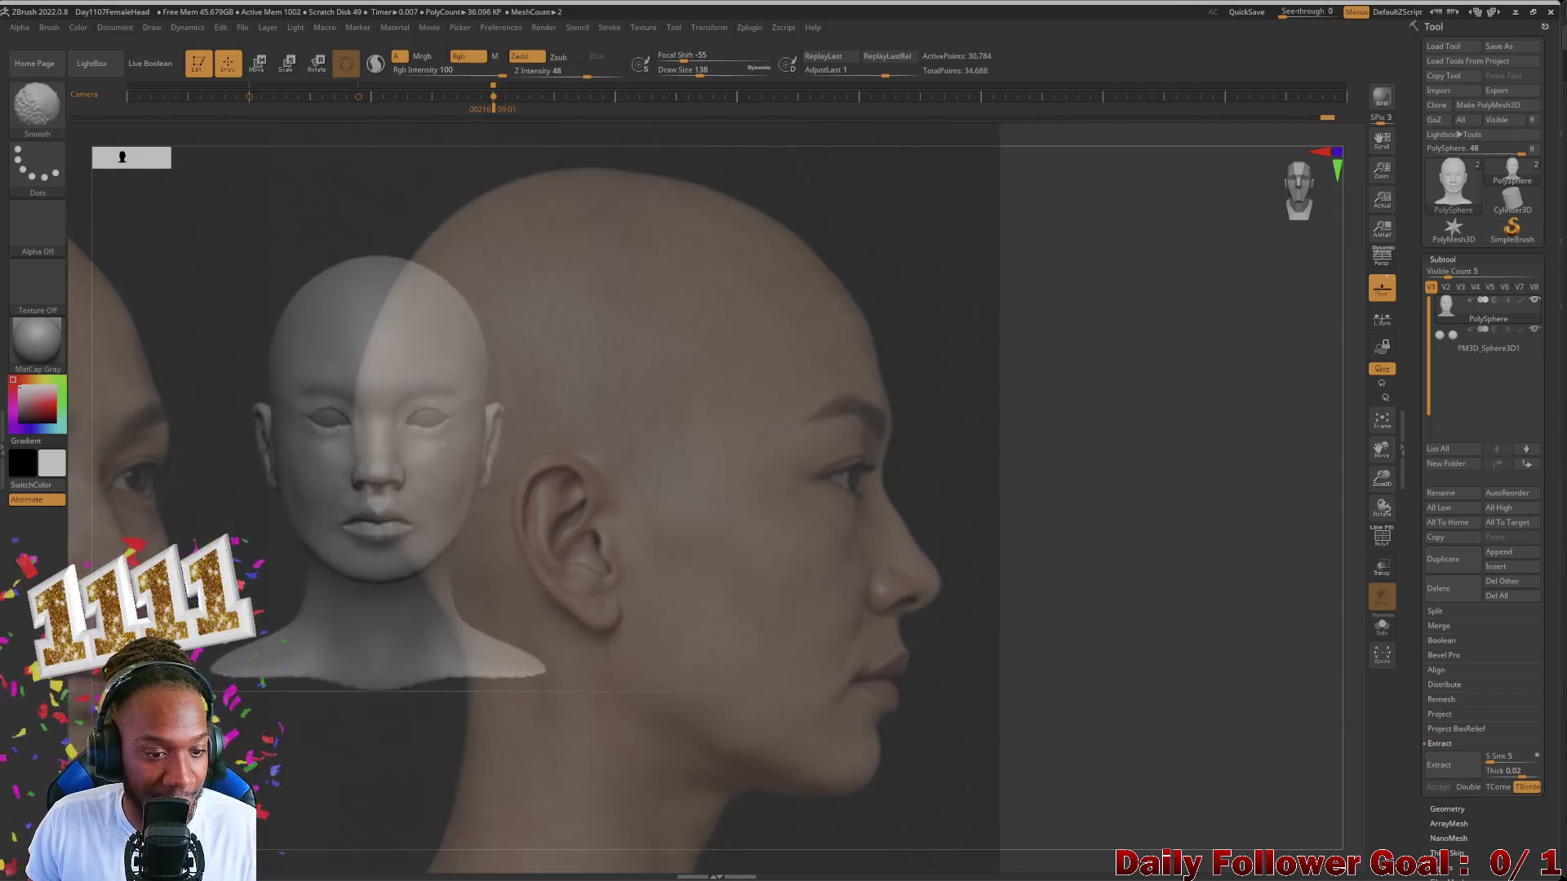
# Step: Slide and shrink the reference sheet so the side, front and back head photos all show
pyautogui.moveTo(272, 600)
pyautogui.mouseDown()
pyautogui.moveTo(221, 588)
pyautogui.moveTo(193, 603)
pyautogui.mouseUp()
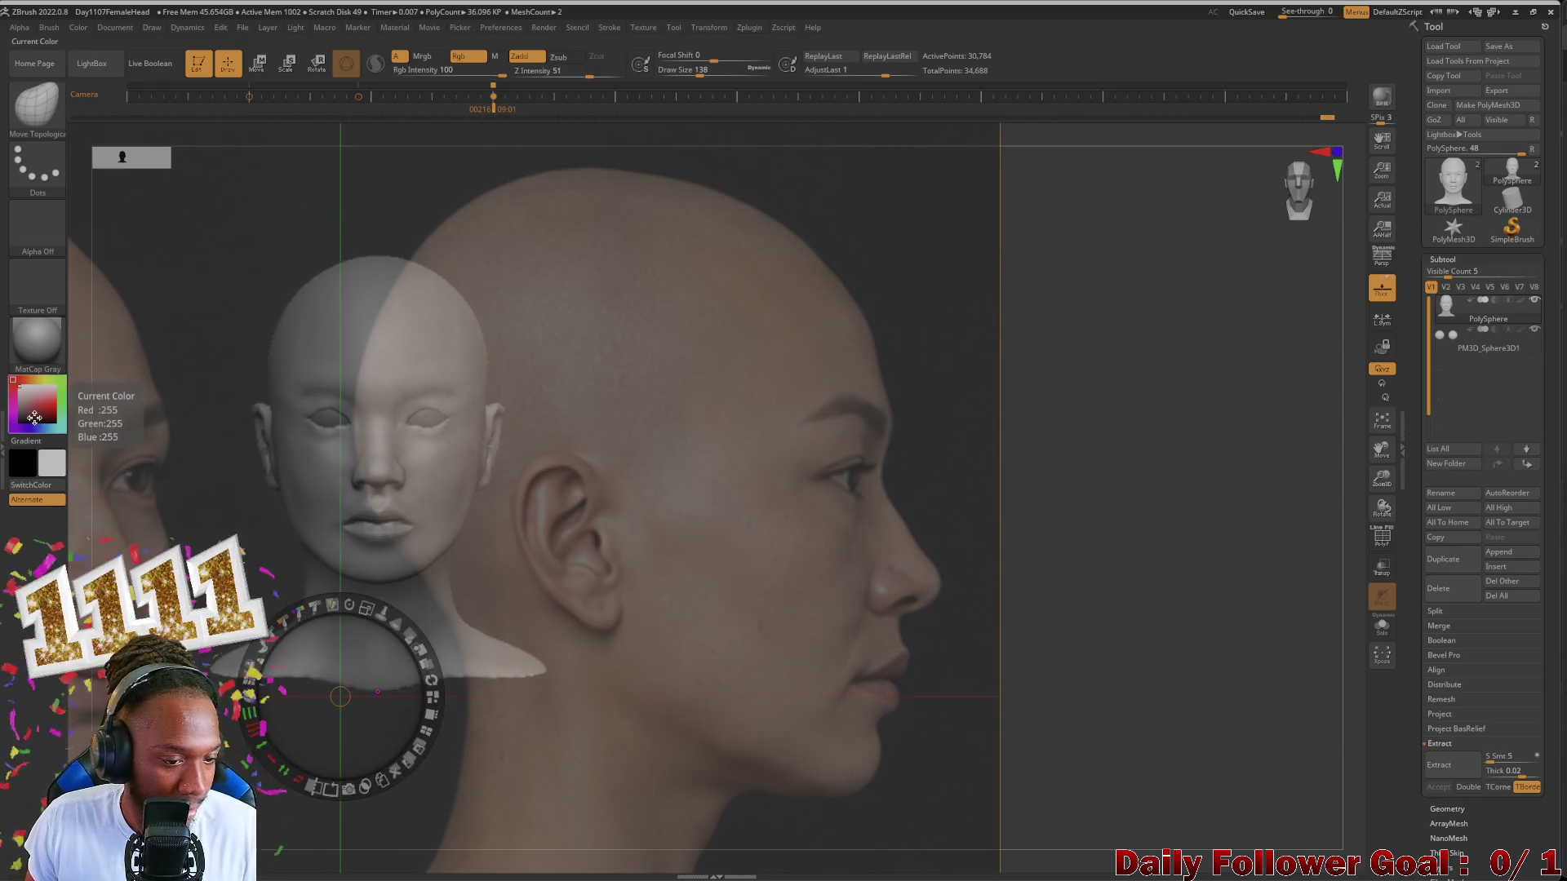
pyautogui.moveTo(234, 449)
pyautogui.mouseDown()
pyautogui.moveTo(1167, 477)
pyautogui.moveTo(1155, 460)
pyautogui.moveTo(788, 545)
pyautogui.moveTo(904, 609)
pyautogui.mouseUp()
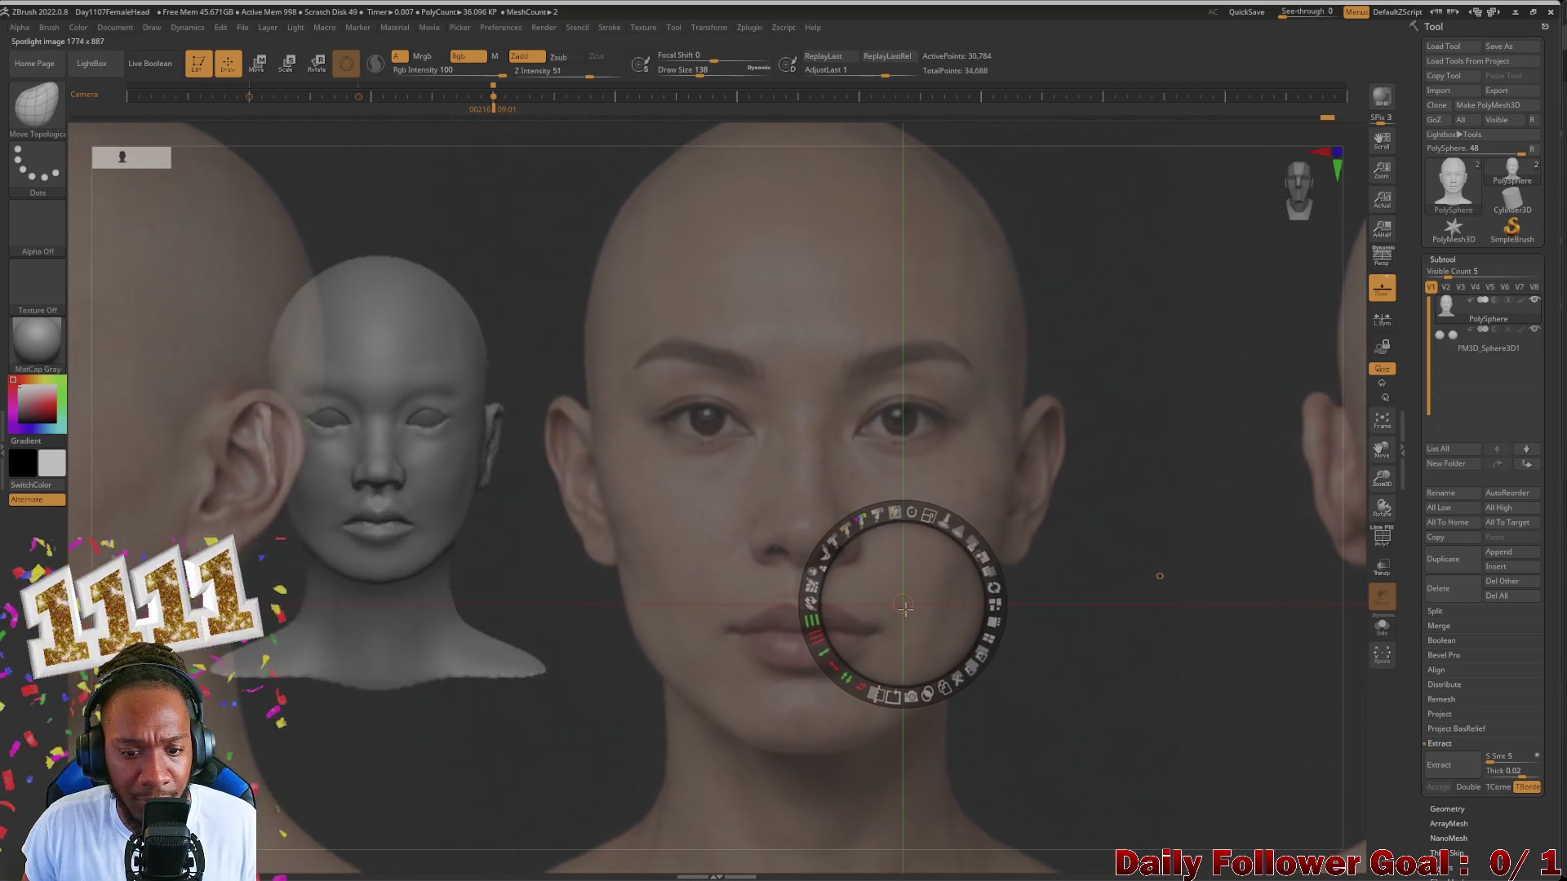
pyautogui.moveTo(615, 612); pyautogui.dragTo(611, 612)
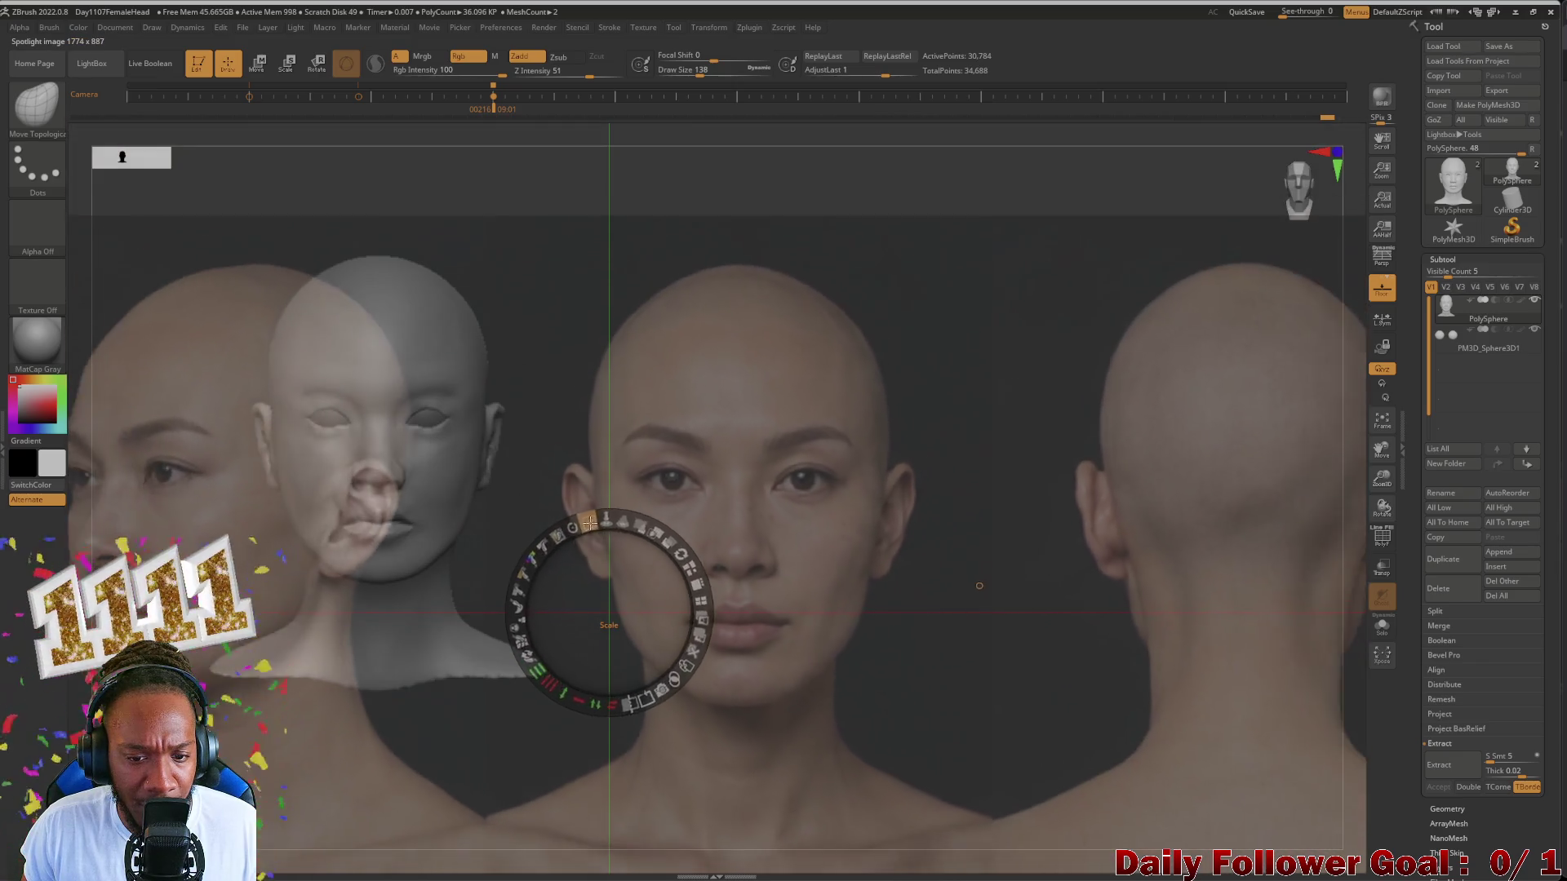
pyautogui.moveTo(643, 526)
pyautogui.mouseDown()
pyautogui.moveTo(576, 526)
pyautogui.moveTo(571, 471)
pyautogui.mouseUp()
pyautogui.click(568, 476)
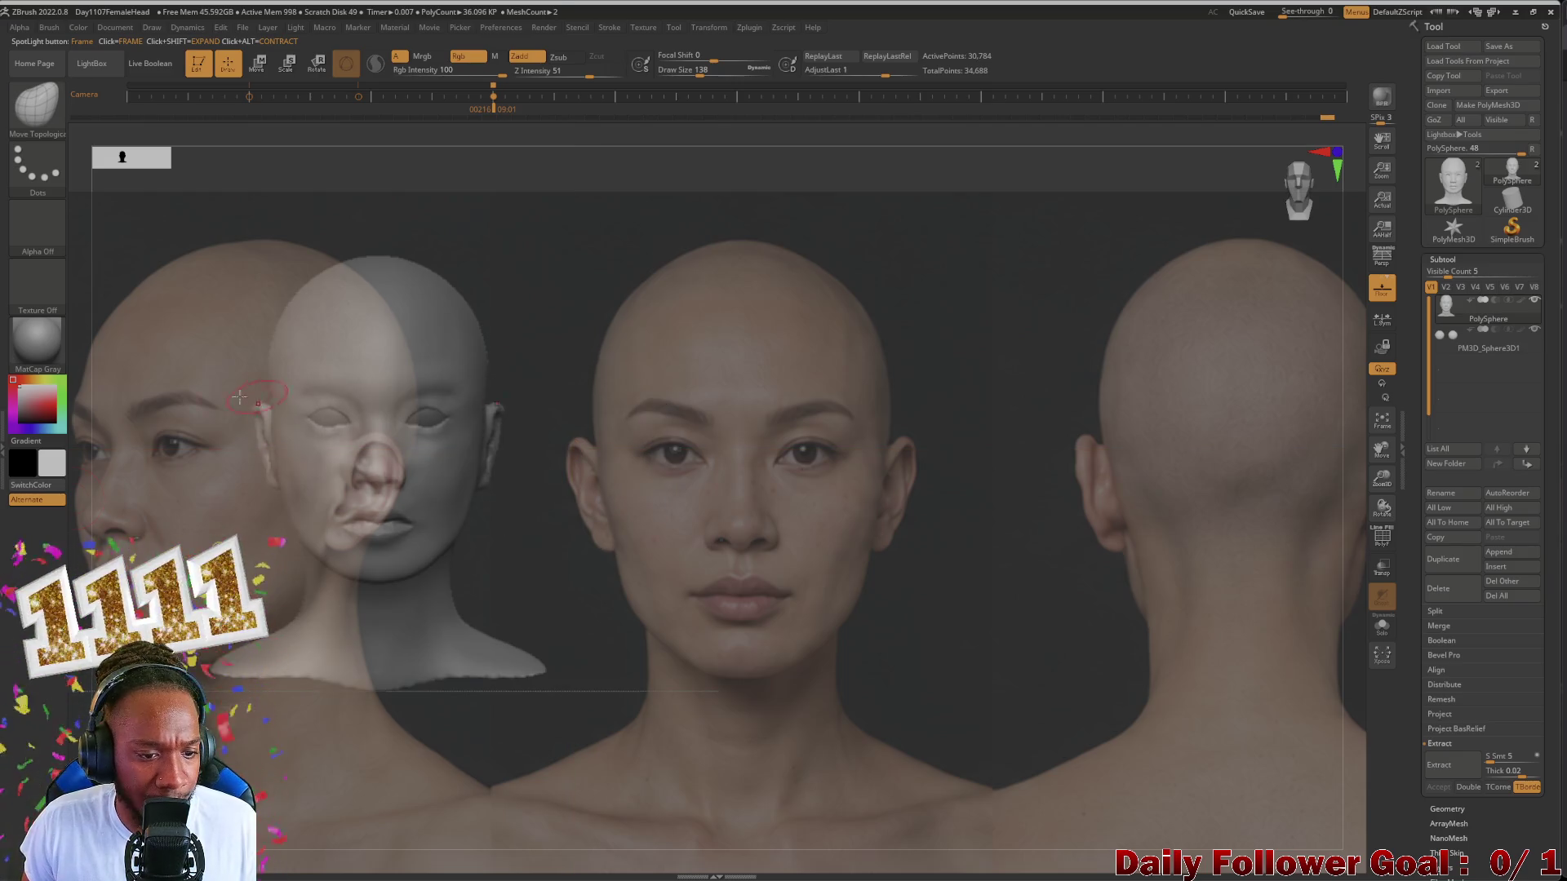
# Step: Shrink the sculpted head and place it lower between the reference photos
pyautogui.moveTo(173, 461)
pyautogui.mouseDown()
pyautogui.moveTo(165, 486)
pyautogui.moveTo(276, 580)
pyautogui.mouseUp()
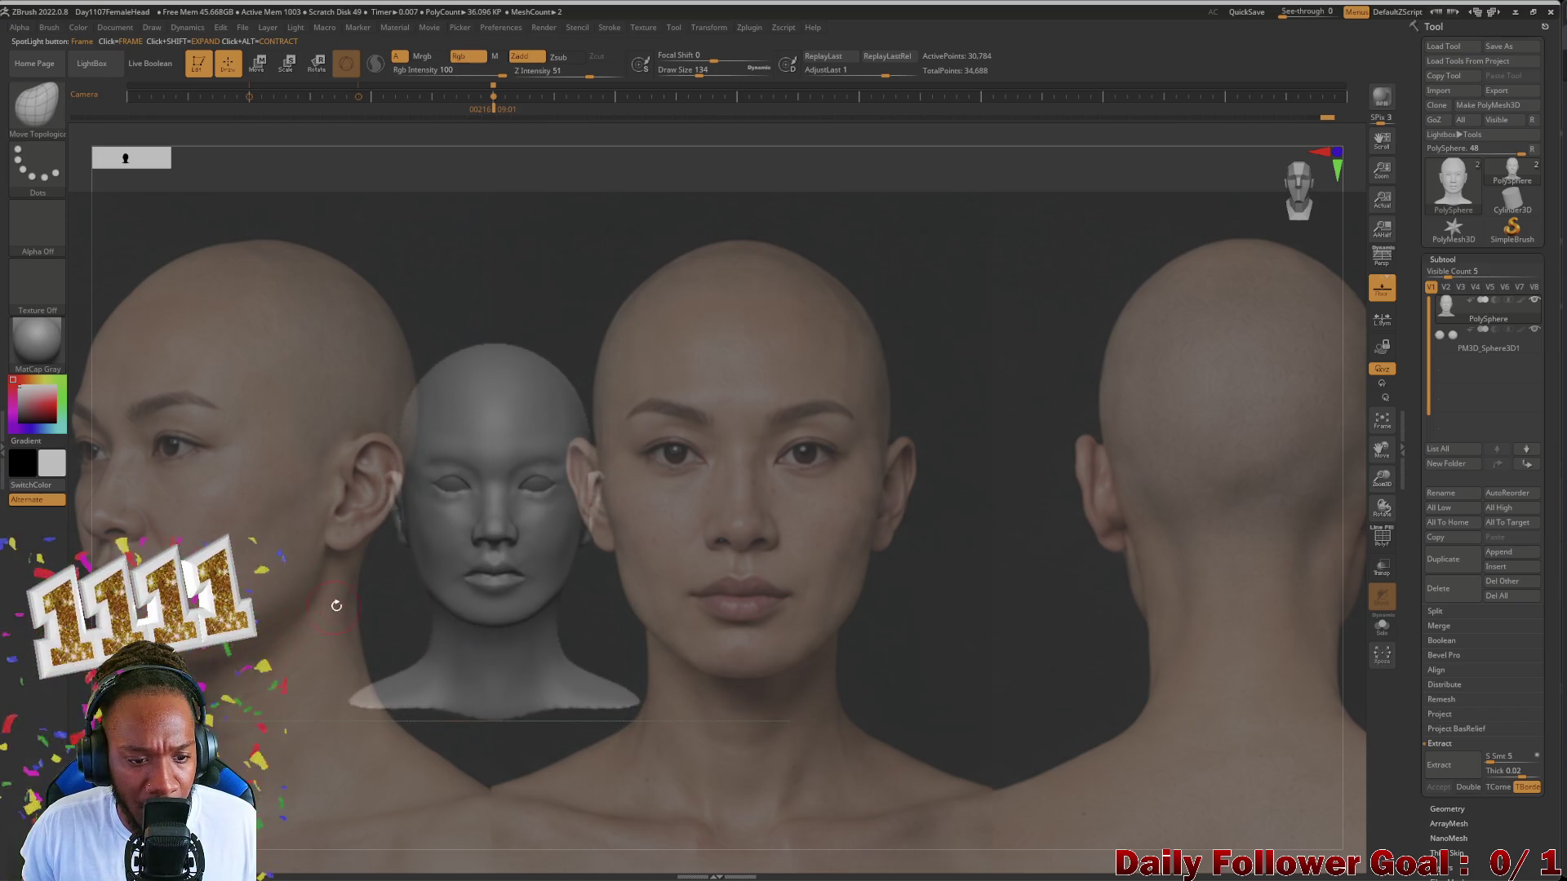
pyautogui.moveTo(373, 599); pyautogui.dragTo(399, 641)
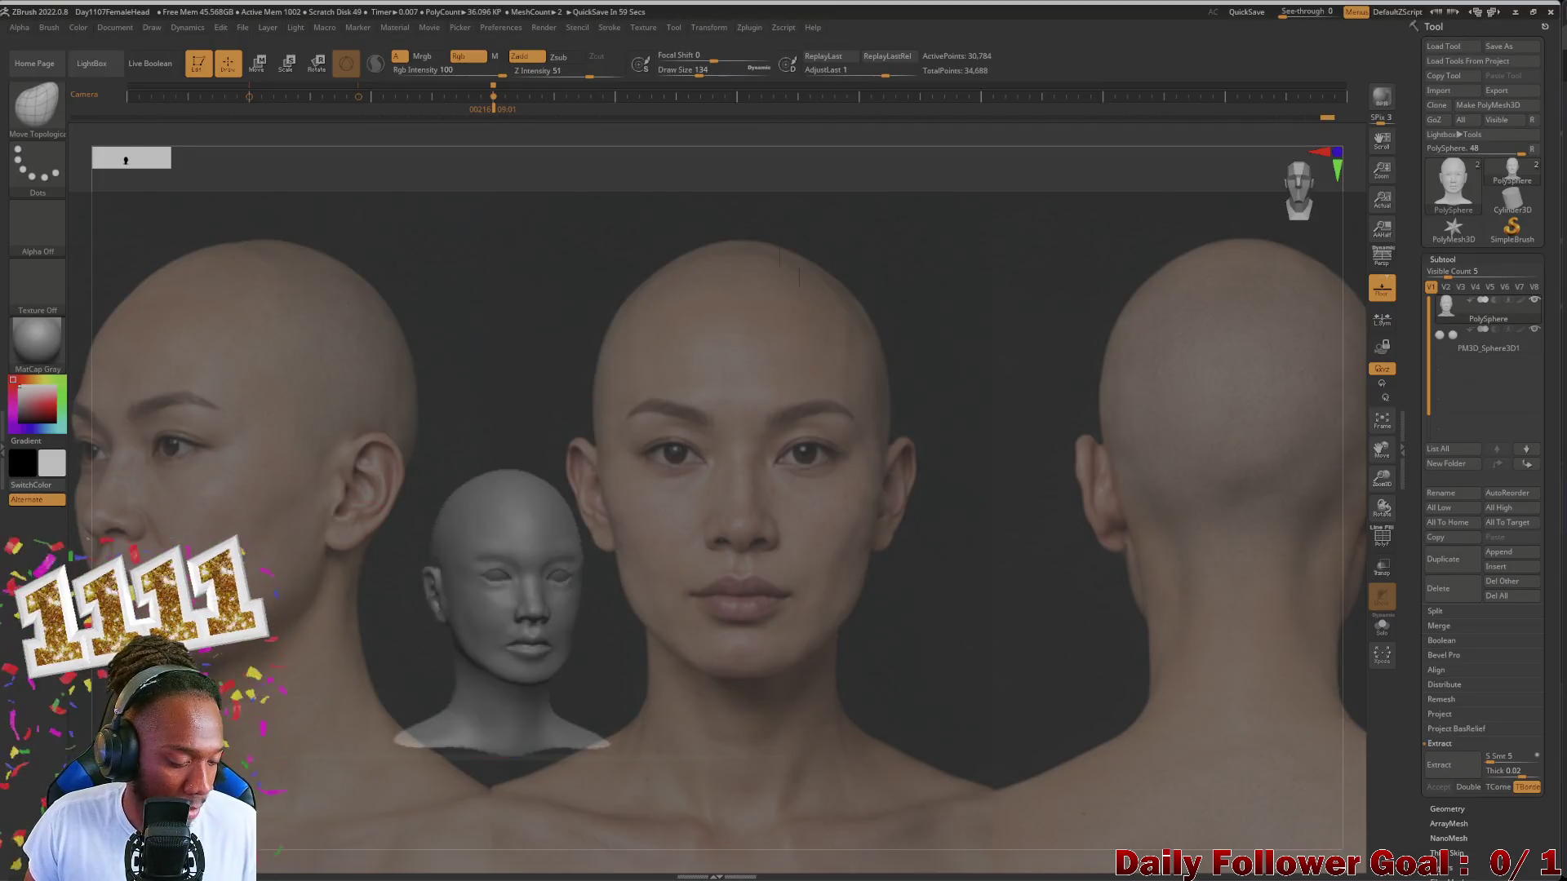
# Step: Recall the large front view and slide the front reference photo so its face lines up with the sculpt
pyautogui.click(248, 97)
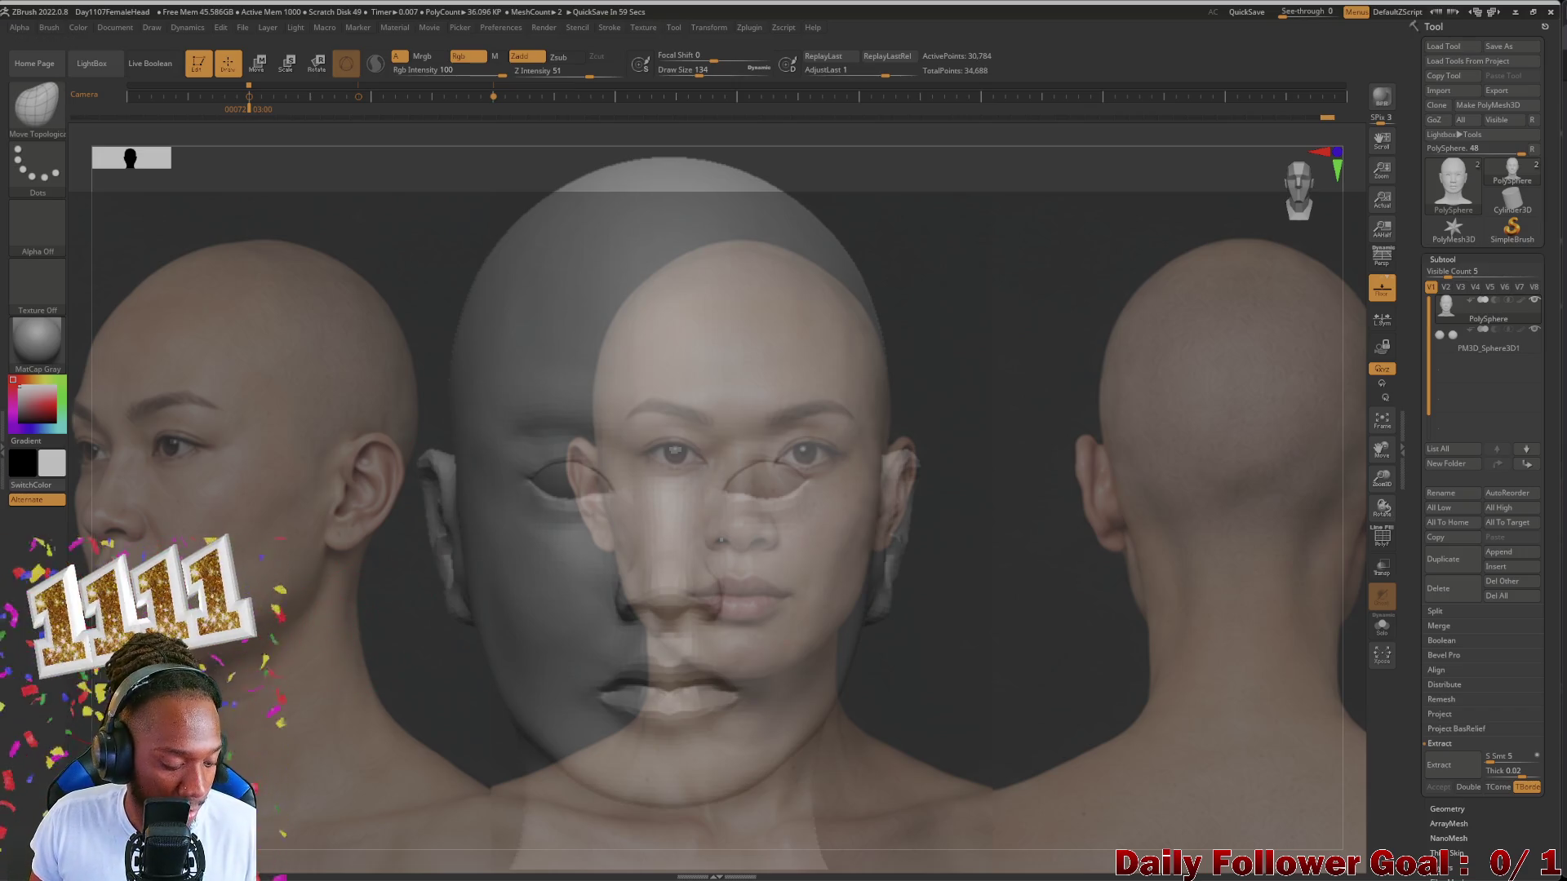
pyautogui.rightClick(572, 449)
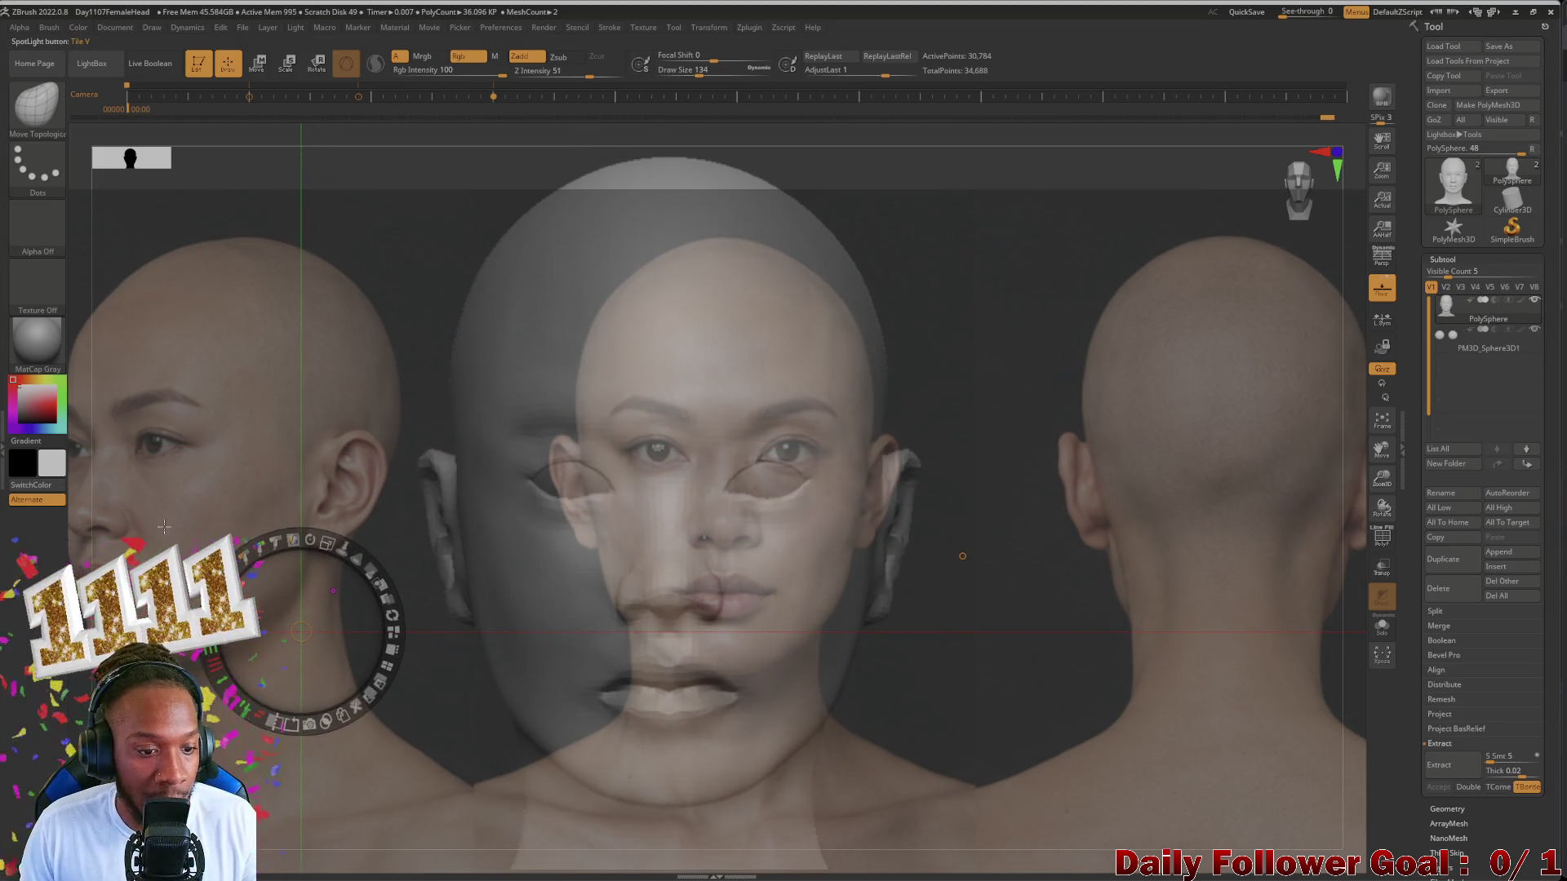
pyautogui.click(404, 421)
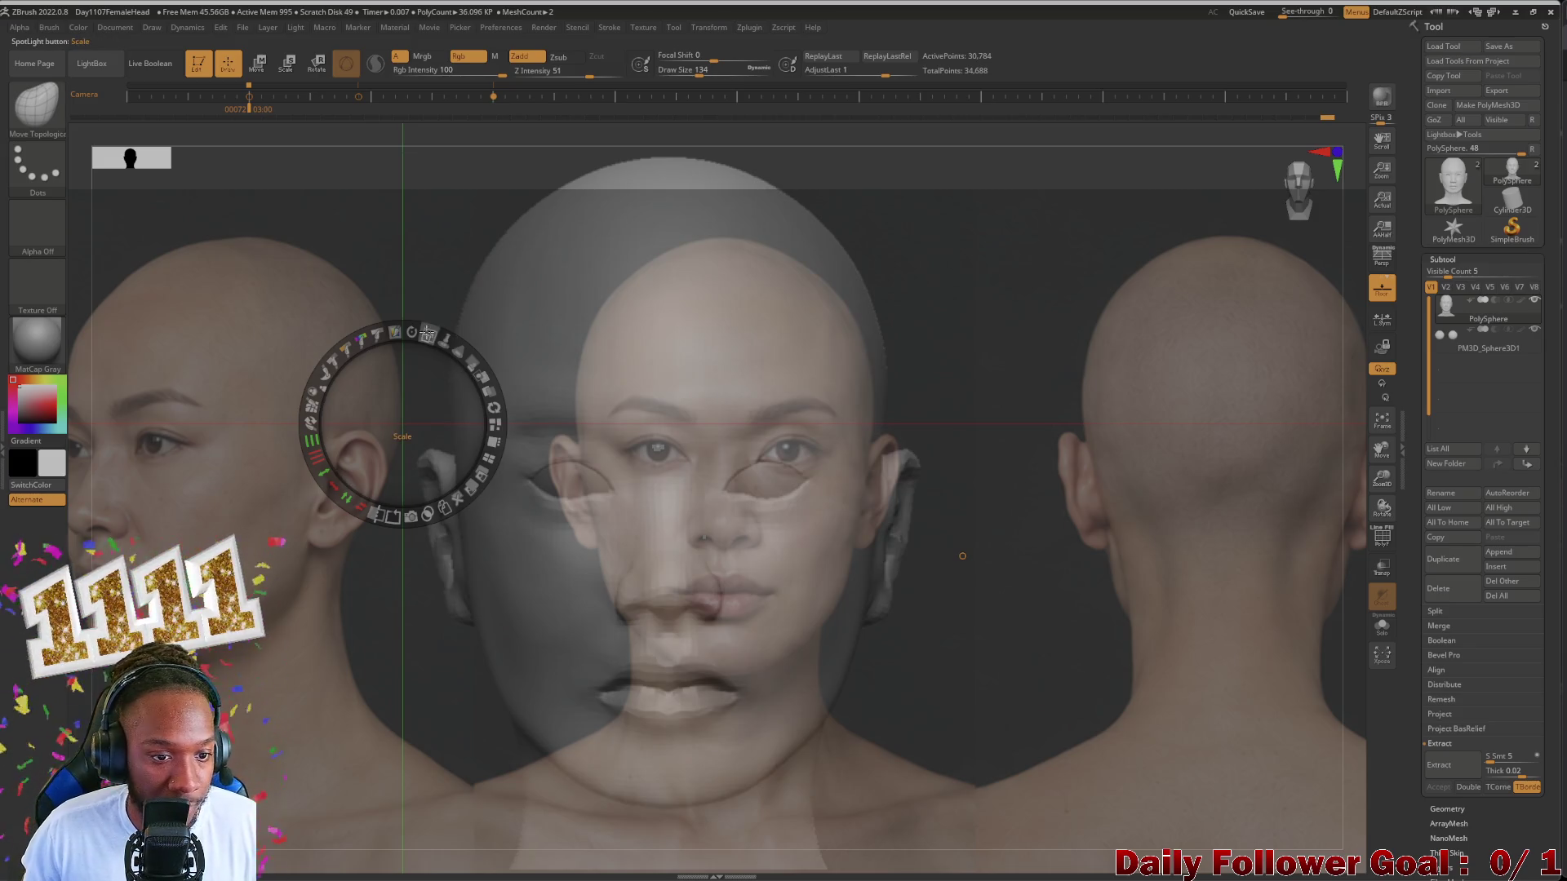
pyautogui.moveTo(962, 556)
pyautogui.mouseDown()
pyautogui.moveTo(1250, 623)
pyautogui.moveTo(1048, 630)
pyautogui.mouseUp()
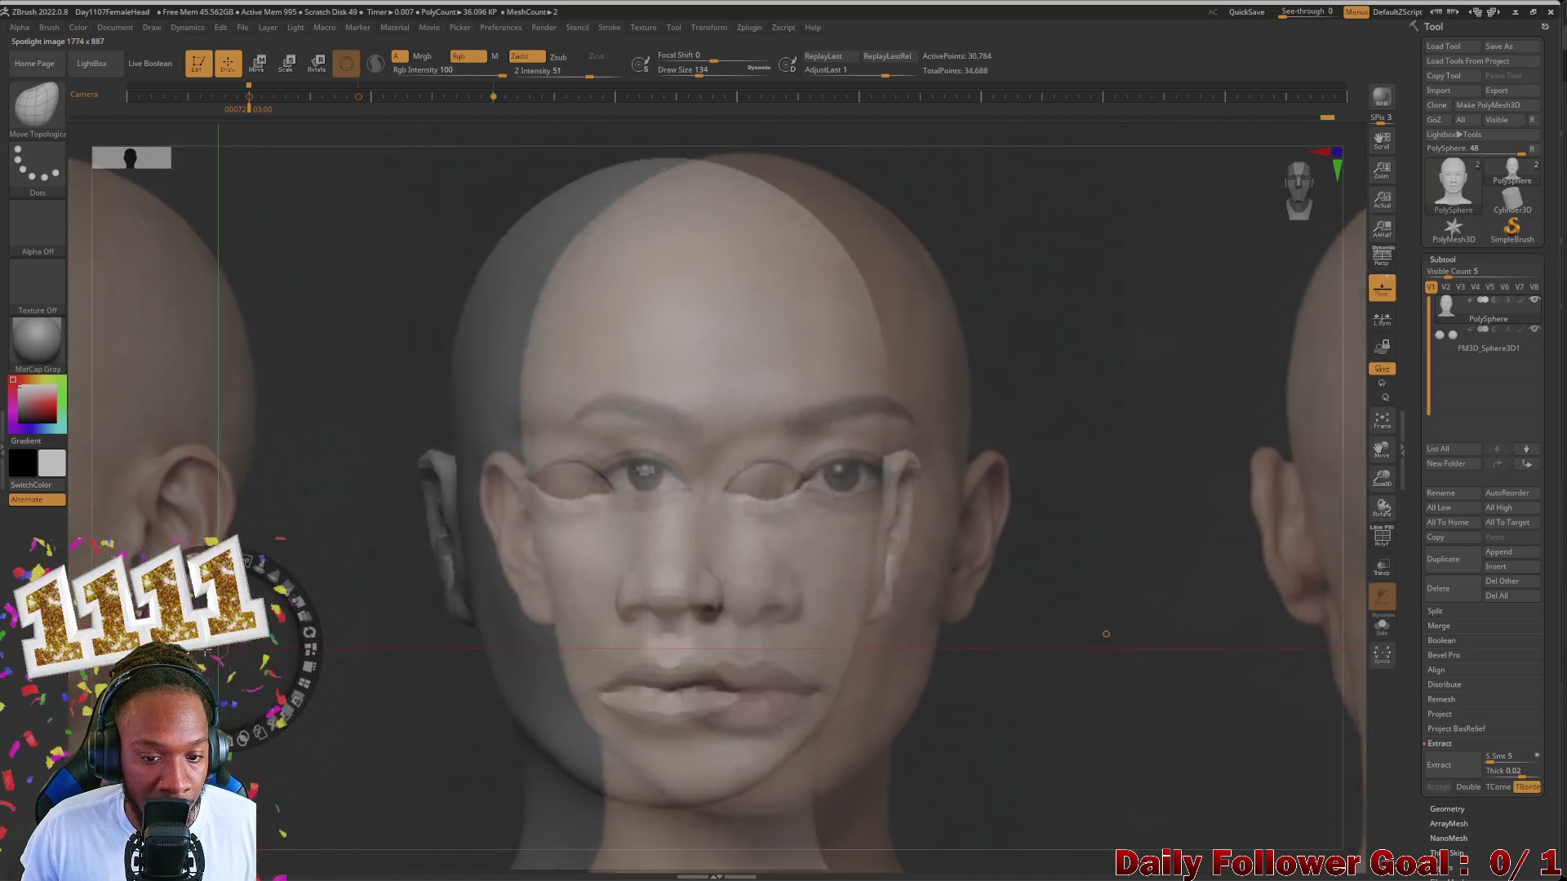
# Step: Scale and nudge the front reference face to match the head, then lower its opacity
pyautogui.click(292, 519)
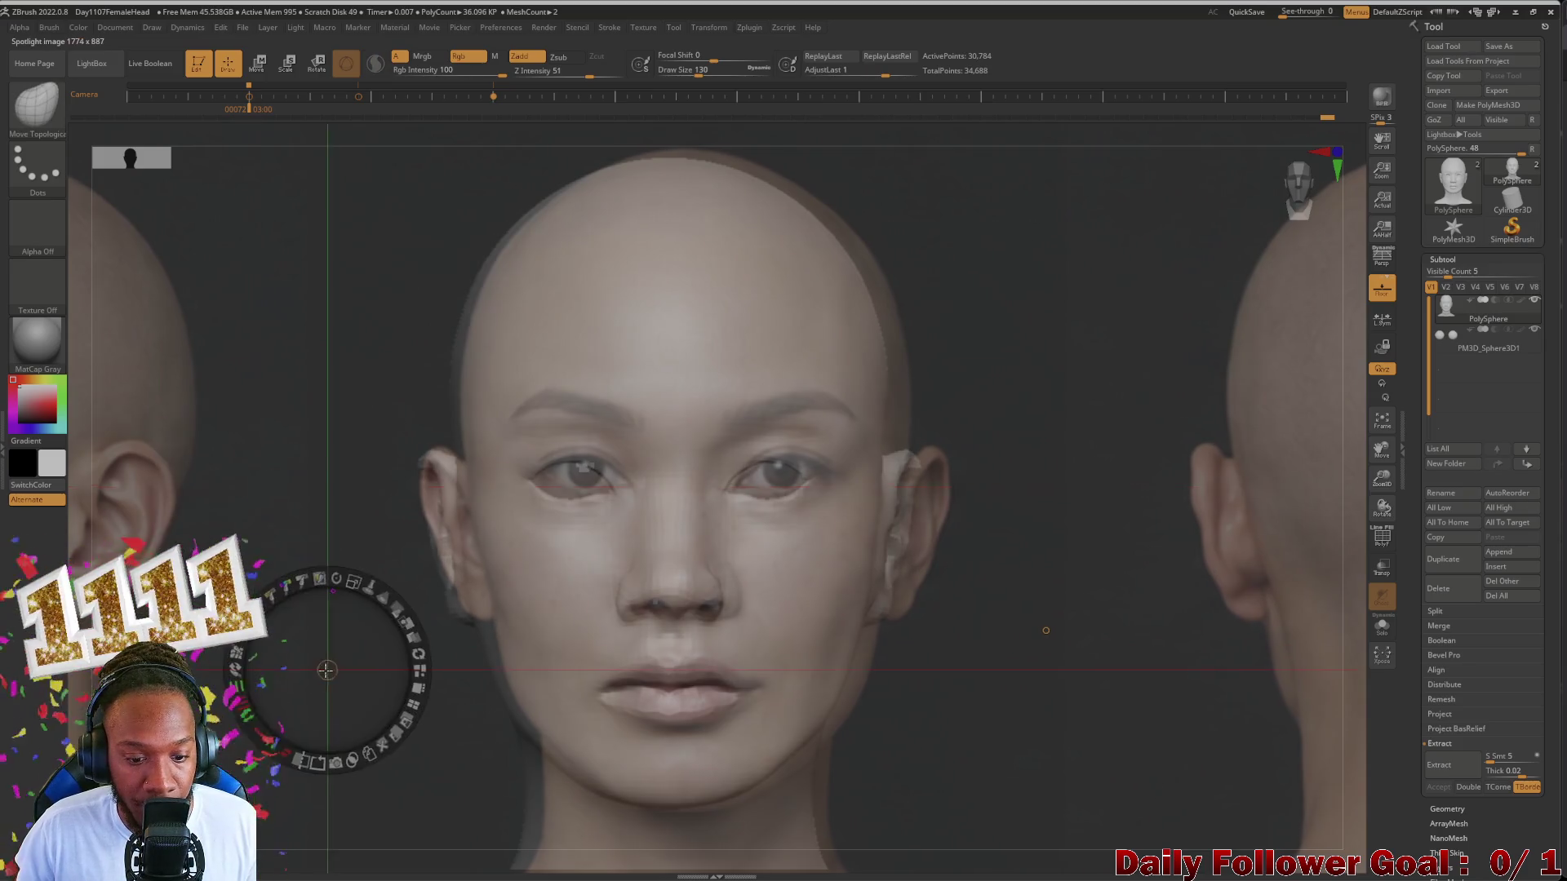
pyautogui.moveTo(339, 714); pyautogui.dragTo(321, 697)
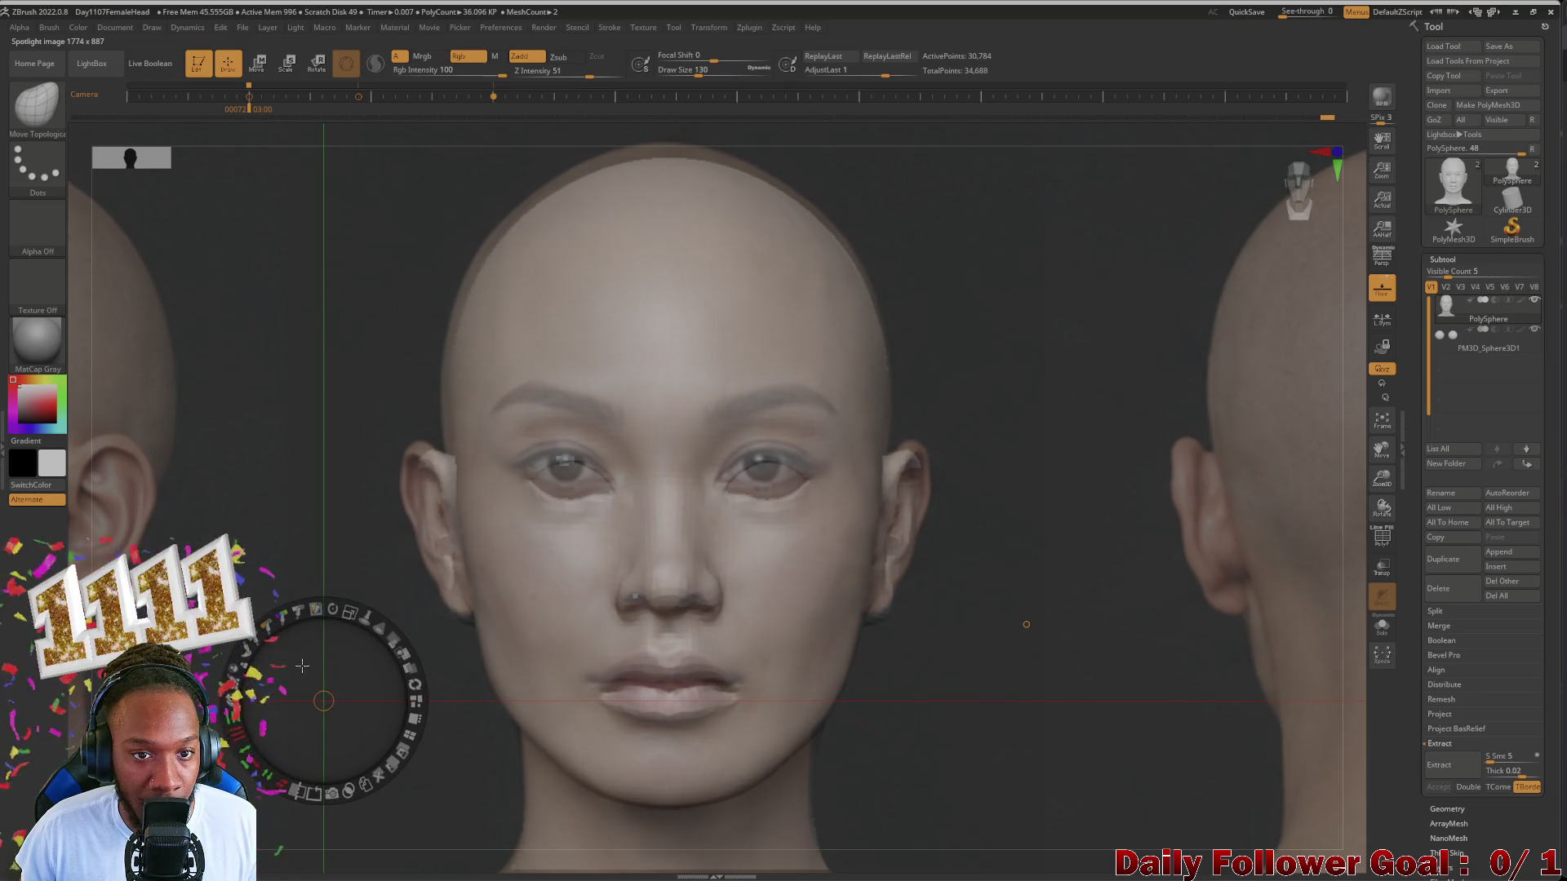
pyautogui.moveTo(349, 613); pyautogui.dragTo(346, 616)
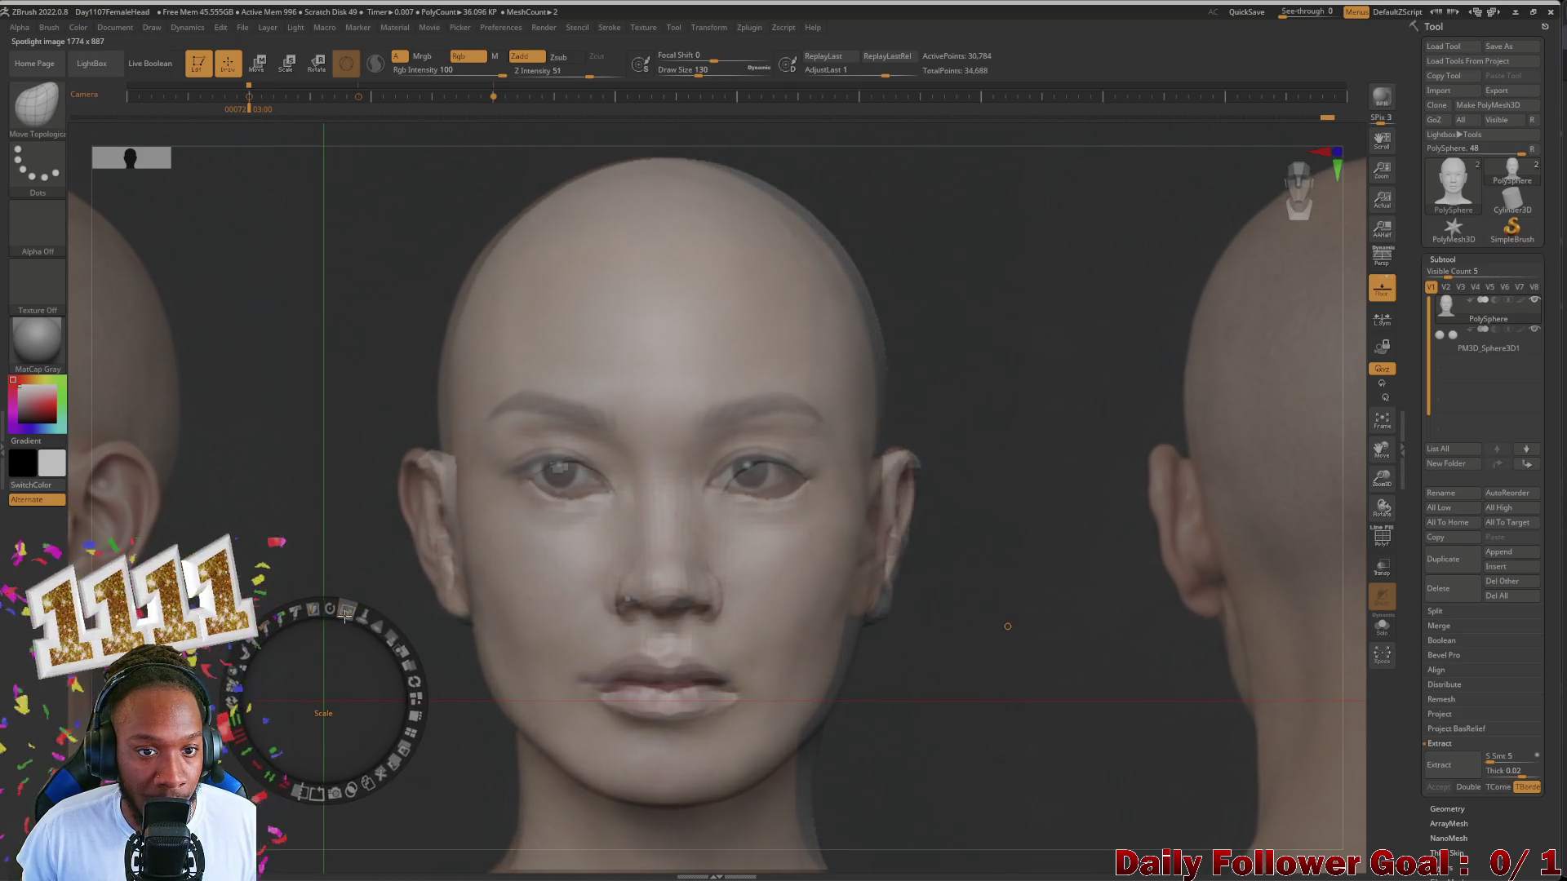
pyautogui.moveTo(306, 526); pyautogui.dragTo(322, 528)
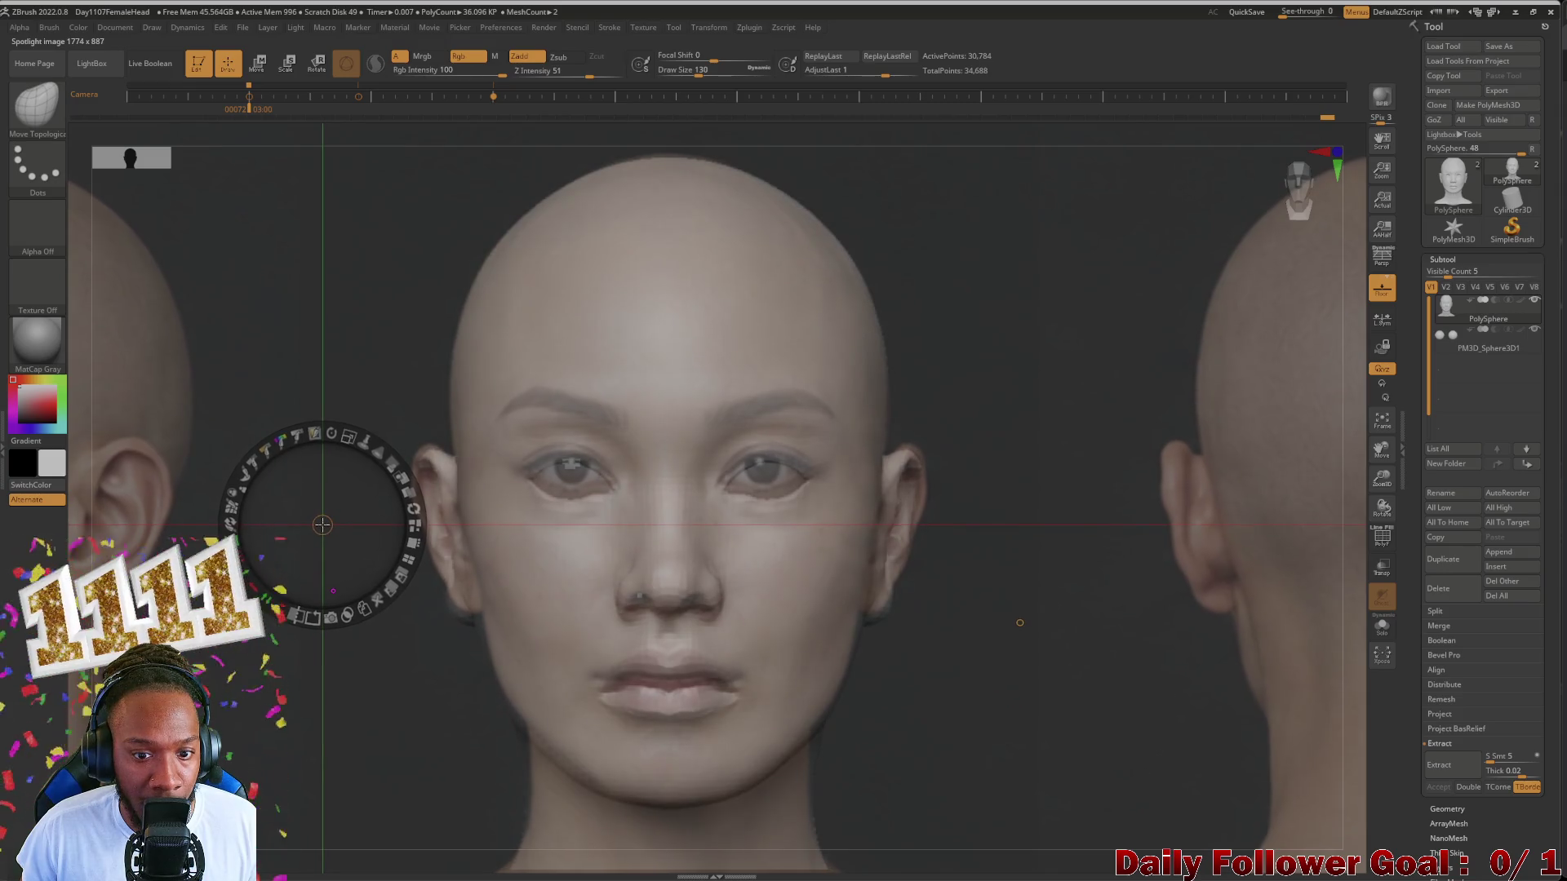
pyautogui.moveTo(322, 527); pyautogui.dragTo(325, 541)
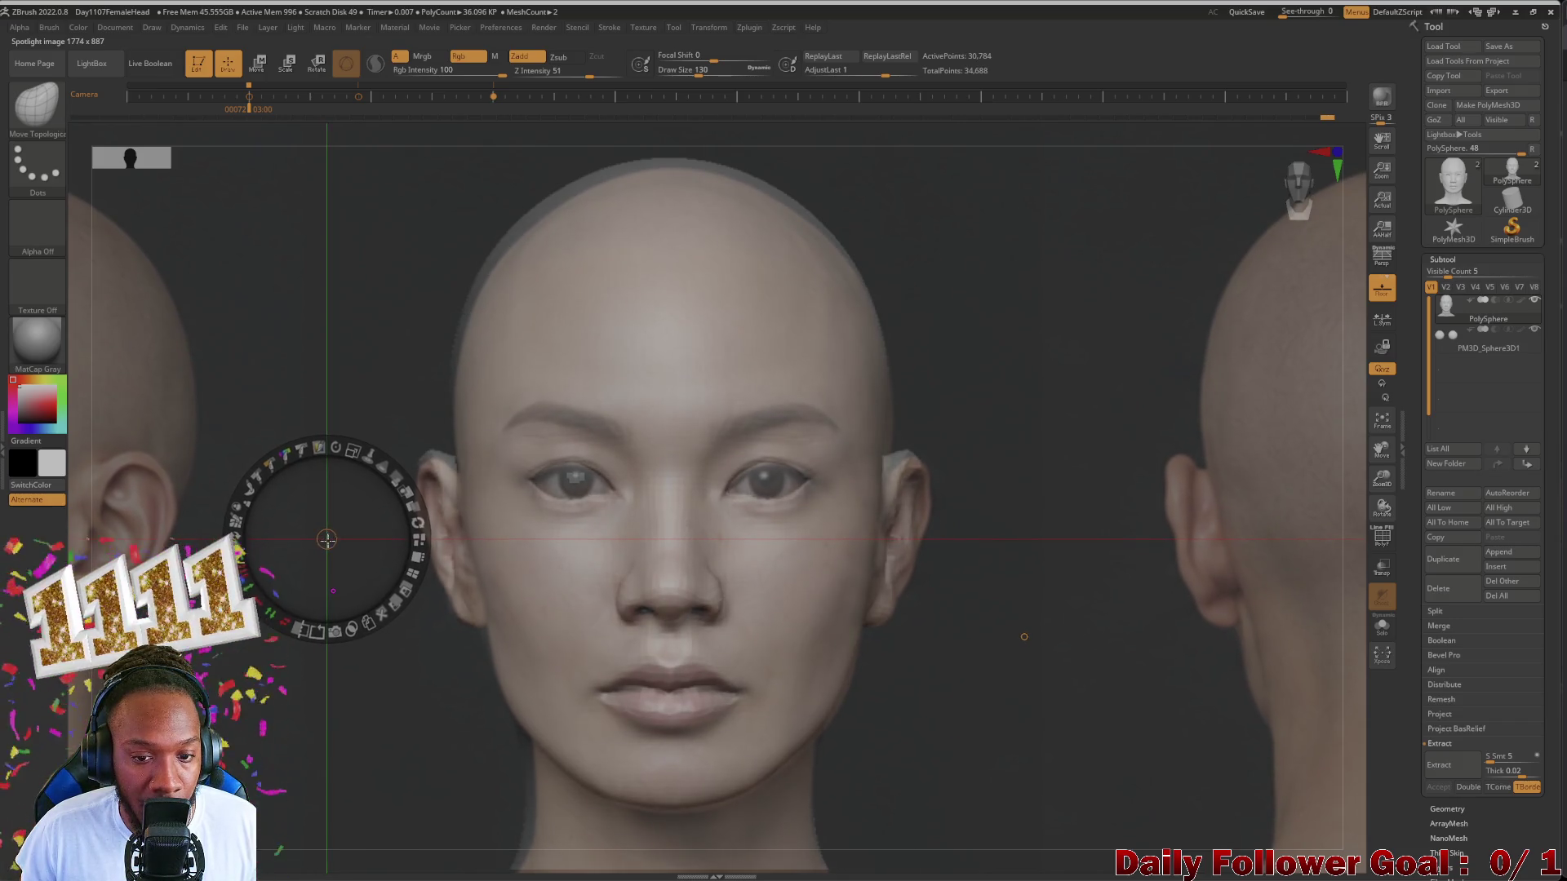
pyautogui.moveTo(326, 539); pyautogui.dragTo(360, 692)
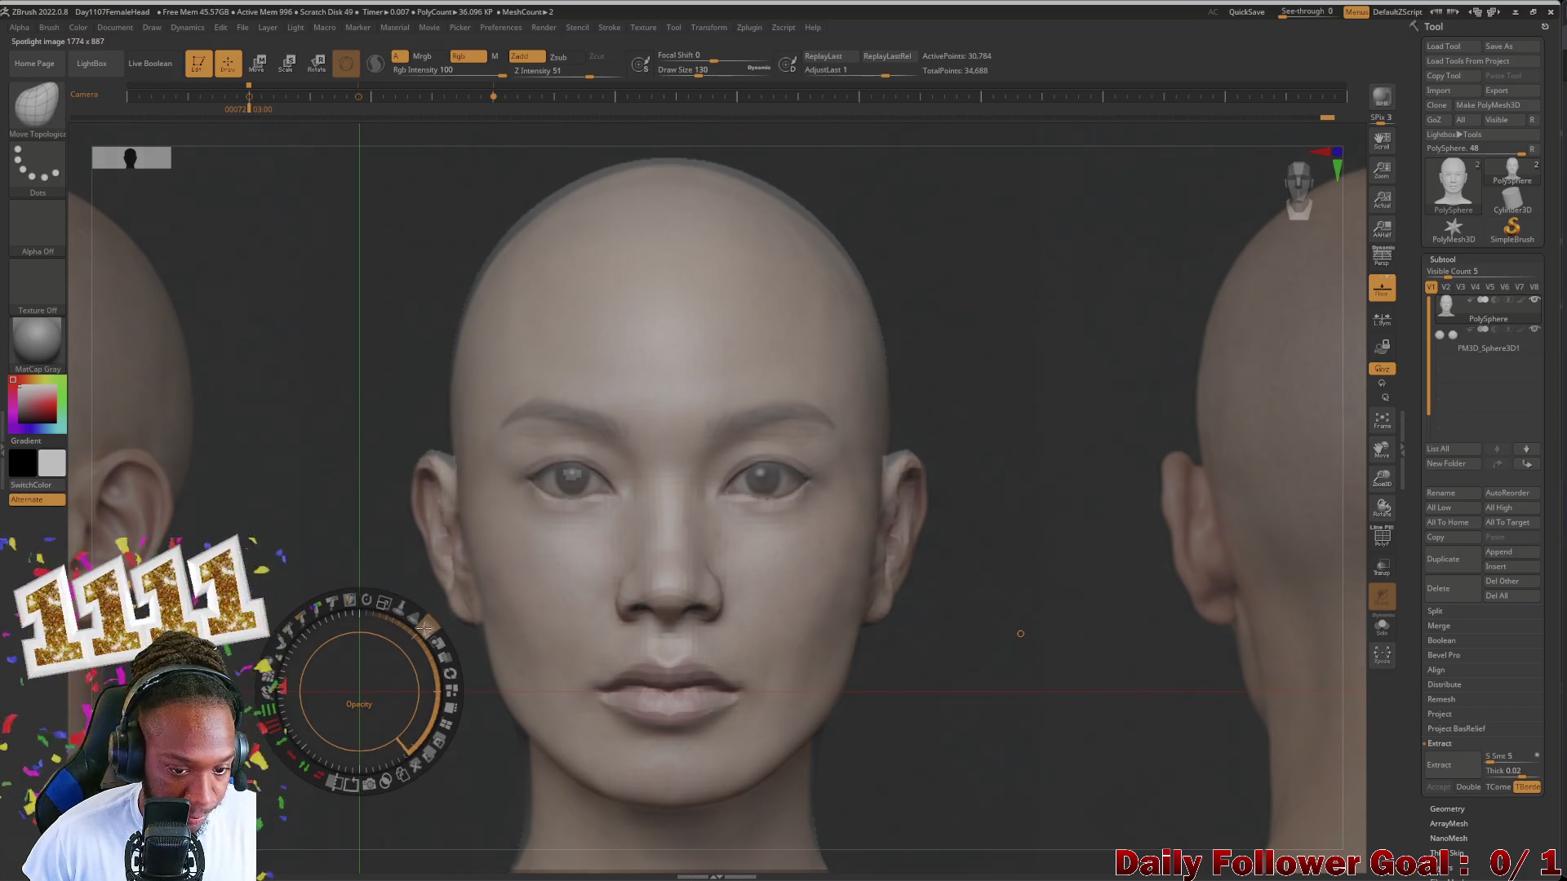
pyautogui.moveTo(404, 748)
pyautogui.mouseDown()
pyautogui.moveTo(374, 602)
pyautogui.moveTo(467, 714)
pyautogui.moveTo(448, 672)
pyautogui.mouseUp()
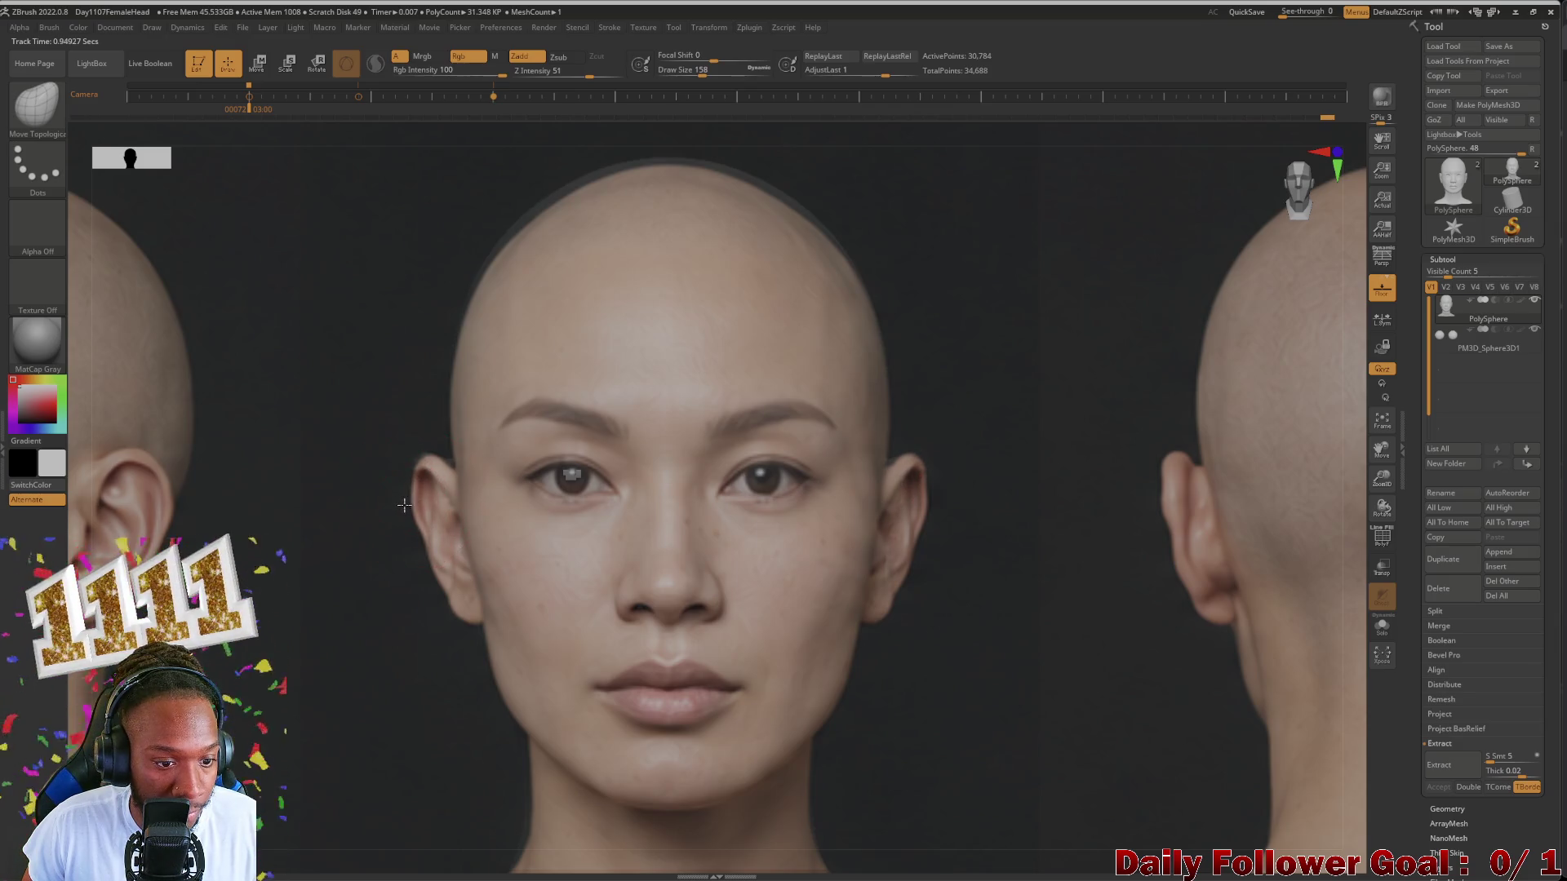
# Step: Switch to Move Topological, adjust the reference opacity down and up, and toggle the photos off and on
pyautogui.press('shift')
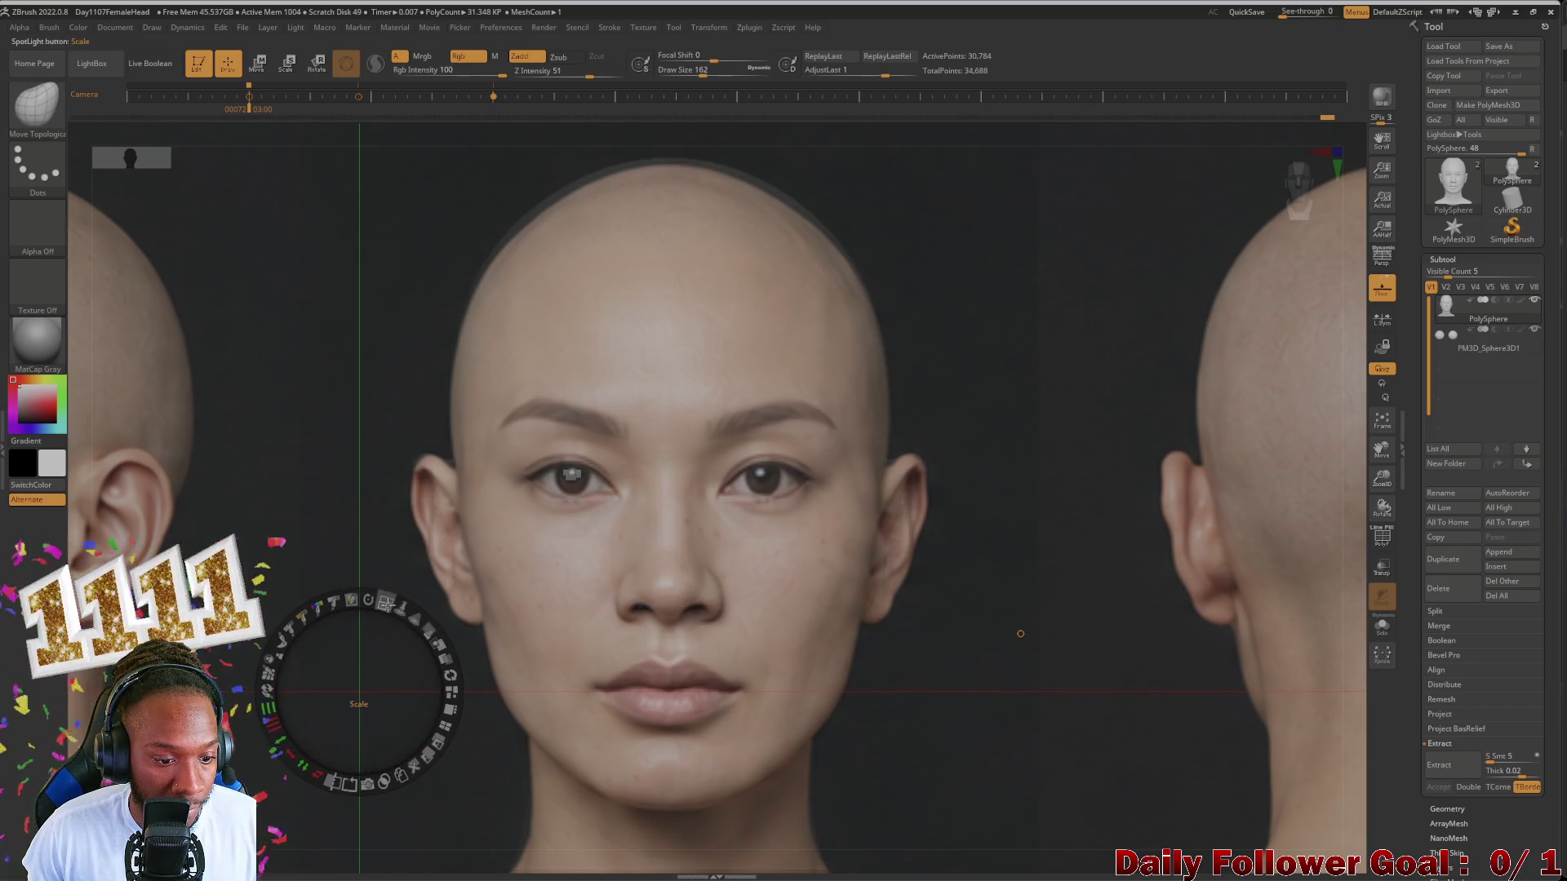
pyautogui.moveTo(418, 626); pyautogui.dragTo(373, 588)
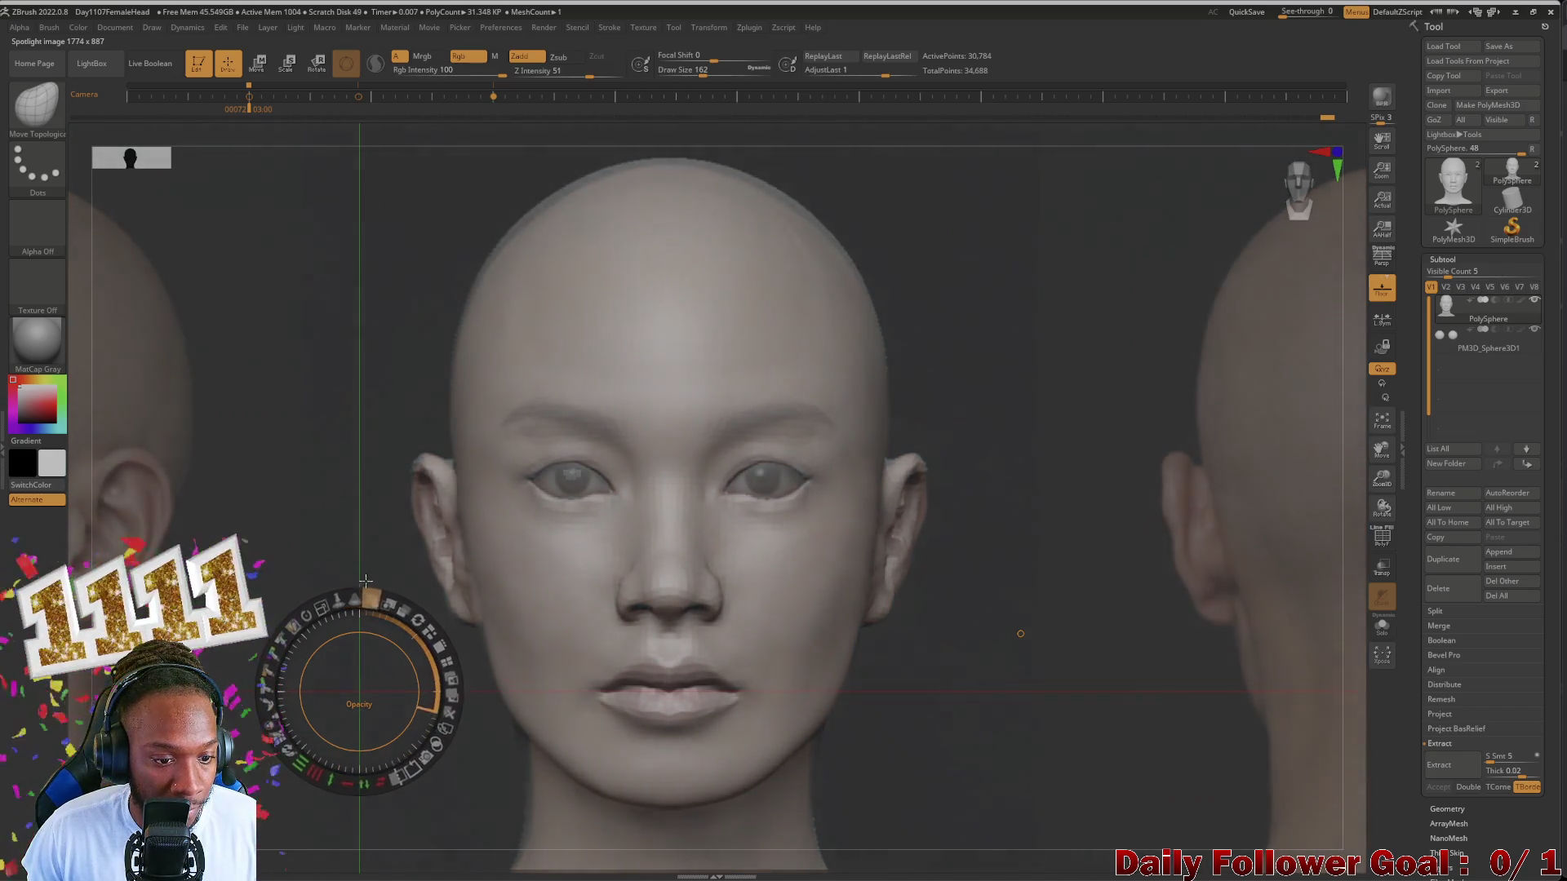
pyautogui.moveTo(365, 582); pyautogui.dragTo(395, 602)
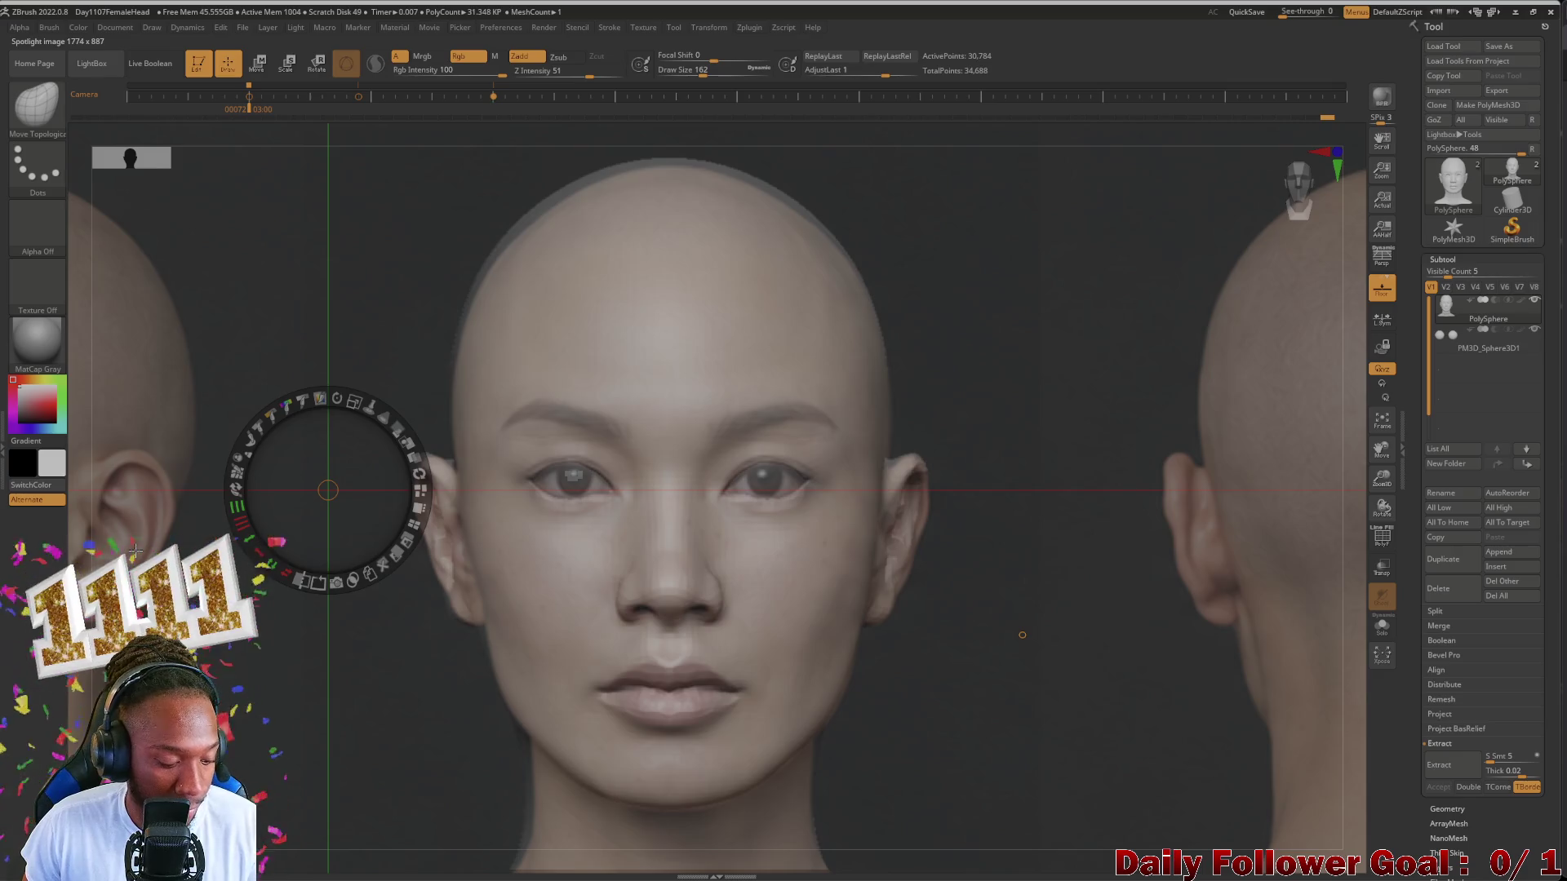
pyautogui.moveTo(329, 489); pyautogui.dragTo(359, 691)
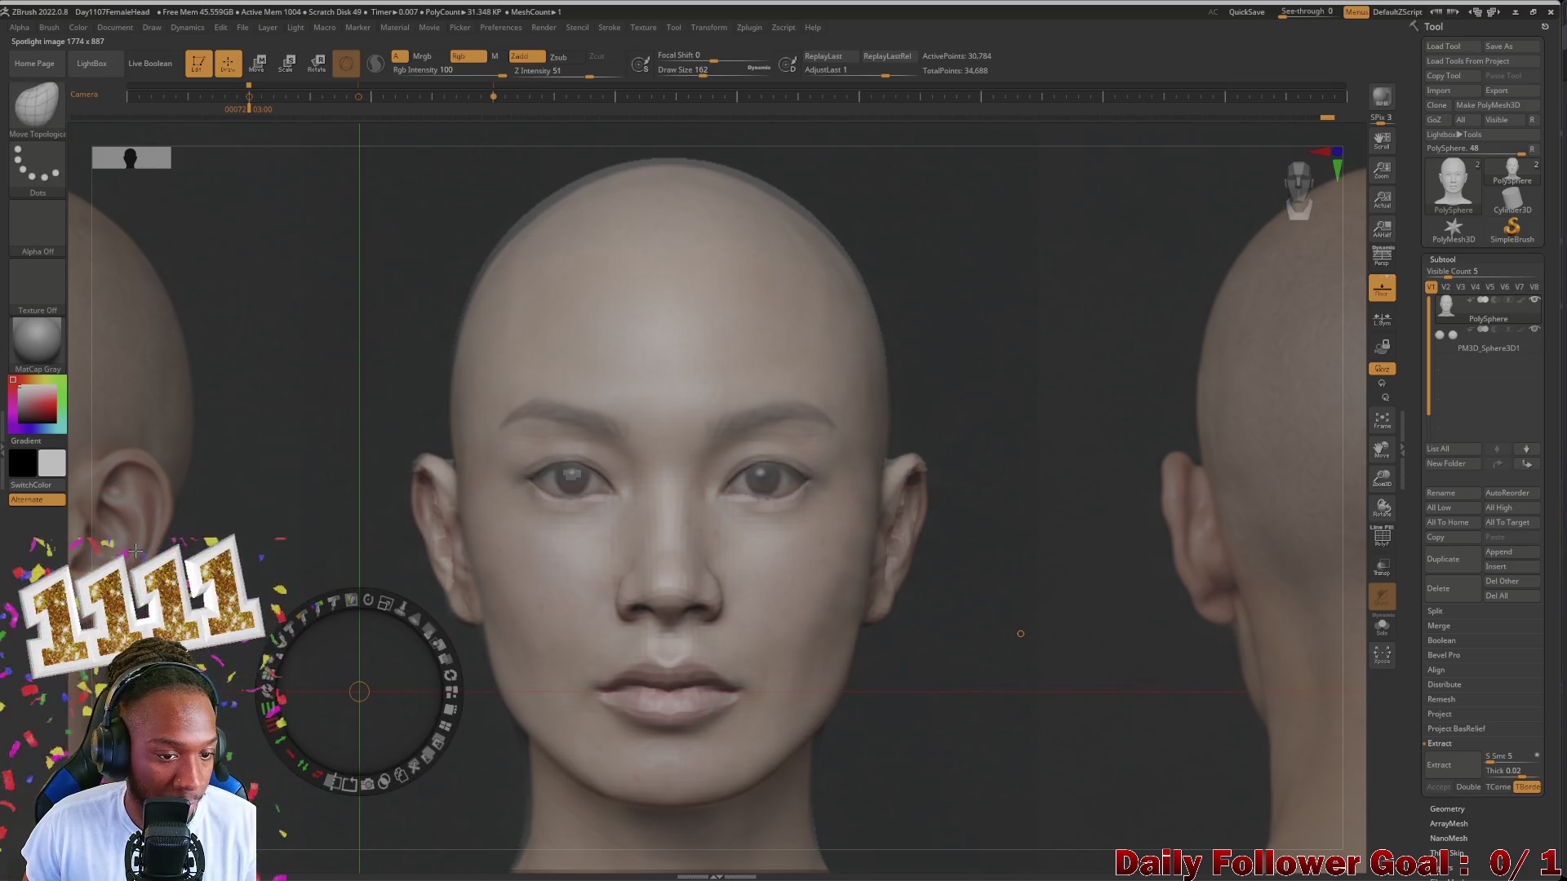
pyautogui.hotkey('shift', 'z')
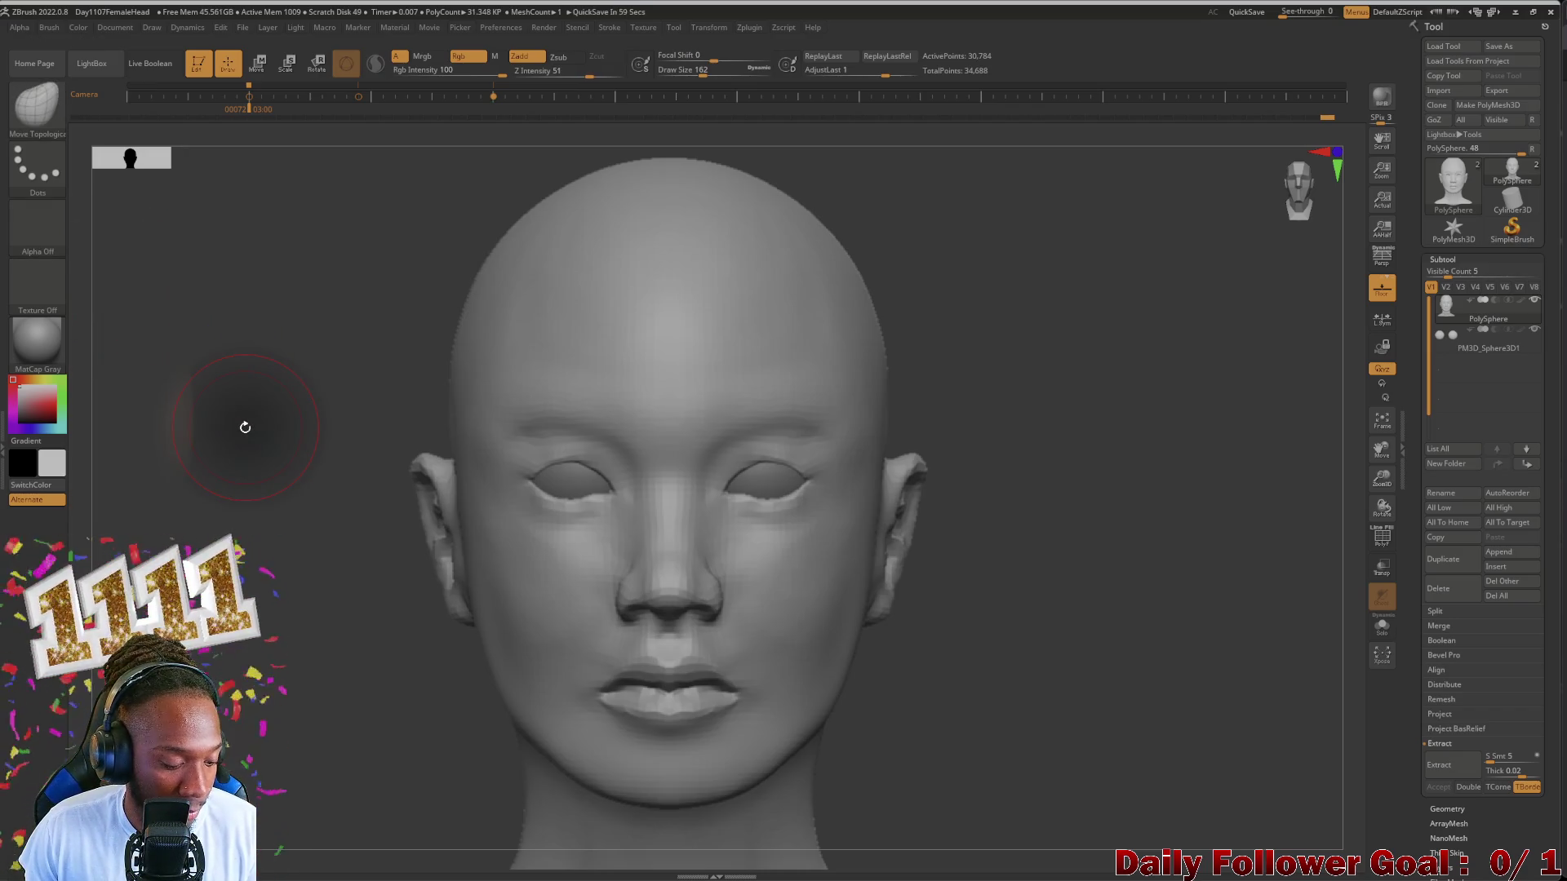
pyautogui.hotkey('shift', 'z')
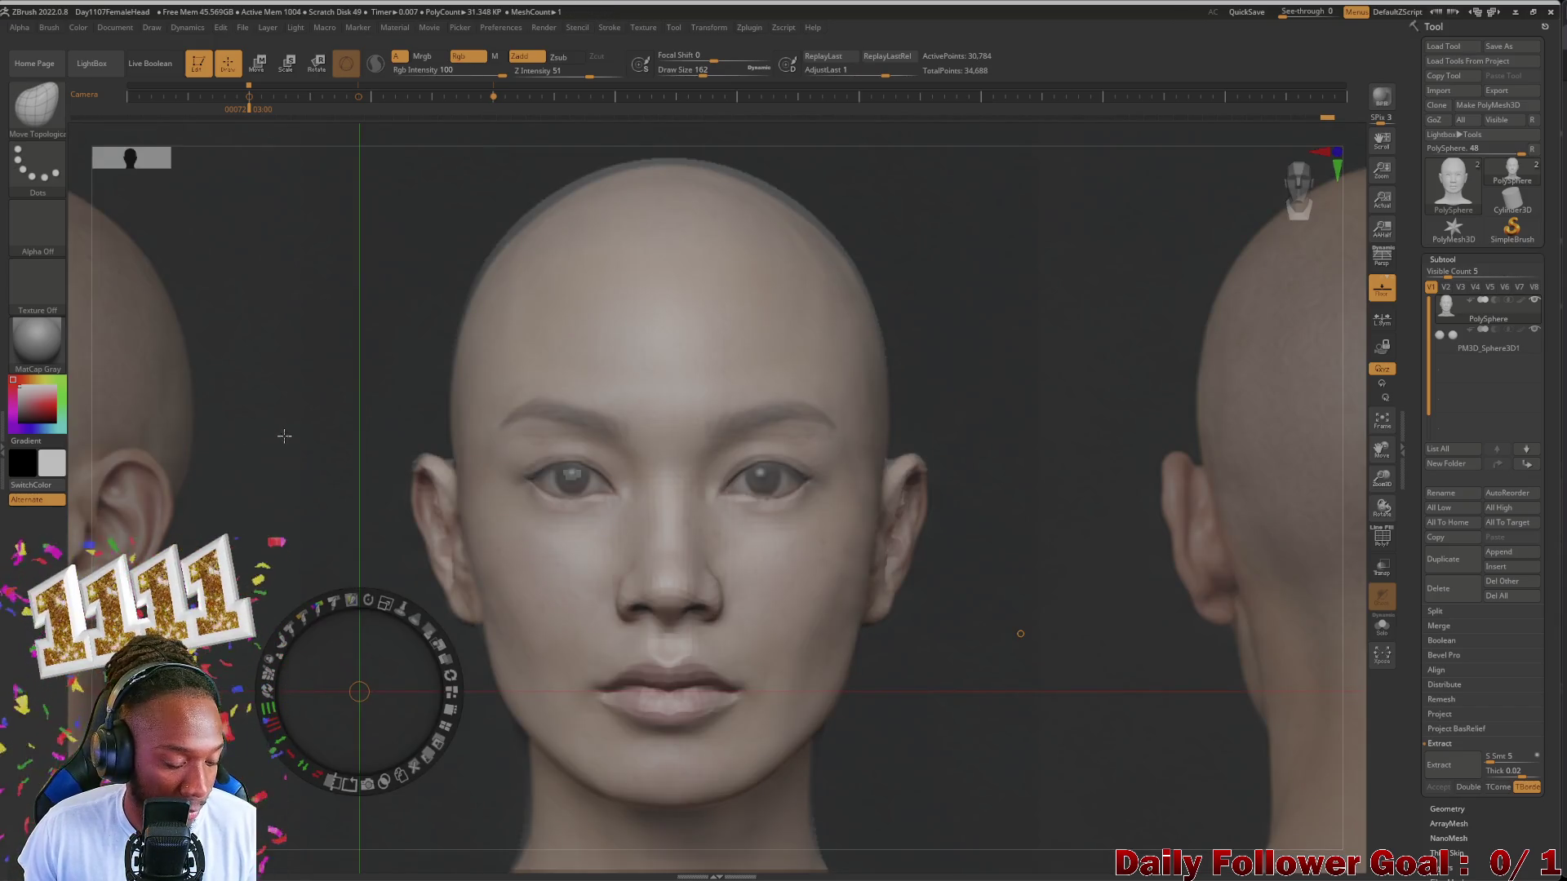
# Step: Adjust the Spotlight radius and toggle the reference to compare the left ear against the photo
pyautogui.hotkey('shift', 'z')
pyautogui.hotkey('shift', 'z')
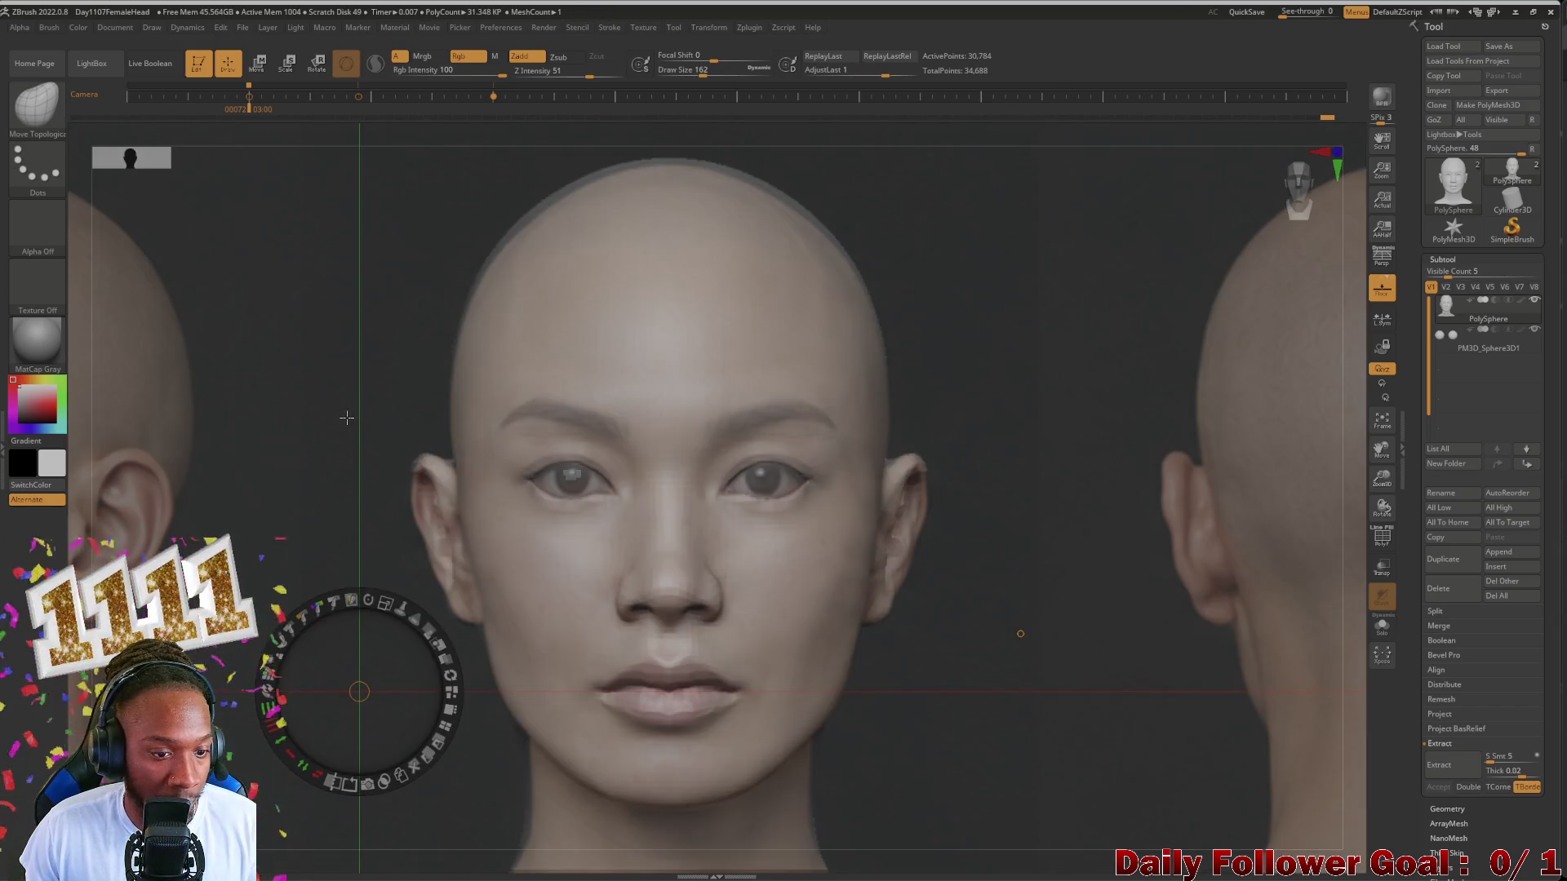
pyautogui.moveTo(412, 602); pyautogui.dragTo(418, 618)
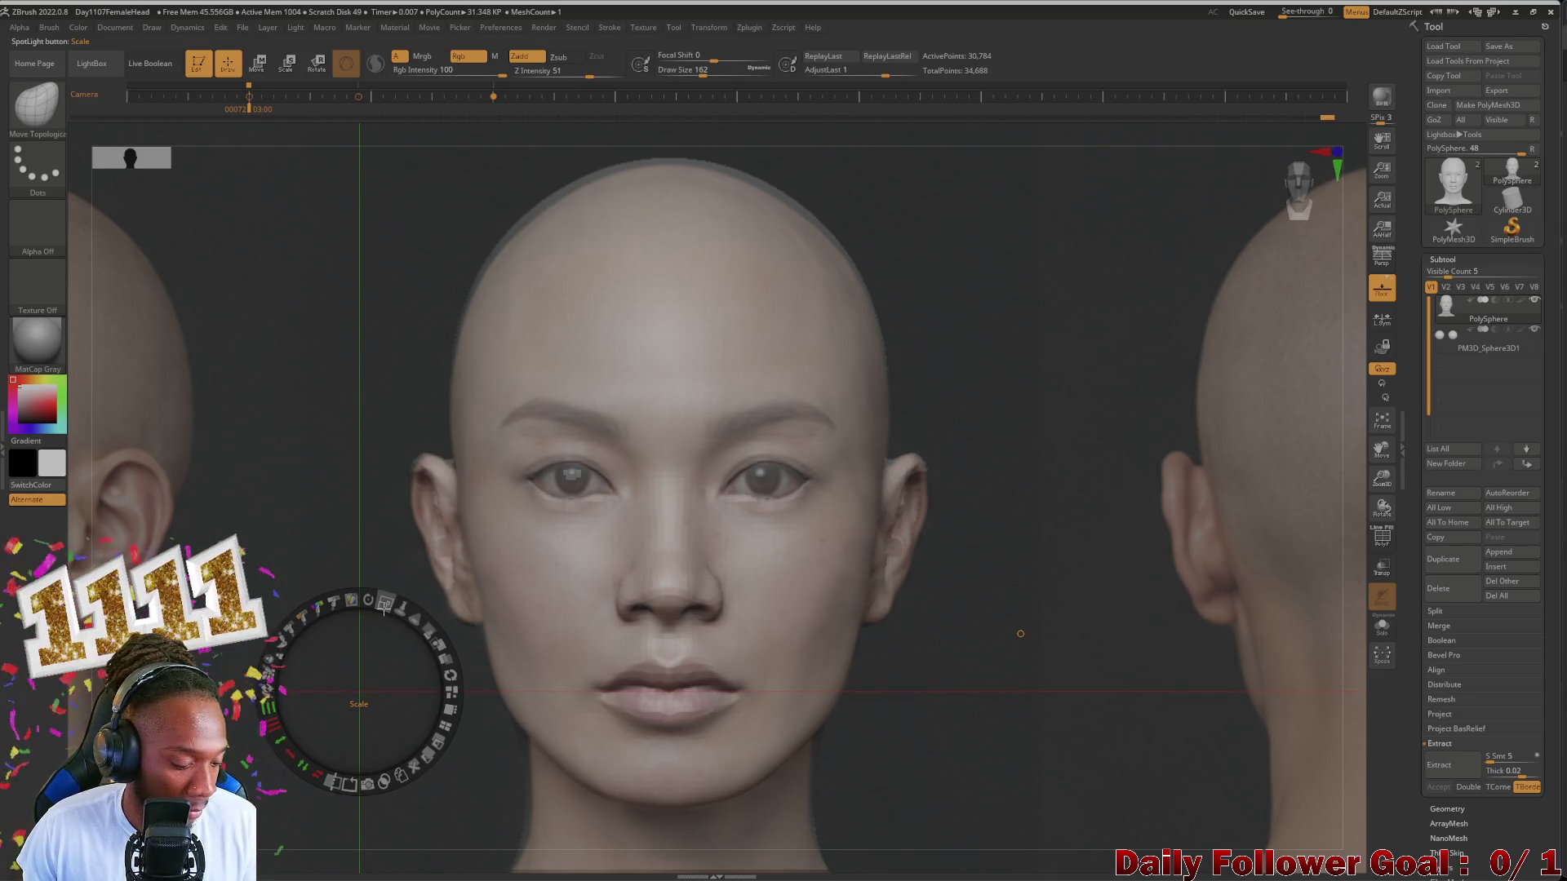
pyautogui.hotkey('shift', 'z')
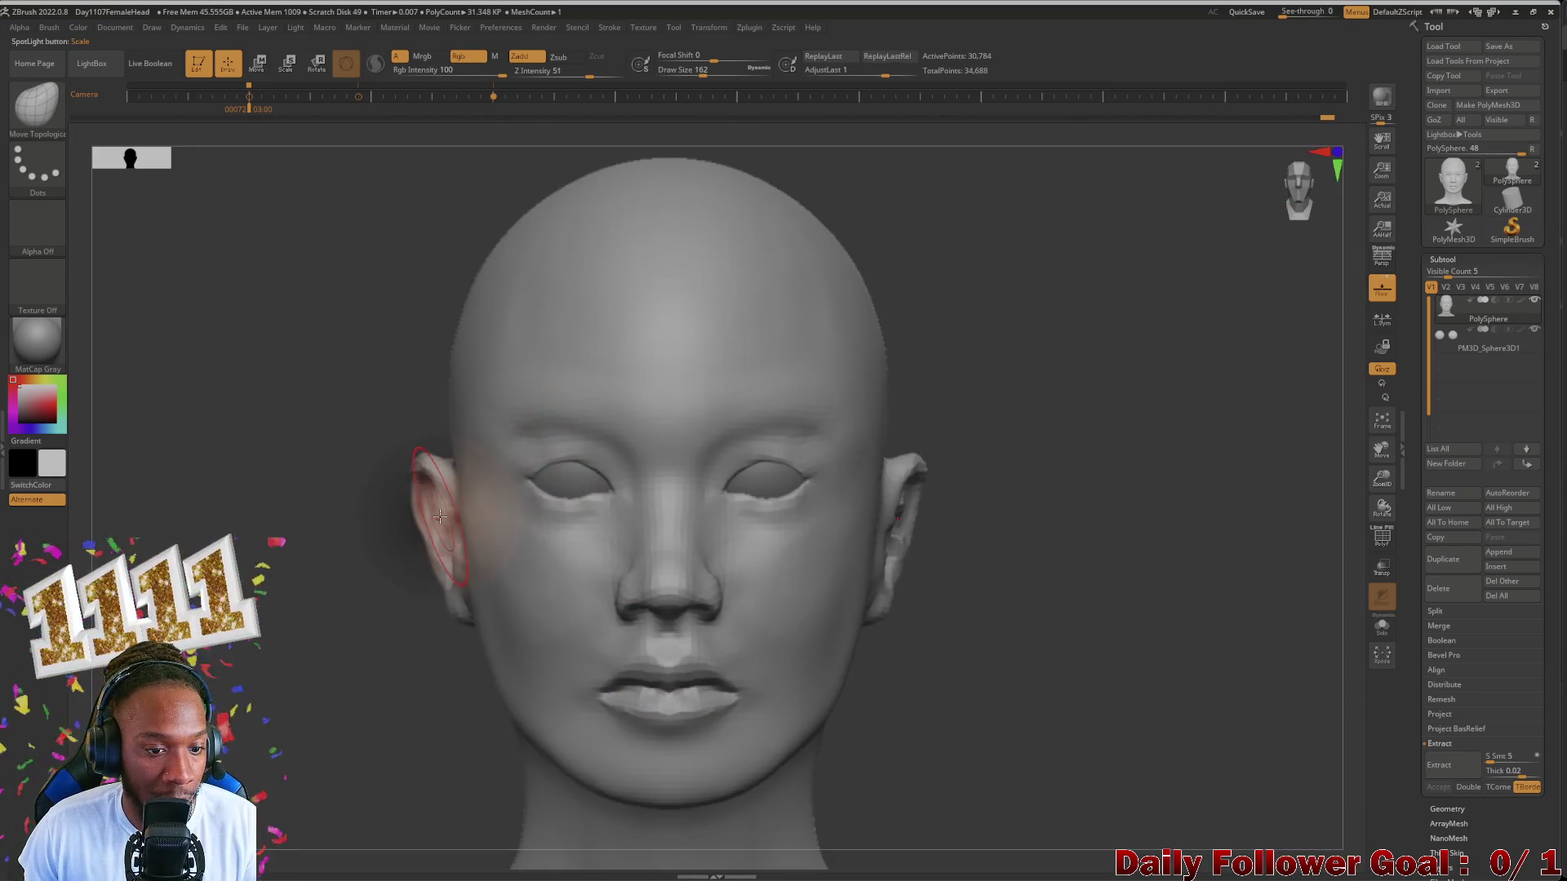
pyautogui.hotkey('shift', 'z')
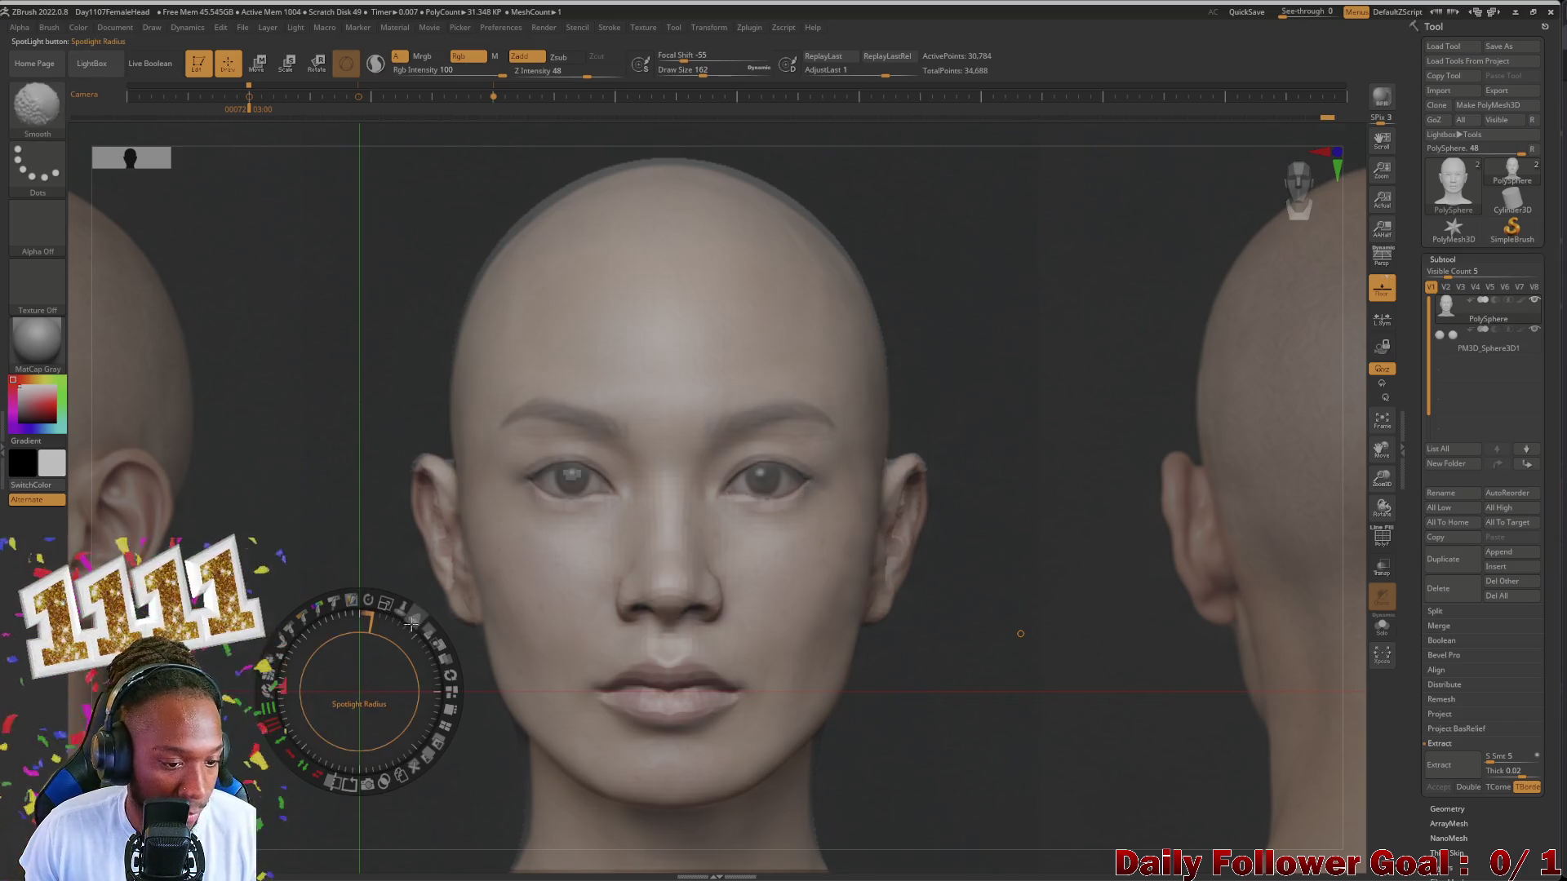
pyautogui.hotkey('shift', 'z')
pyautogui.hotkey('shift', 'z')
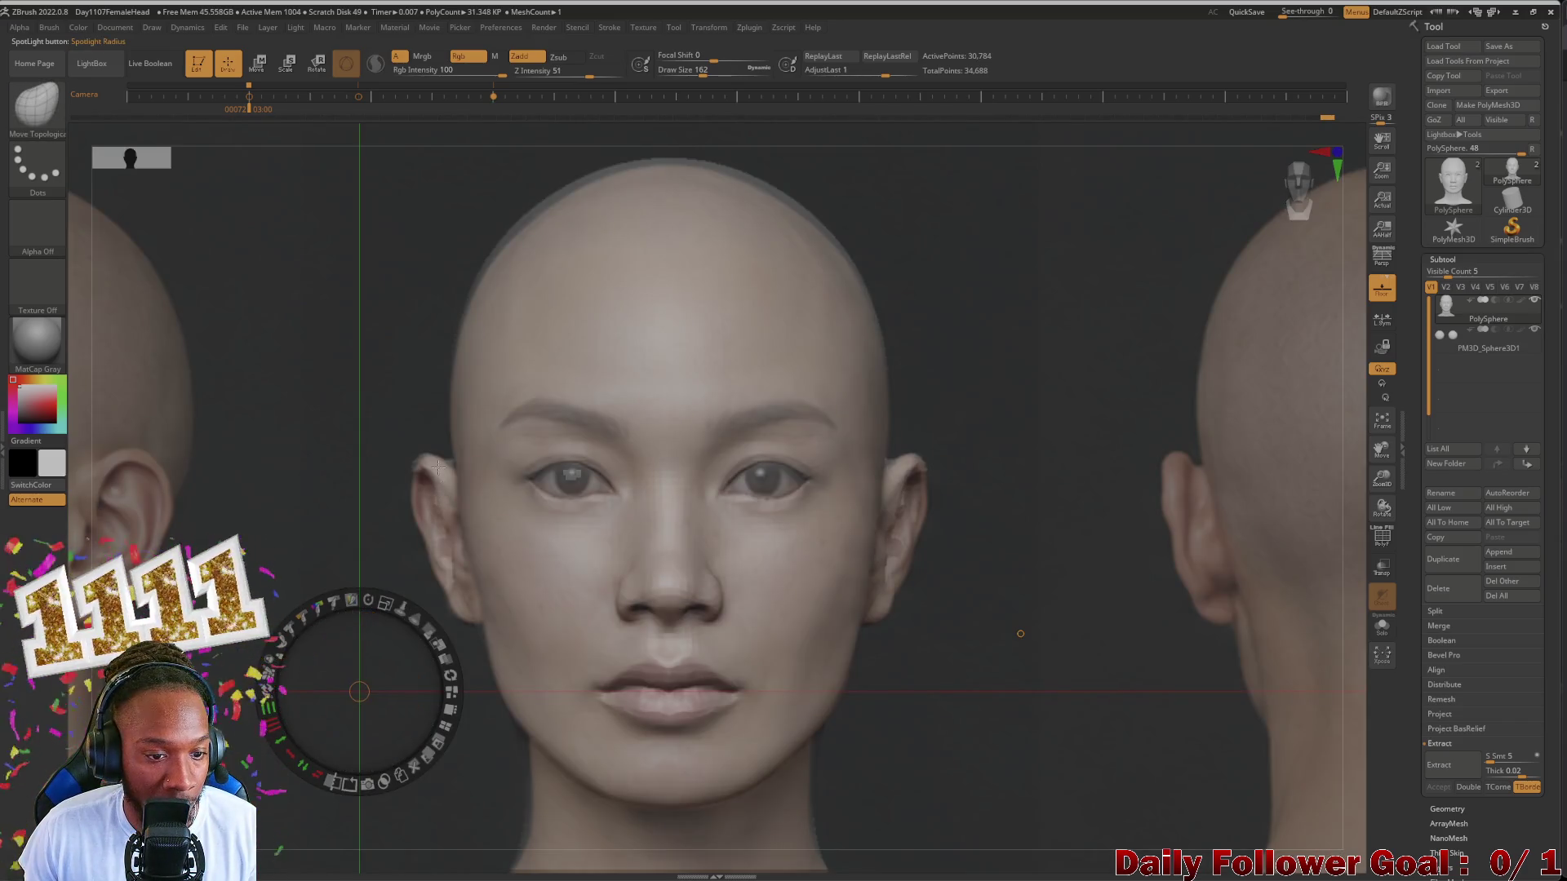
pyautogui.hotkey('shift', 'z')
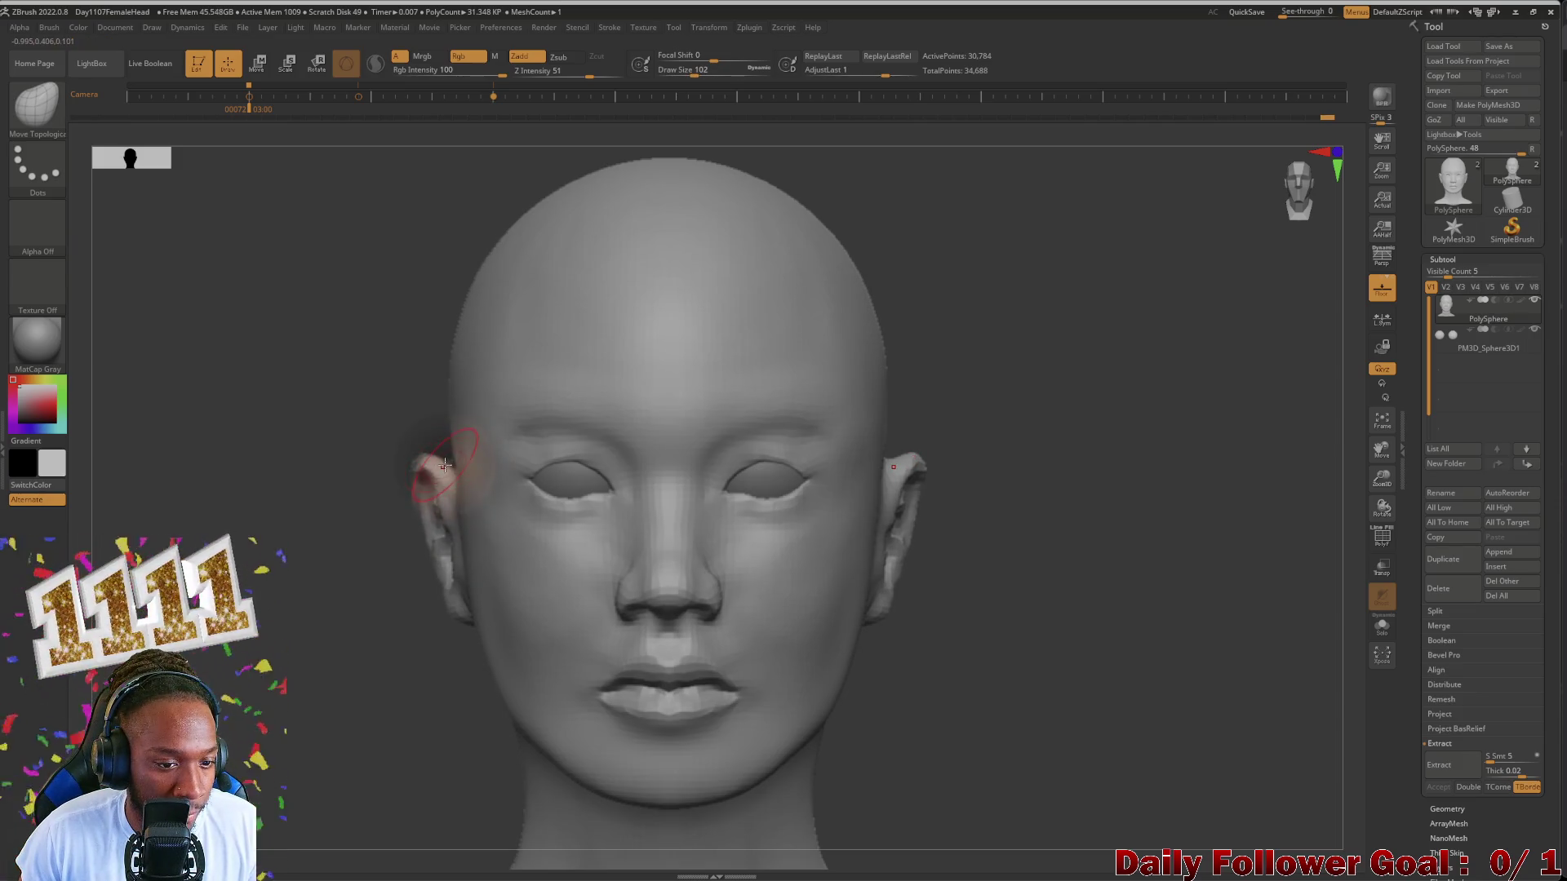
# Step: Set a larger brush size for reshaping the ear and bring the reference photos back
pyautogui.press(']')
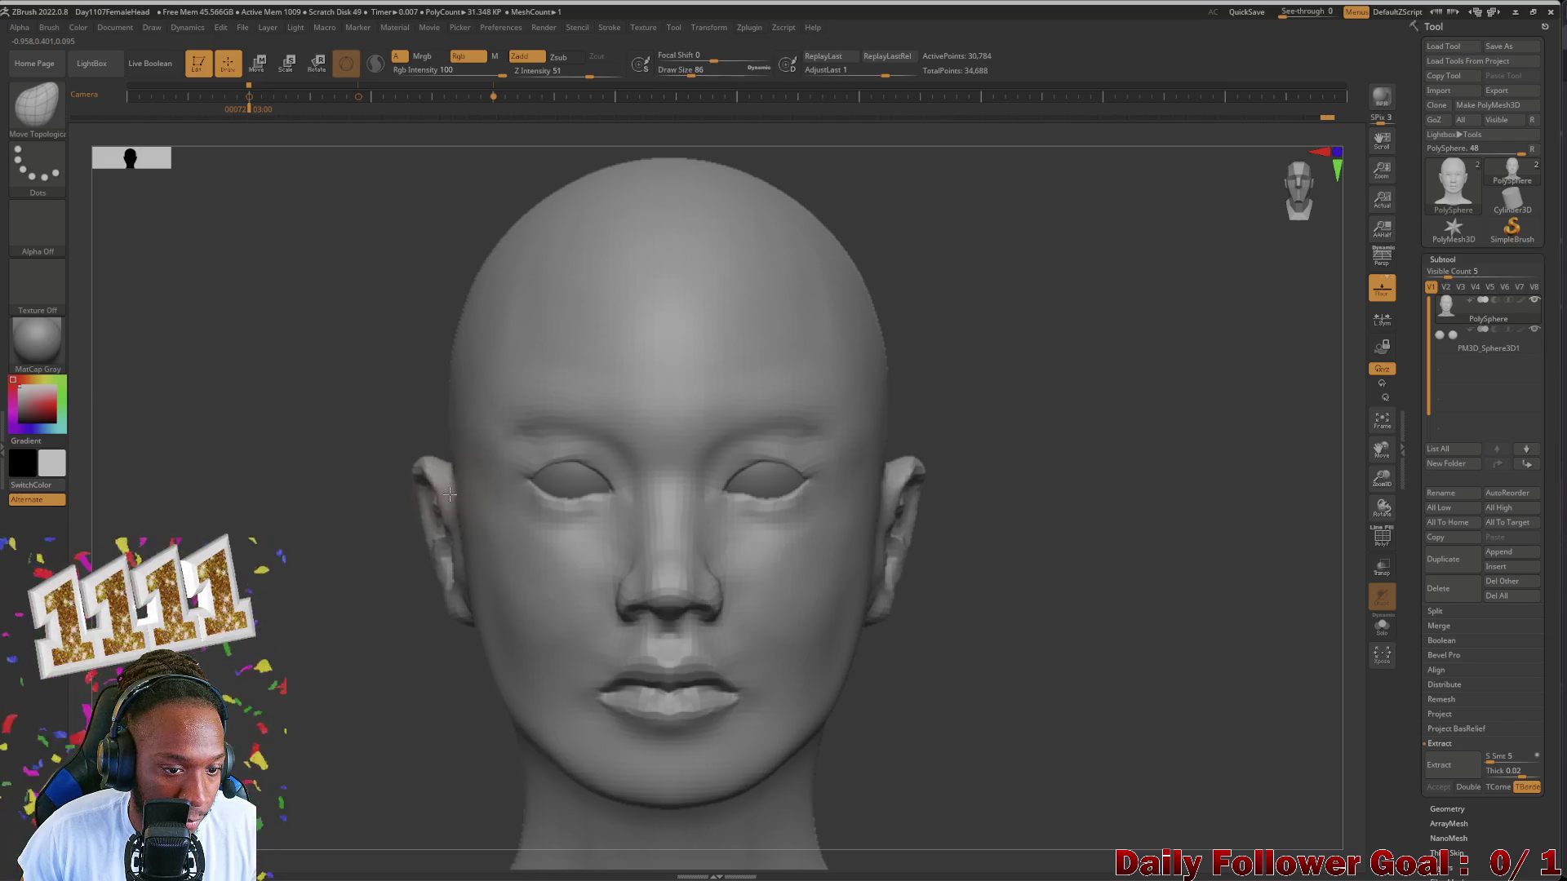
pyautogui.press('[')
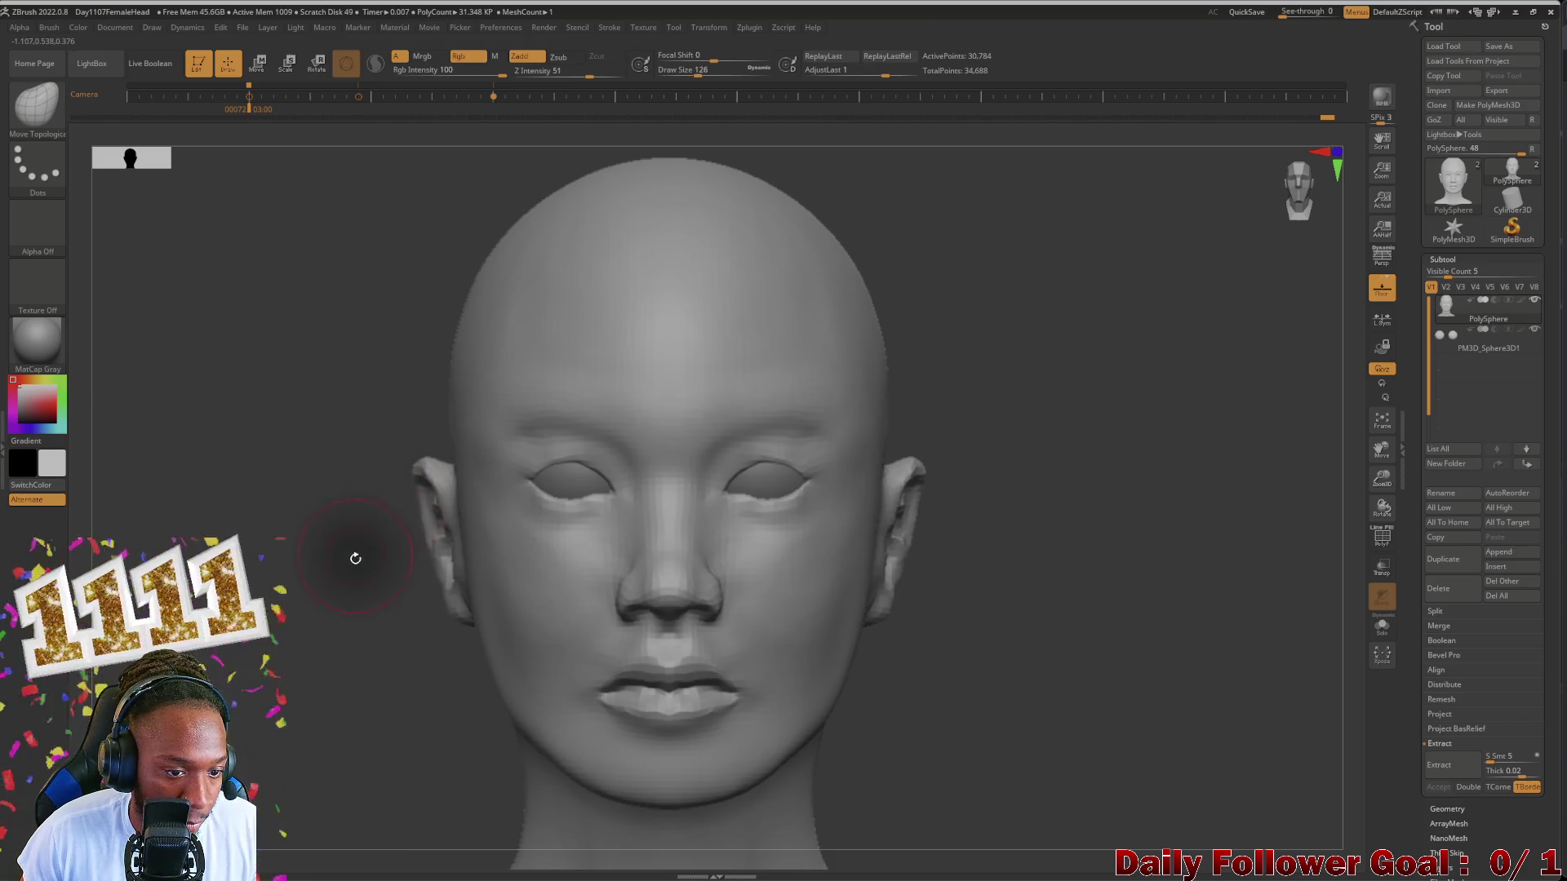
pyautogui.press(']')
pyautogui.press(']')
pyautogui.press(']')
pyautogui.press('[')
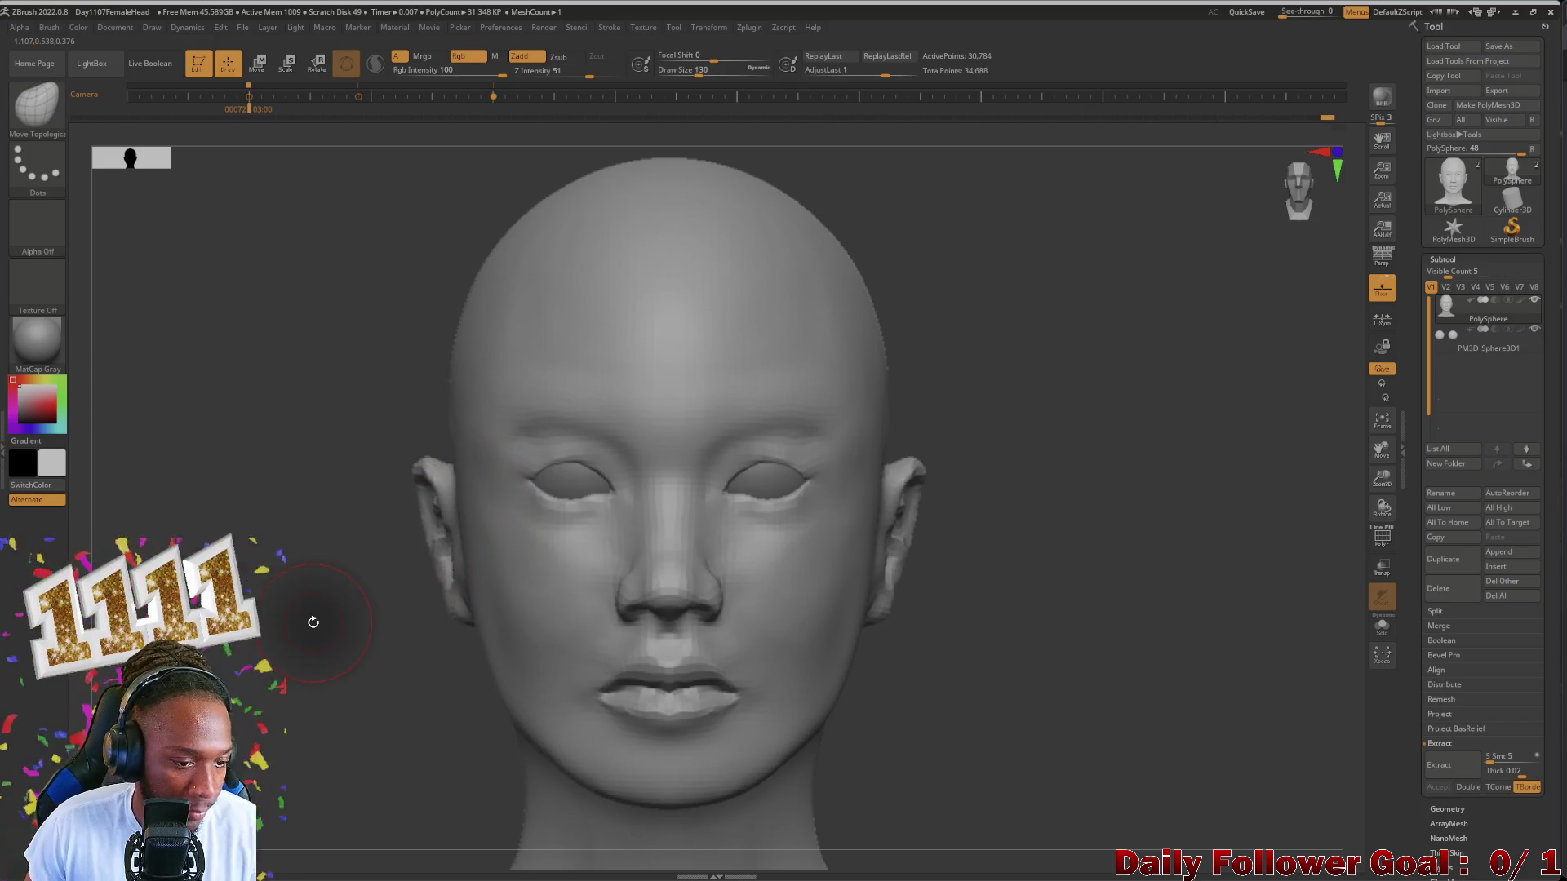
pyautogui.hotkey('shift', 'z')
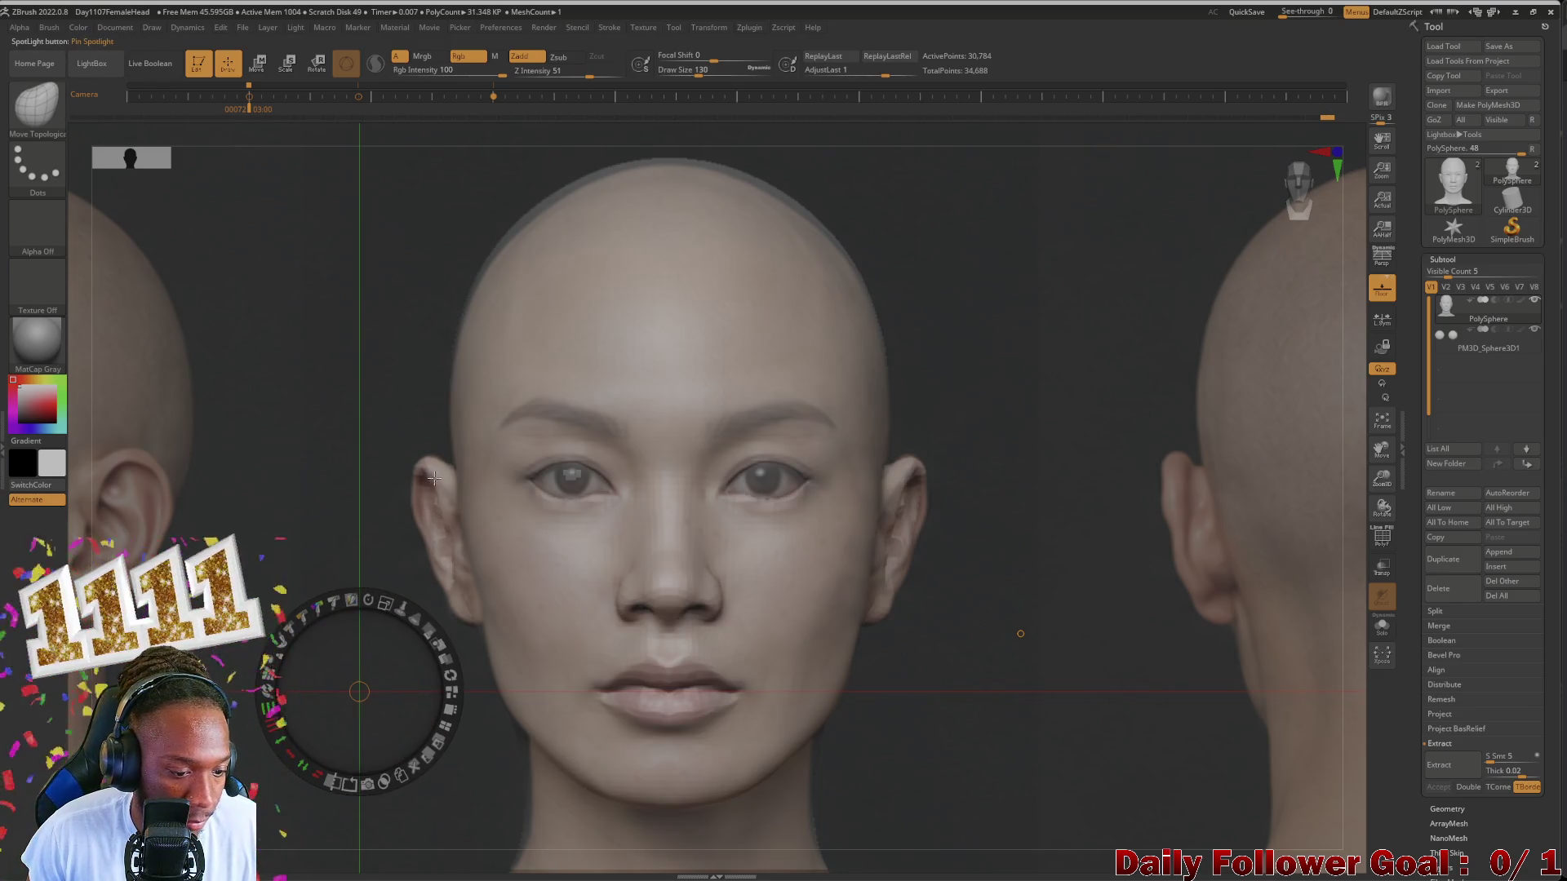
# Step: Reshape the left ear with Move Topological and fade the reference photo so the sculpt shows through
pyautogui.hotkey('shift', 'z')
pyautogui.moveTo(398, 435); pyautogui.dragTo(429, 478)
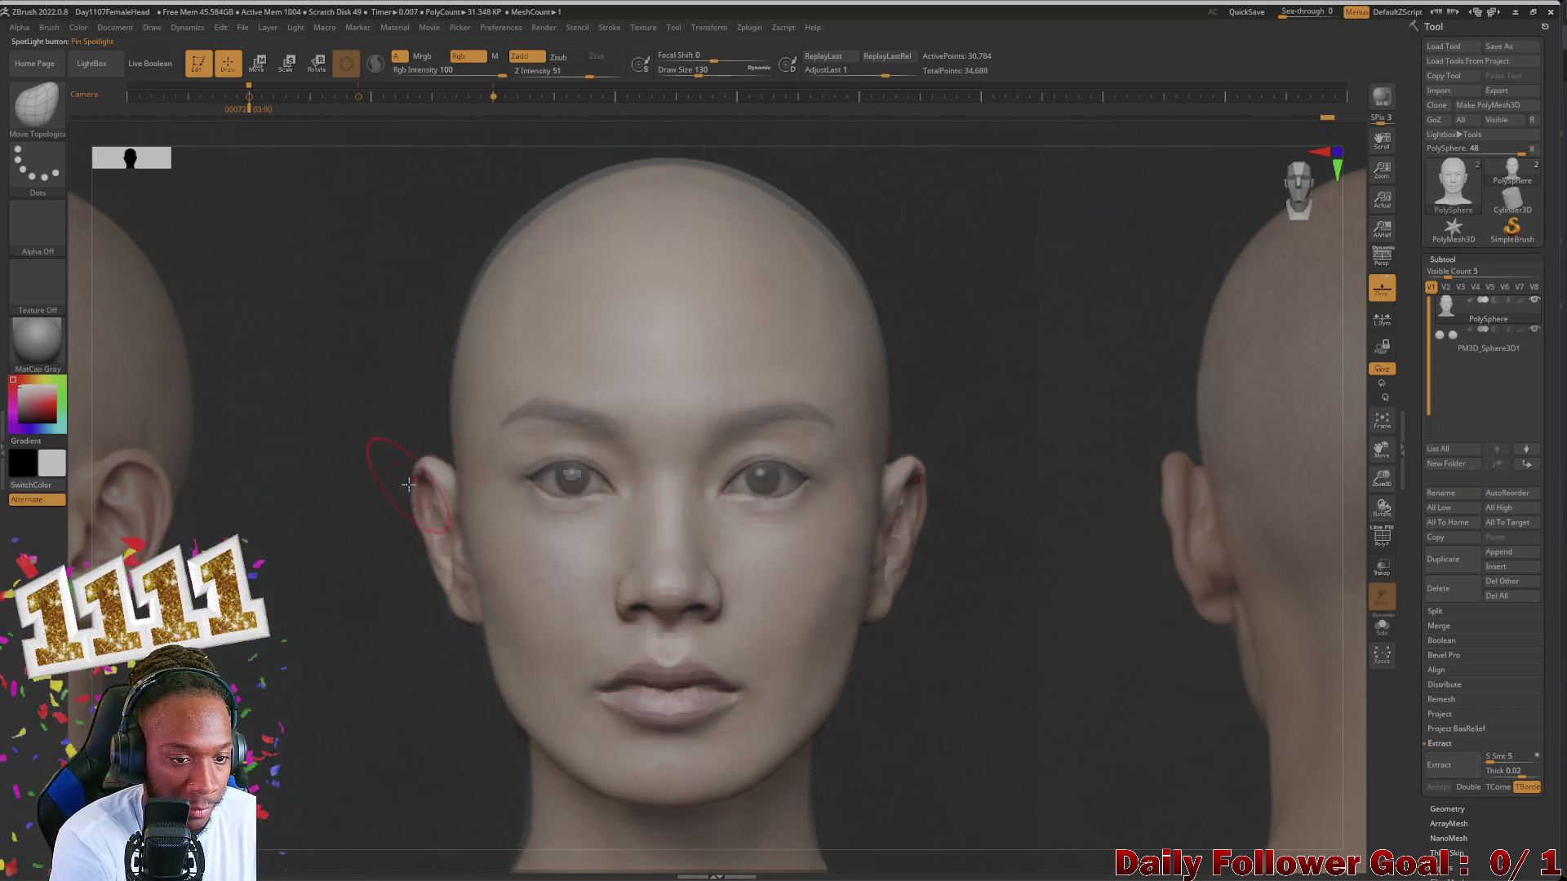
pyautogui.hotkey('shift', 'z')
pyautogui.hotkey('shift', 'z')
pyautogui.hotkey('shift', 'z')
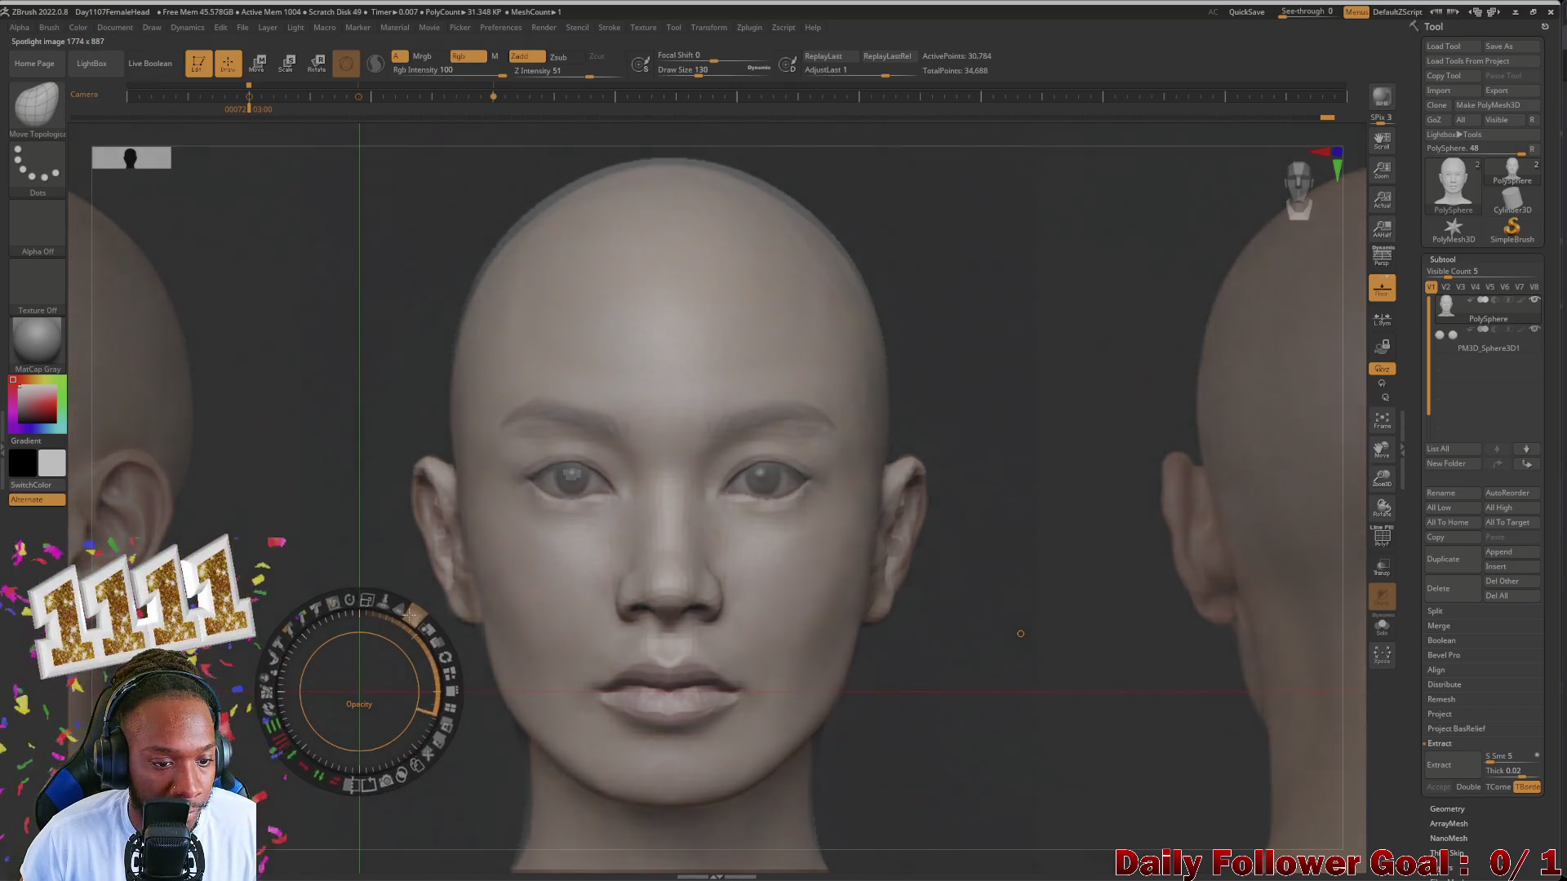
pyautogui.moveTo(426, 627); pyautogui.dragTo(387, 608)
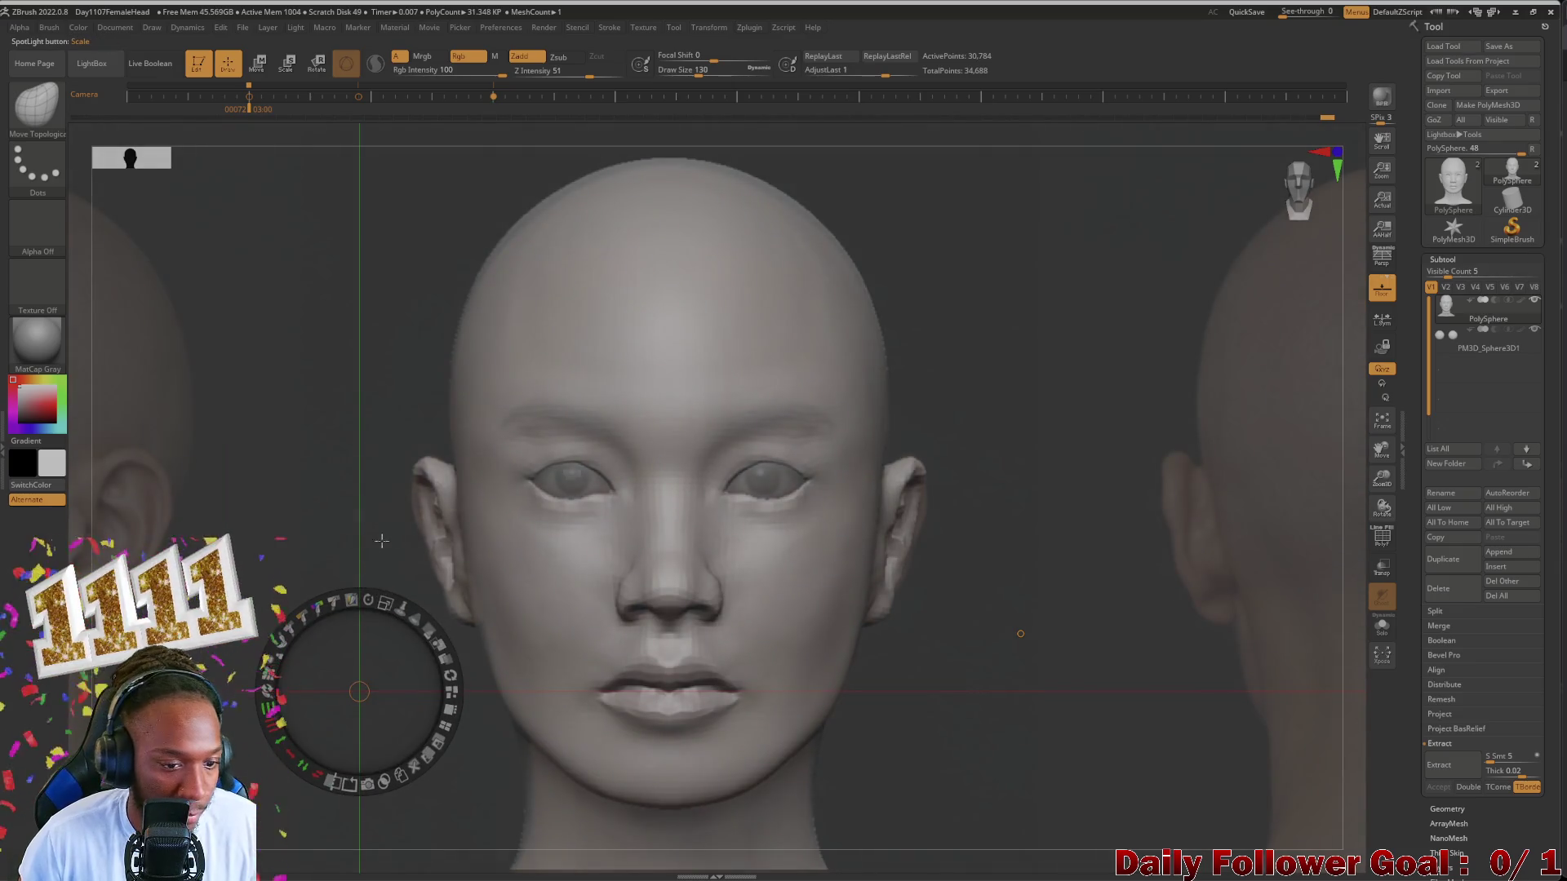
pyautogui.press('z')
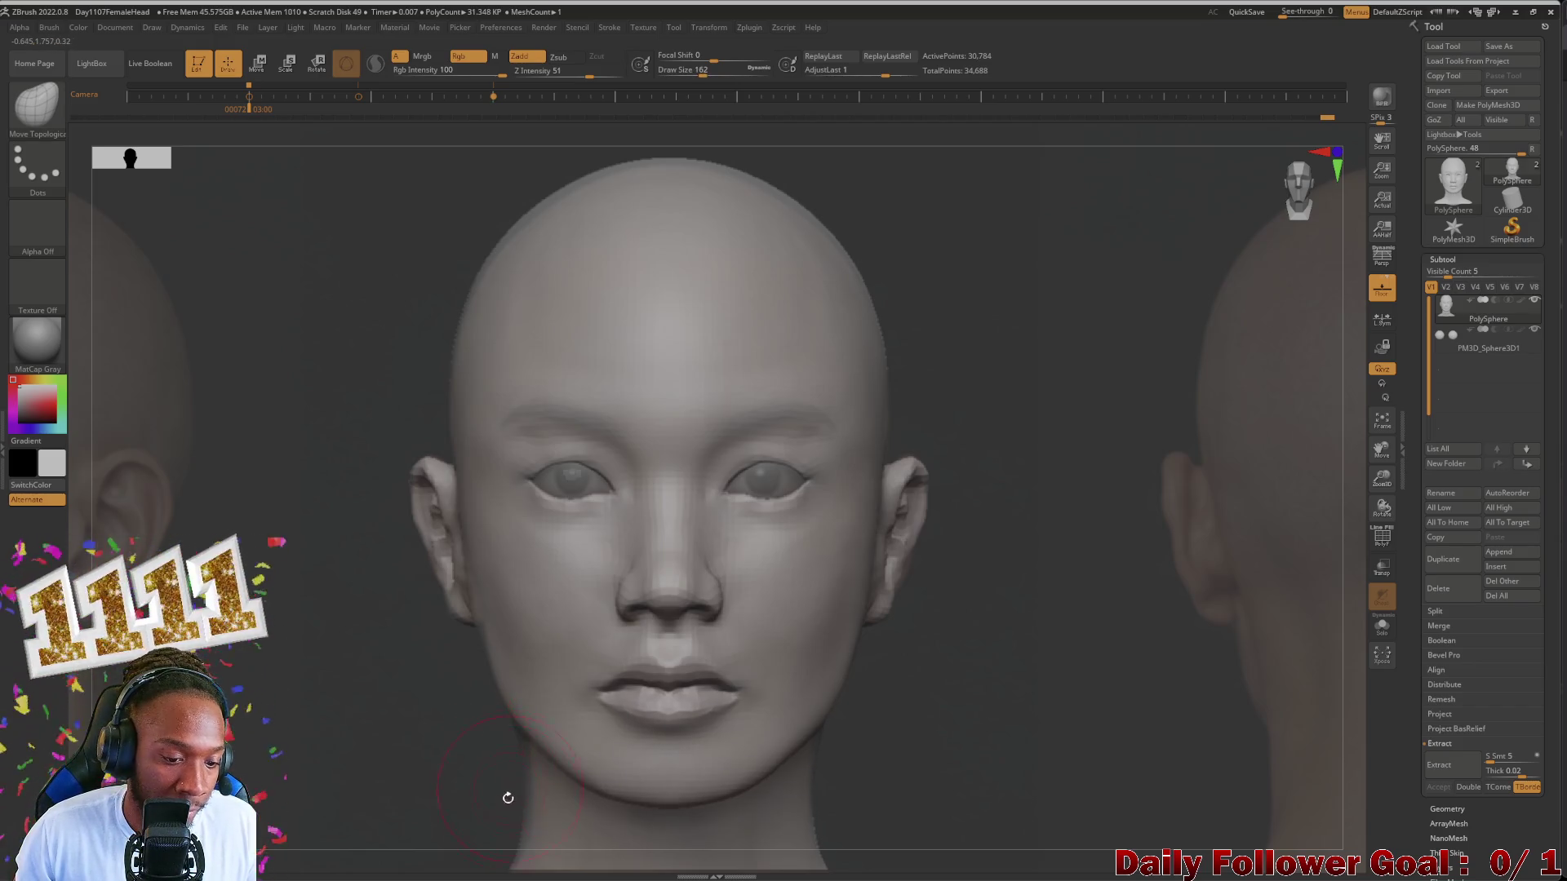
# Step: Undo and redo the ear change to compare, then reduce the brush size slightly
pyautogui.press('1')
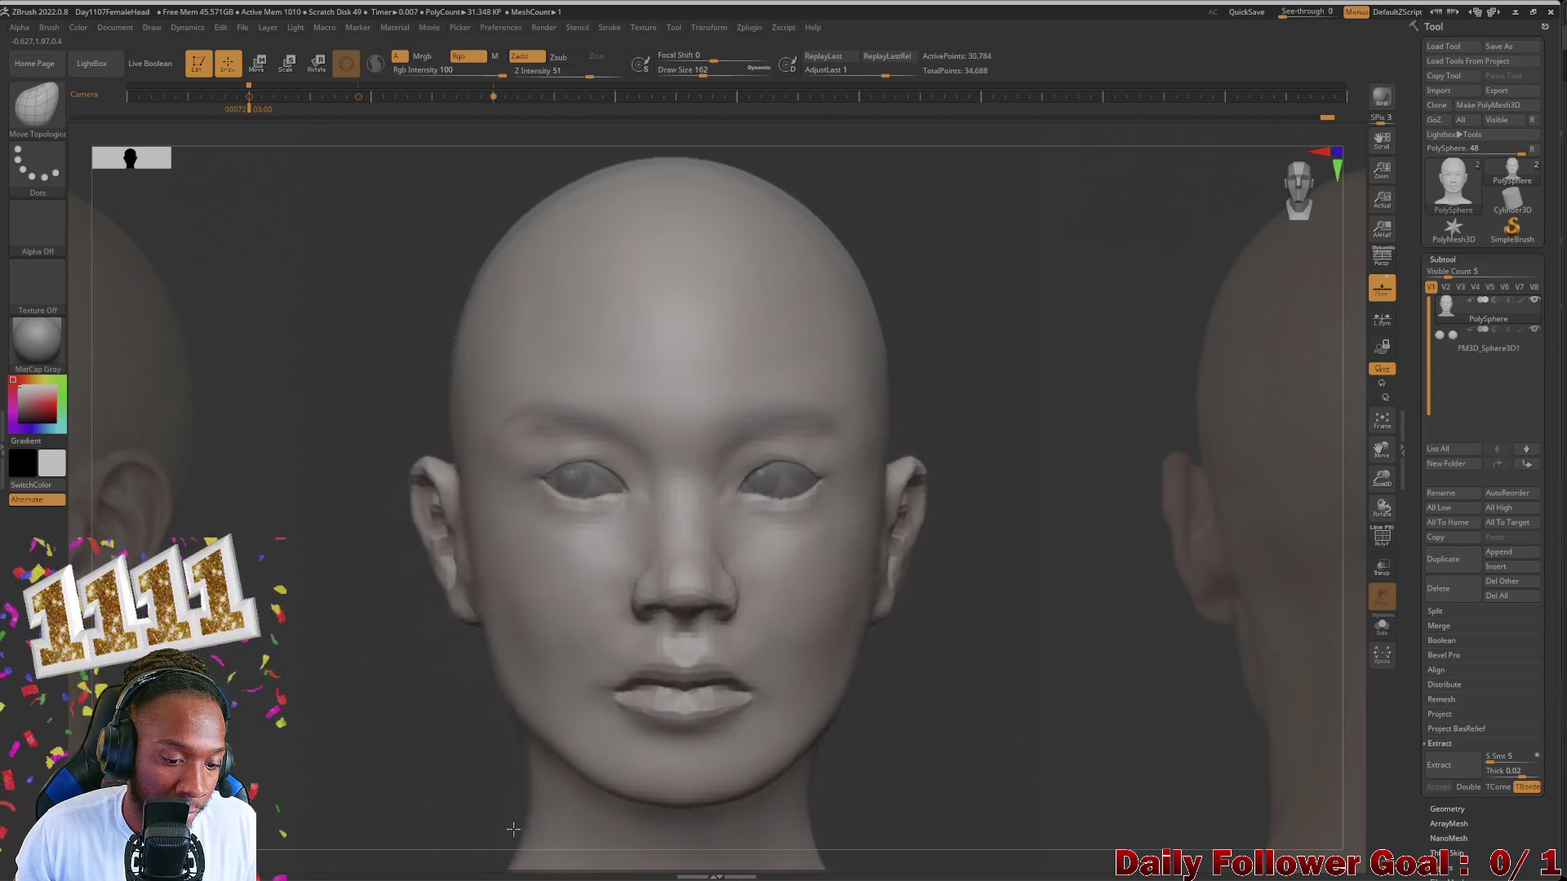
pyautogui.press('1')
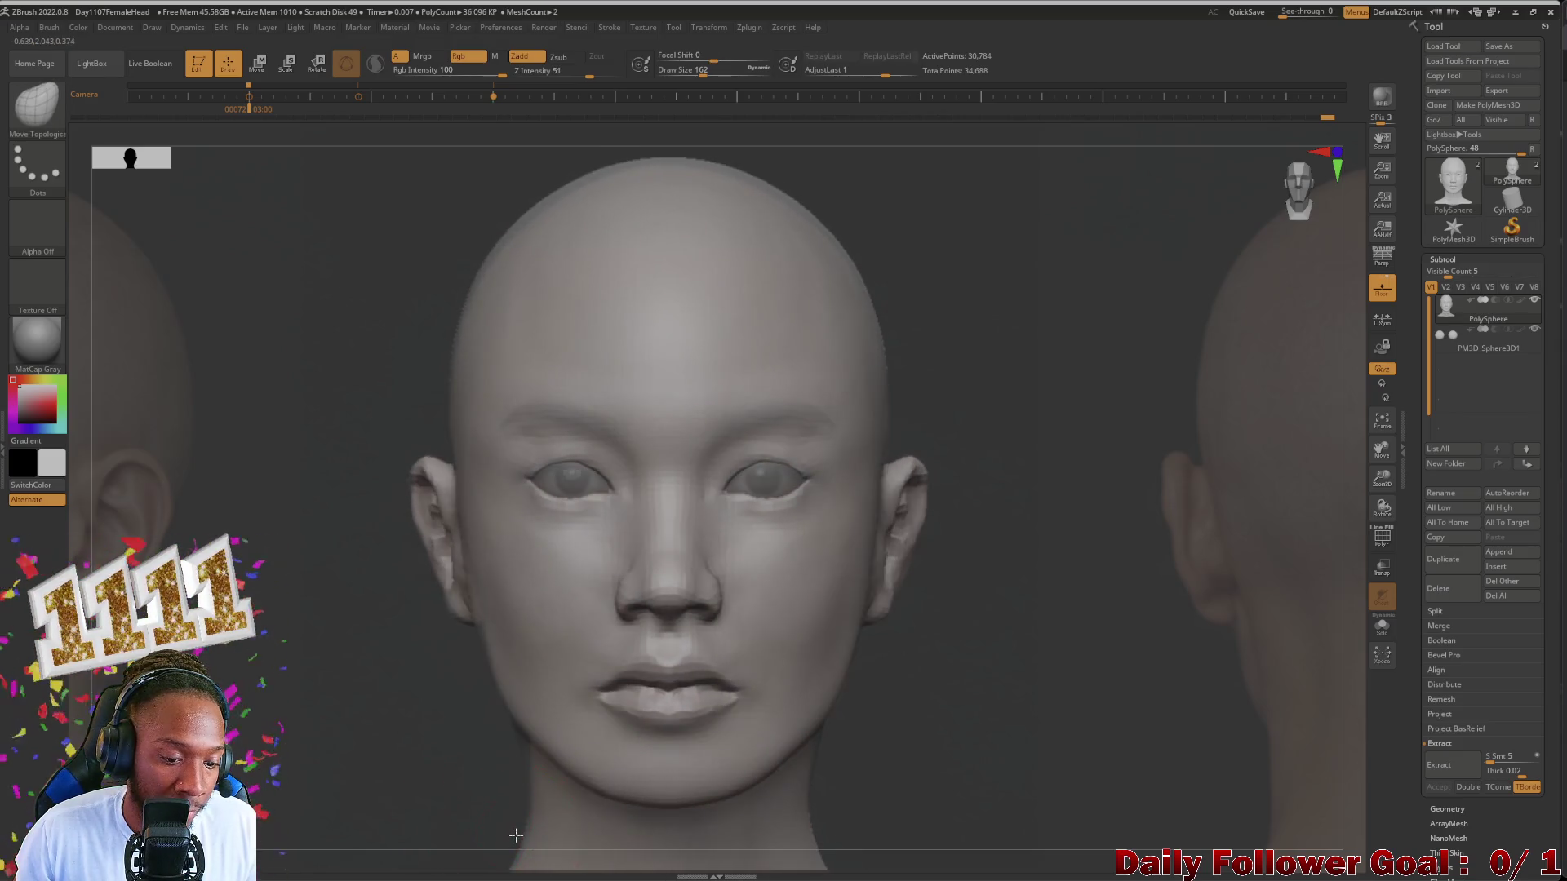
pyautogui.press('[')
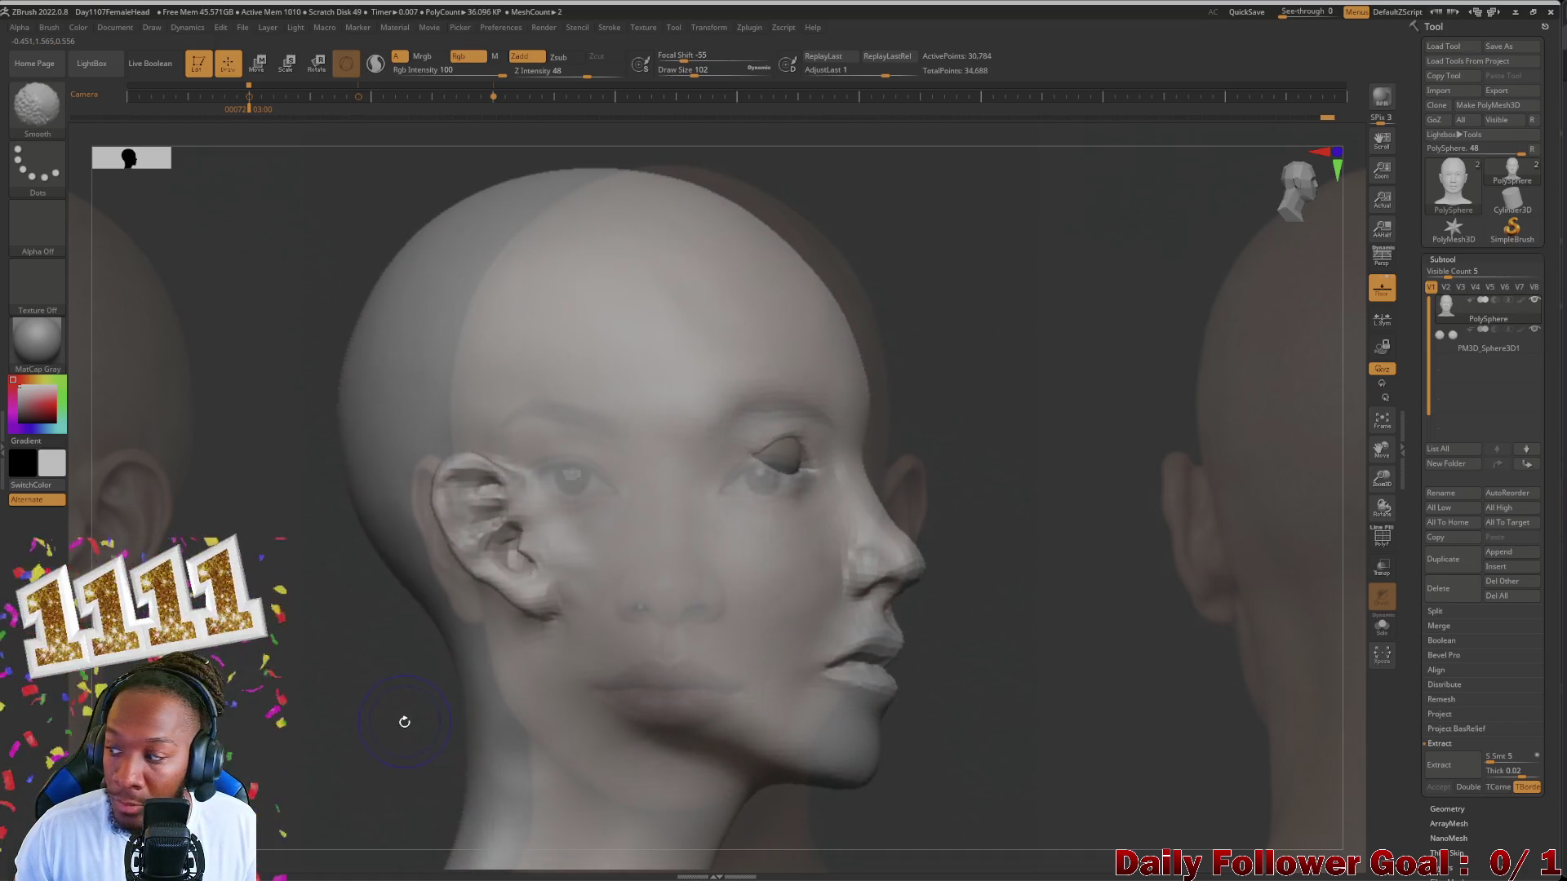
# Step: Turn the head to three-quarter view and mask the jaw and a rectangle over the face, checking against the reference
pyautogui.keyDown('shift'); pyautogui.moveTo(396, 718); pyautogui.dragTo(350, 734); pyautogui.keyUp('shift')
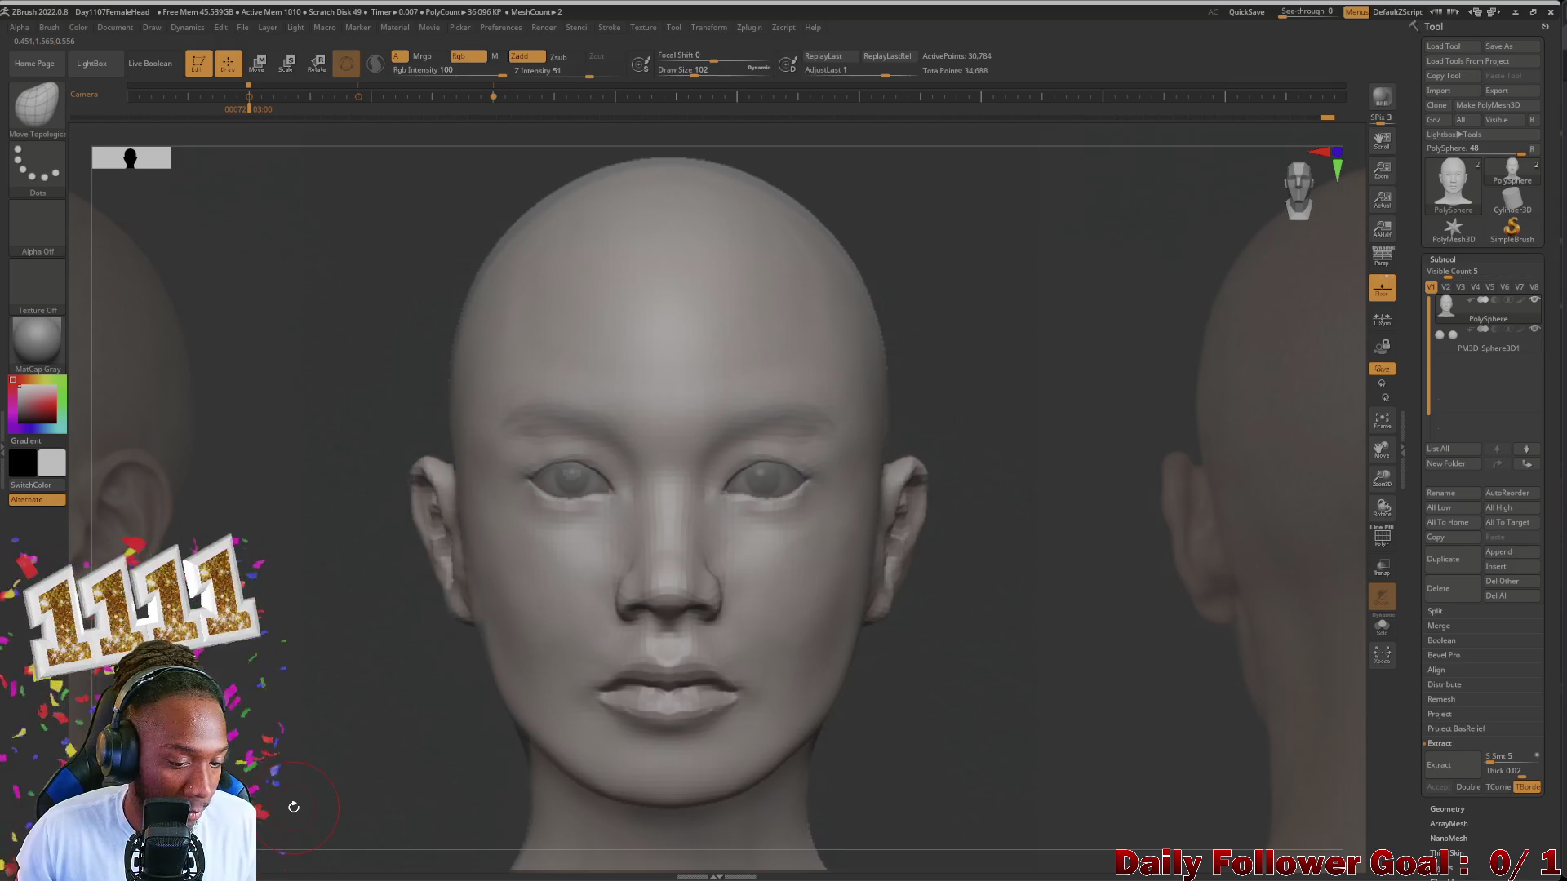
pyautogui.moveTo(387, 532); pyautogui.dragTo(552, 674)
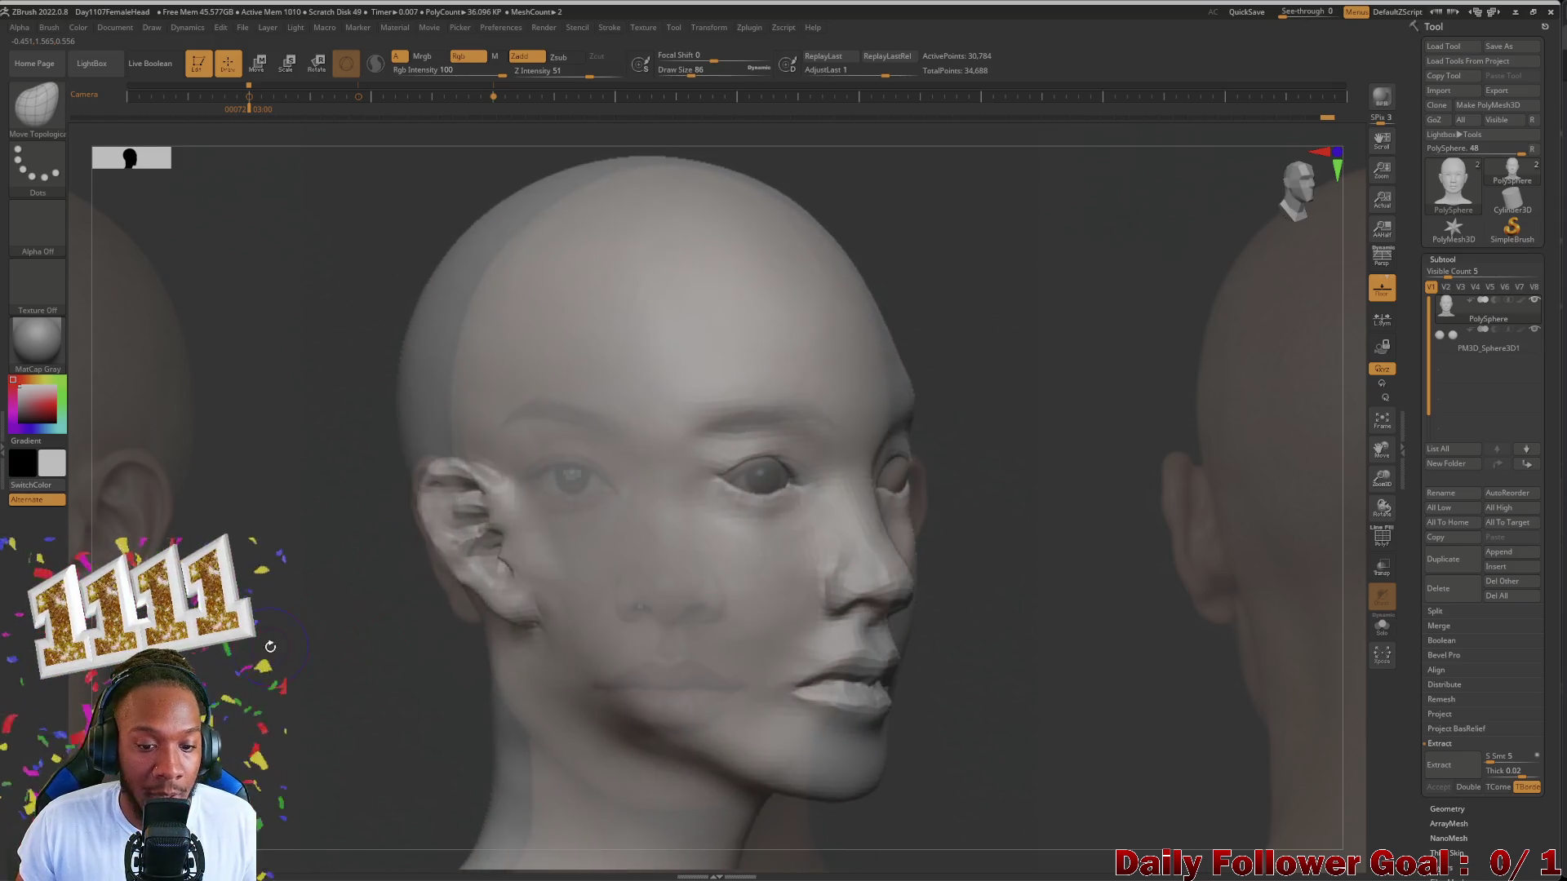
pyautogui.press(']')
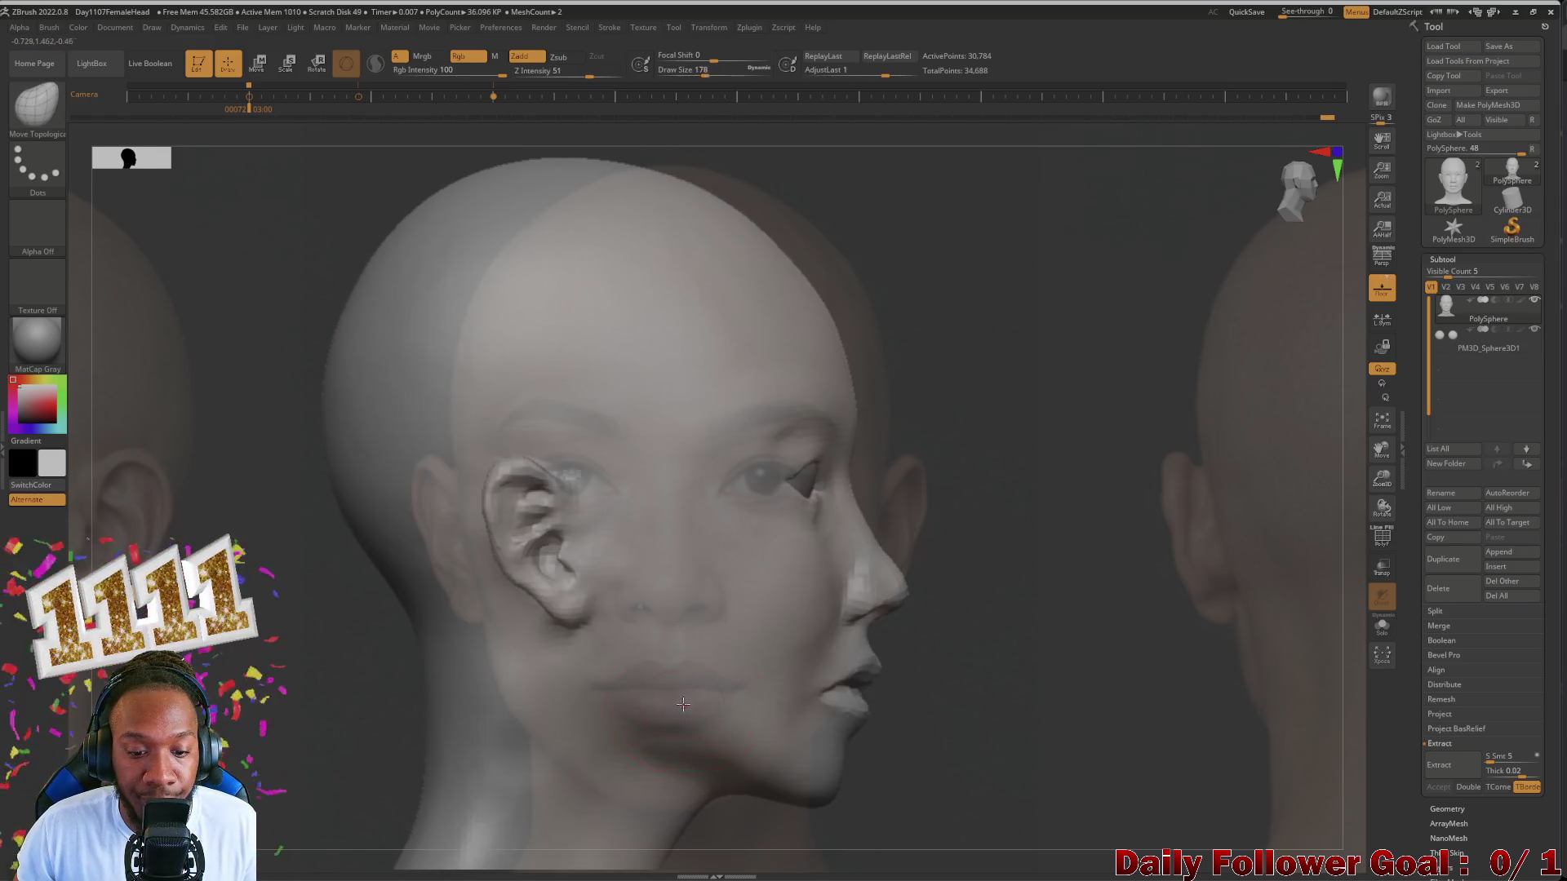
pyautogui.moveTo(802, 784)
pyautogui.keyDown('ctrl'); pyautogui.mouseDown()
pyautogui.moveTo(625, 655)
pyautogui.moveTo(796, 784)
pyautogui.mouseUp(); pyautogui.keyUp('ctrl')
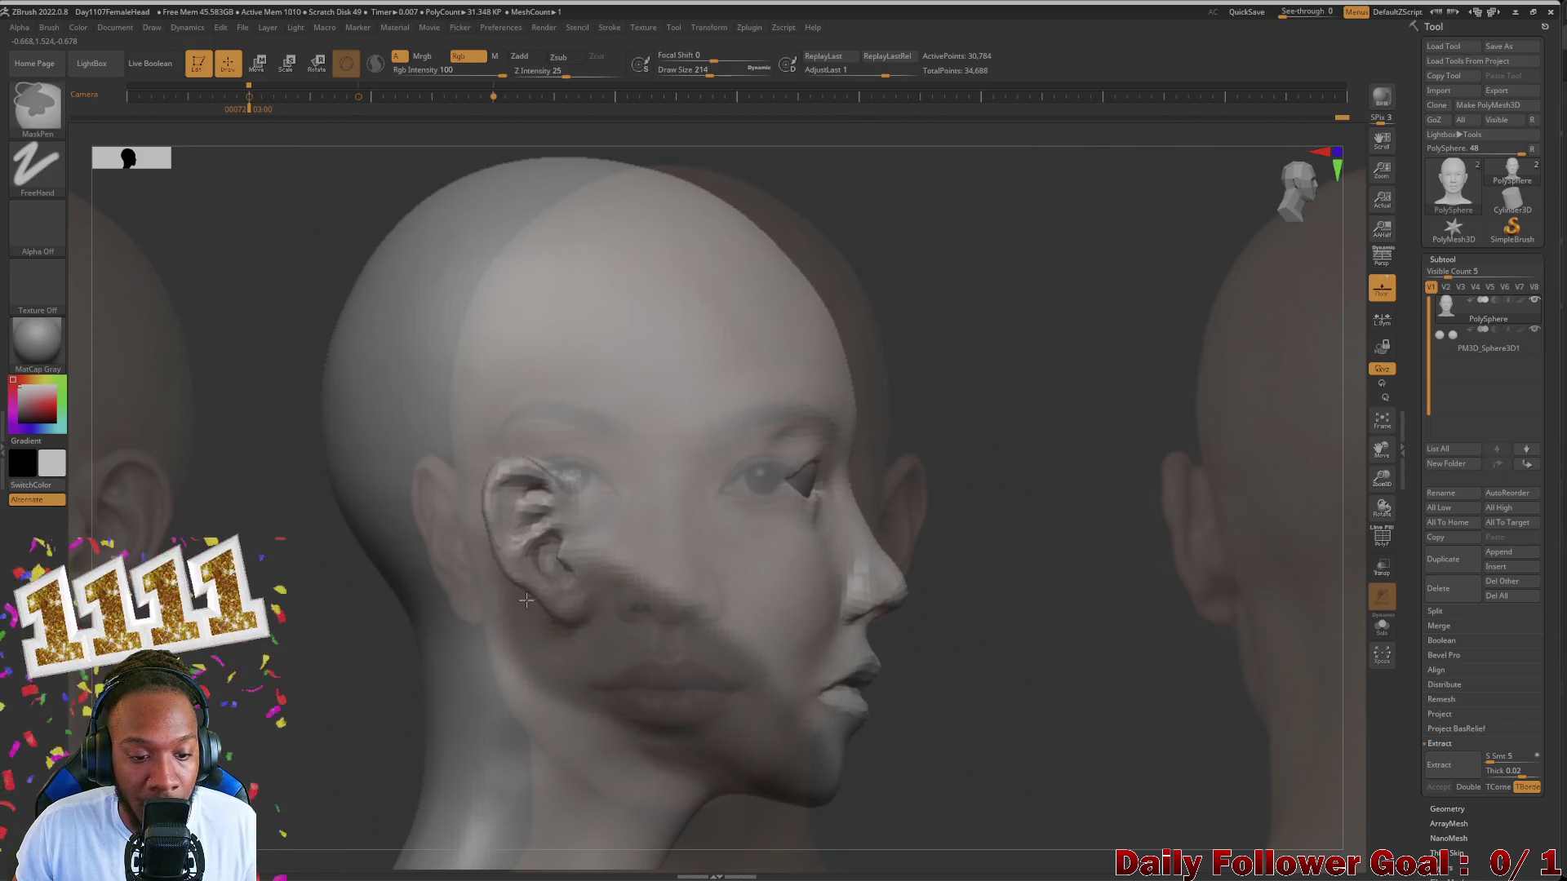
pyautogui.keyDown('ctrl'); pyautogui.moveTo(894, 768); pyautogui.dragTo(392, 372); pyautogui.keyUp('ctrl')
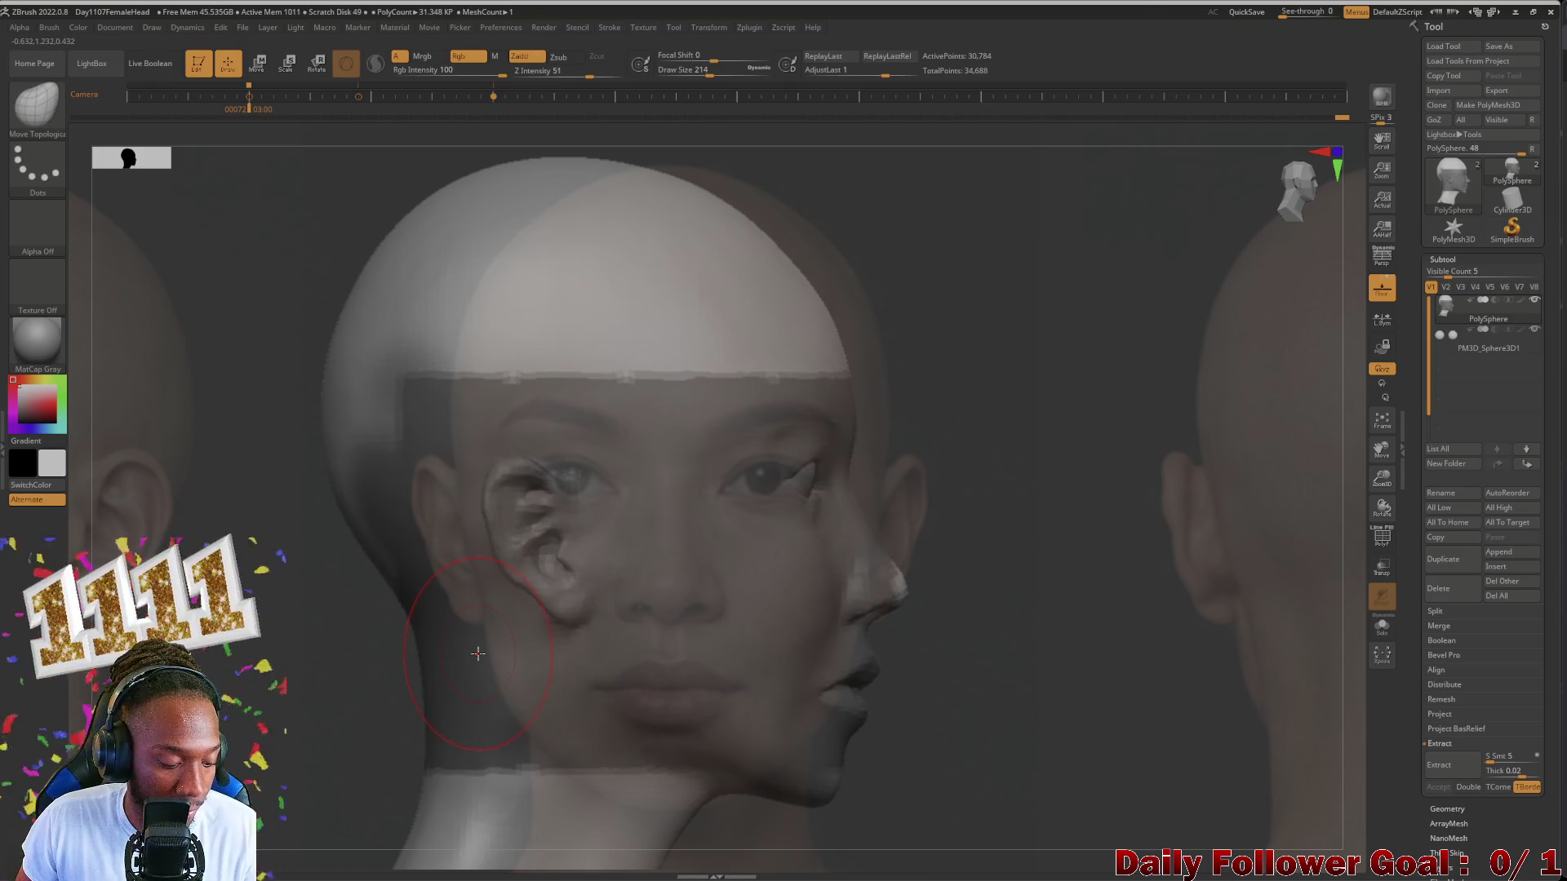
pyautogui.hotkey('shift', 'z')
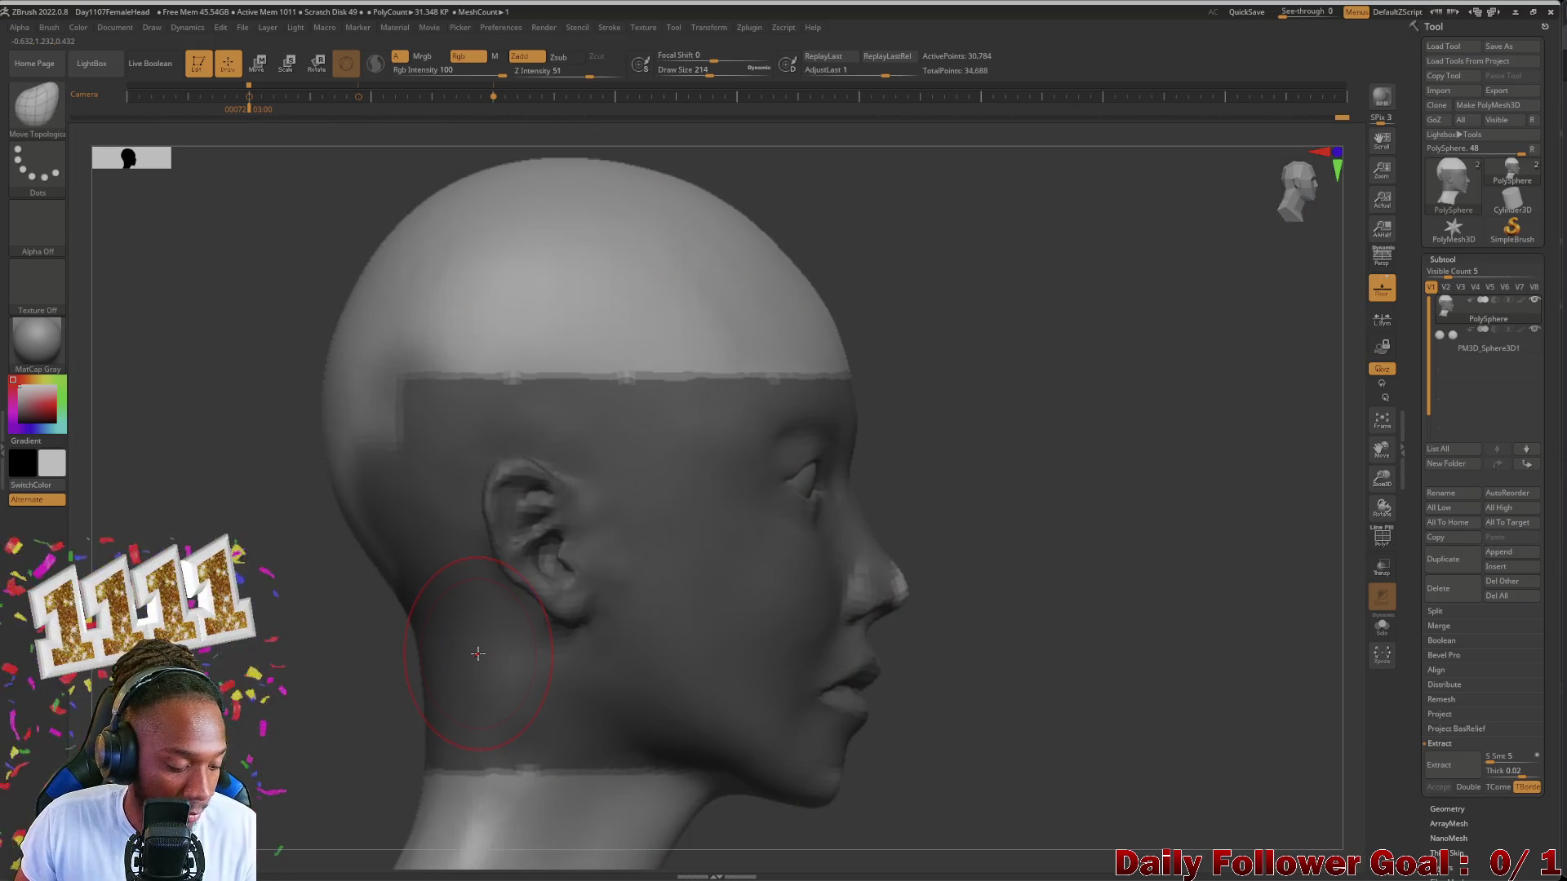
pyautogui.hotkey('shift', 'z')
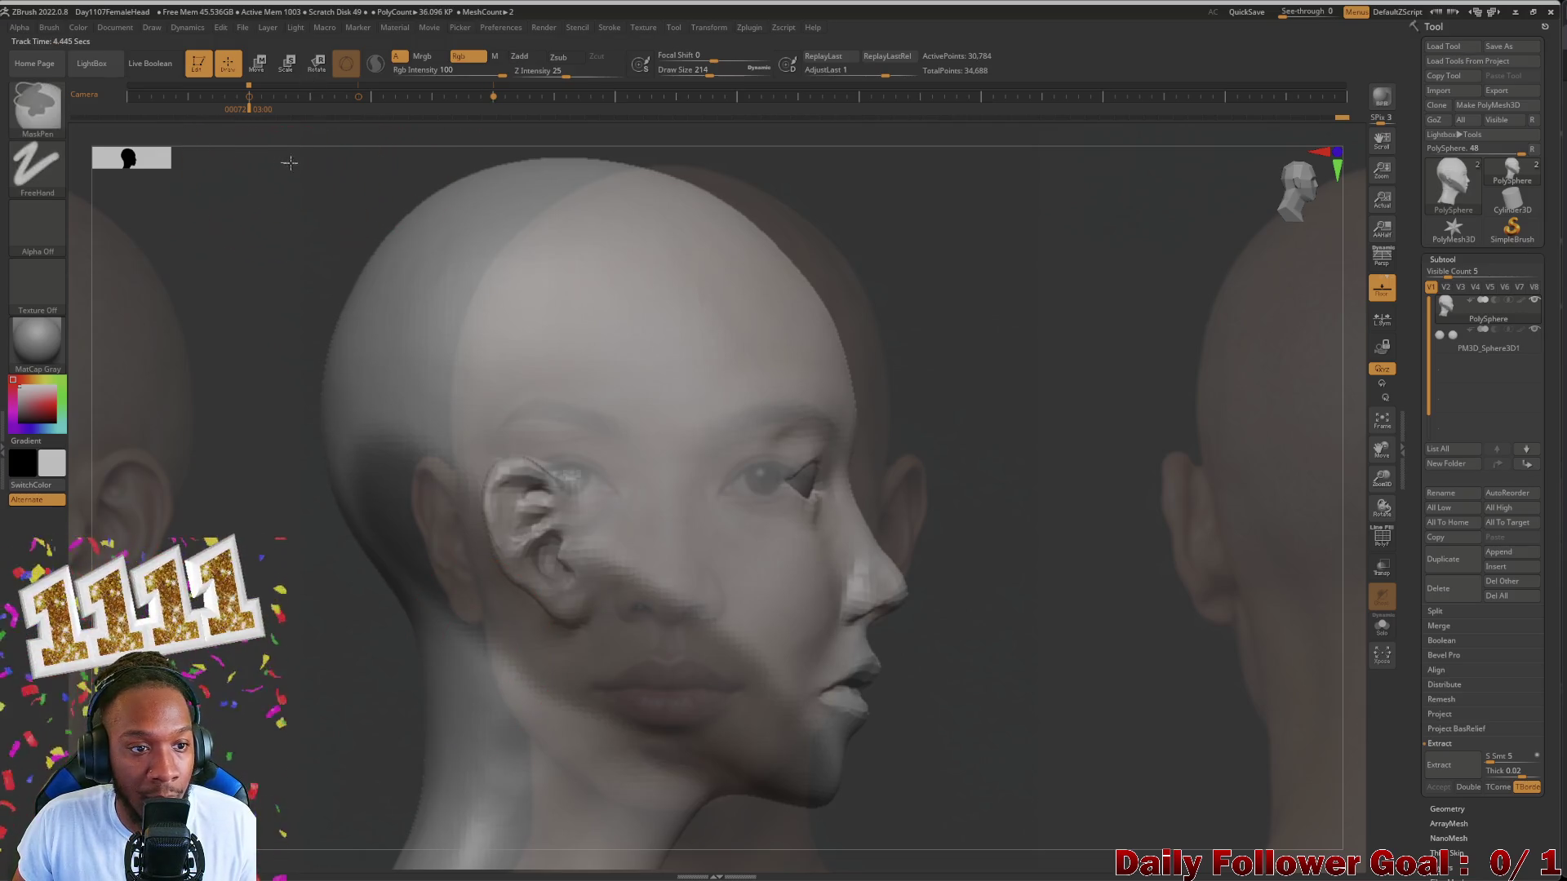
# Step: Mask the upper head, nose and mouth fully, then return to the Move Topological brush (BMT)
pyautogui.keyDown('ctrl'); pyautogui.moveTo(279, 161); pyautogui.dragTo(894, 516); pyautogui.keyUp('ctrl')
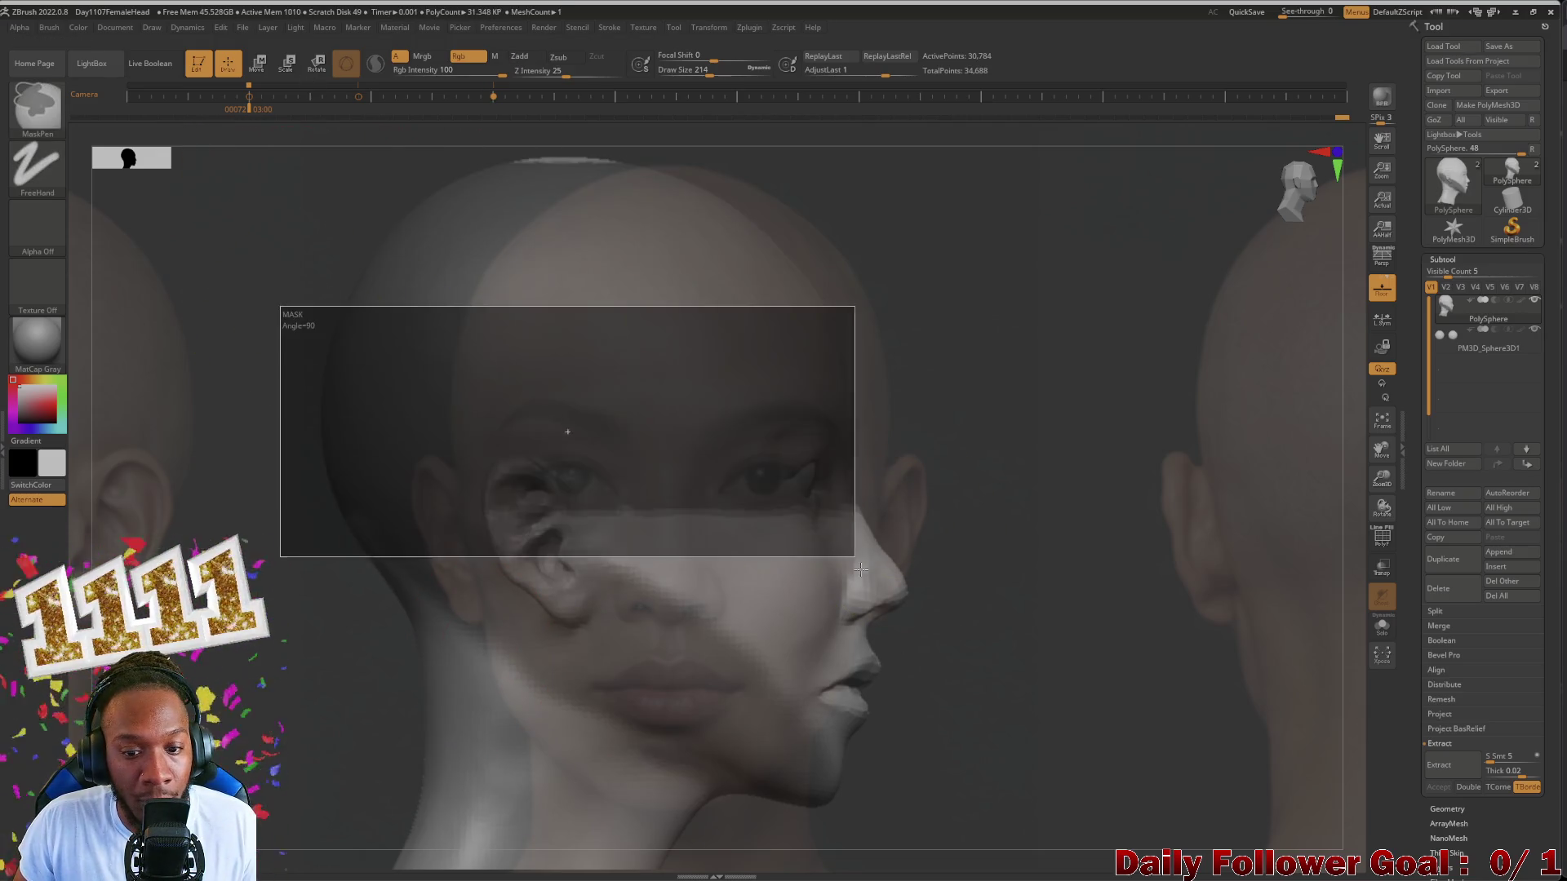
pyautogui.keyDown('ctrl'); pyautogui.moveTo(279, 308); pyautogui.dragTo(922, 553); pyautogui.keyUp('ctrl')
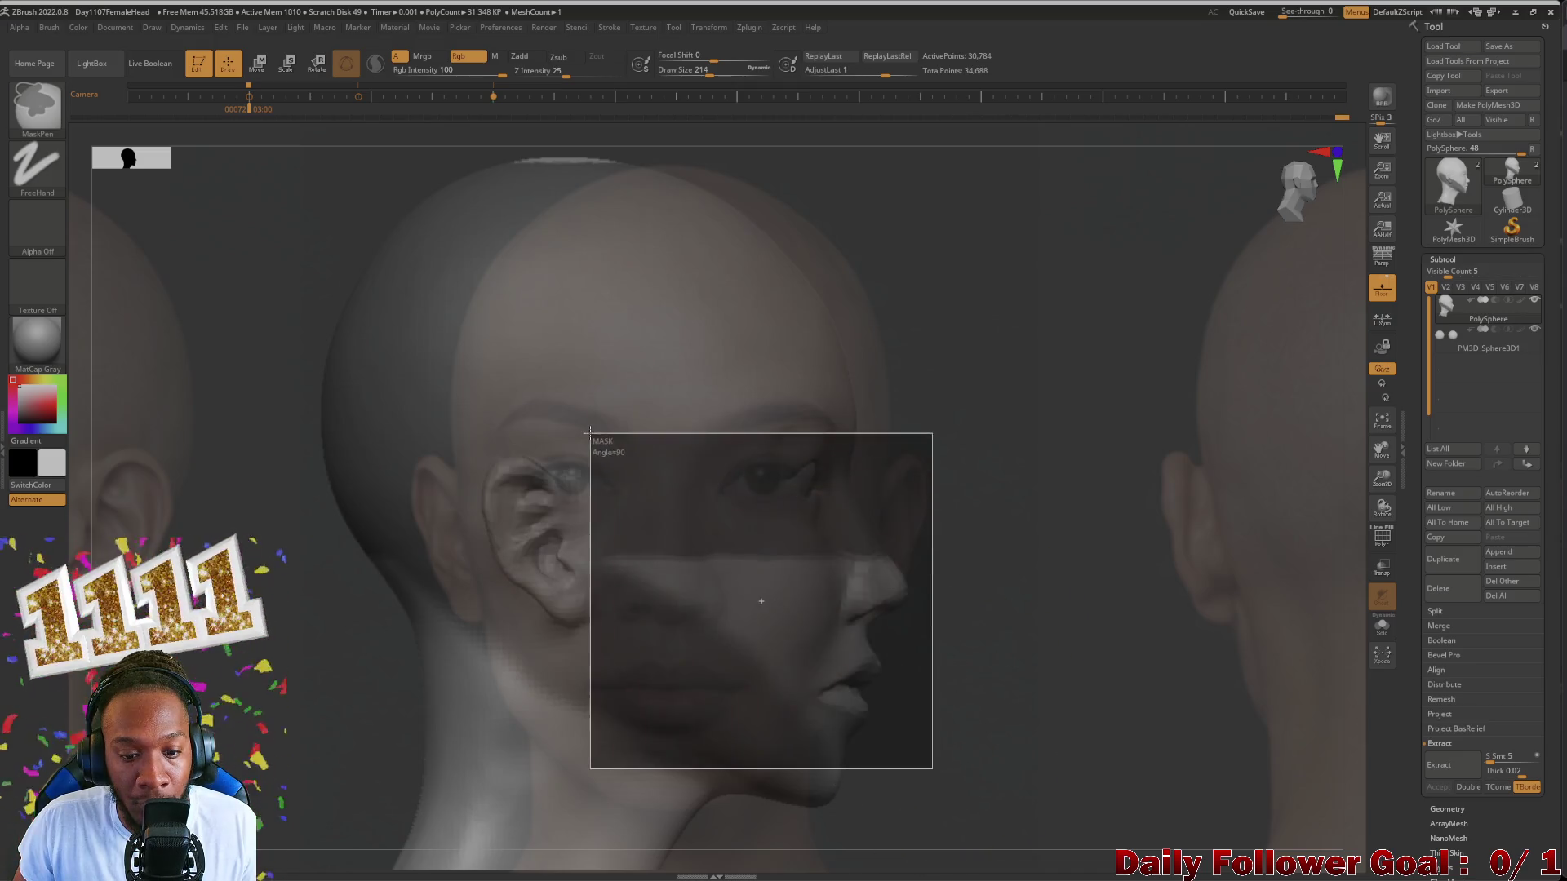
pyautogui.keyDown('ctrl'); pyautogui.moveTo(928, 610); pyautogui.dragTo(772, 420); pyautogui.keyUp('ctrl')
pyautogui.keyDown('ctrl'); pyautogui.moveTo(663, 488); pyautogui.dragTo(803, 635); pyautogui.keyUp('ctrl')
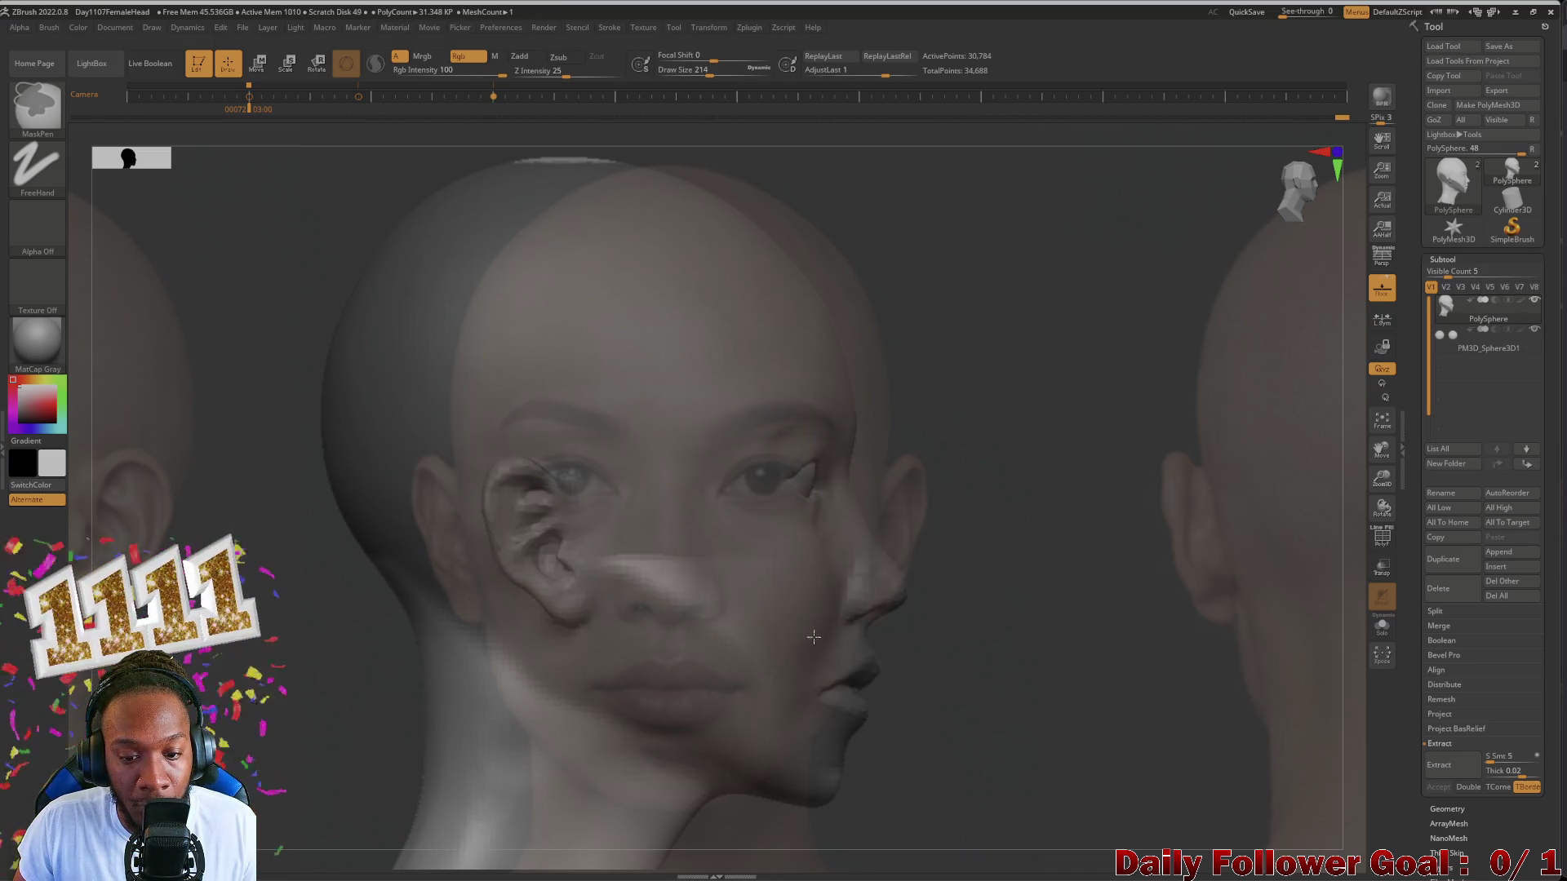
pyautogui.moveTo(607, 492)
pyautogui.keyDown('ctrl'); pyautogui.mouseDown()
pyautogui.moveTo(740, 618)
pyautogui.moveTo(913, 588)
pyautogui.mouseUp(); pyautogui.keyUp('ctrl')
pyautogui.press('b')
pyautogui.press('m')
pyautogui.press('t')
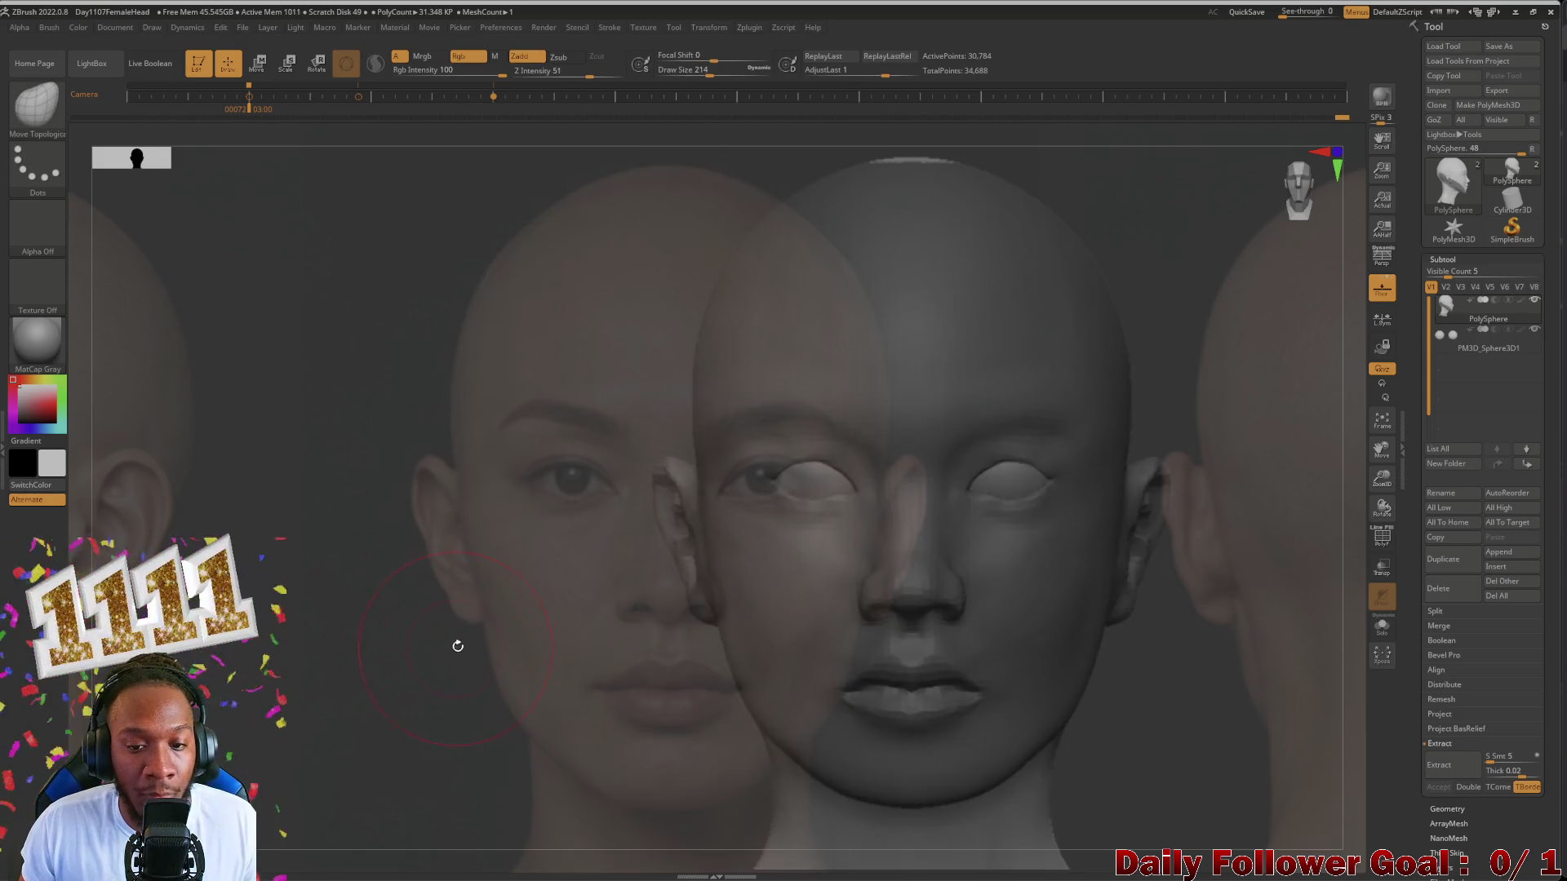
# Step: Restore the head over the front reference, check it at an angle, and clear the mask from the whole head
pyautogui.hotkey('ctrl', 'z')
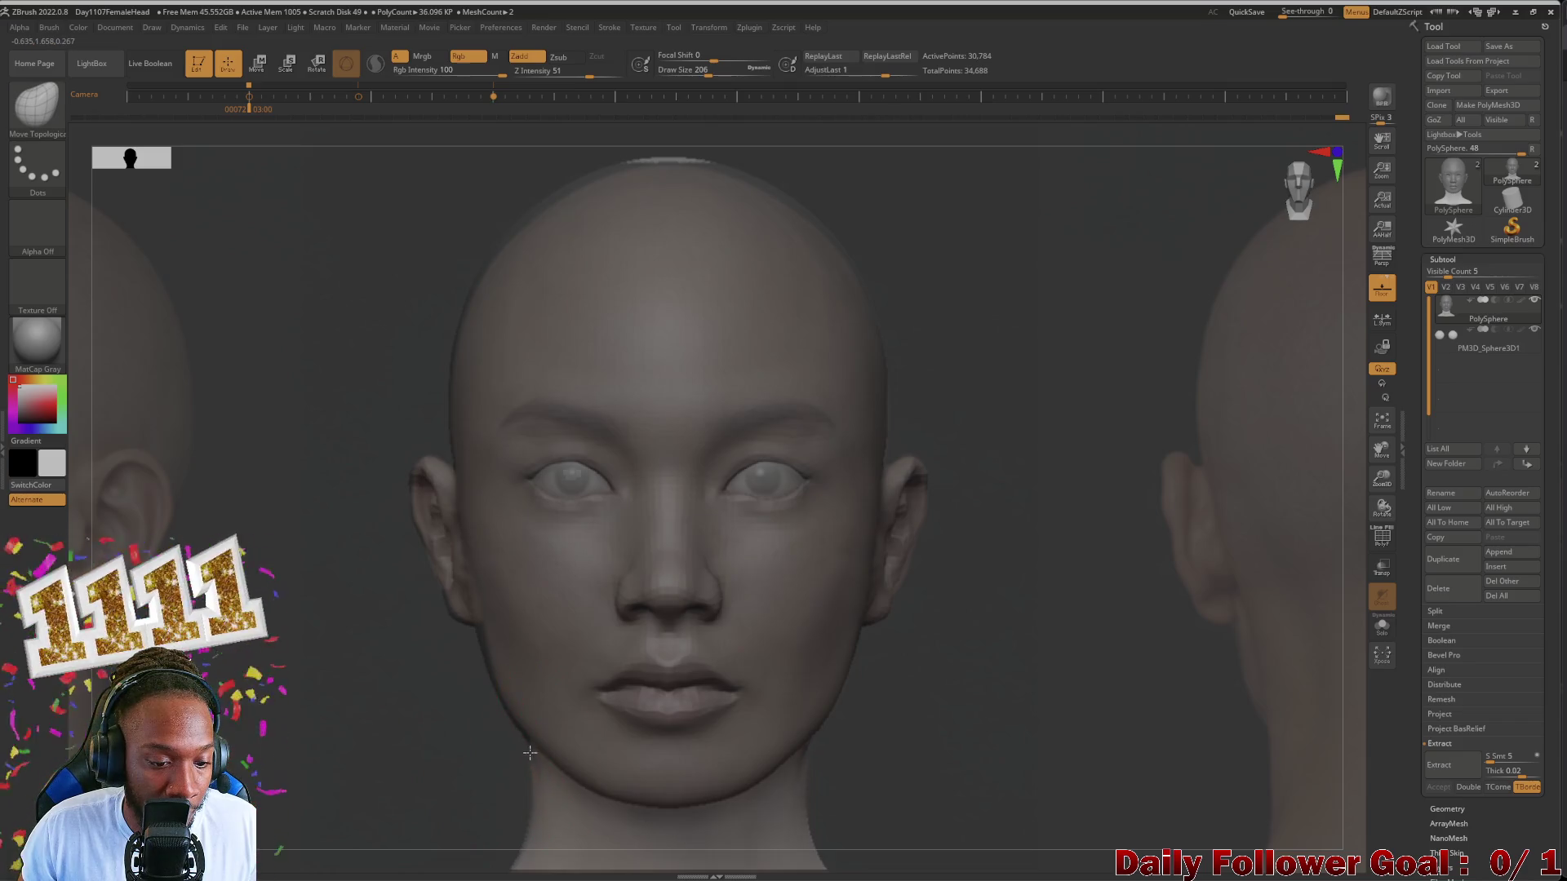
pyautogui.moveTo(466, 772); pyautogui.dragTo(457, 761)
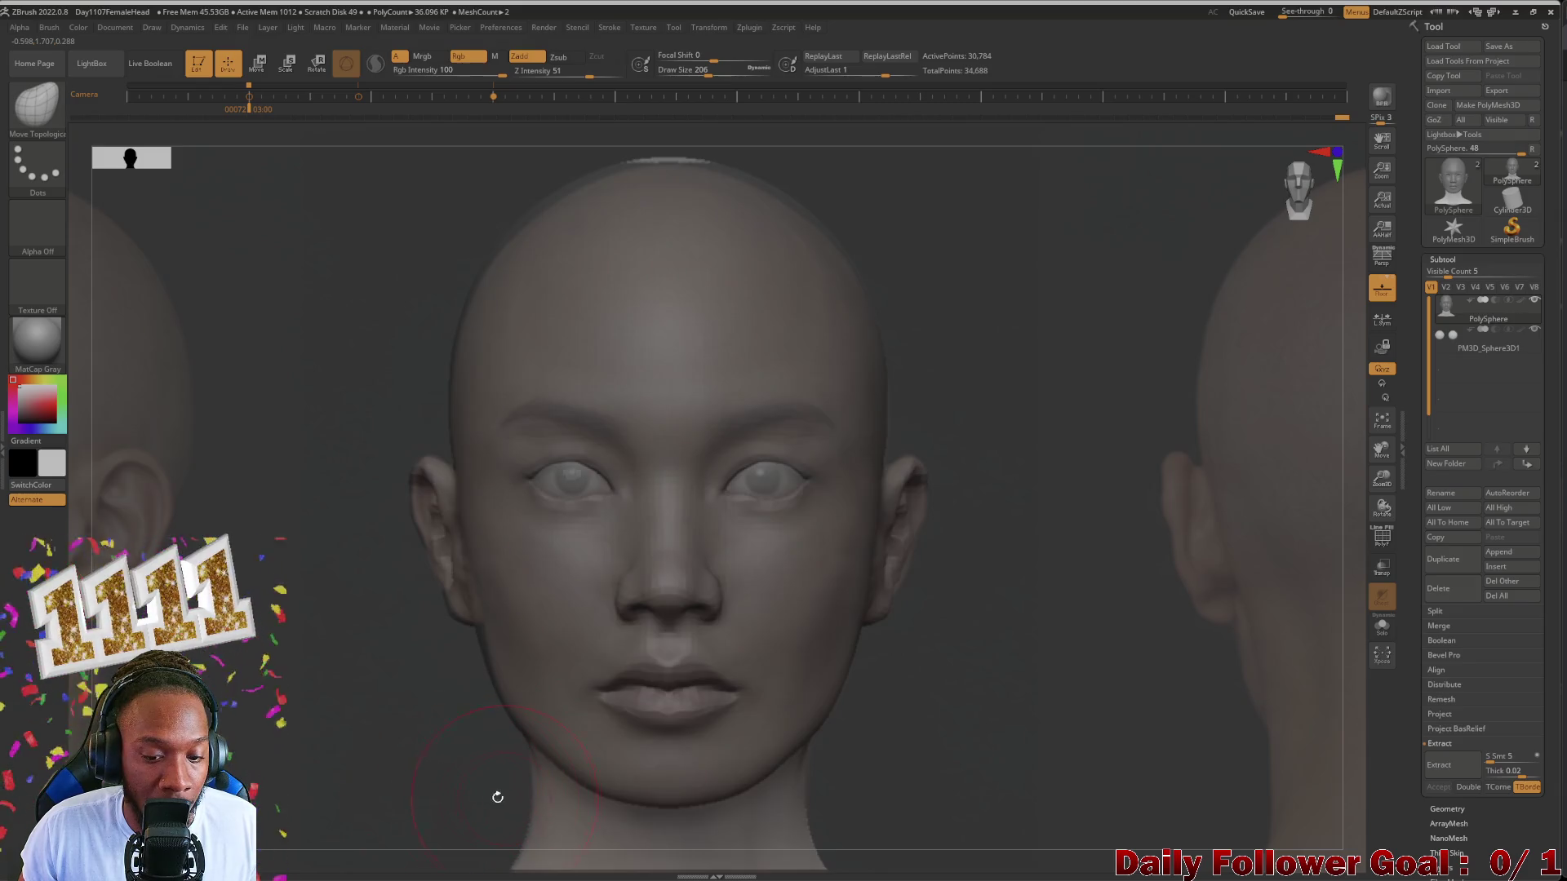
pyautogui.moveTo(497, 797); pyautogui.dragTo(385, 742)
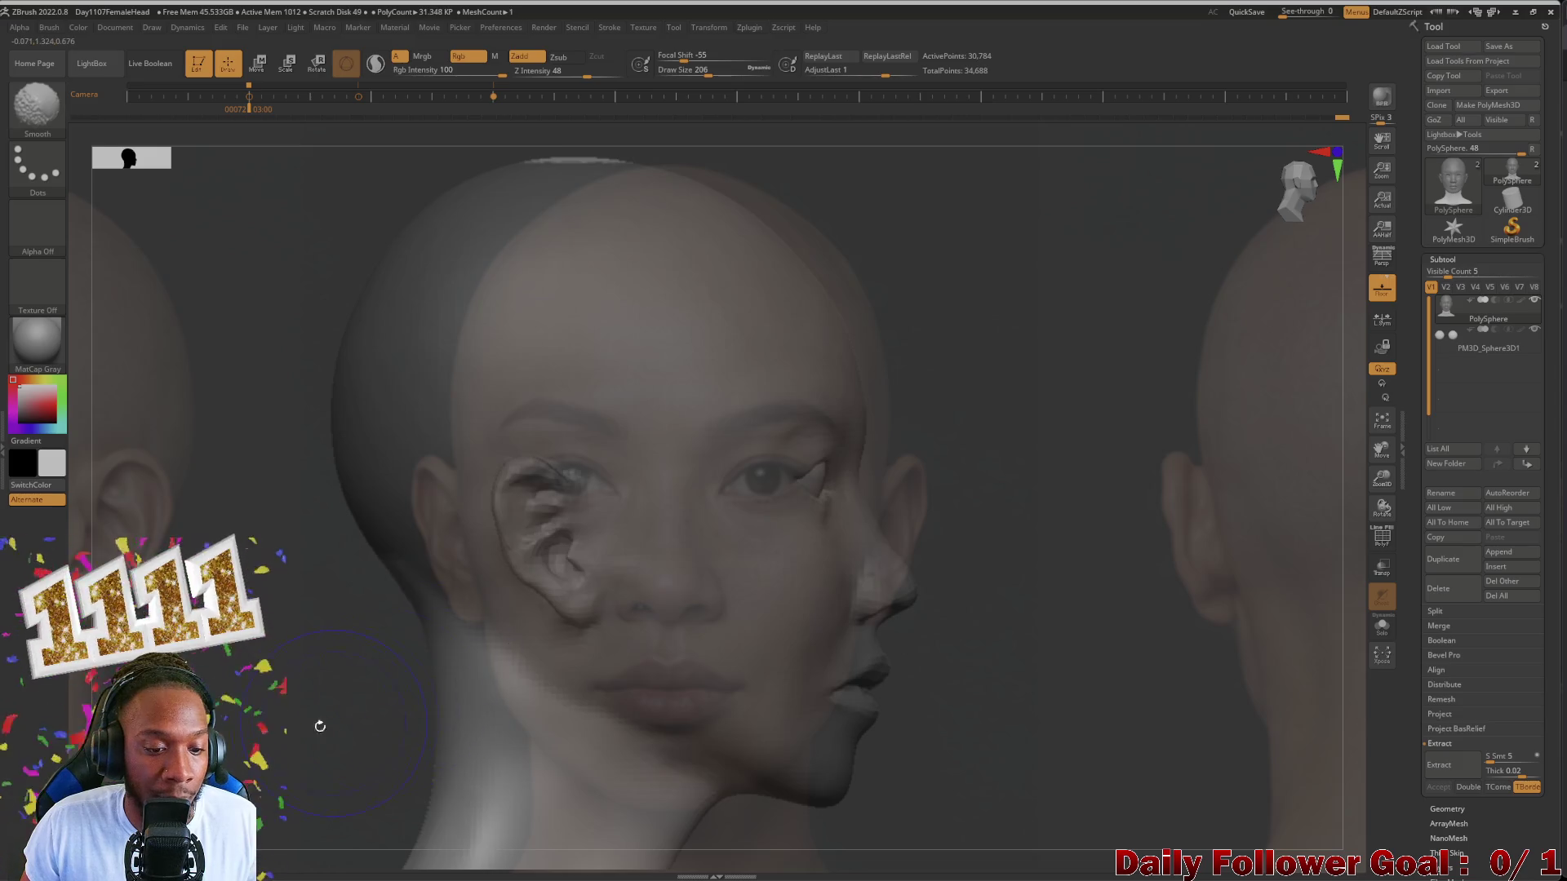
pyautogui.moveTo(320, 727)
pyautogui.keyDown('shift'); pyautogui.mouseDown()
pyautogui.moveTo(341, 784)
pyautogui.moveTo(278, 786)
pyautogui.mouseUp(); pyautogui.keyUp('shift')
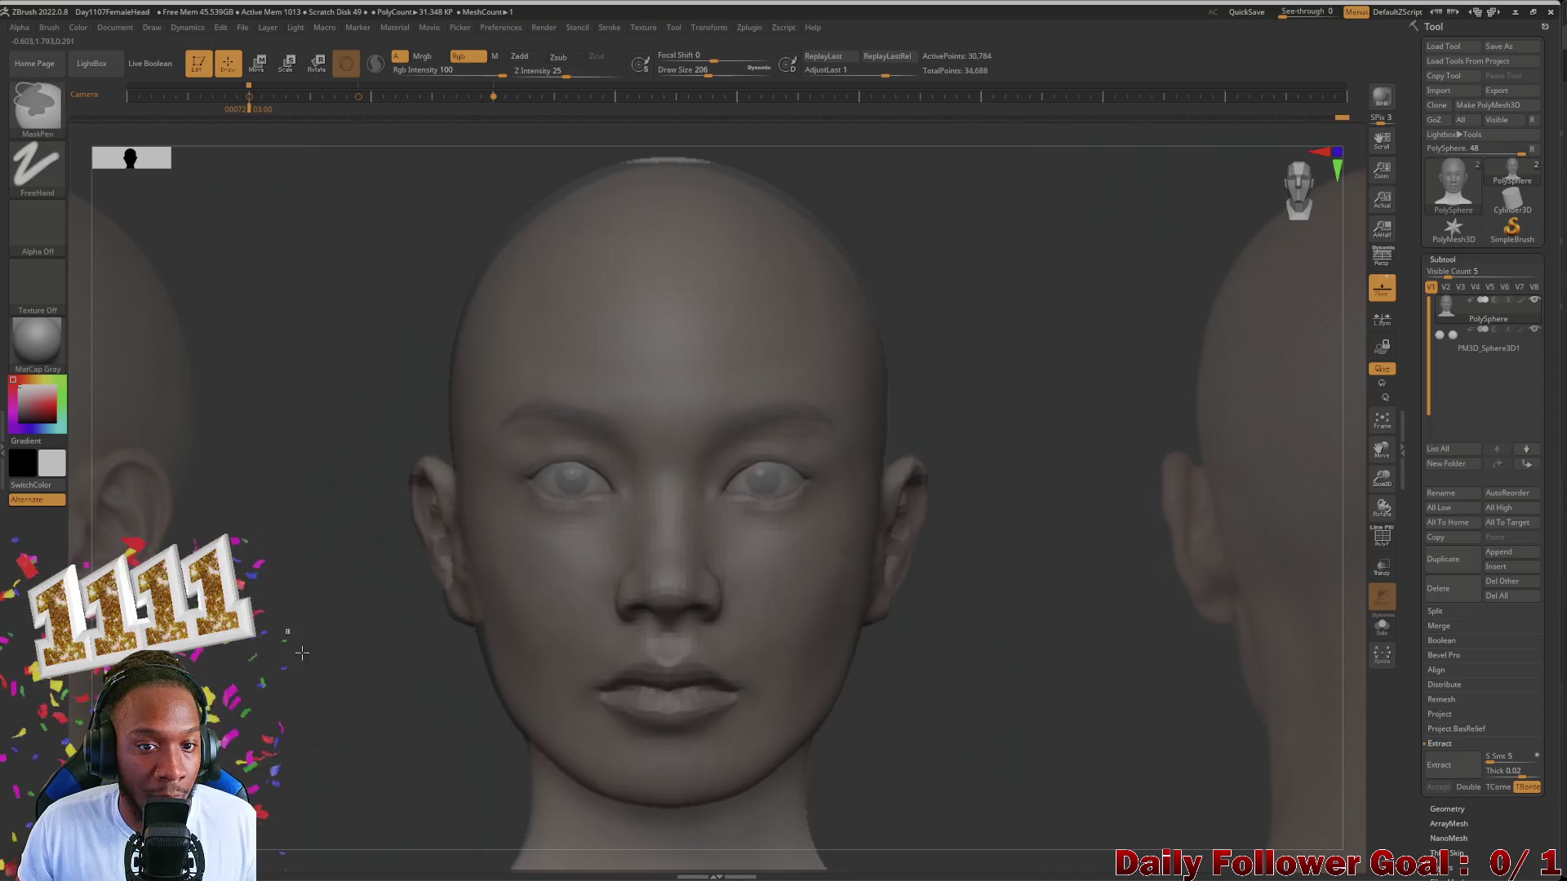
pyautogui.hotkey('shift', 'd')
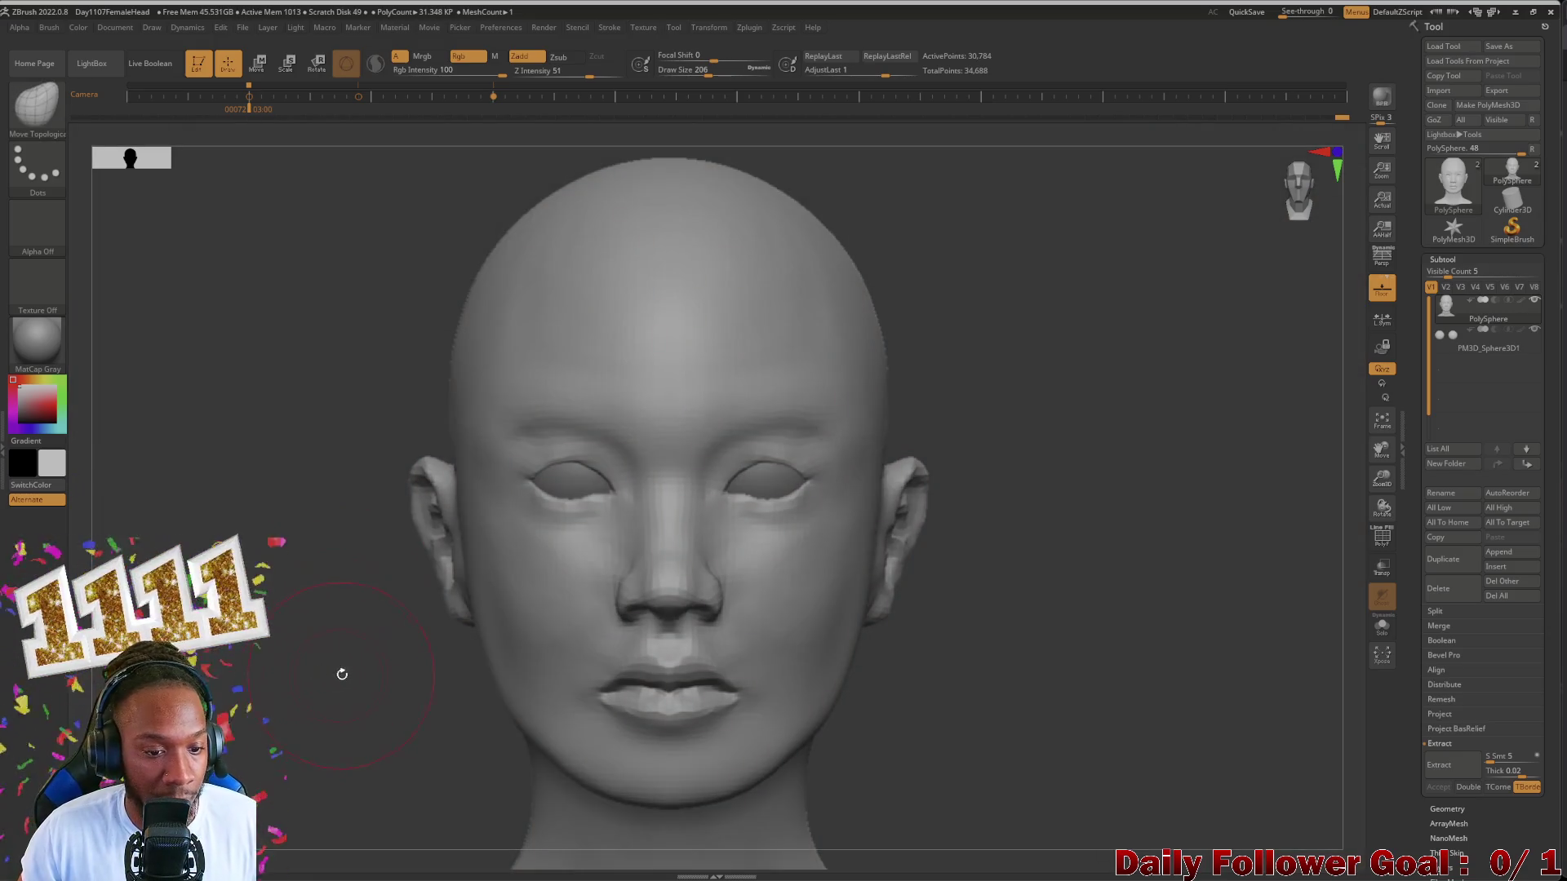
# Step: Frame the whole head from the front and lightly smooth the cheek with the Smooth brush
pyautogui.moveTo(231, 732); pyautogui.dragTo(261, 690)
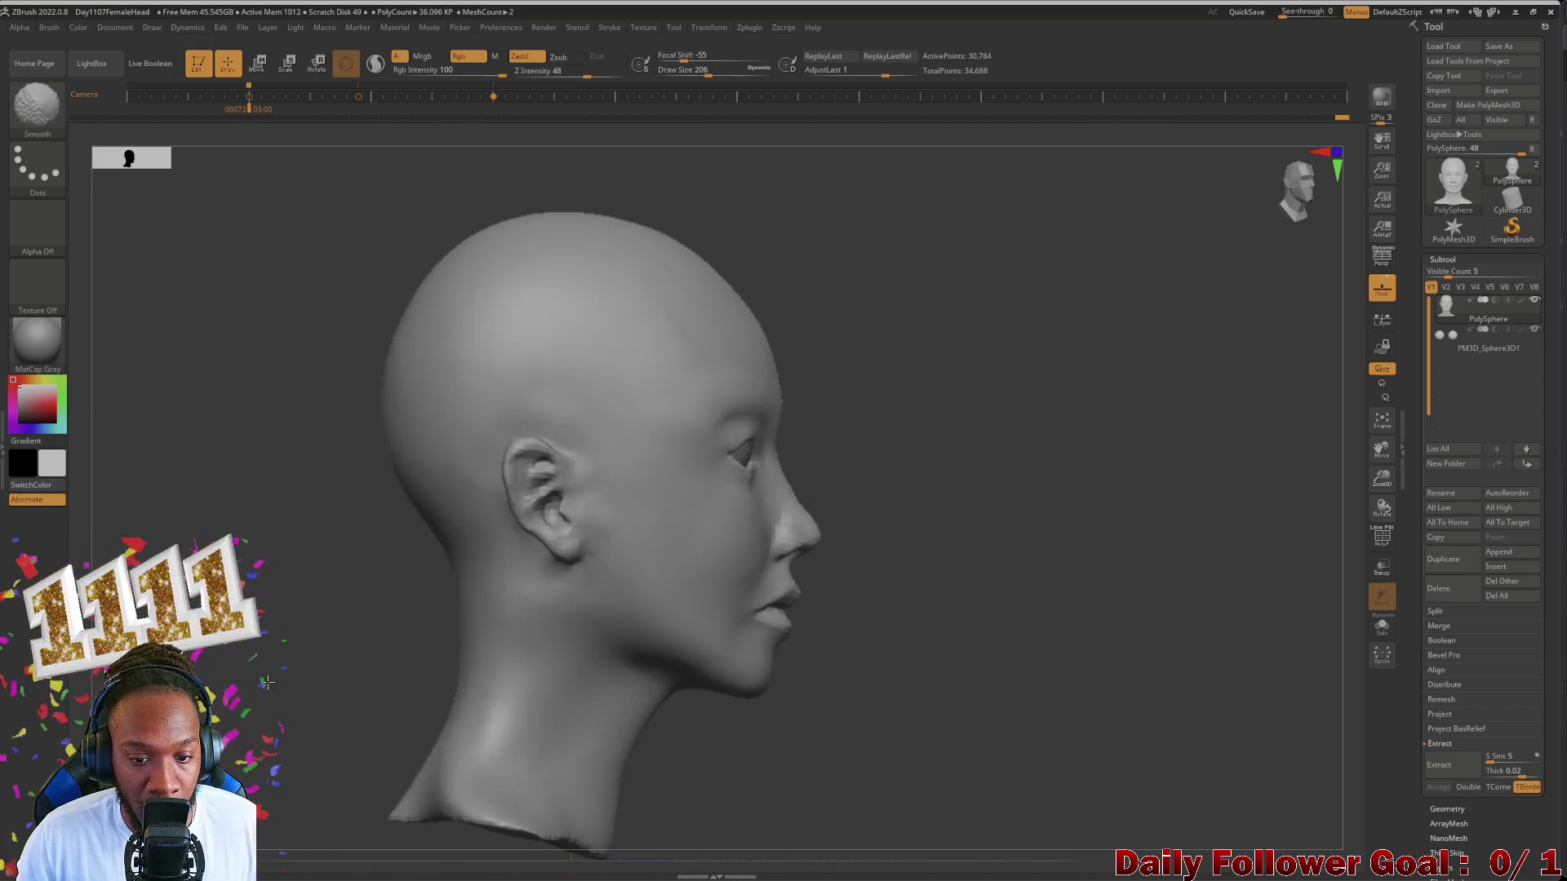
pyautogui.moveTo(261, 689)
pyautogui.mouseDown()
pyautogui.moveTo(227, 686)
pyautogui.moveTo(427, 651)
pyautogui.mouseUp()
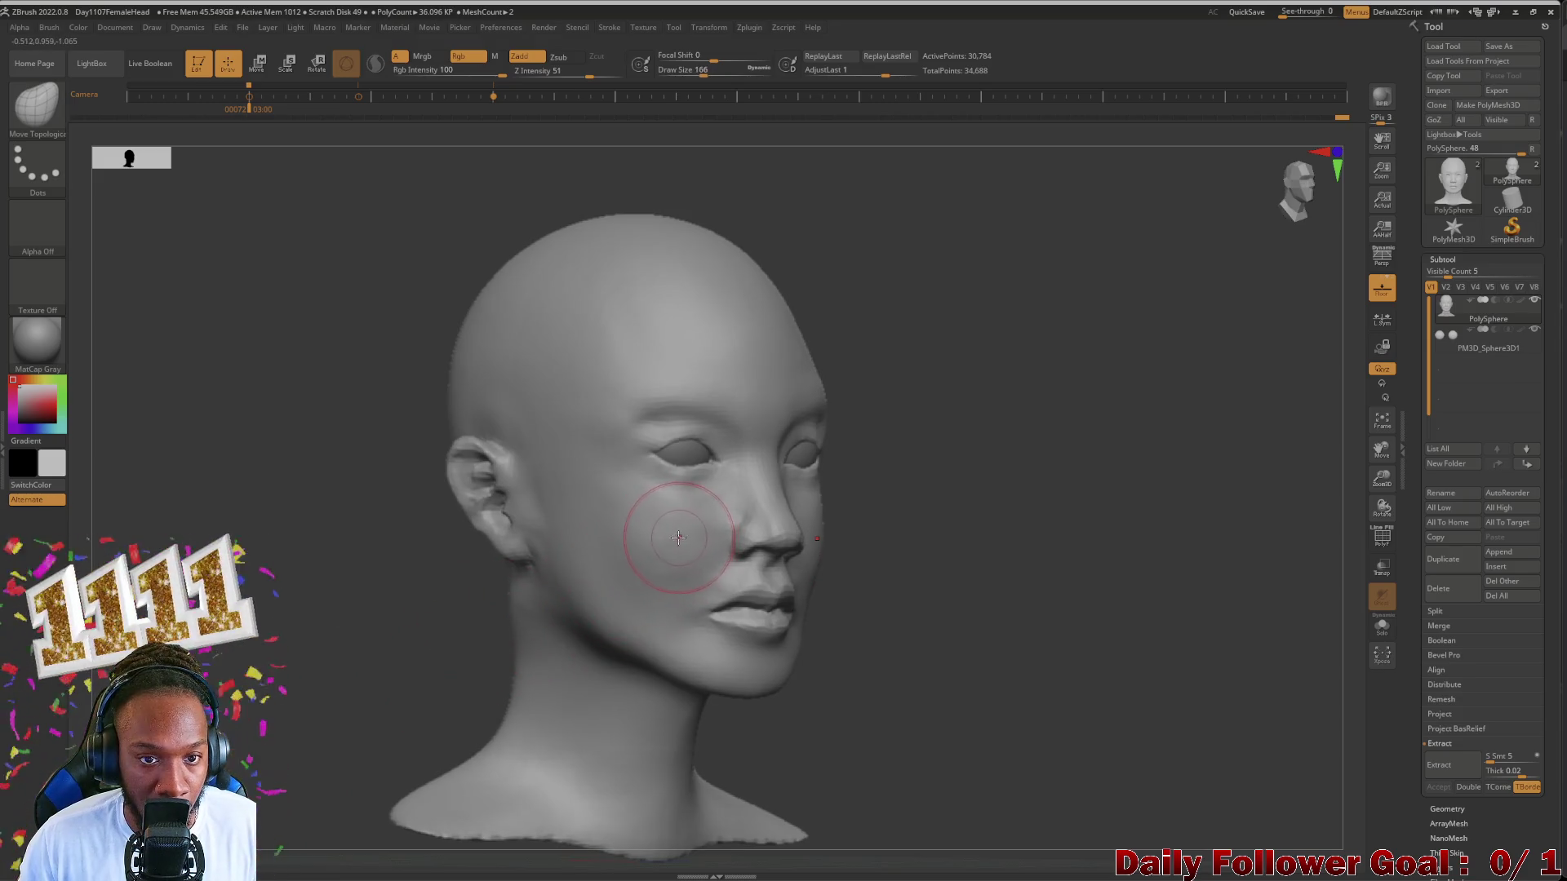
pyautogui.press('shift')
pyautogui.keyDown('shift'); pyautogui.moveTo(671, 537); pyautogui.dragTo(668, 522); pyautogui.keyUp('shift')
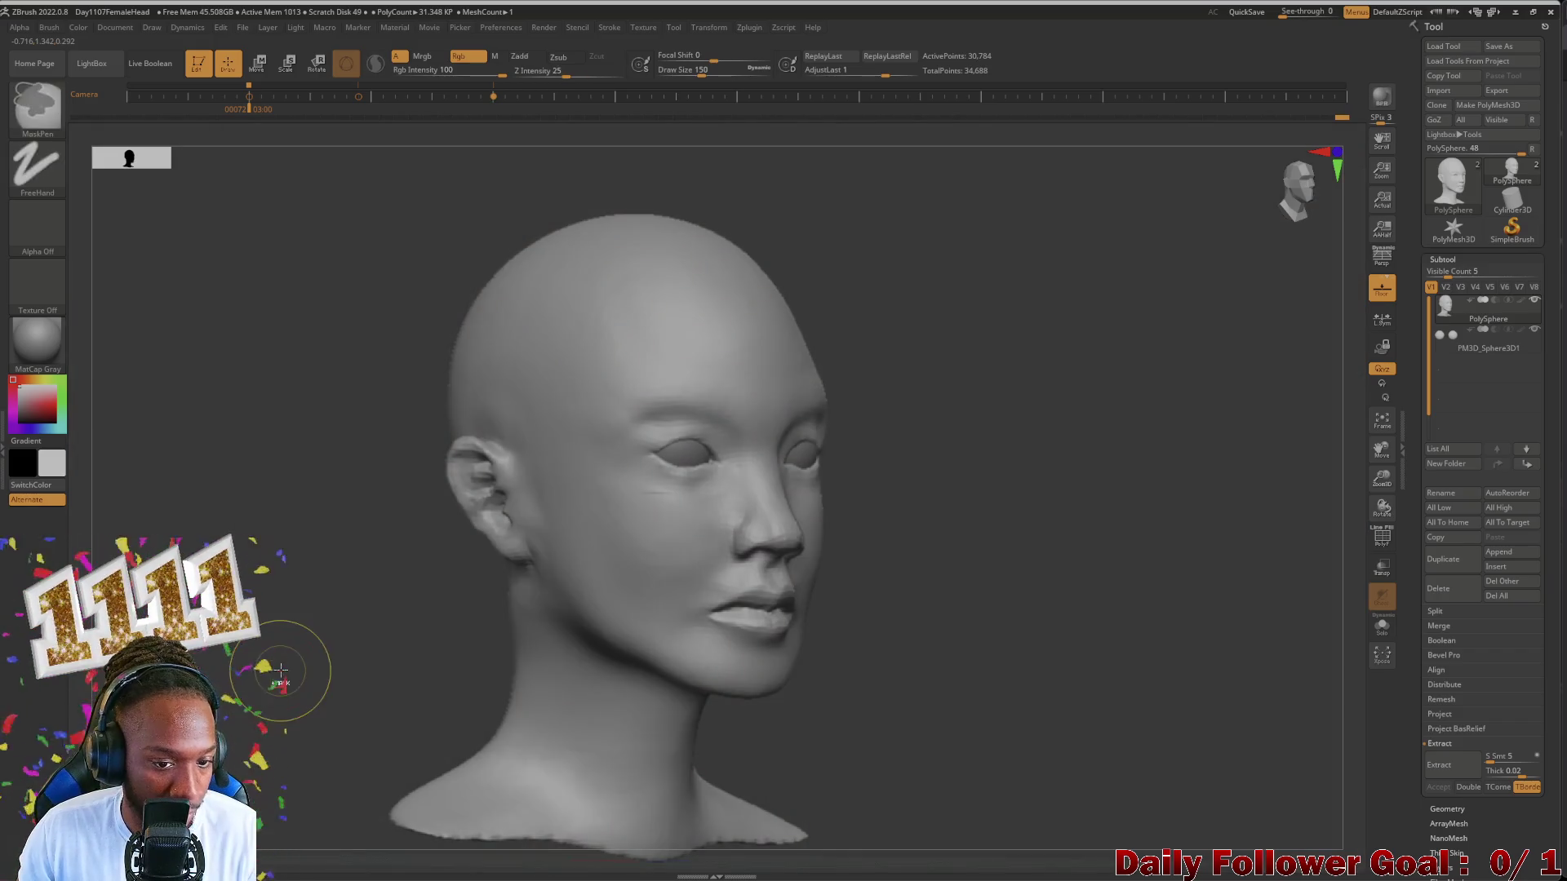
pyautogui.keyDown('shift'); pyautogui.moveTo(607, 625); pyautogui.dragTo(663, 539); pyautogui.keyUp('shift')
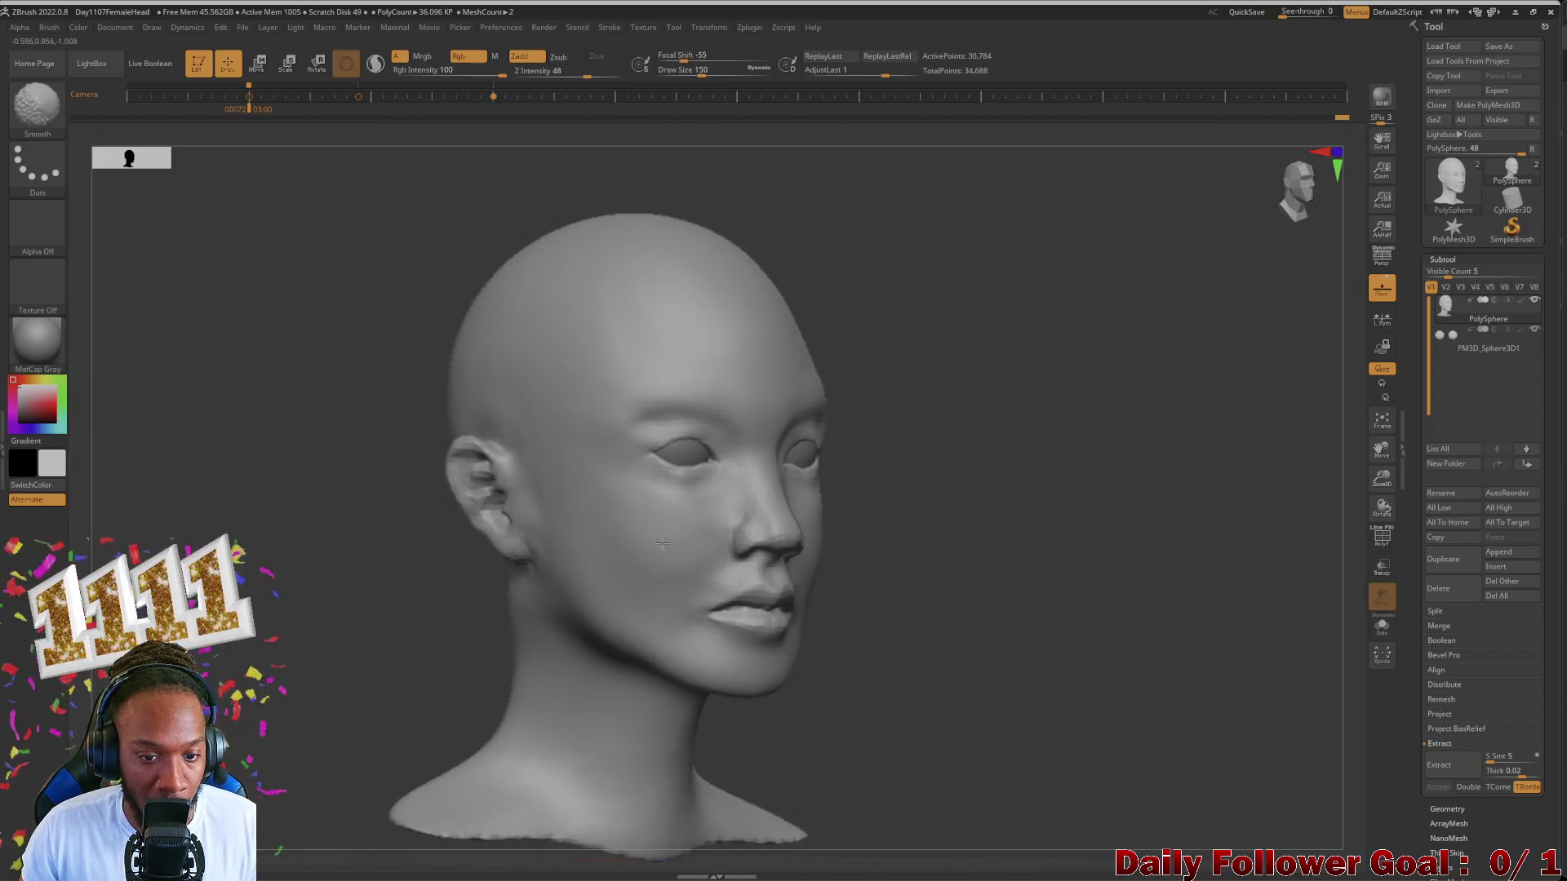
# Step: Review the head from front and straight side profile, then zoom in on the ear ready to smooth it
pyautogui.moveTo(662, 544); pyautogui.dragTo(302, 692, button='right')
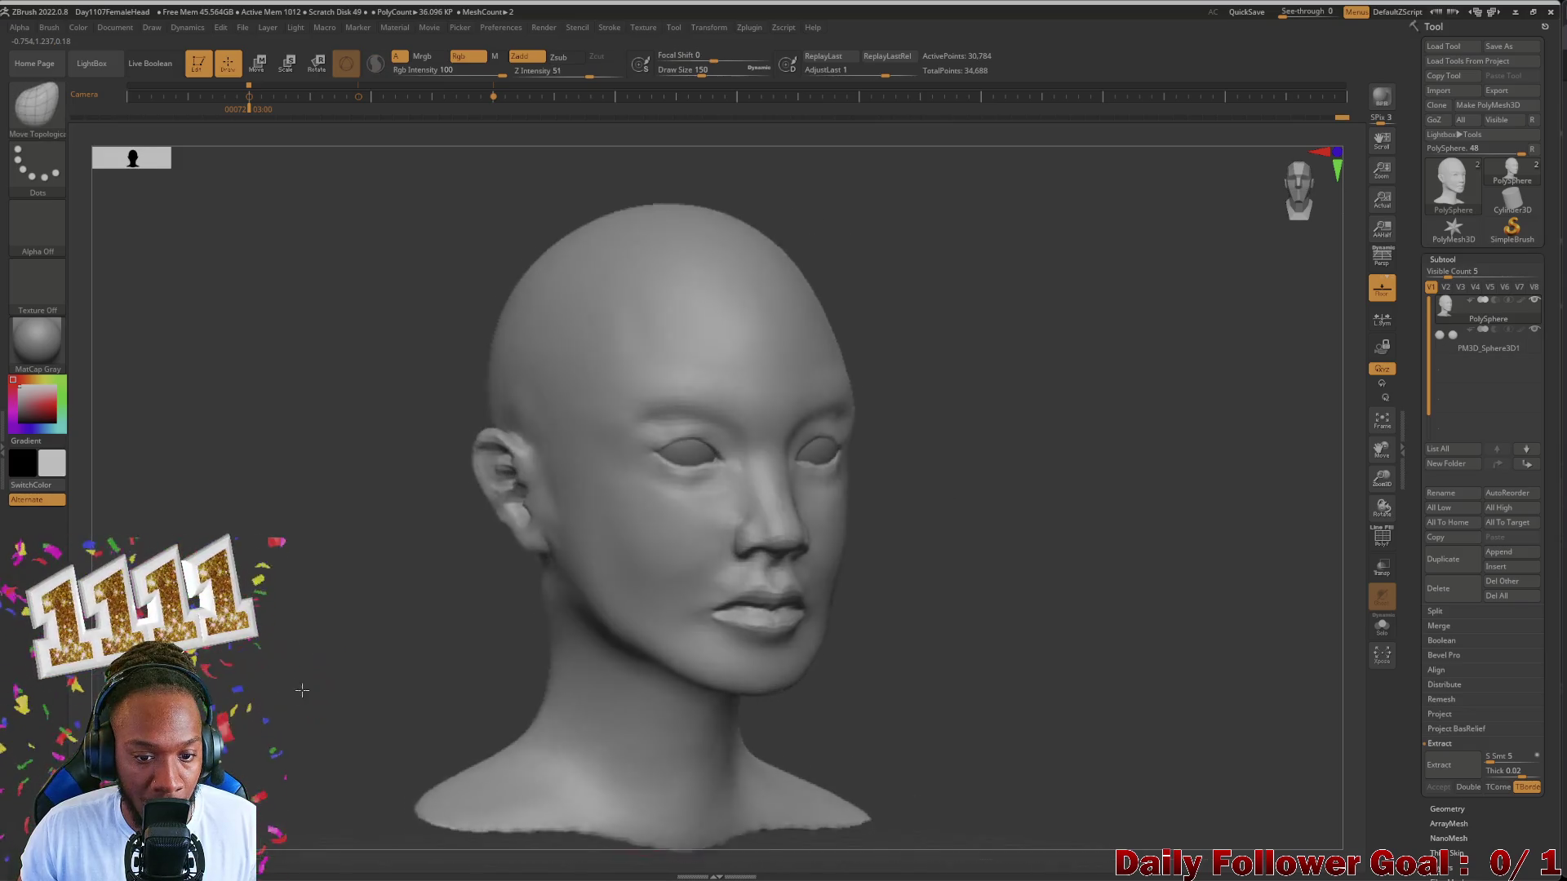
pyautogui.moveTo(302, 690); pyautogui.dragTo(628, 548)
pyautogui.press('shift')
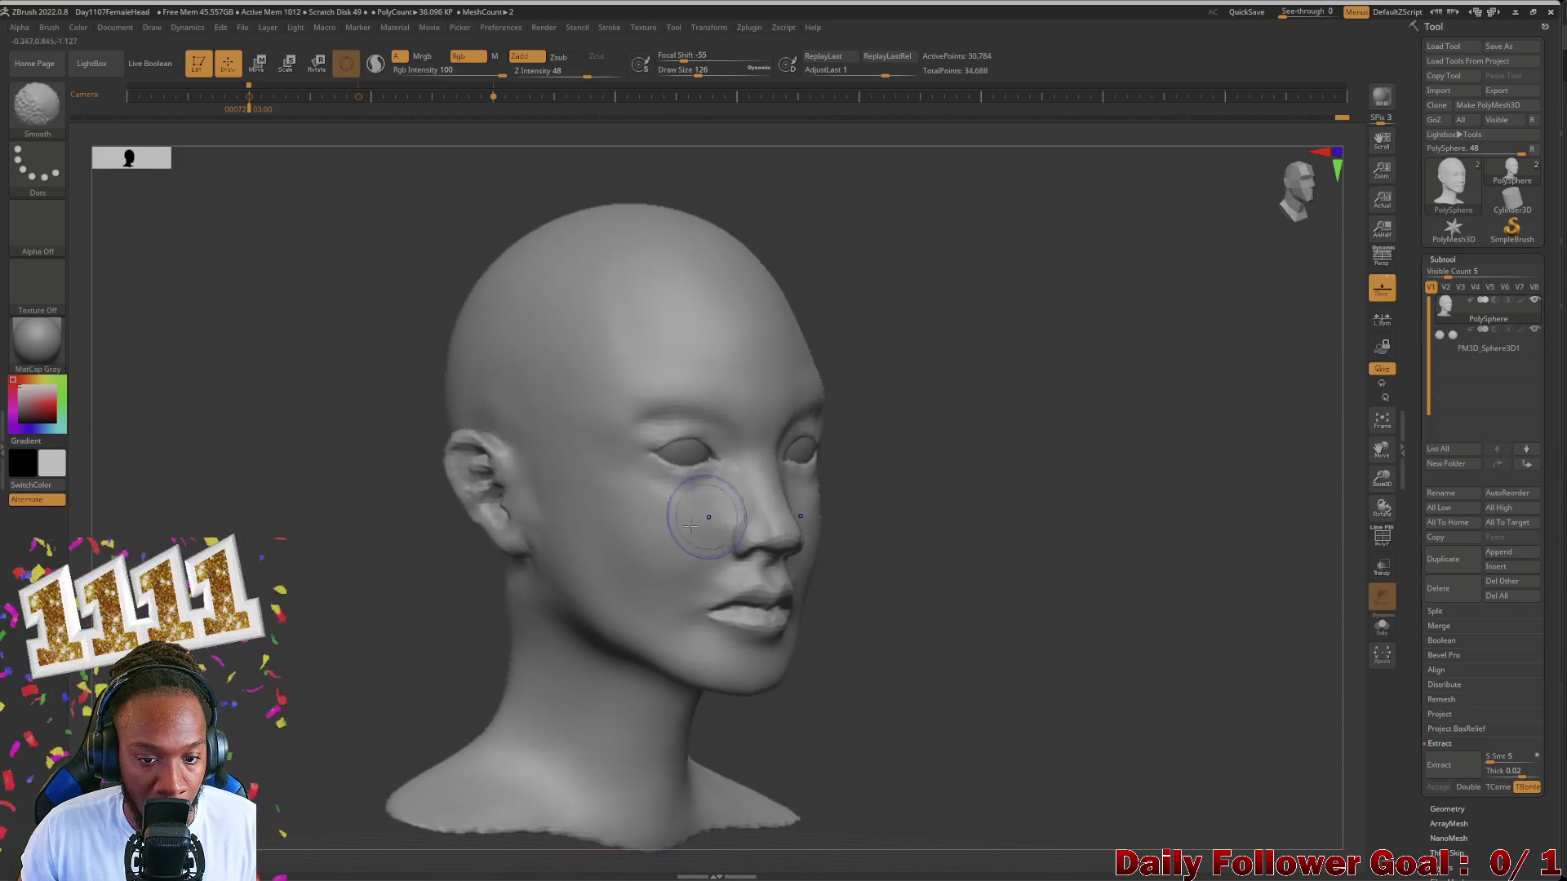
pyautogui.moveTo(690, 524)
pyautogui.keyDown('shift'); pyautogui.mouseDown(button='right')
pyautogui.moveTo(338, 670)
pyautogui.moveTo(384, 729)
pyautogui.mouseUp(button='right'); pyautogui.keyUp('shift')
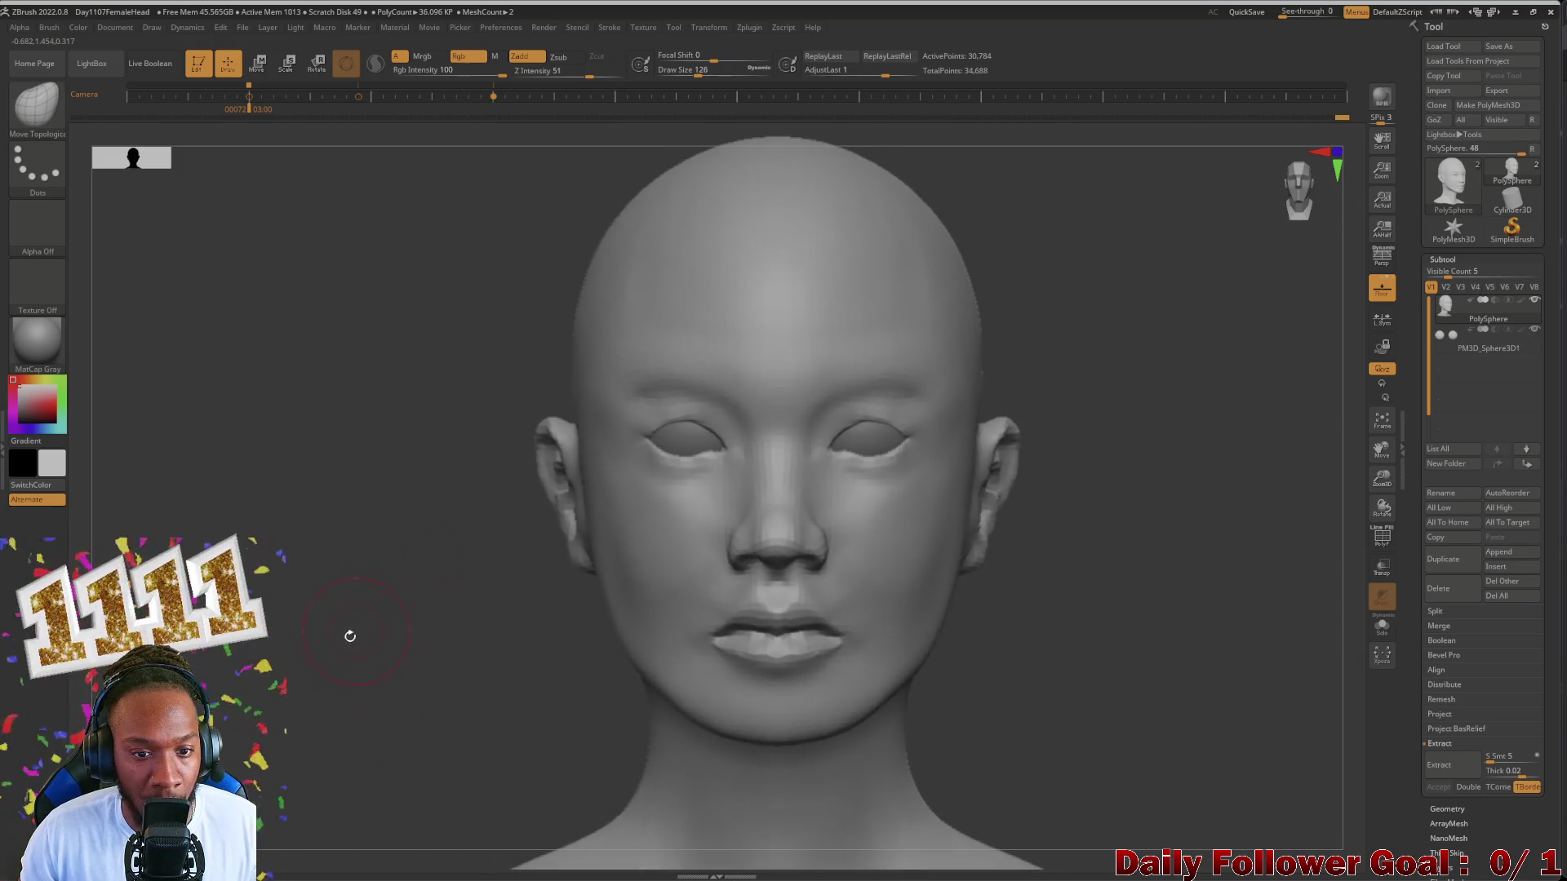
pyautogui.keyDown('shift'); pyautogui.moveTo(348, 636); pyautogui.dragTo(527, 637, button='right'); pyautogui.keyUp('shift')
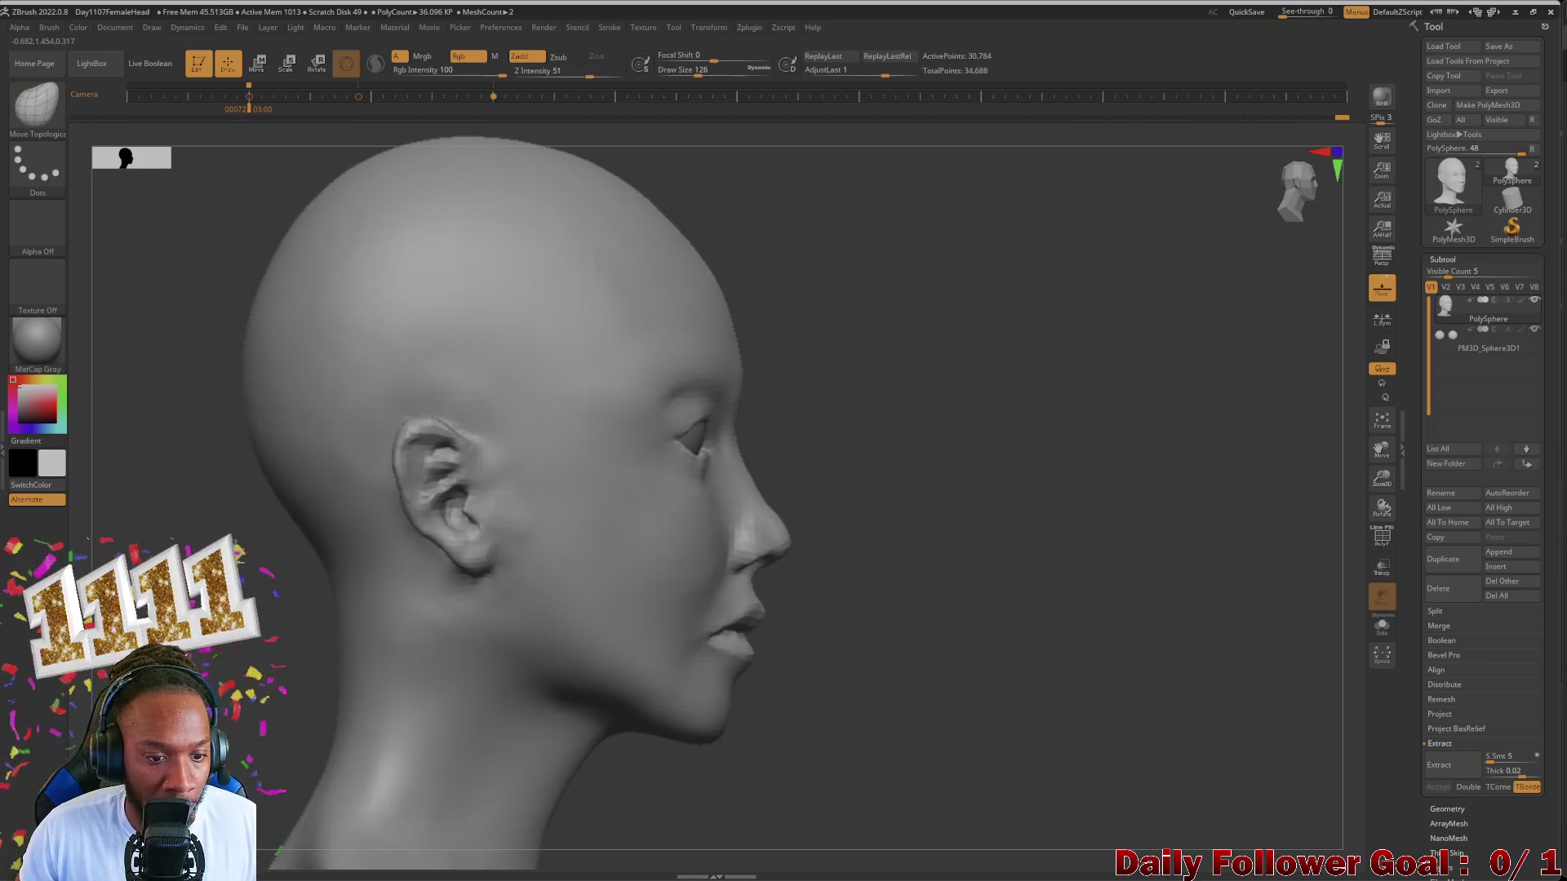
pyautogui.keyDown('alt'); pyautogui.moveTo(699, 515); pyautogui.dragTo(699, 564, button='right'); pyautogui.keyUp('alt')
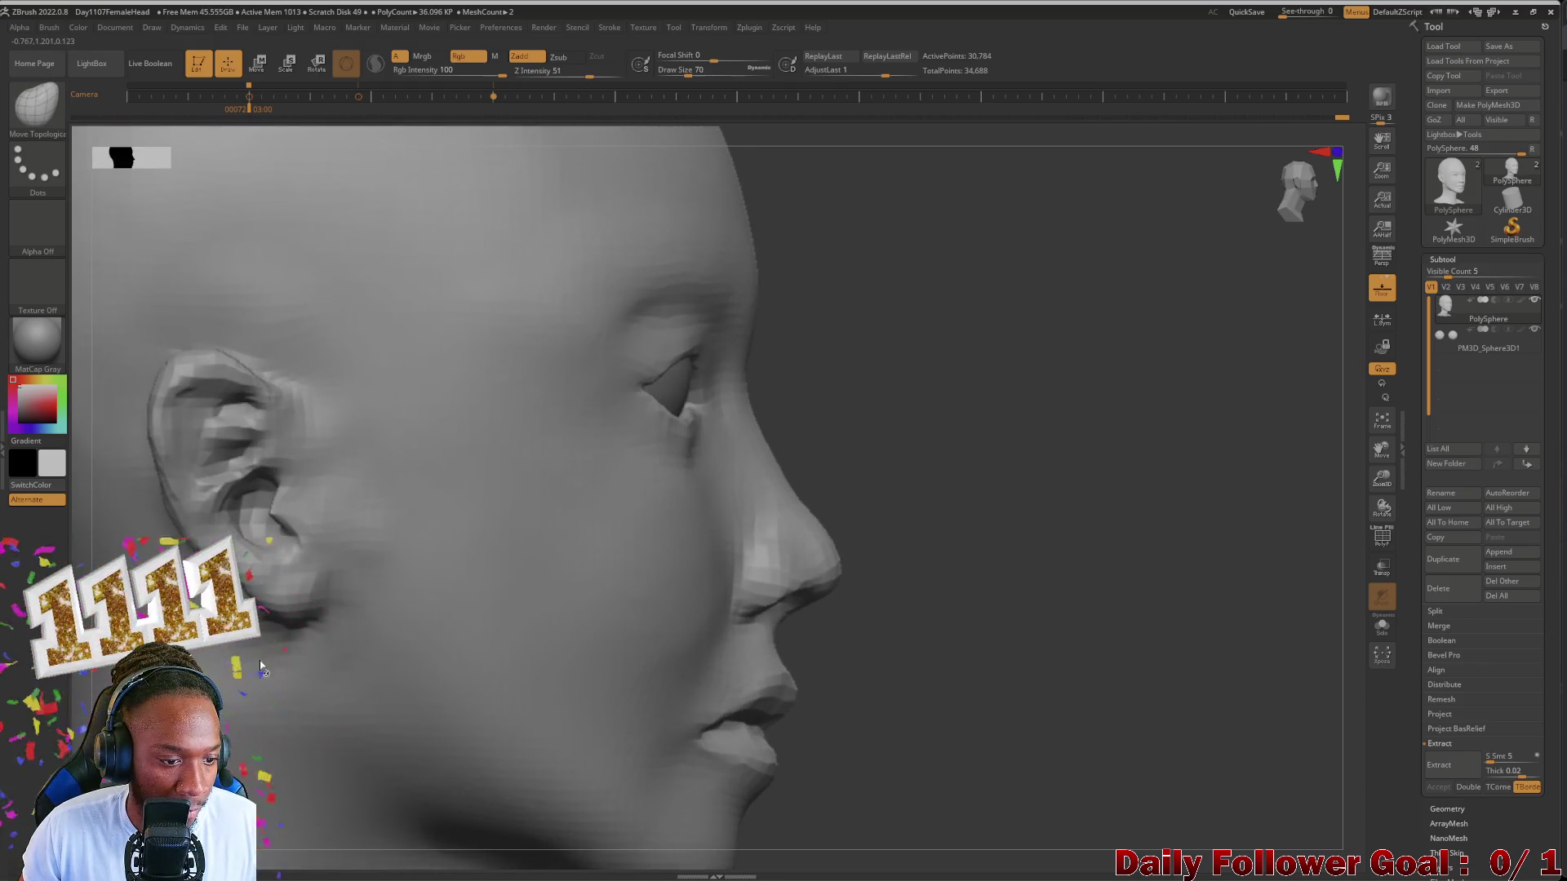
pyautogui.press('shift')
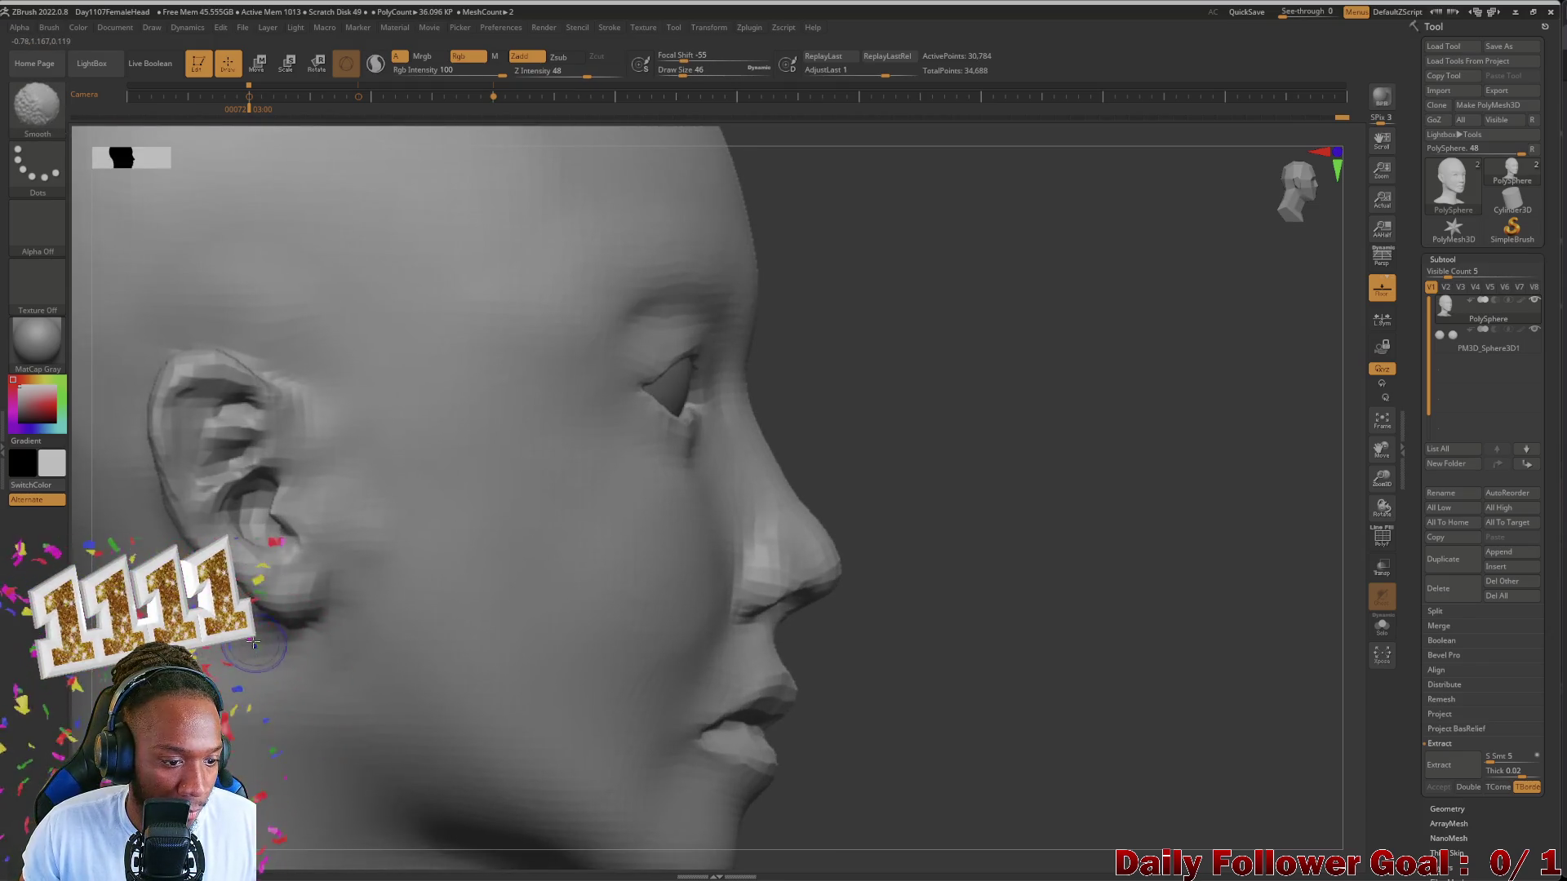